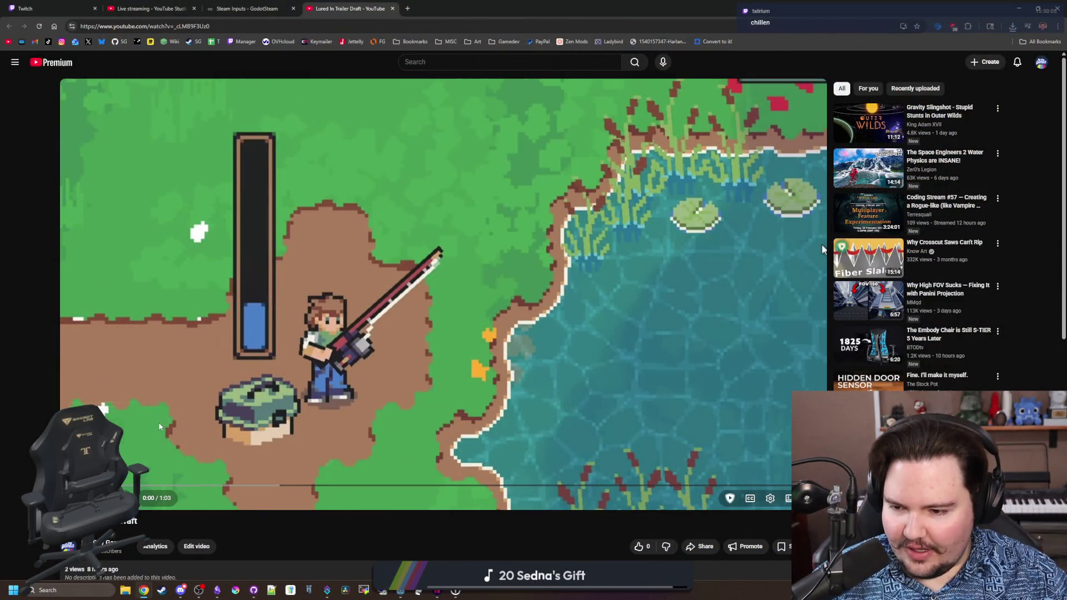
- Play the Lured In Trailer Draft to its end screen, then return to Godot's death_menu.gd
click(822, 244)
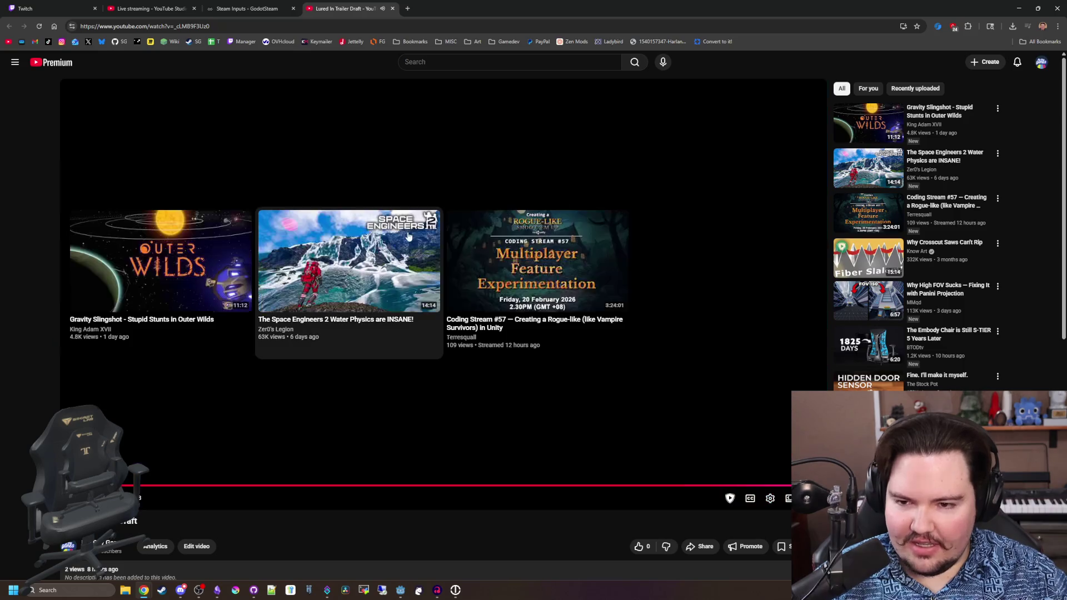
scroll(407, 150, down, 5)
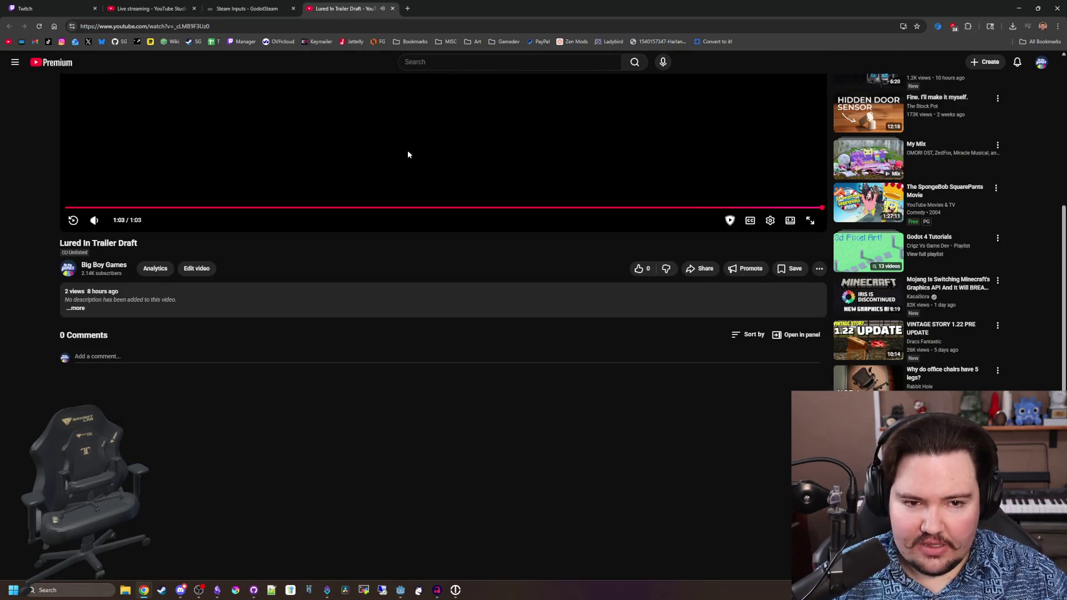
scroll(490, 190, up, 5)
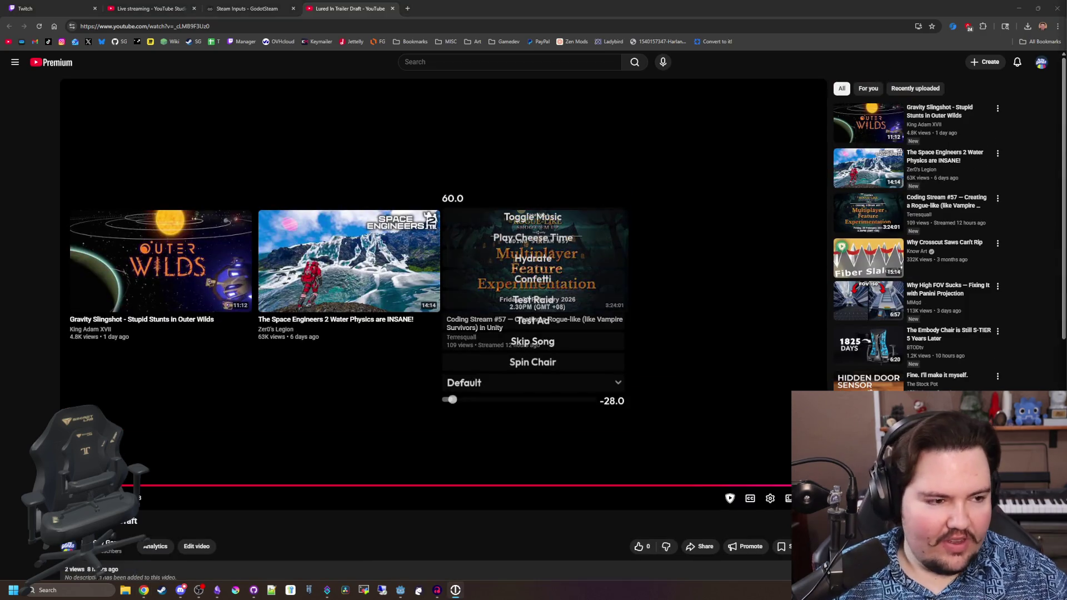
mouse_move(874, 159)
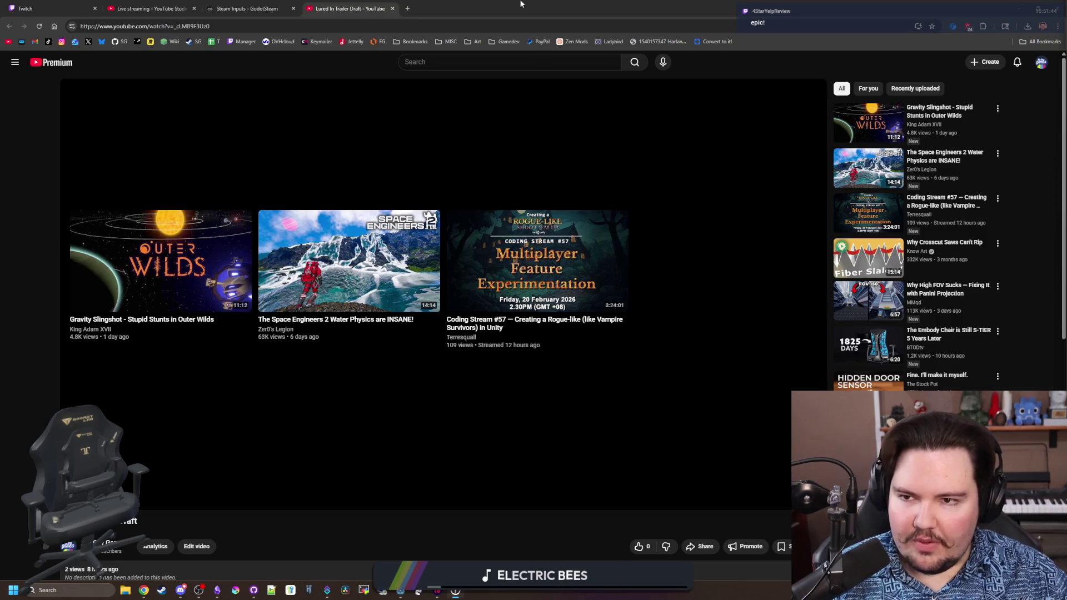
key(alt+Tab)
click(427, 234)
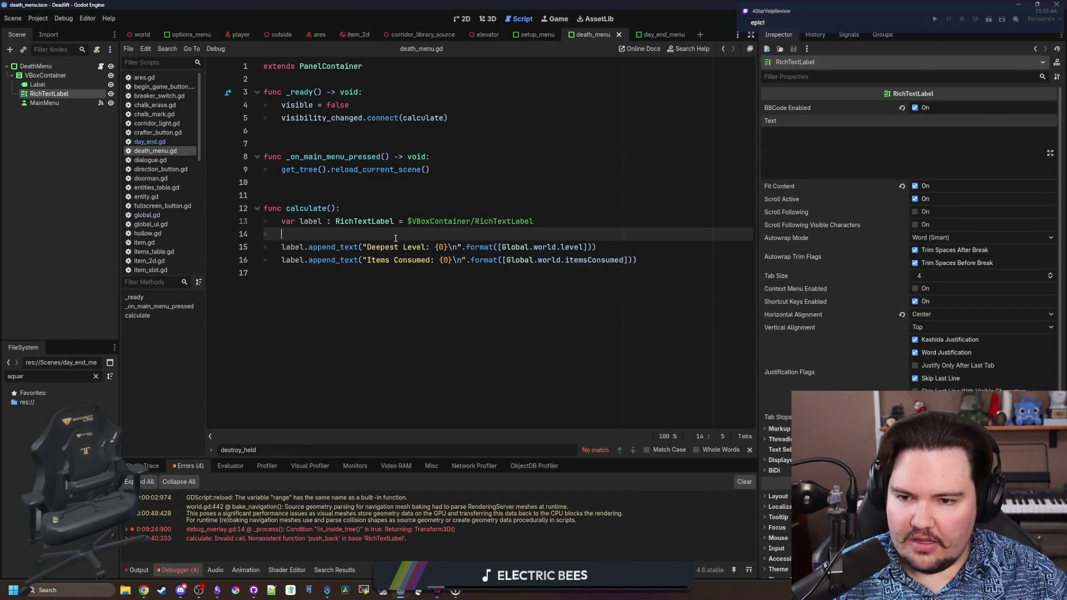
- Switch to the Lured In project, open the fishing_region scene and run the game
mouse_move(404, 598)
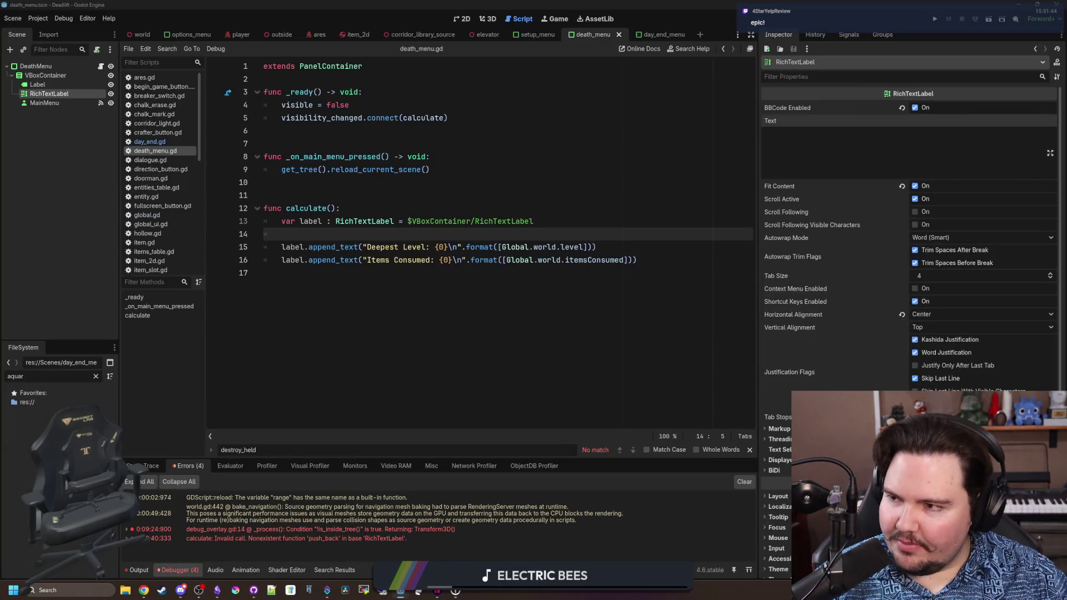
key(alt+Tab)
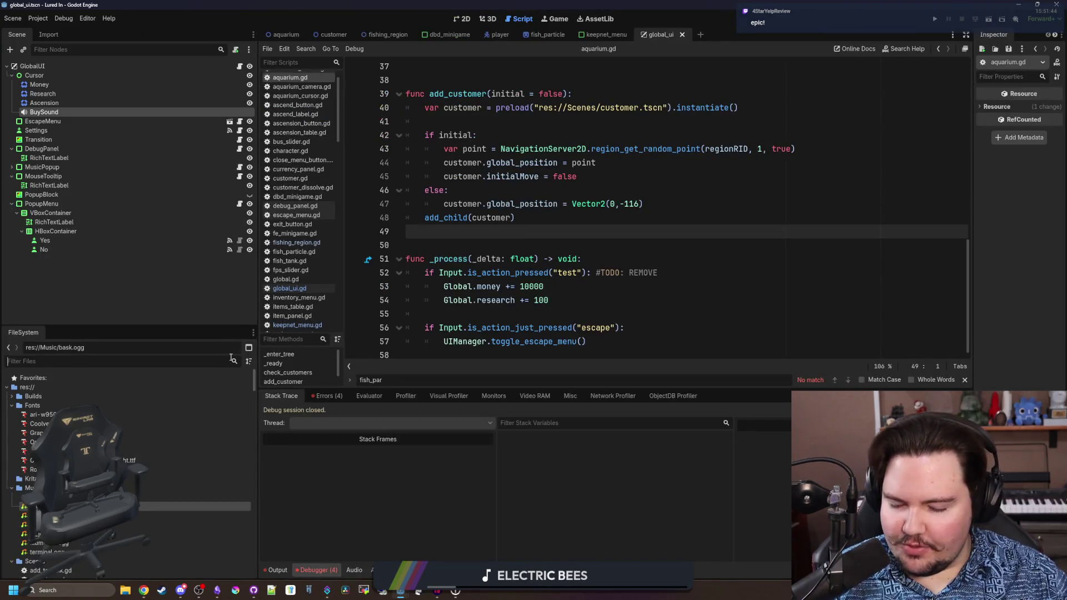
click(366, 36)
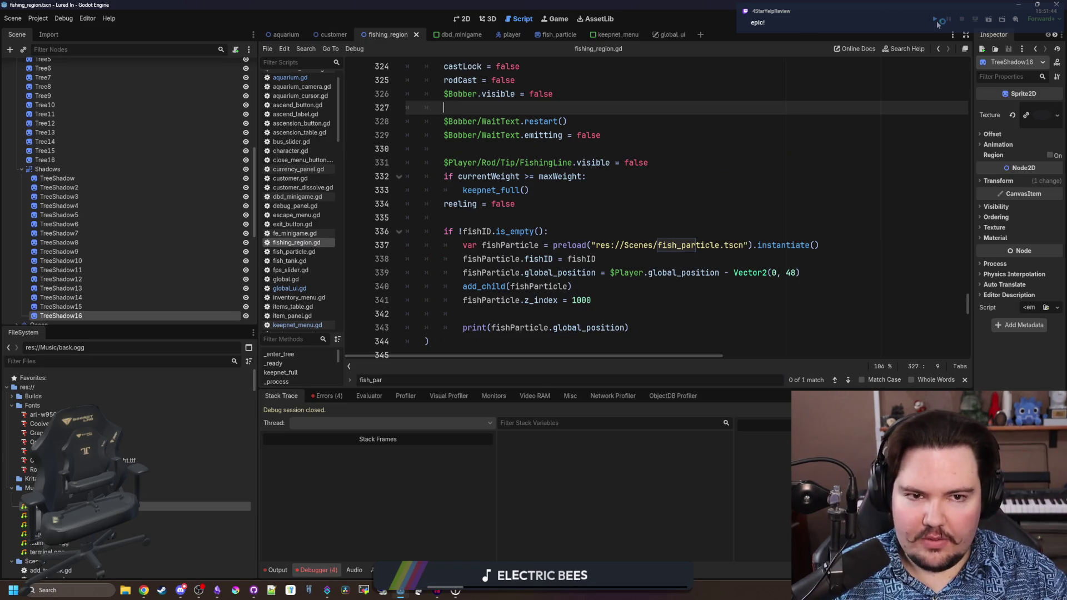
click(937, 23)
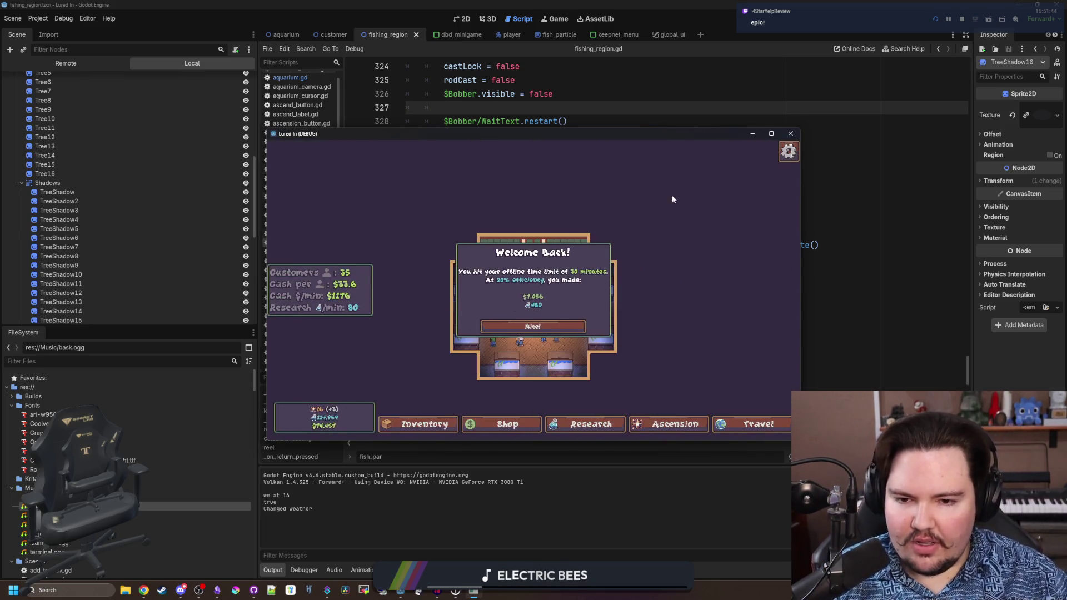
- Dismiss the Welcome Back message, maximize the game window and travel to the Pond
click(504, 327)
click(772, 134)
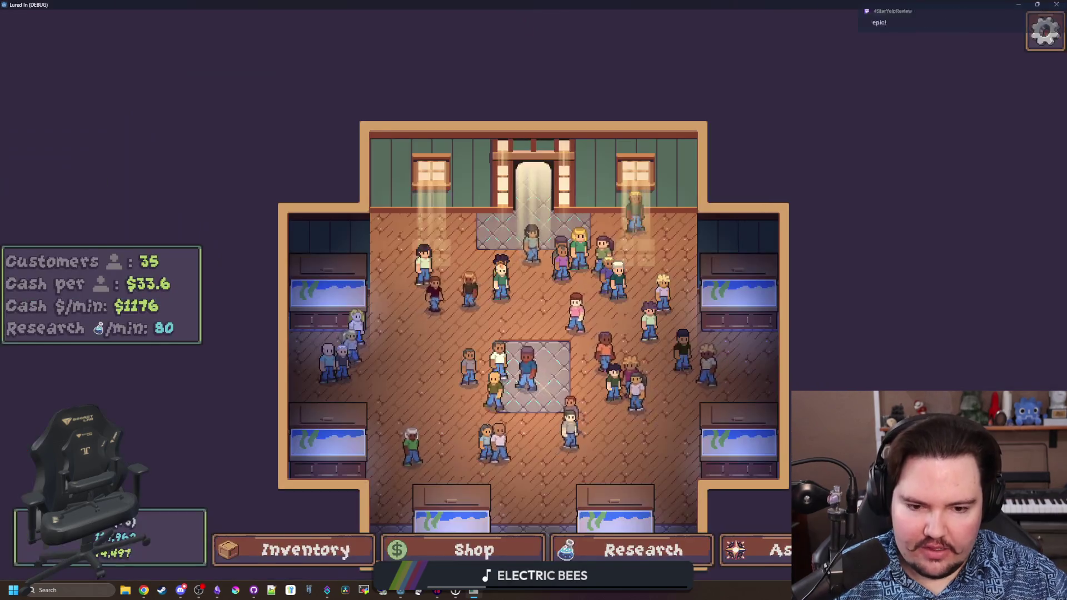
click(1000, 549)
click(726, 176)
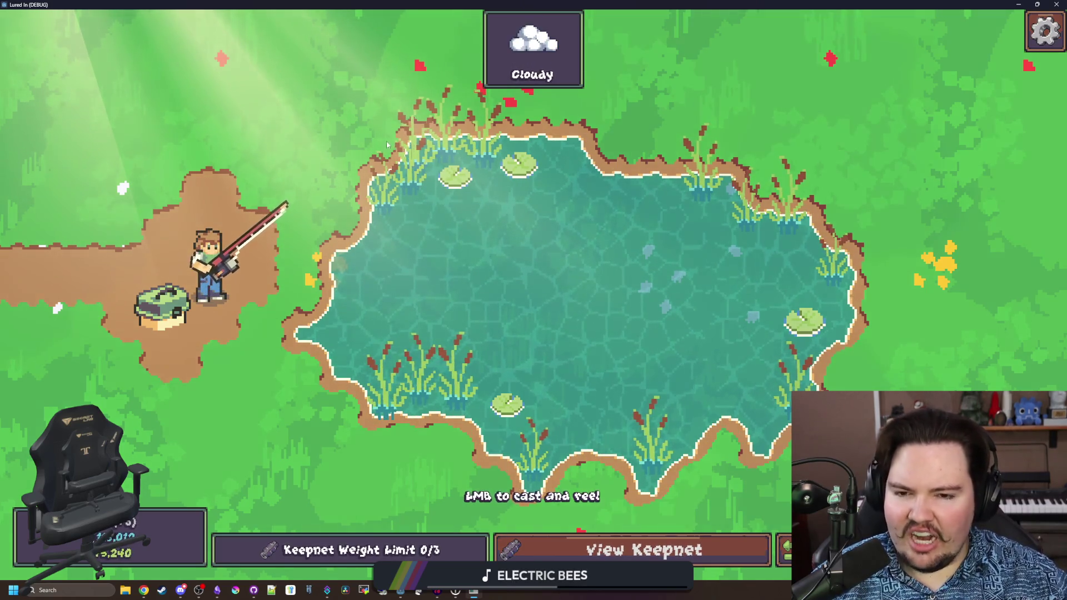
- Cast the line into the middle of the pond and reel it back in
mouse_move(273, 229)
mouse_down()
mouse_move(318, 77)
mouse_move(292, 76)
mouse_up()
mouse_move(289, 201)
mouse_down()
mouse_move(355, 196)
mouse_move(342, 223)
mouse_move(334, 184)
mouse_up()
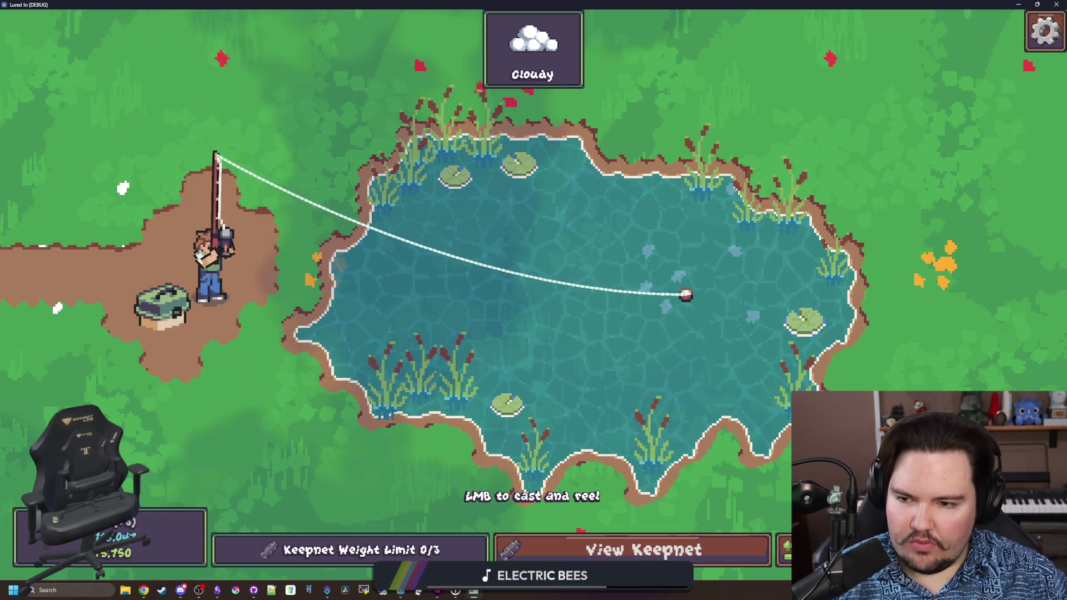
click(642, 371)
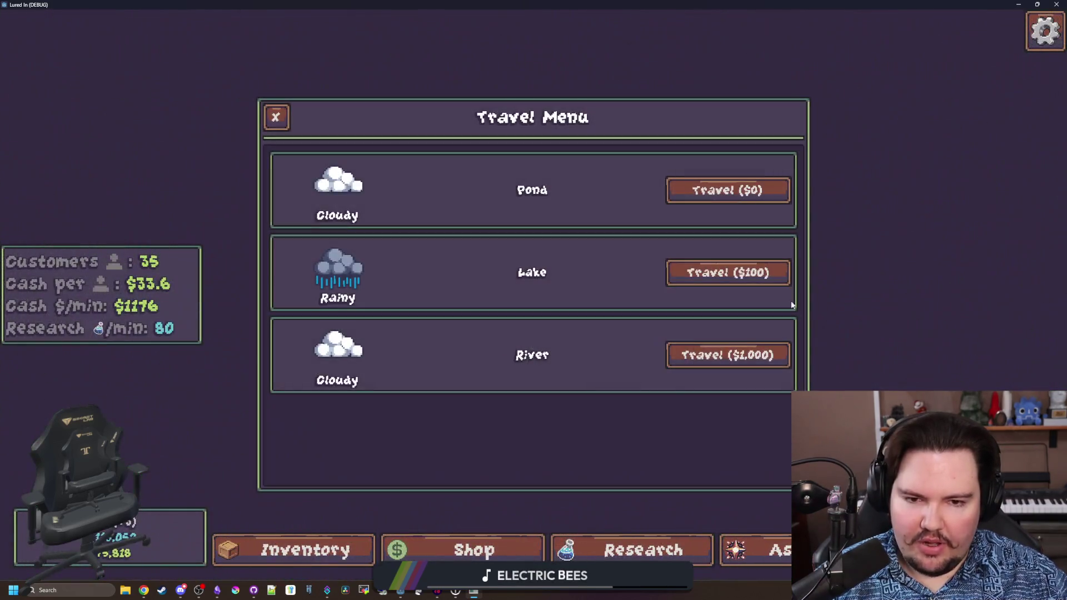
- Travel to the Lake ($100) and River ($1000), then quit the game to the editor
click(777, 281)
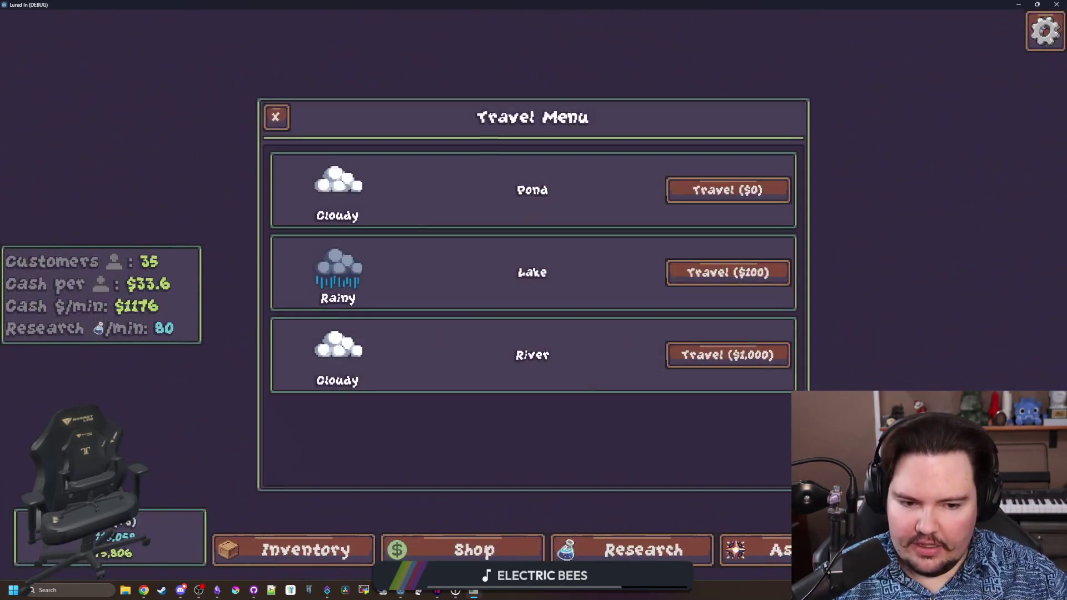
click(700, 350)
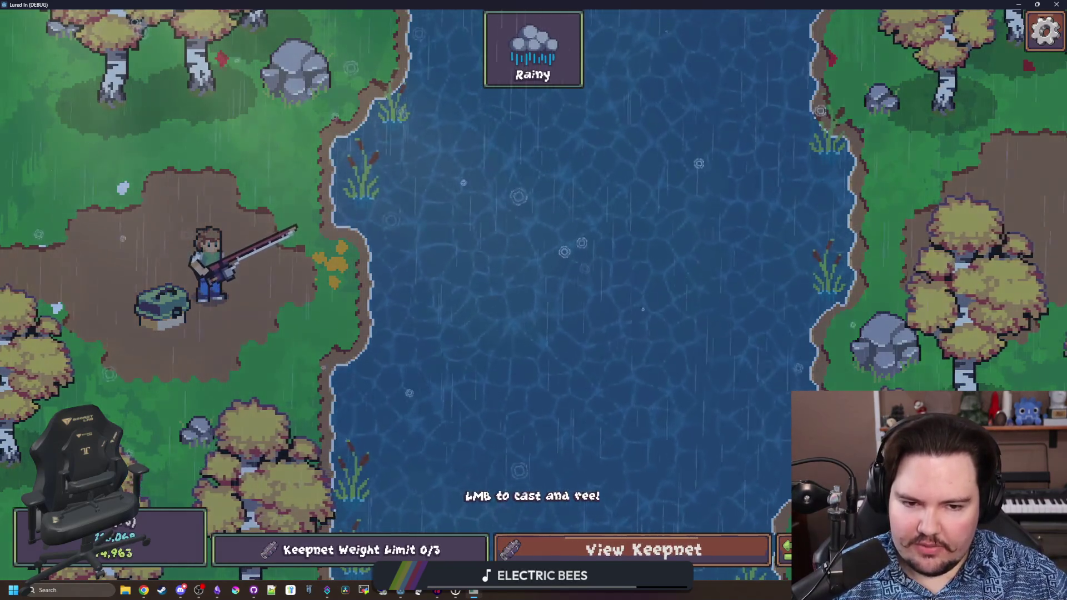
key(Escape)
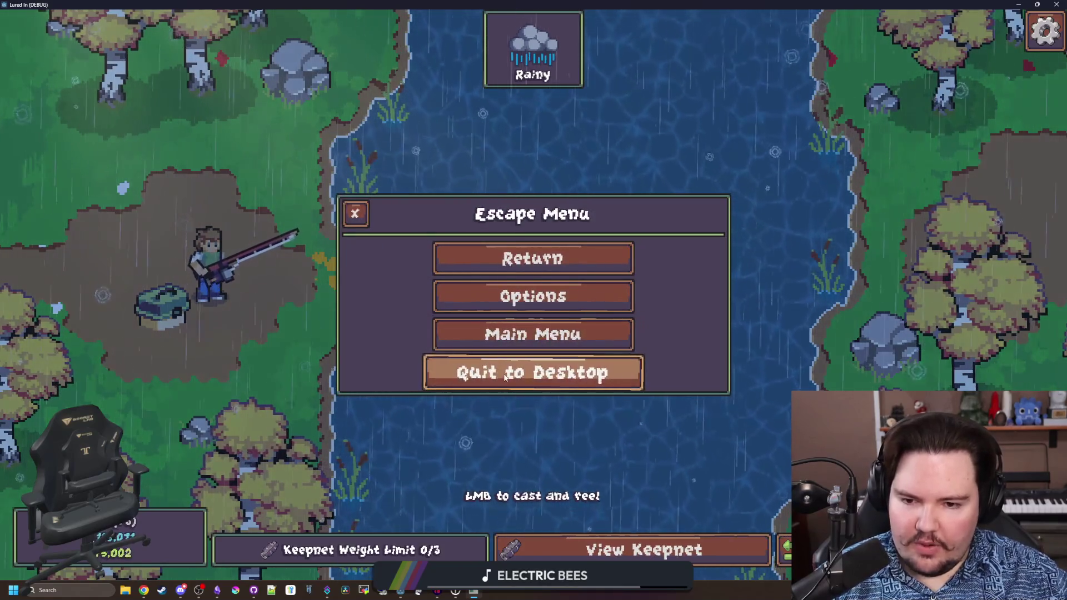
click(504, 373)
- Save fishing_region.gd with the caret placed after the fish particle block
click(539, 318)
key(ctrl+s)
click(506, 349)
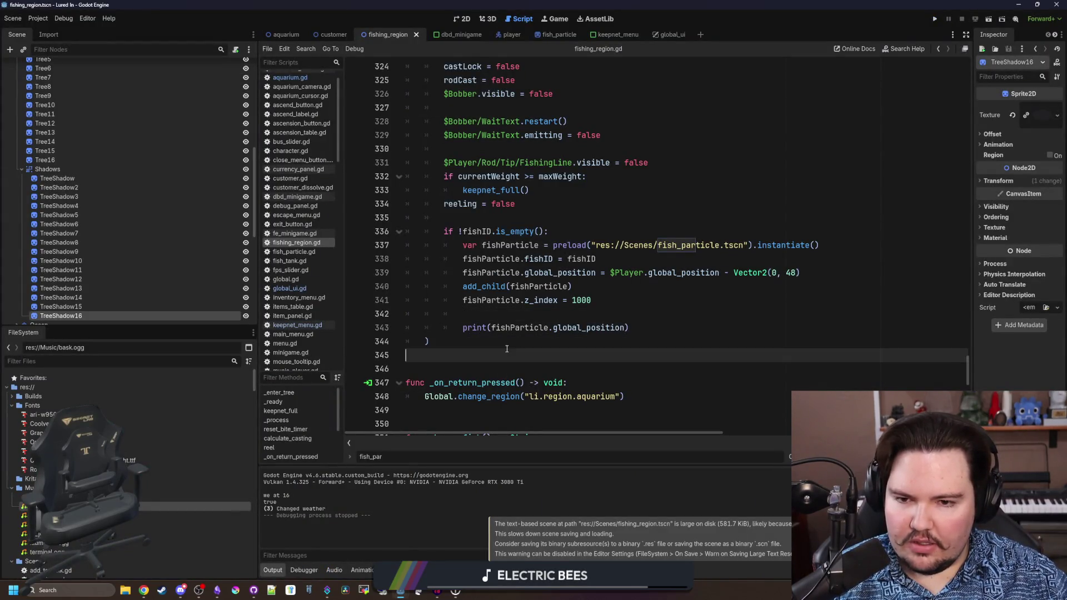
- Delete the print(fishParticle.global_position) debug line and save the script
drag(409, 341, 497, 314)
key(BackSpace)
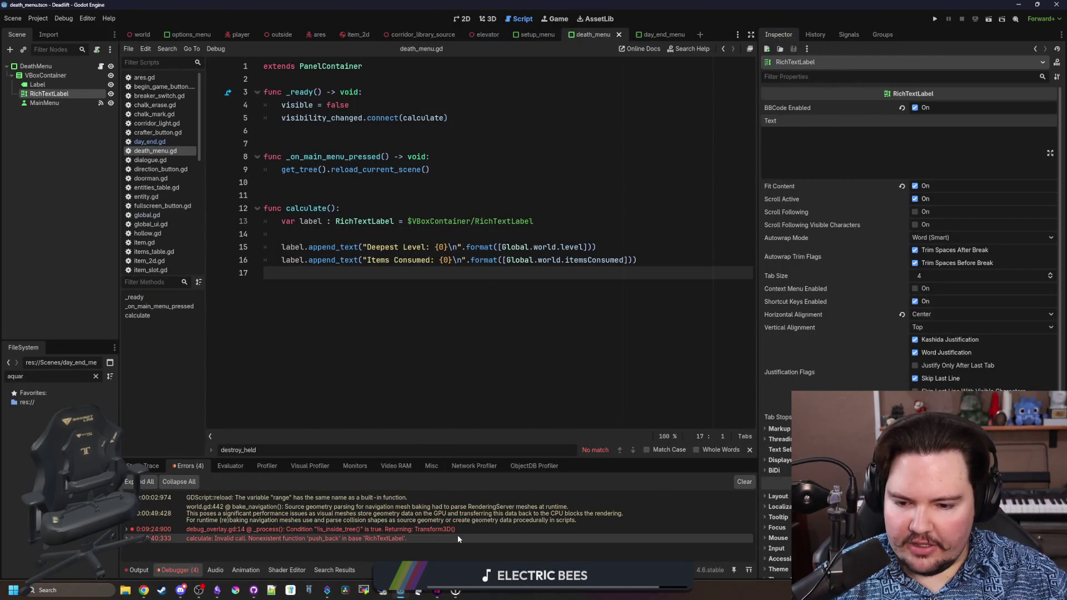
click(387, 222)
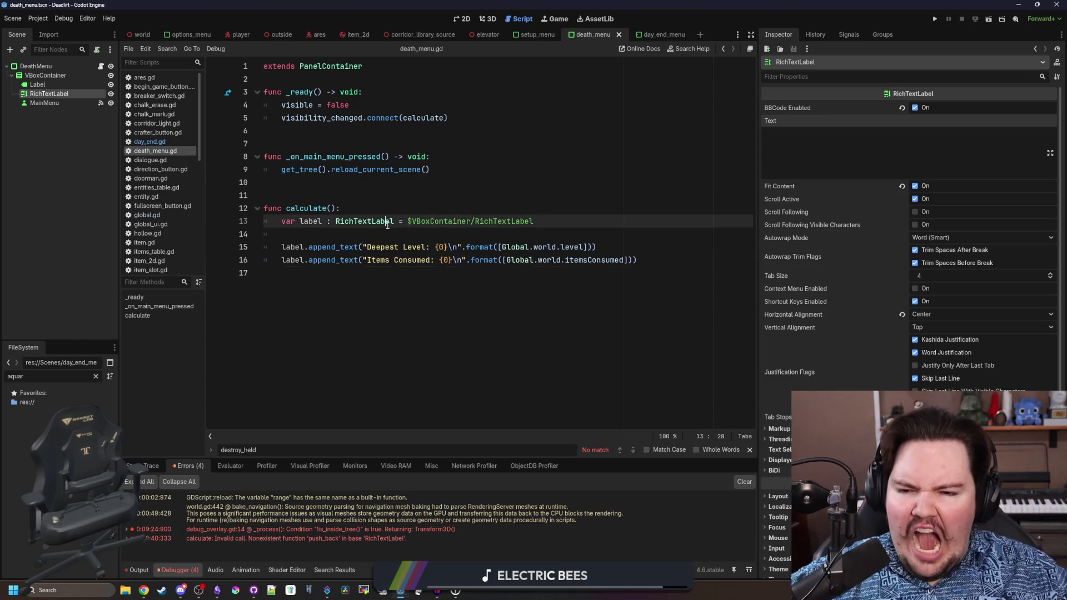
click(372, 230)
click(331, 185)
key(ctrl+s)
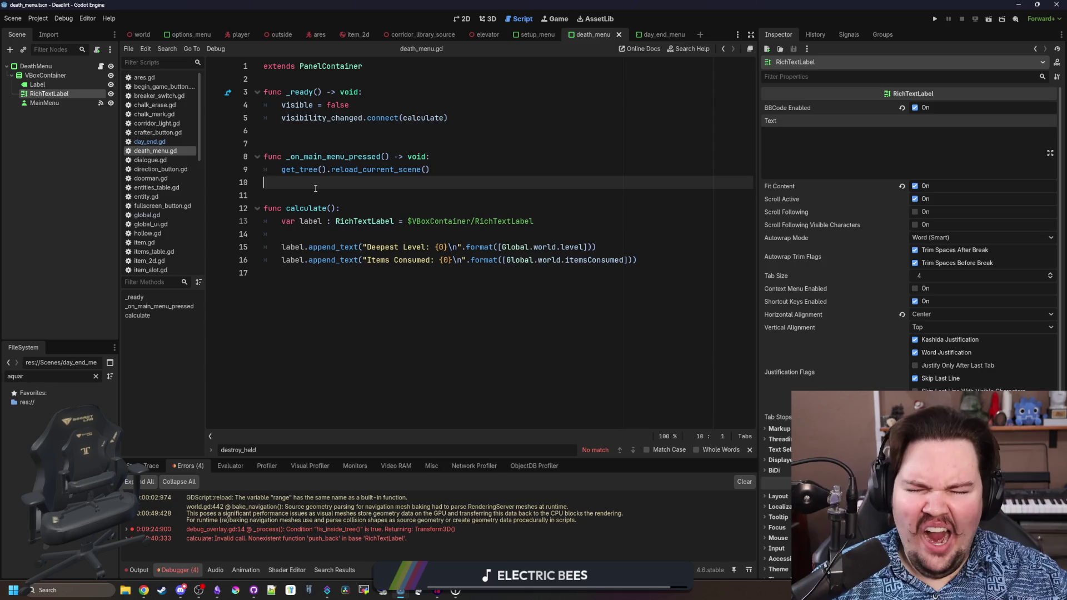
- Save the Deadlift death_menu scene and view it in the 2D workspace
click(315, 195)
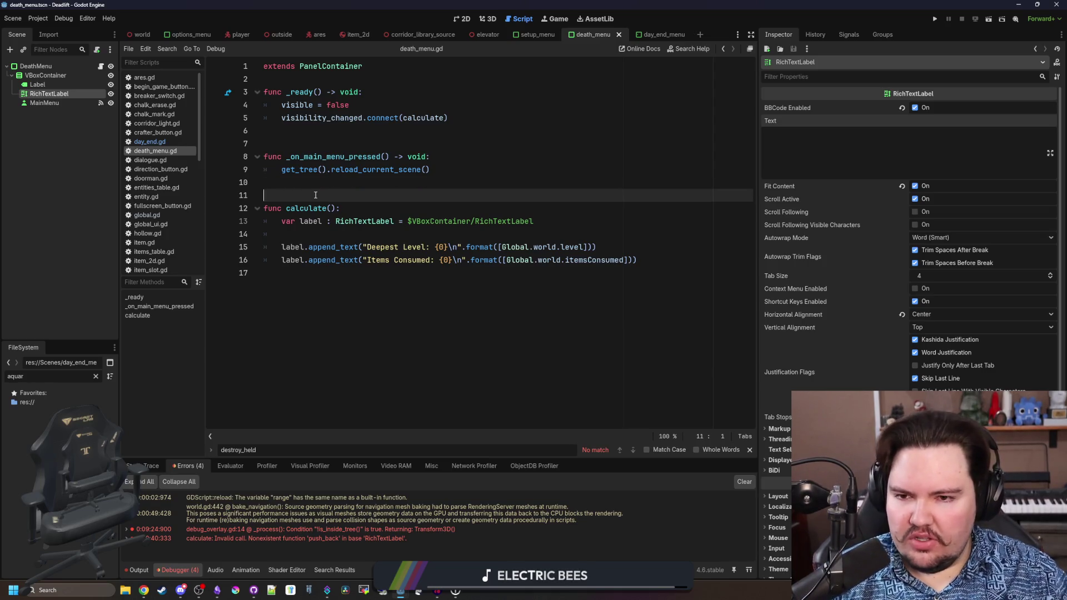
click(337, 186)
key(ctrl+s)
key(ctrl+s)
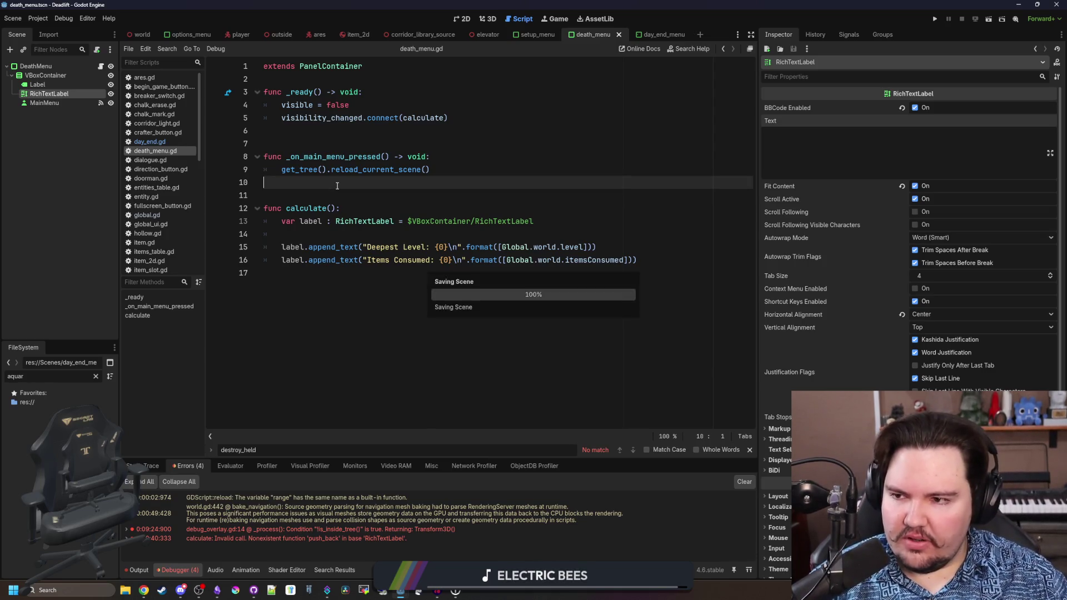
click(466, 20)
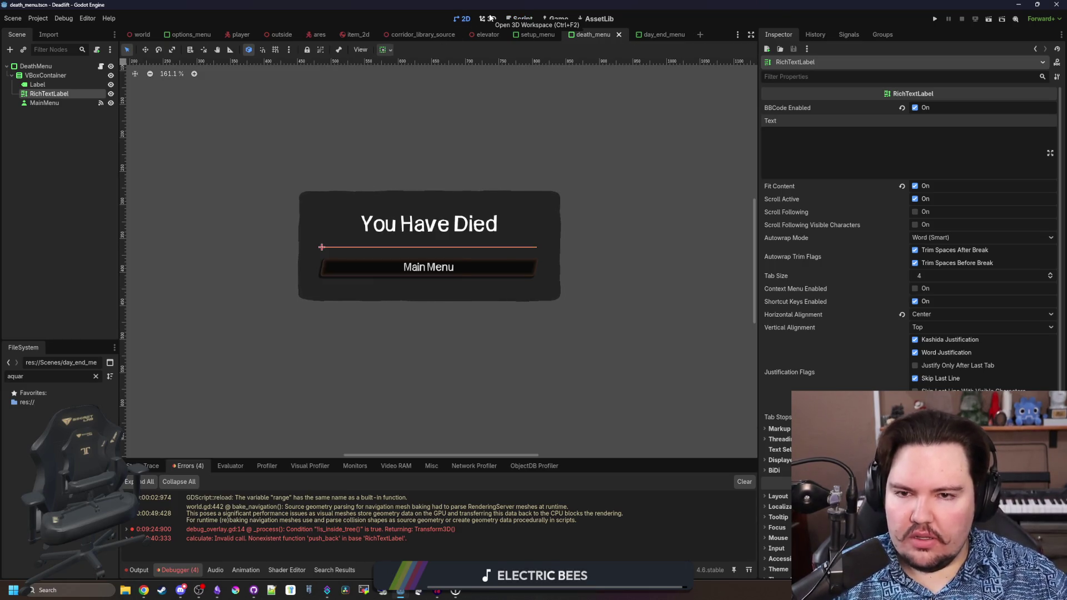
- Switch to the 3D workspace, save the scene, and run the Deadlift project
click(489, 19)
key(ctrl+s)
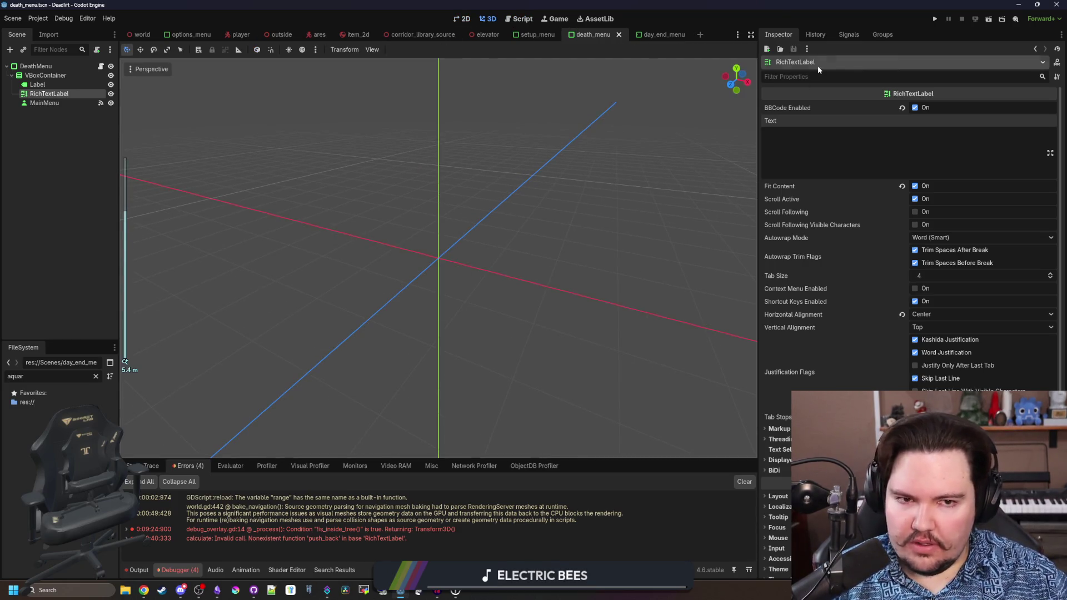
click(934, 19)
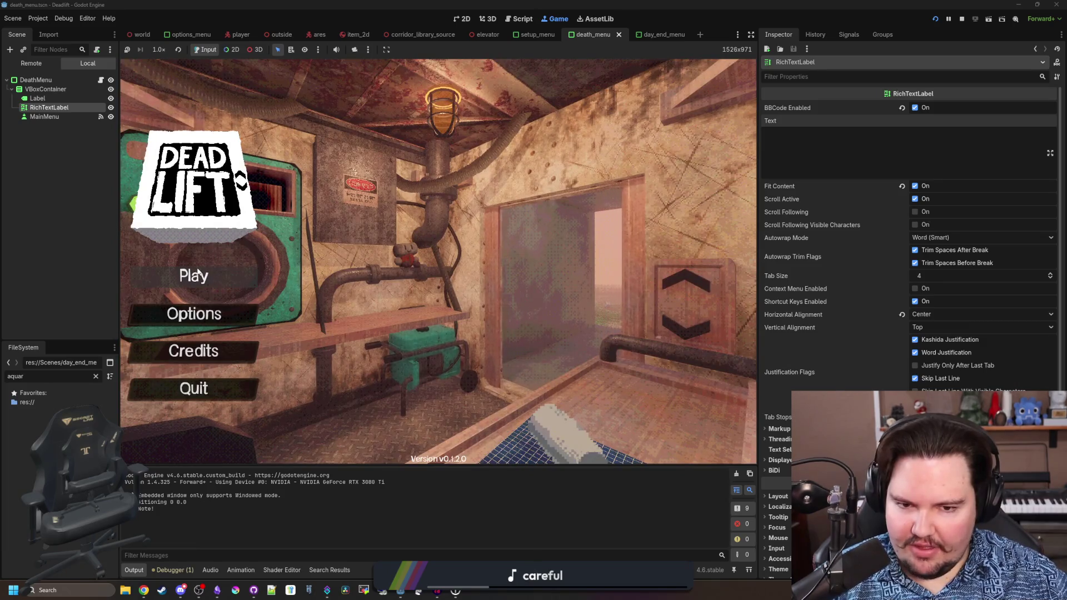
- In Setup, lower Decoration Count and return Entity Detection to x1.0, then close it
click(202, 284)
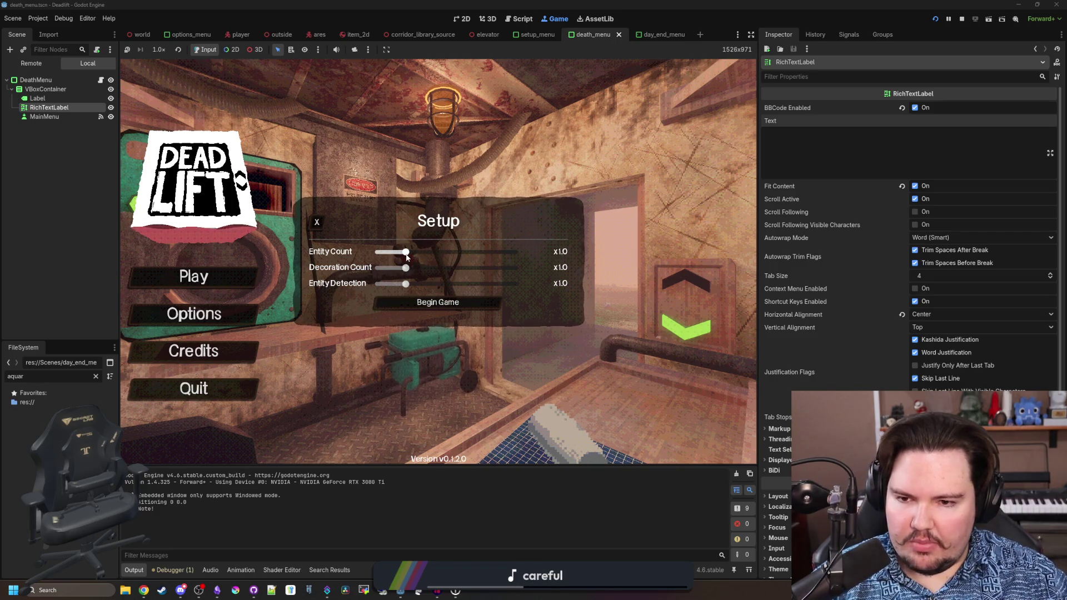
drag(486, 269, 461, 269)
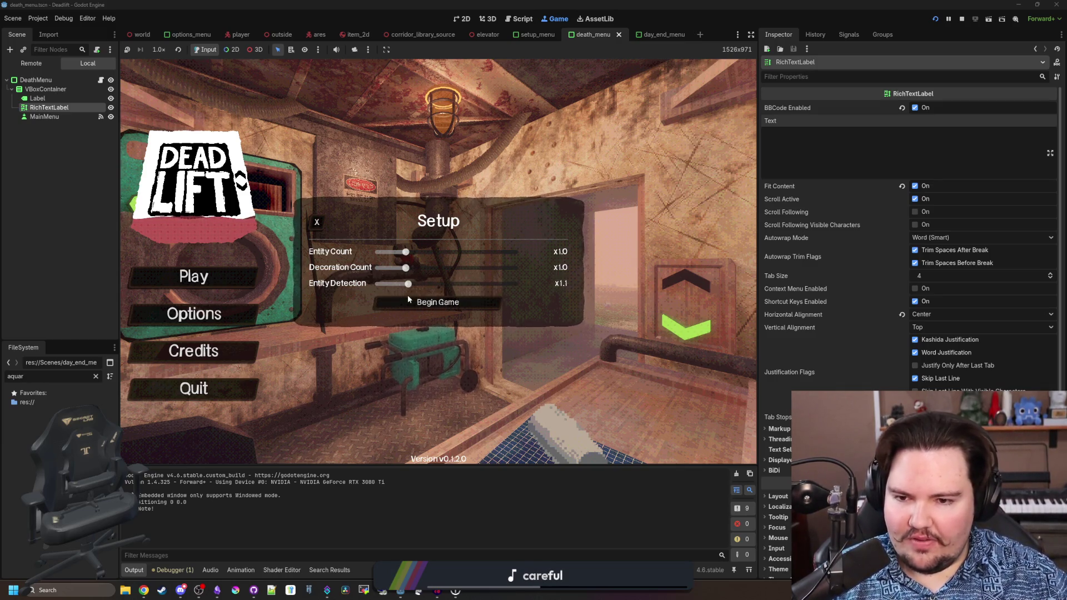
drag(410, 284, 405, 283)
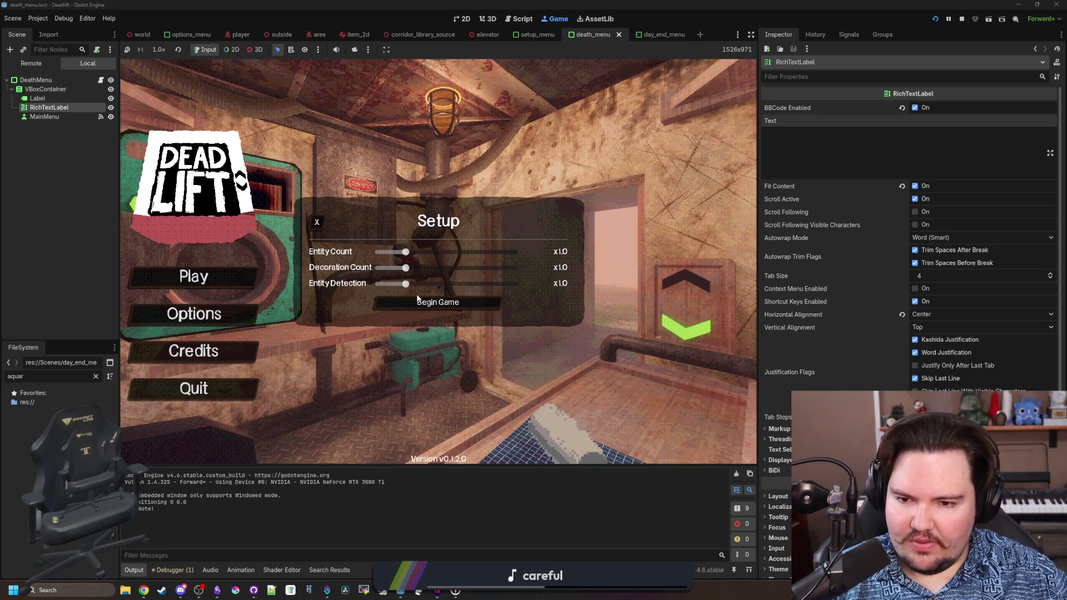
click(315, 221)
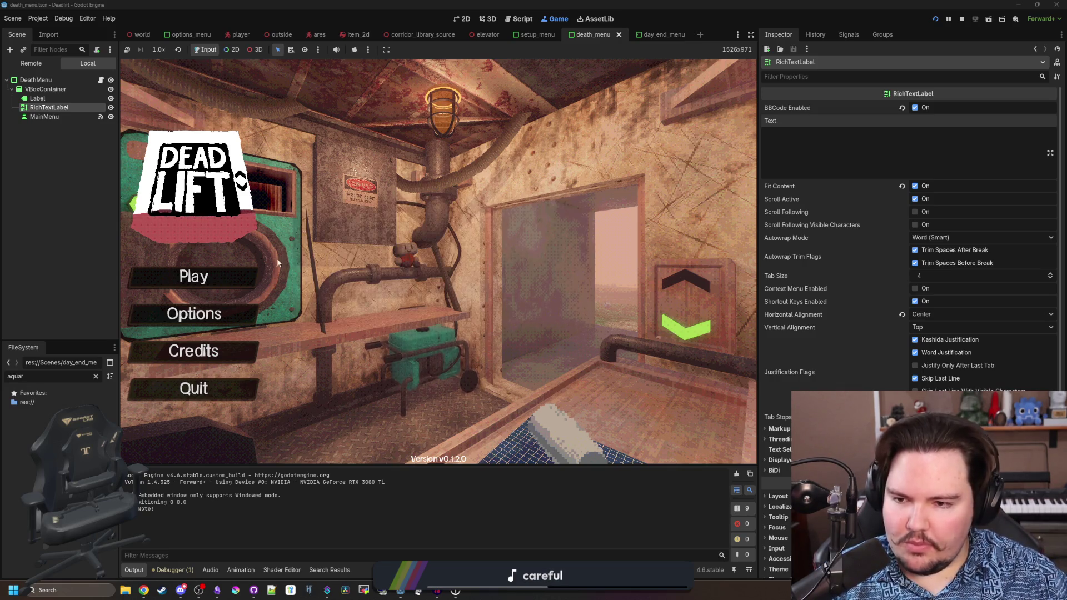
- Browse the Sound and General option tabs, close Options, and open the new-game Setup panel
click(253, 278)
click(229, 308)
click(436, 183)
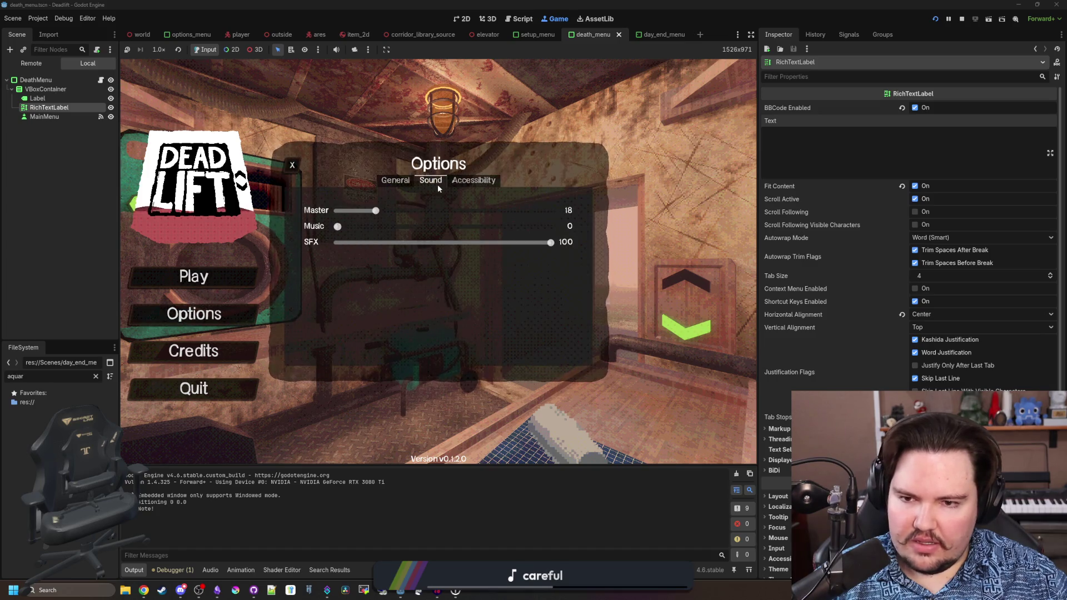
click(474, 183)
click(394, 184)
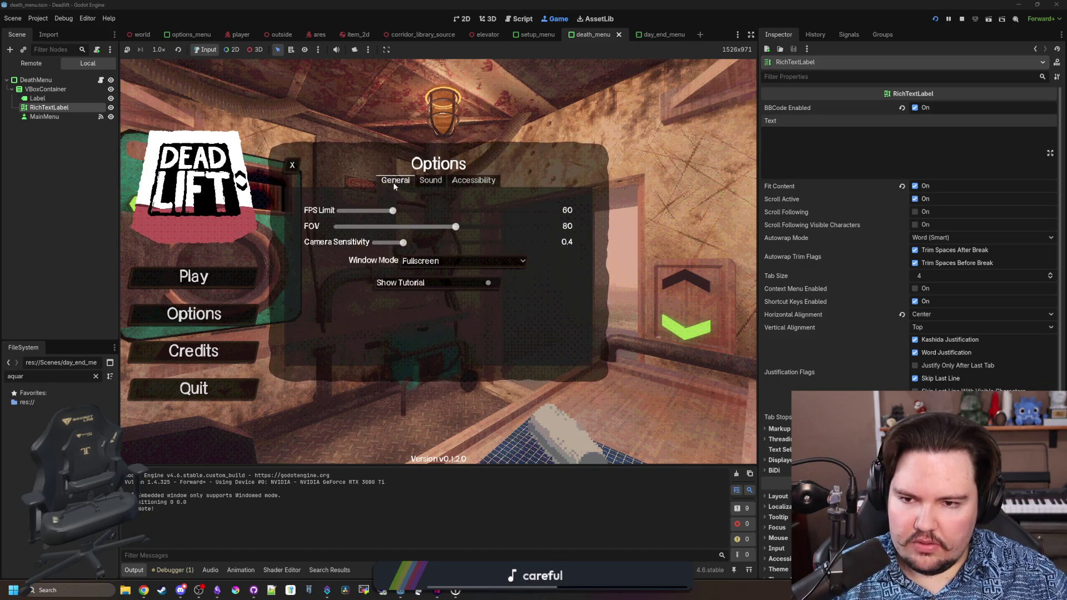
click(222, 328)
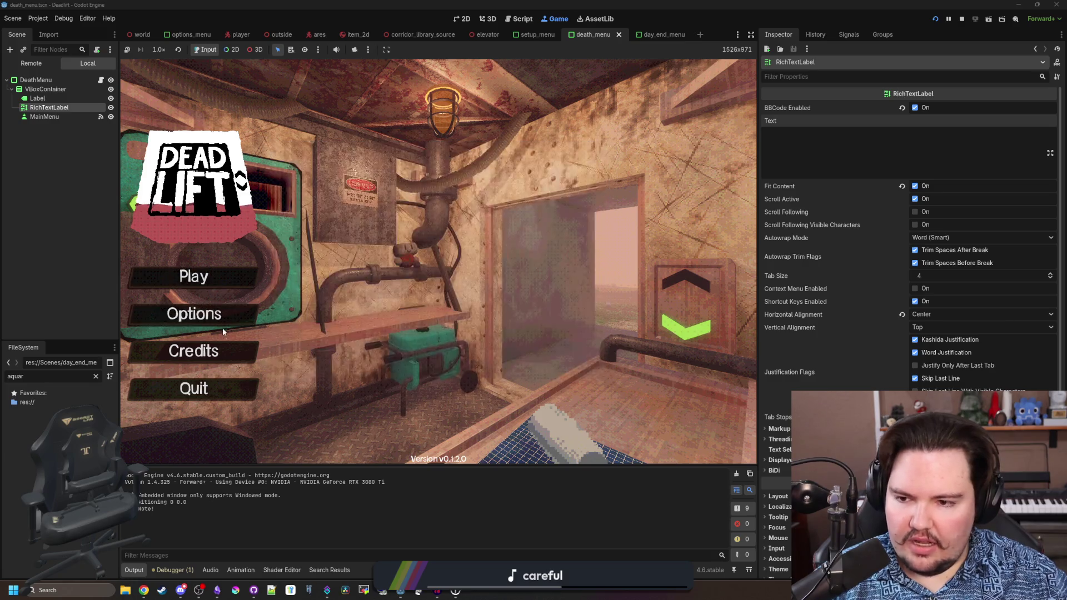
click(222, 273)
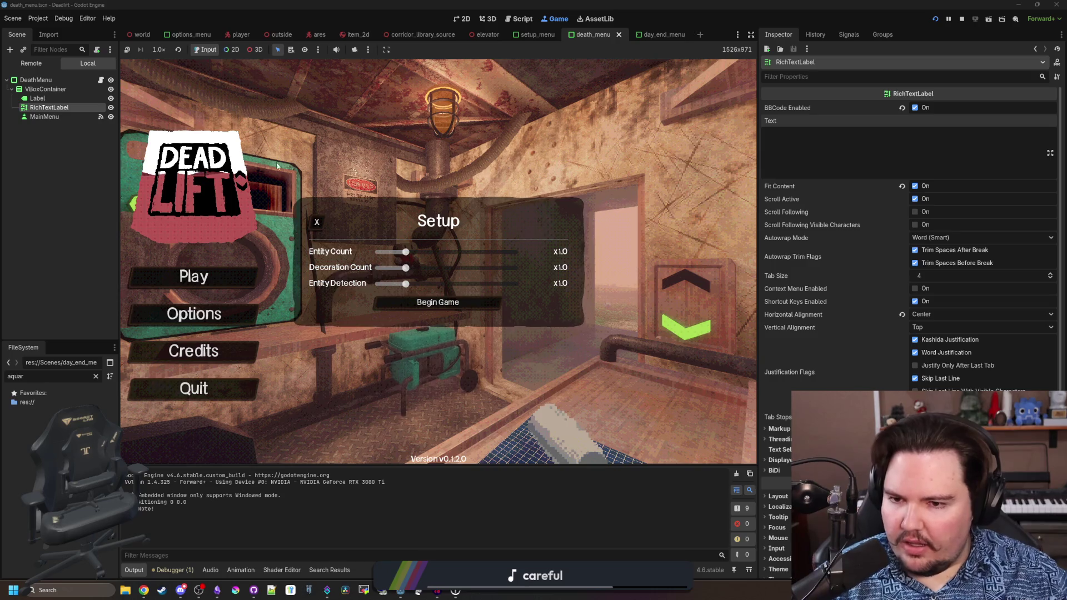
click(317, 221)
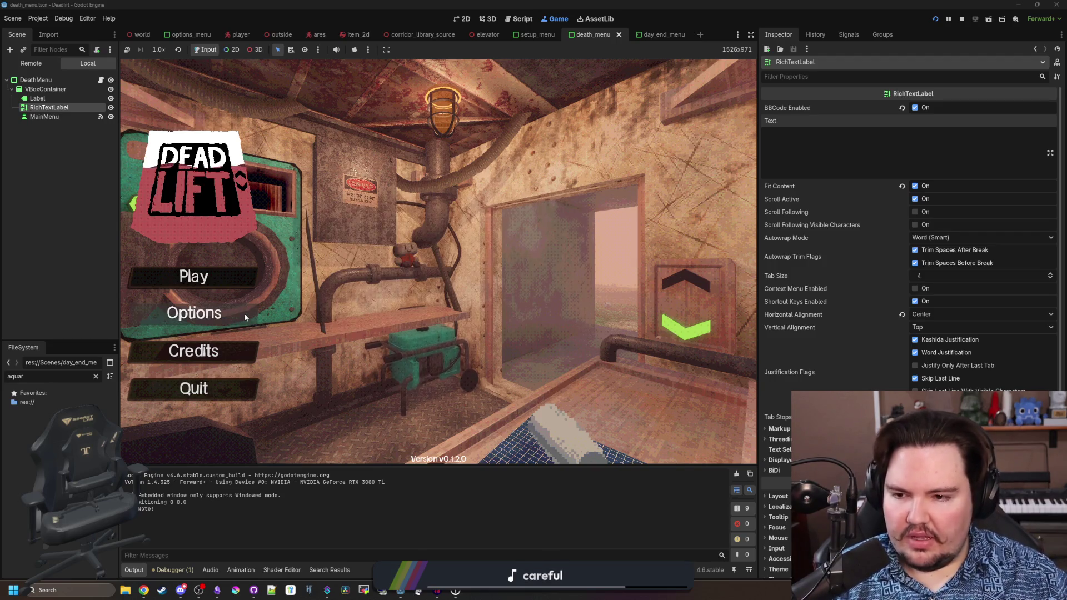
click(244, 312)
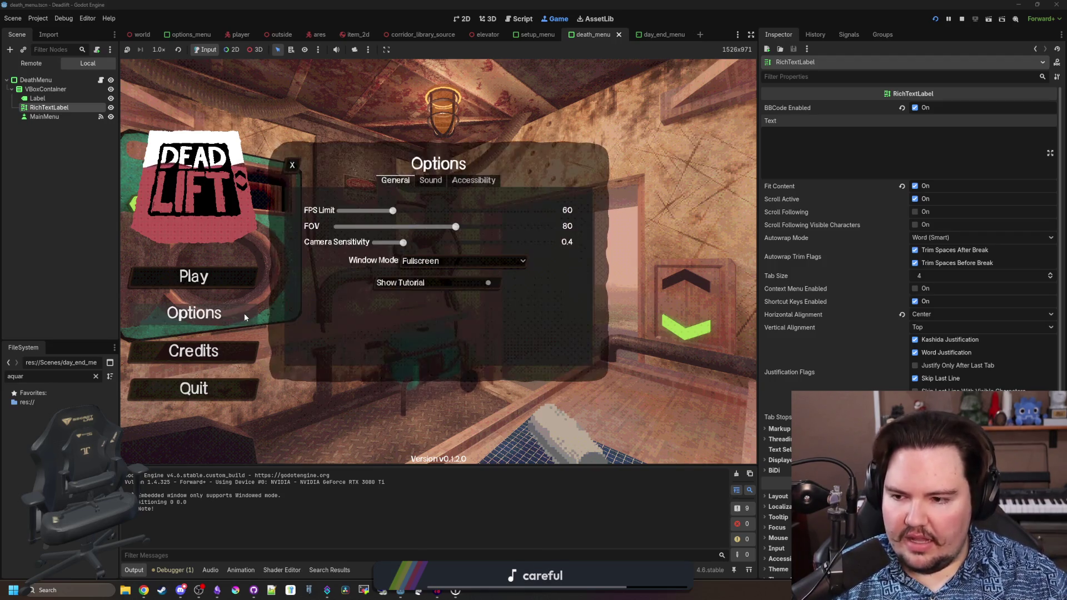
click(423, 181)
click(396, 183)
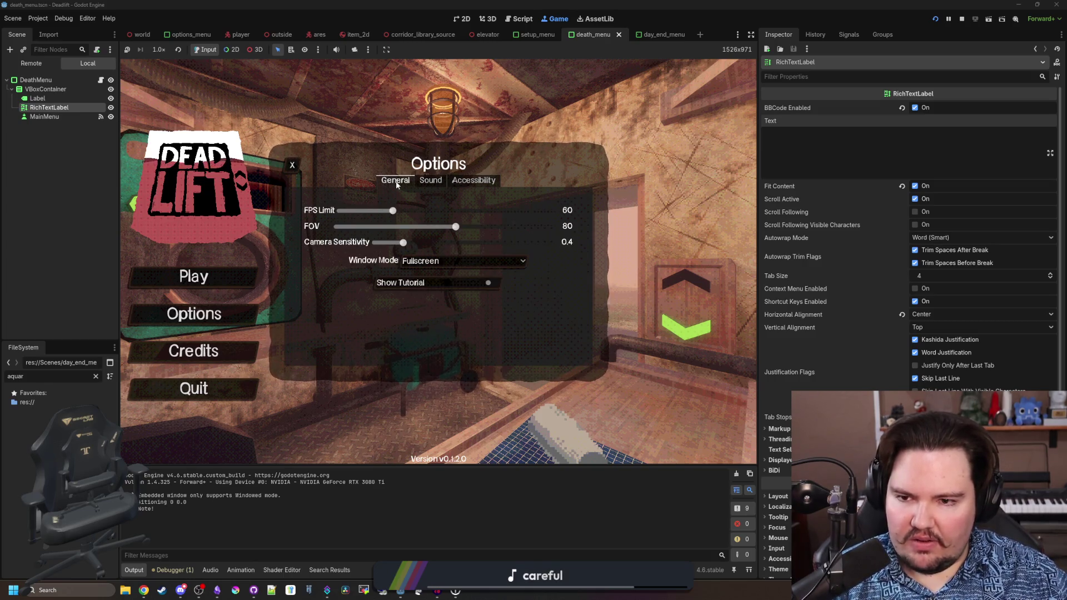
click(429, 182)
click(396, 183)
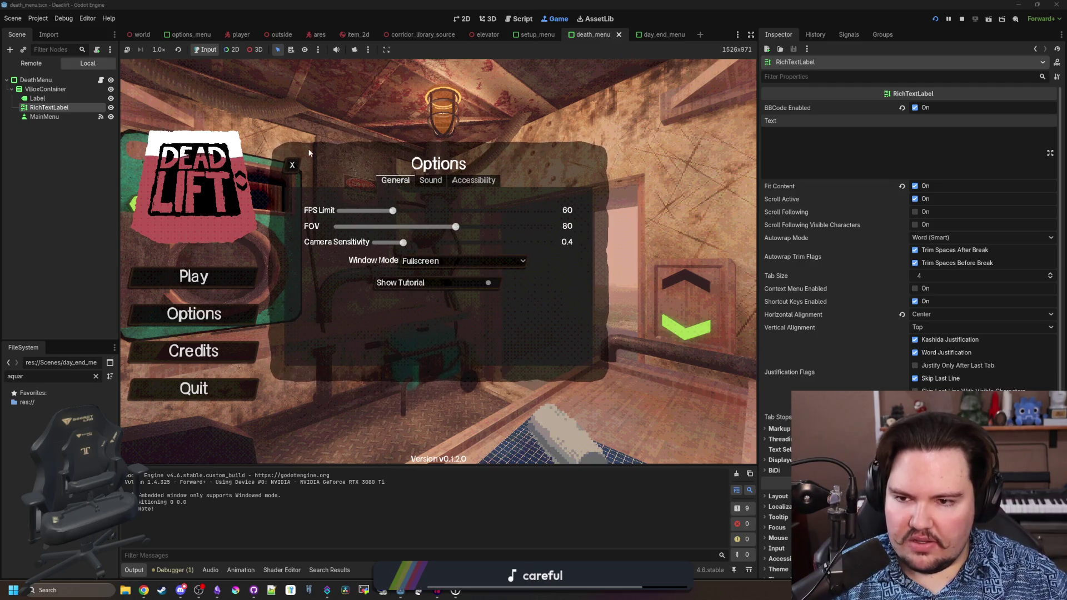
click(290, 165)
click(231, 268)
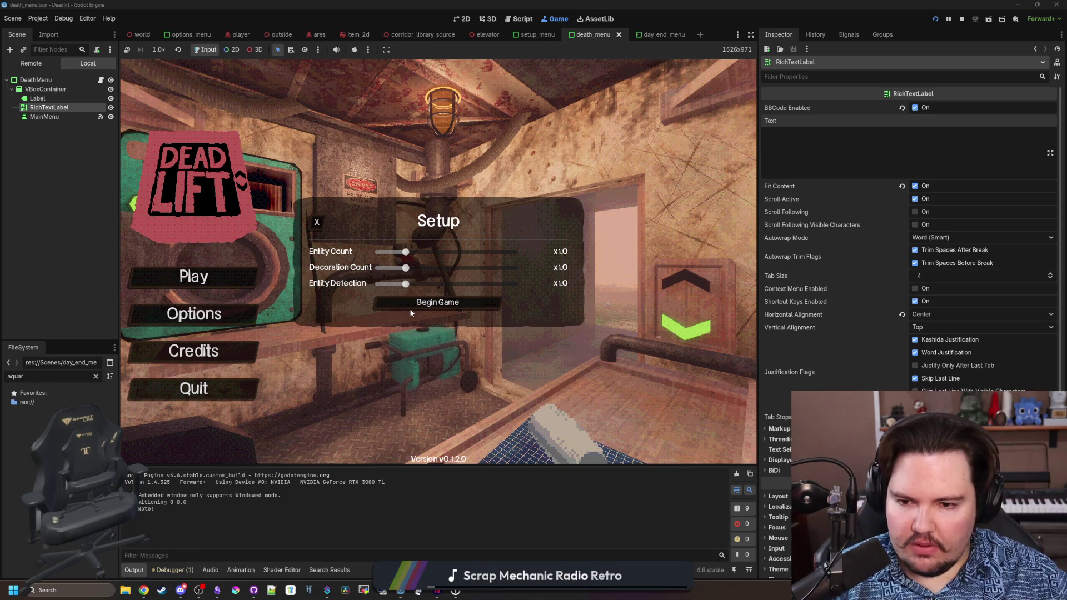
click(438, 302)
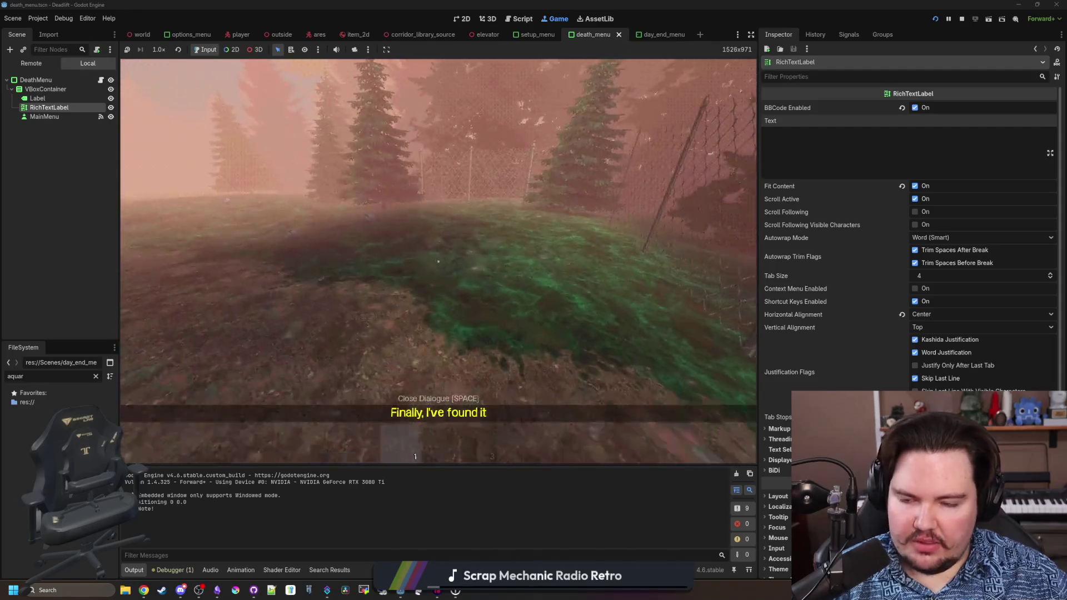
- Dismiss the opening dialogue, pick up three rocks and throw one at the wall
key(space)
key(e)
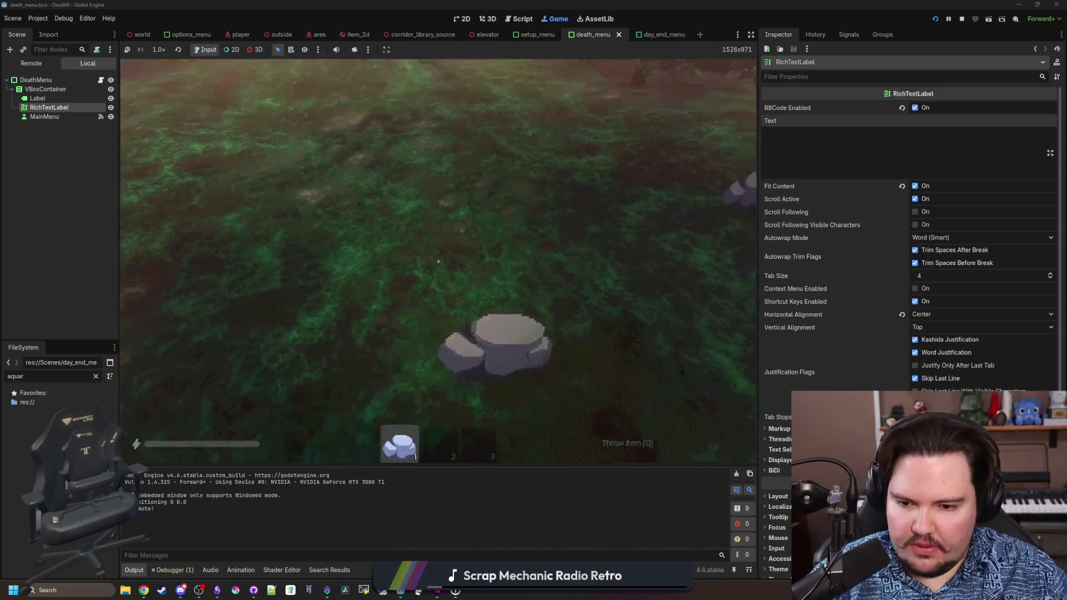
key(e)
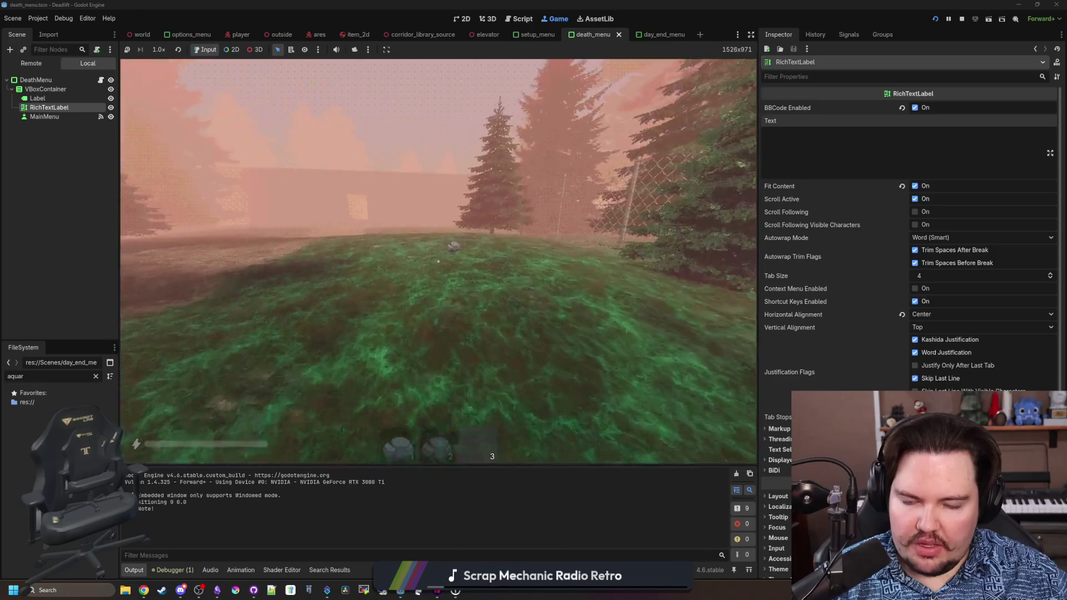
key(e)
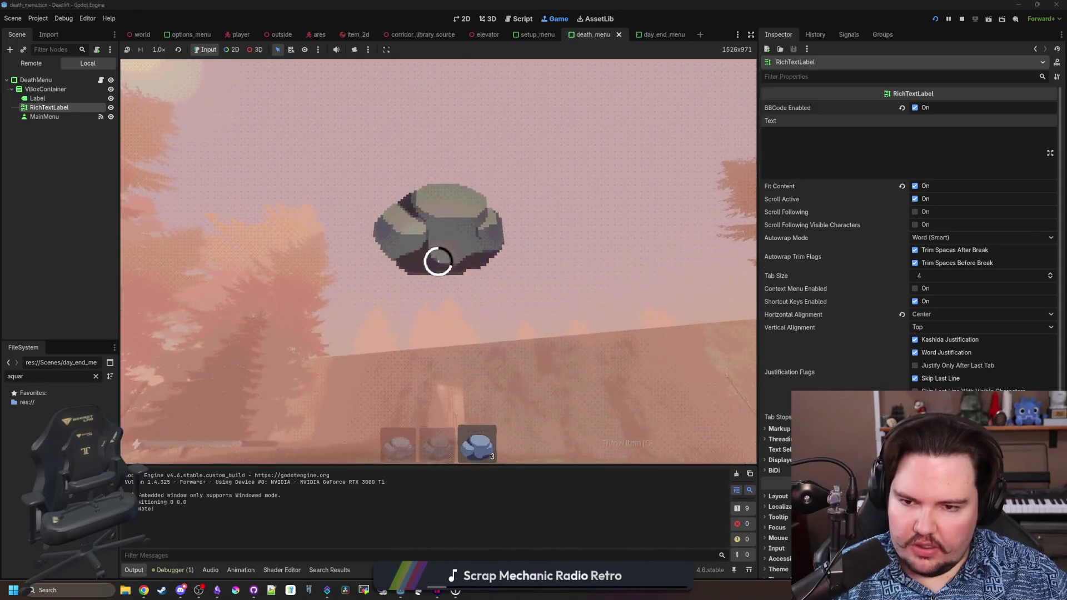
key(q)
- Walk through the corridor into the shelter room, switch inventory slots, and pause the game
key(w)
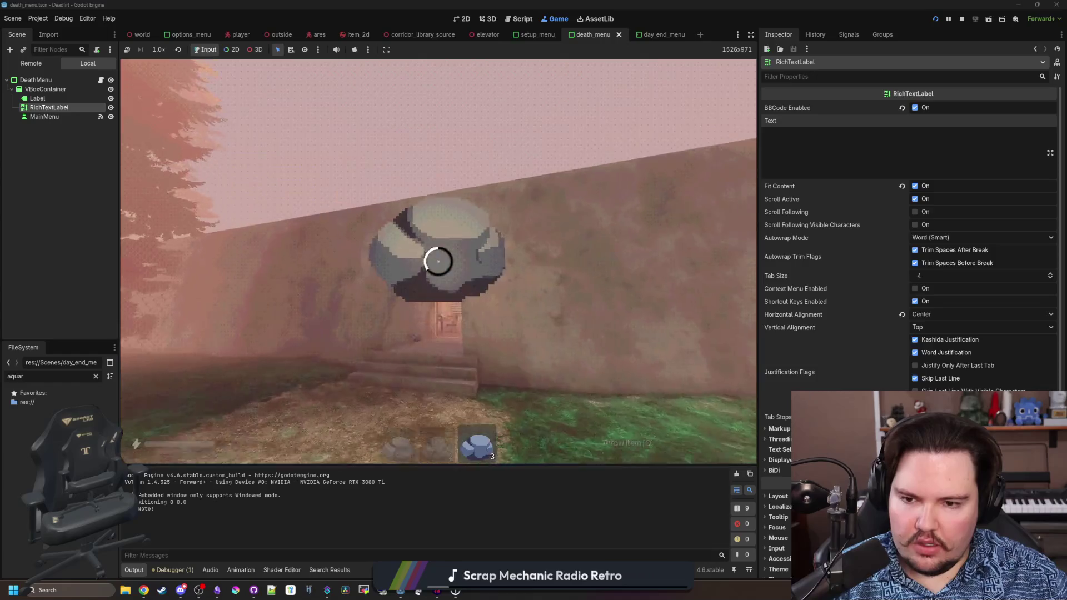
key(q)
key(w)
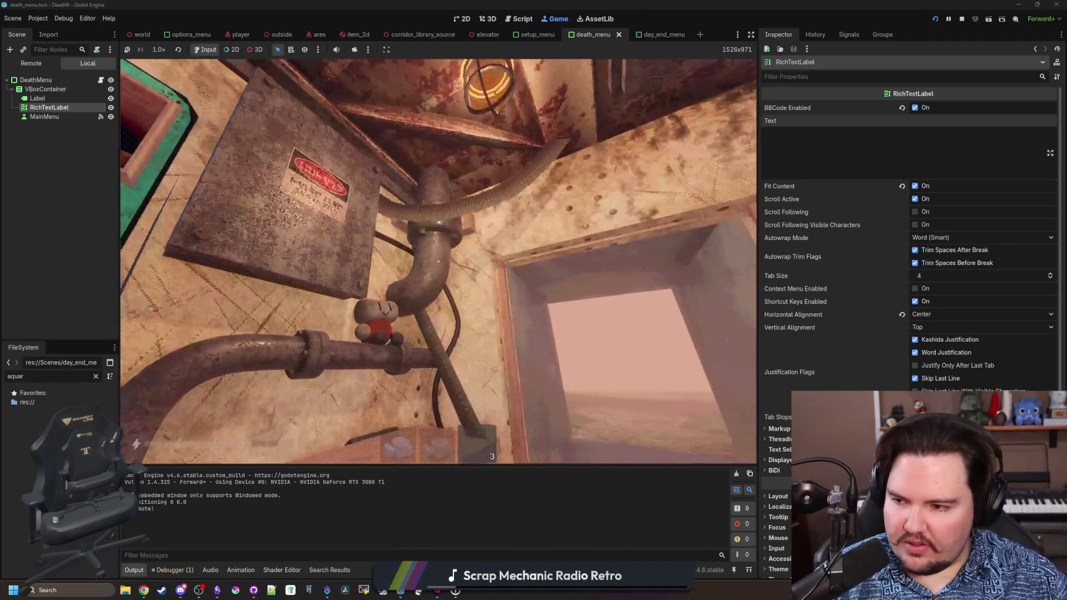
mouse_move(438, 262)
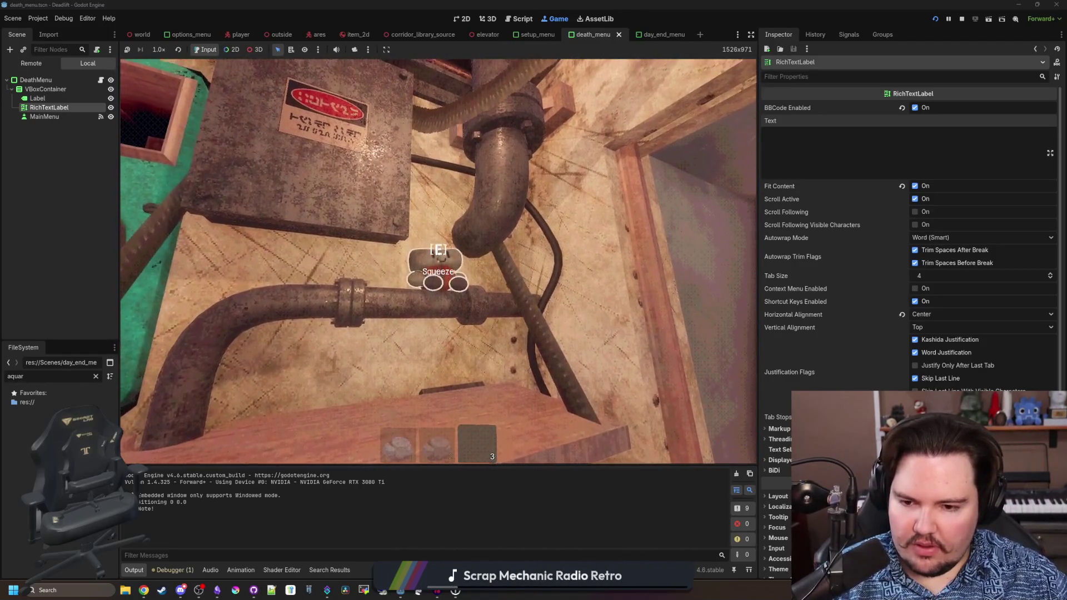
key(2)
key(1)
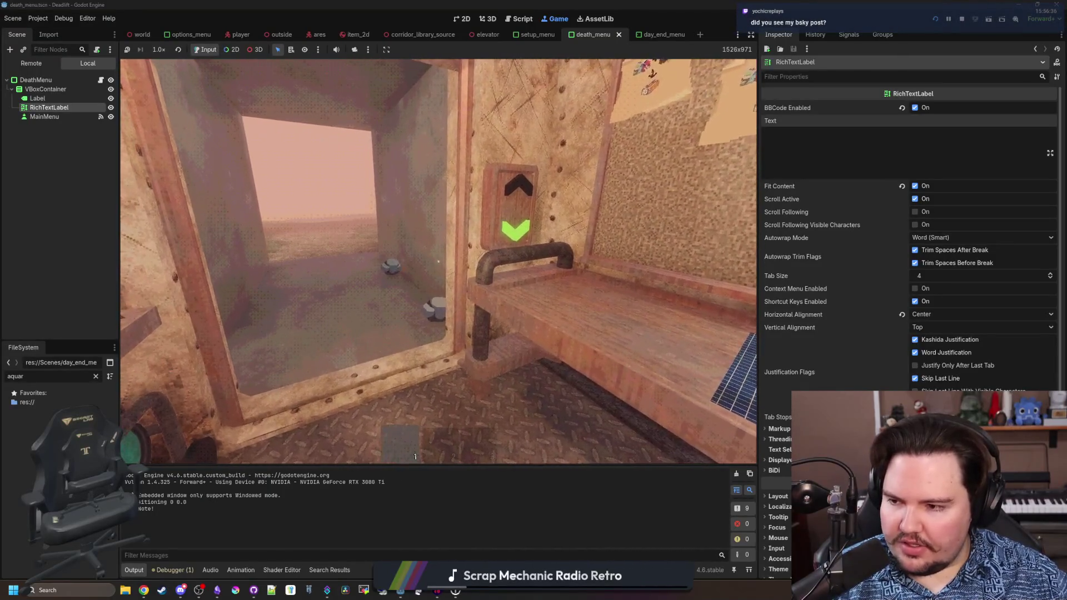
key(Escape)
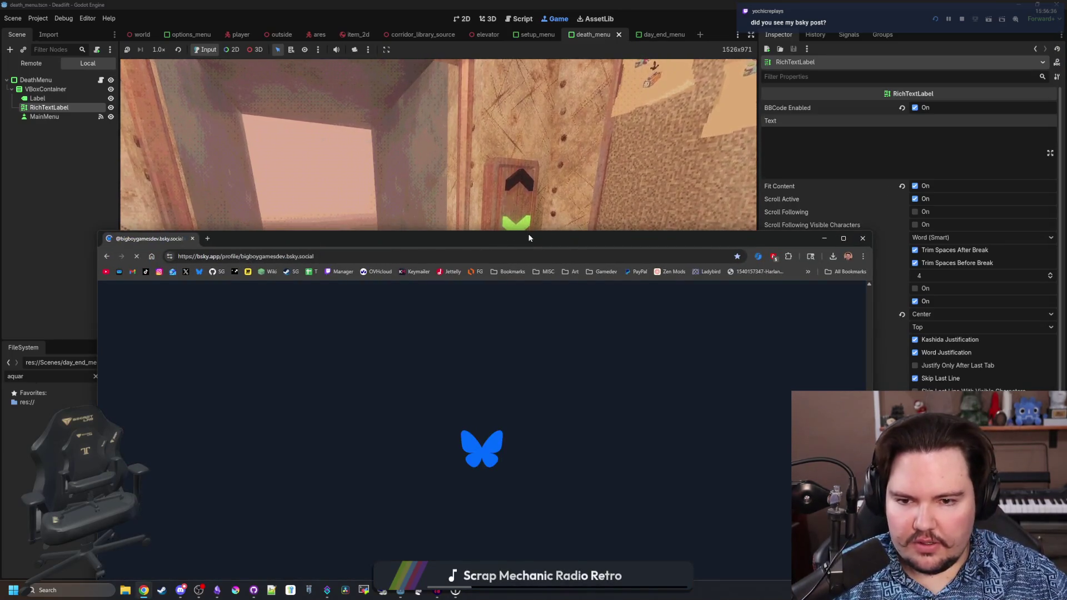
key(super+Up)
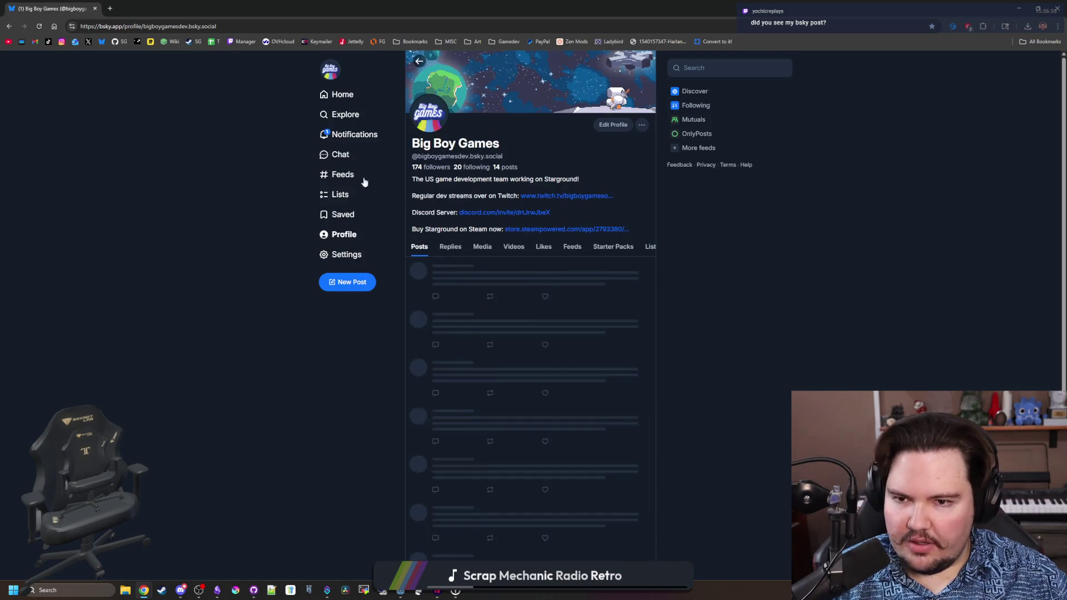
click(358, 140)
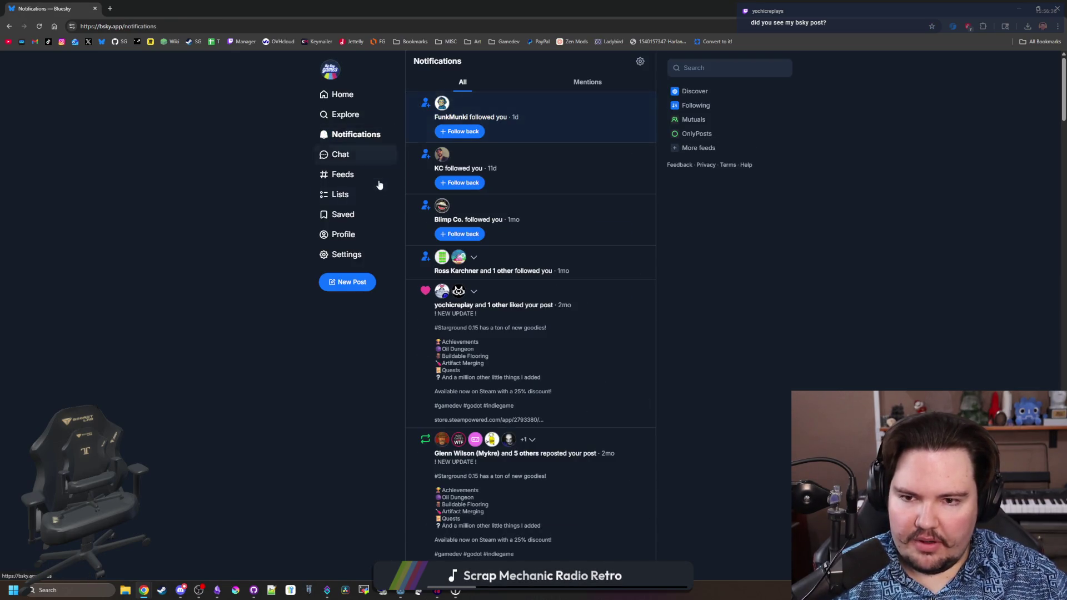
click(341, 234)
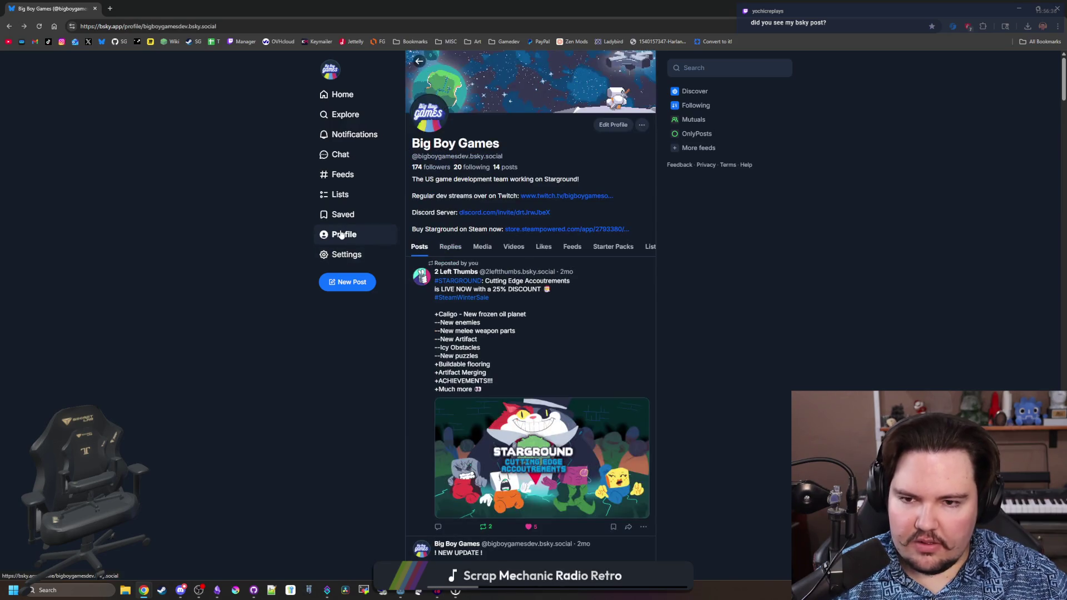
scroll(481, 223, down, 3)
scroll(605, 231, up, 3)
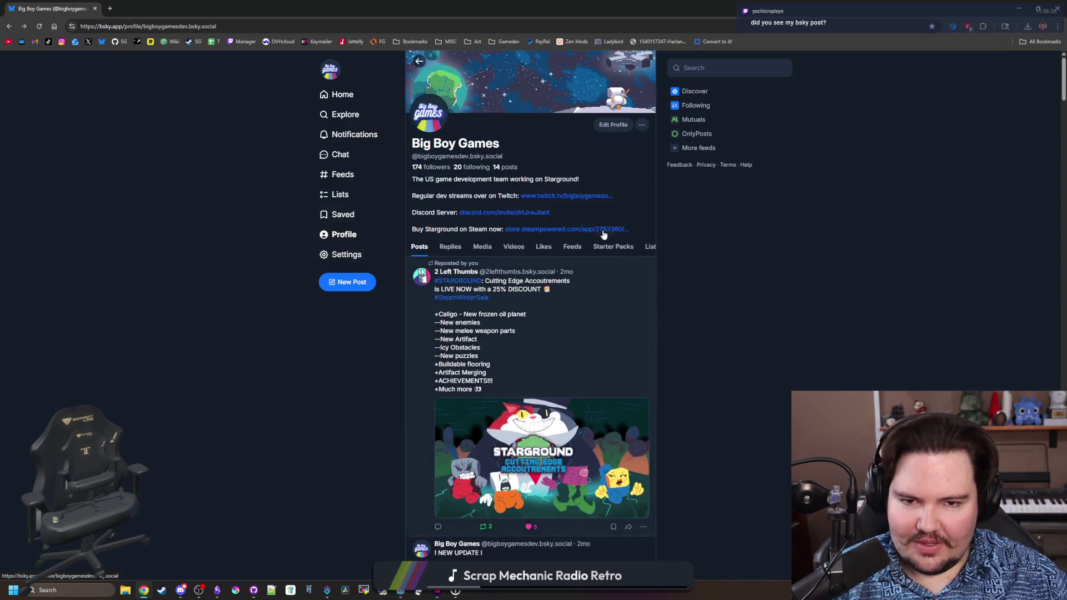
click(694, 134)
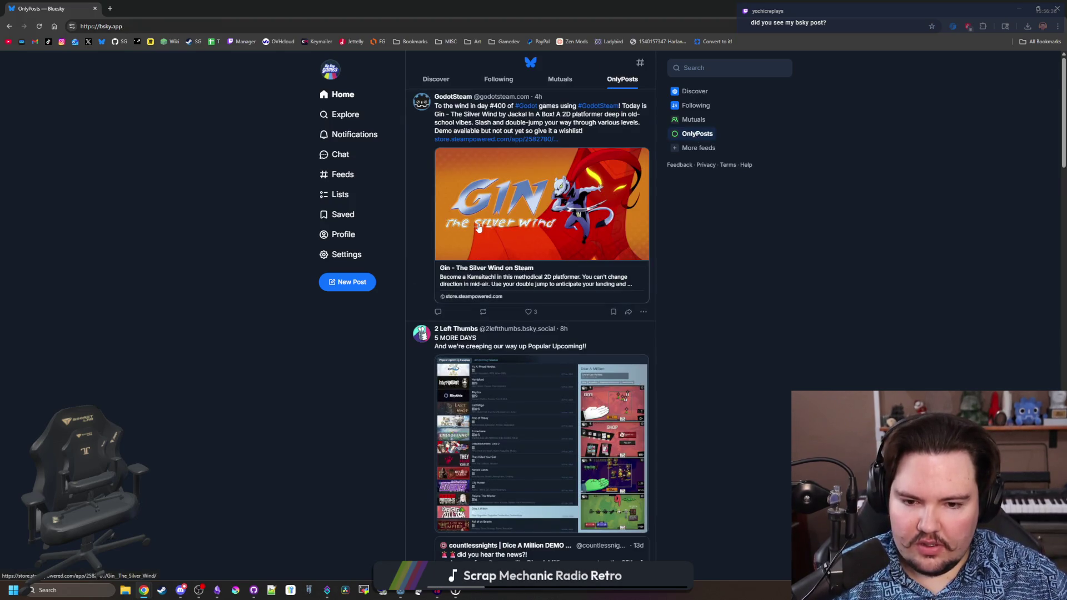
scroll(478, 228, down, 2)
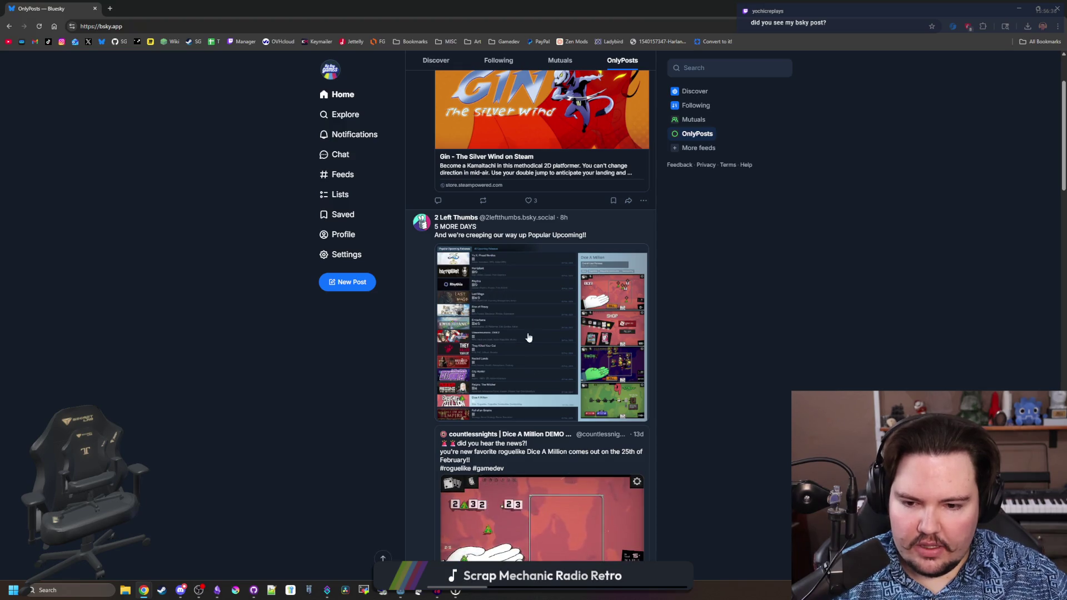
scroll(528, 337, down, 10)
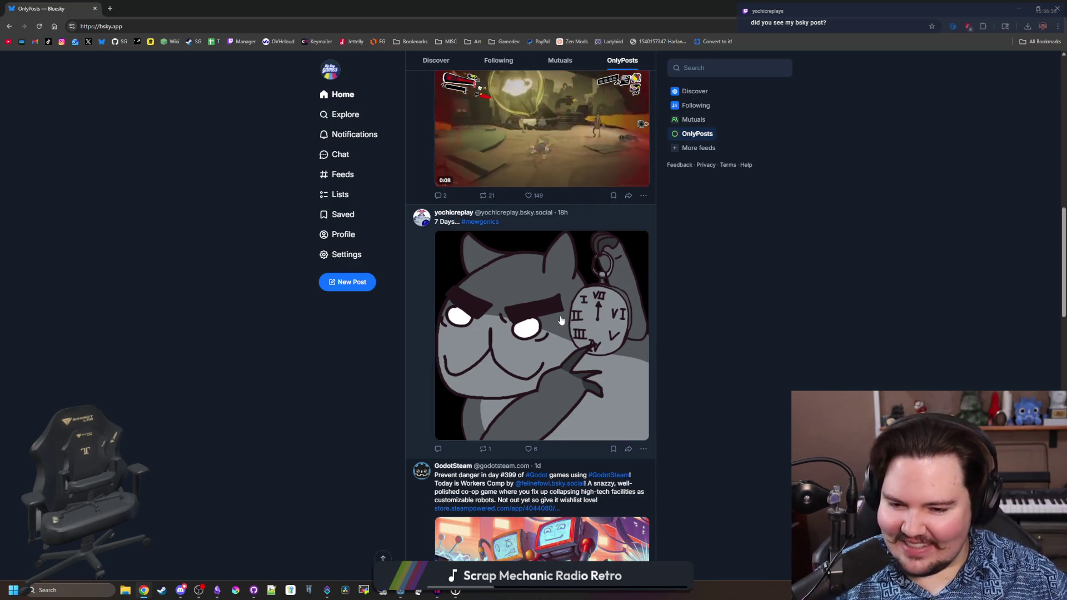
click(586, 228)
key(alt+Left)
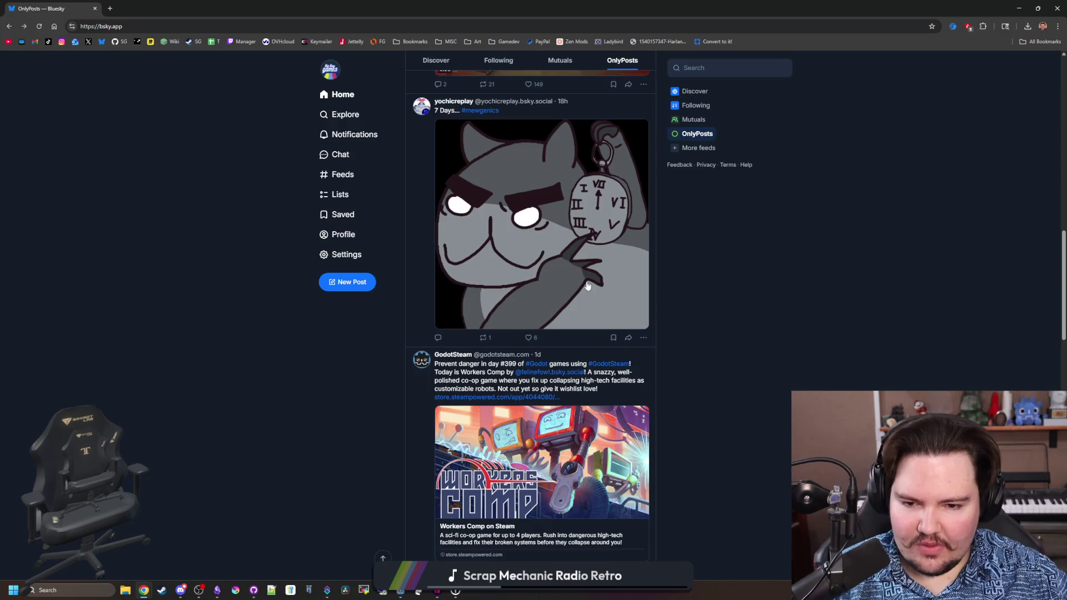
scroll(588, 285, up, 1)
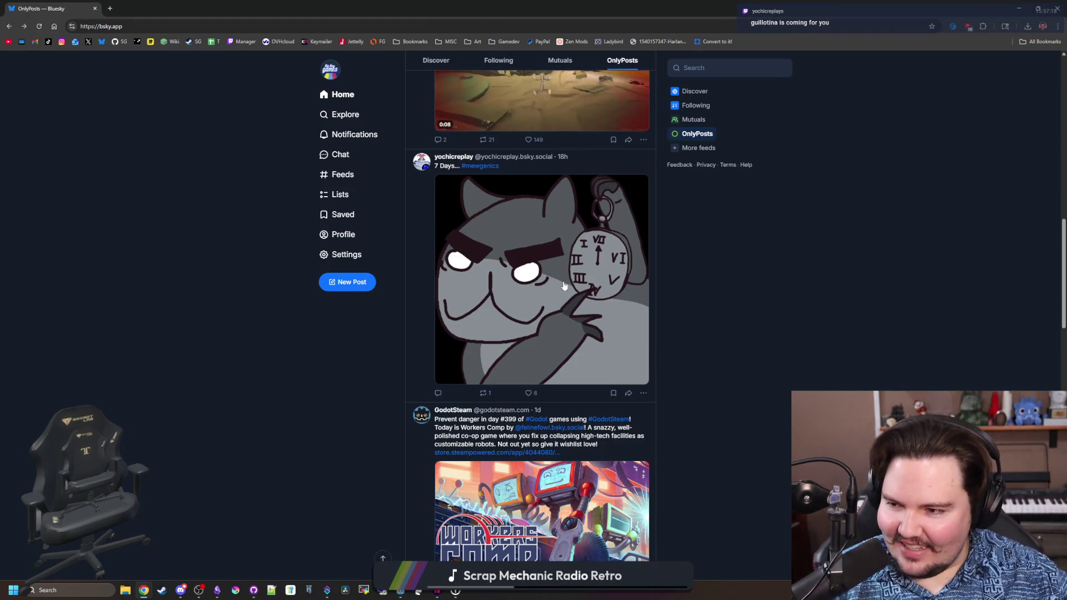
scroll(563, 285, down, 8)
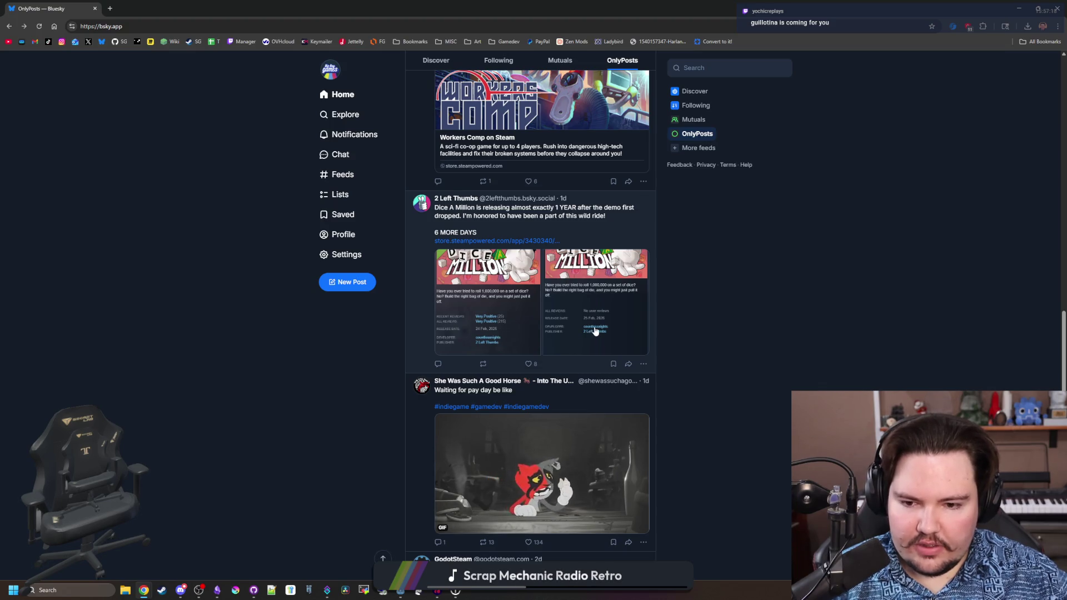
scroll(594, 331, down, 15)
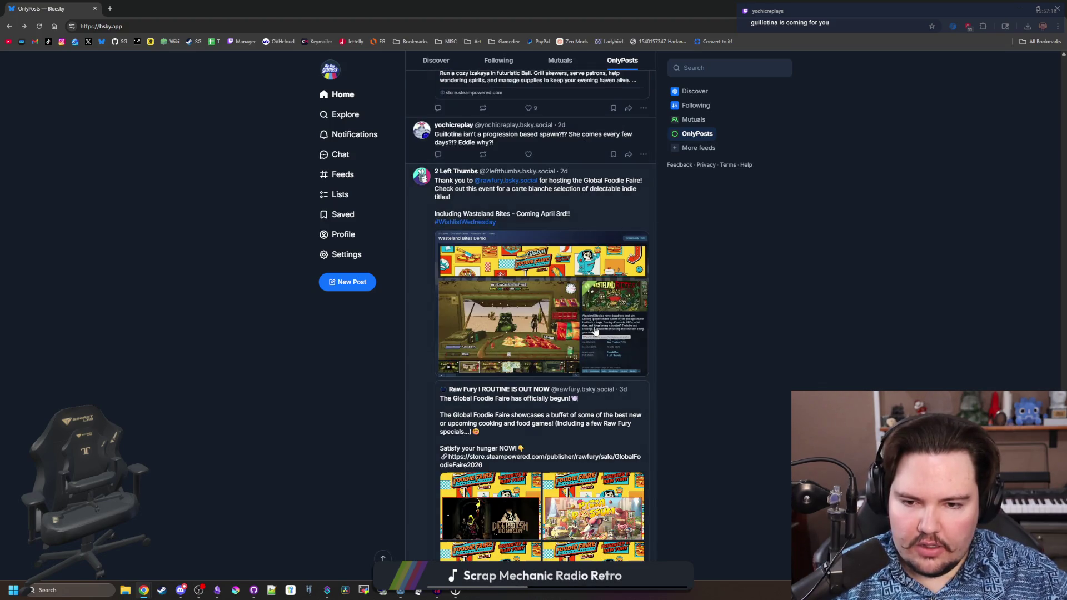
mouse_move(101, 8)
mouse_down()
mouse_move(242, 236)
mouse_move(415, 169)
mouse_up()
click(408, 169)
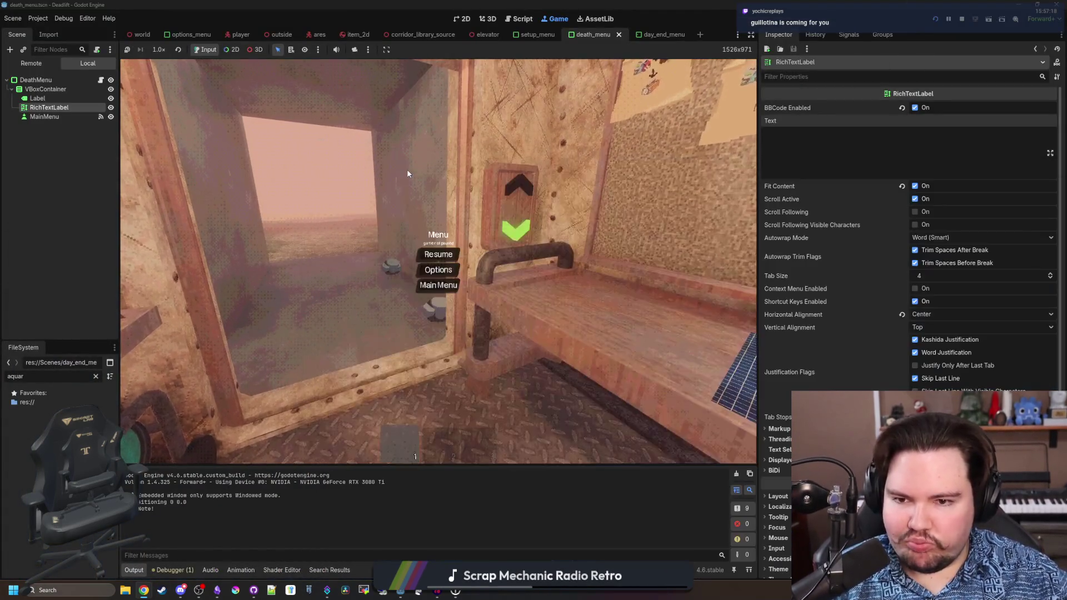
- Walk out into the forest, pick up two rocks, and hold one while facing the door
key(w)
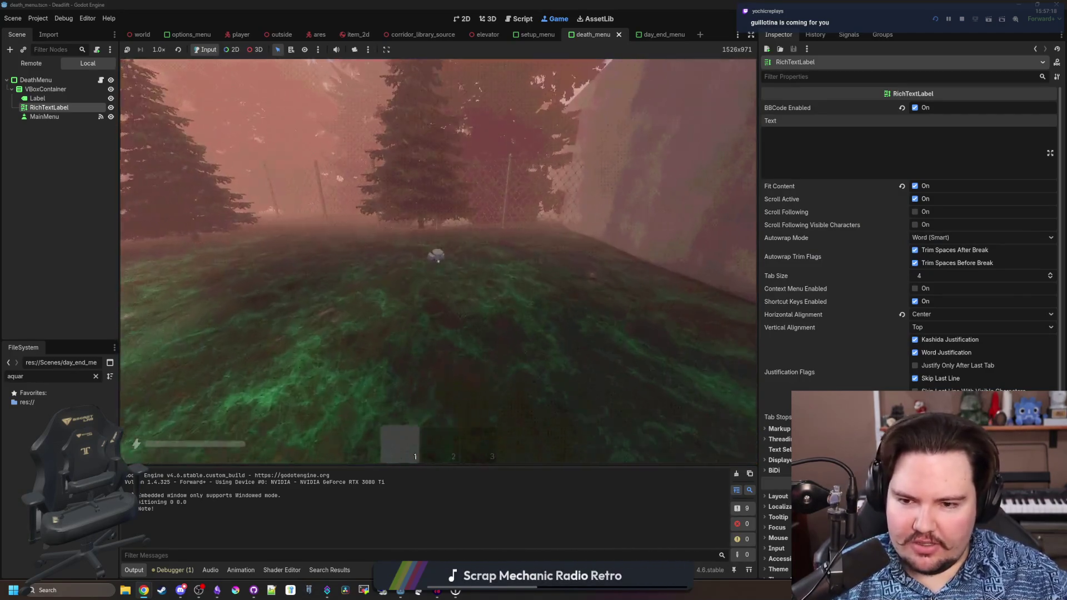
key(e)
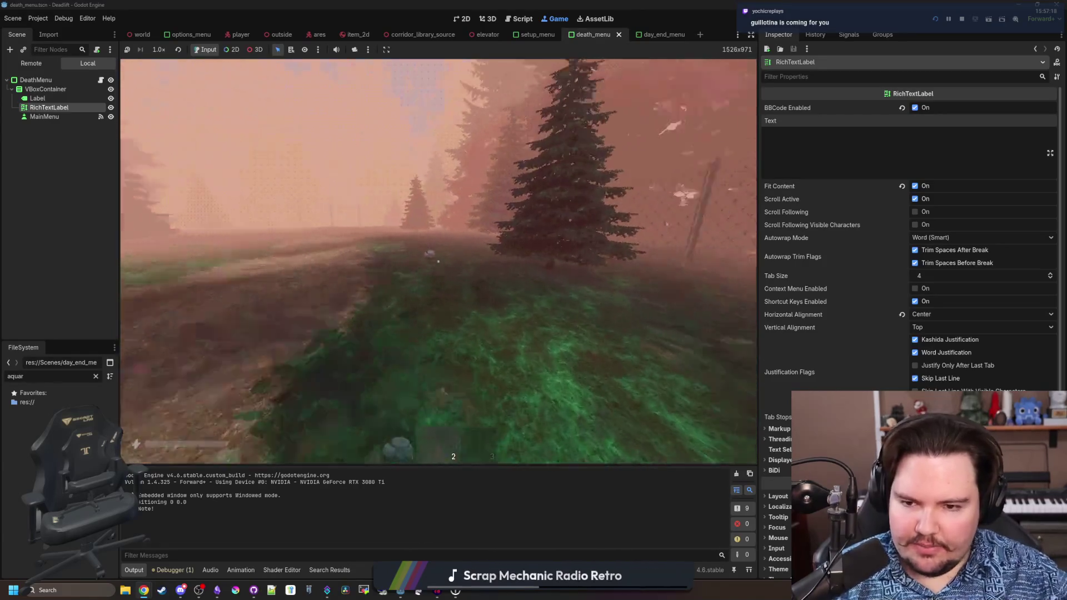
key(e)
key(3)
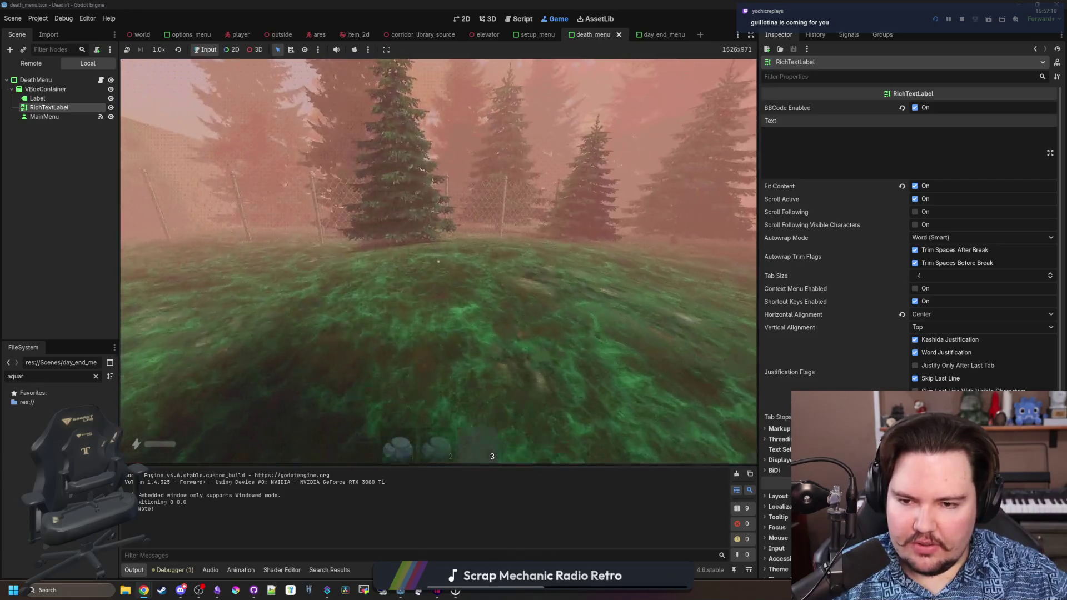
key(w)
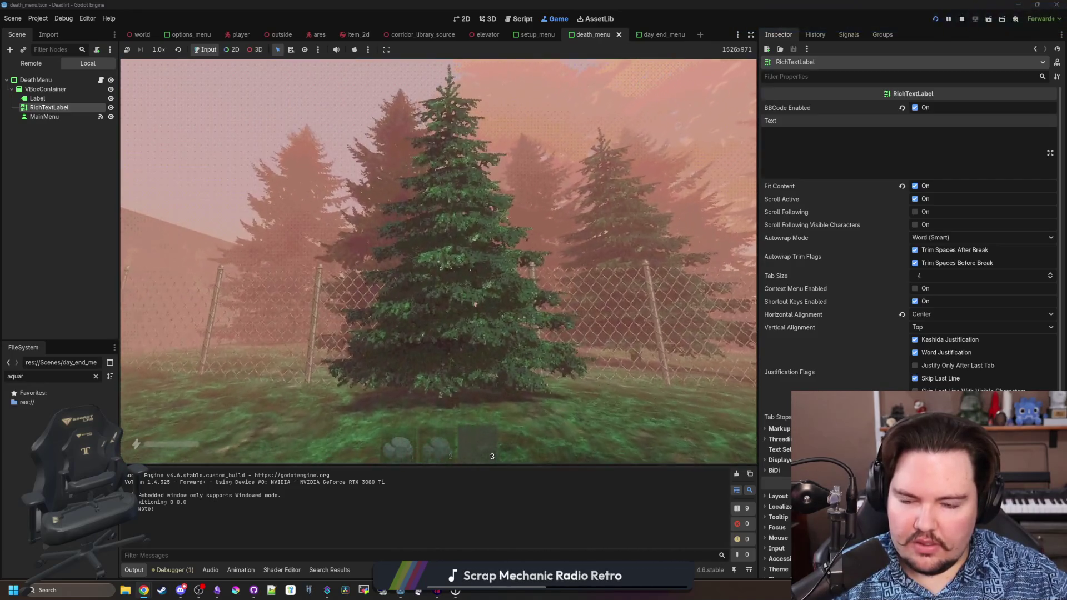
key(2)
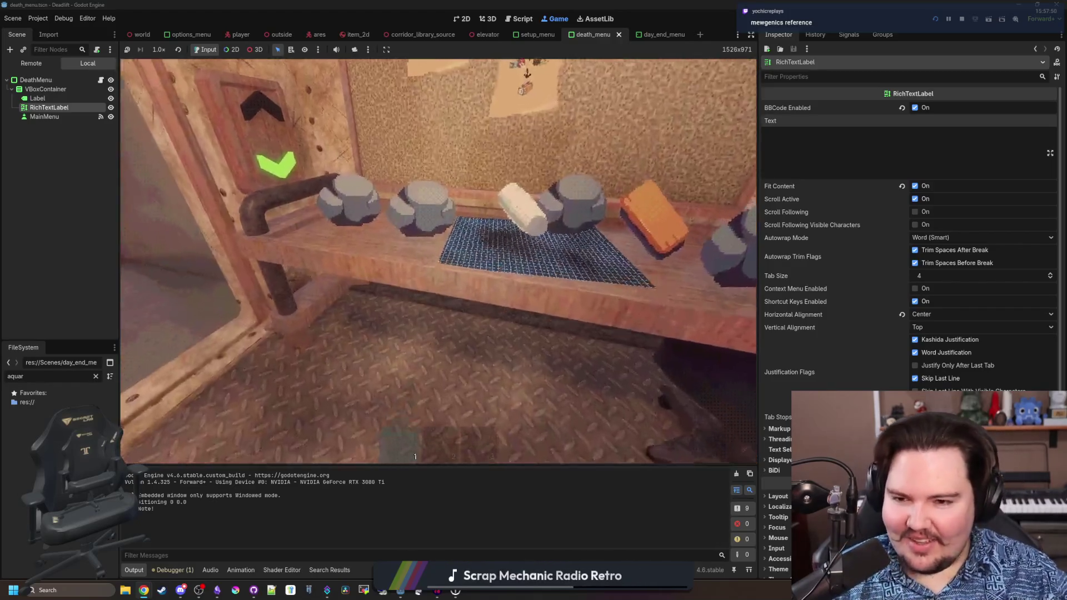
- Walk through the room past the green machine and back to the field, then pause and open Windows search
key(w)
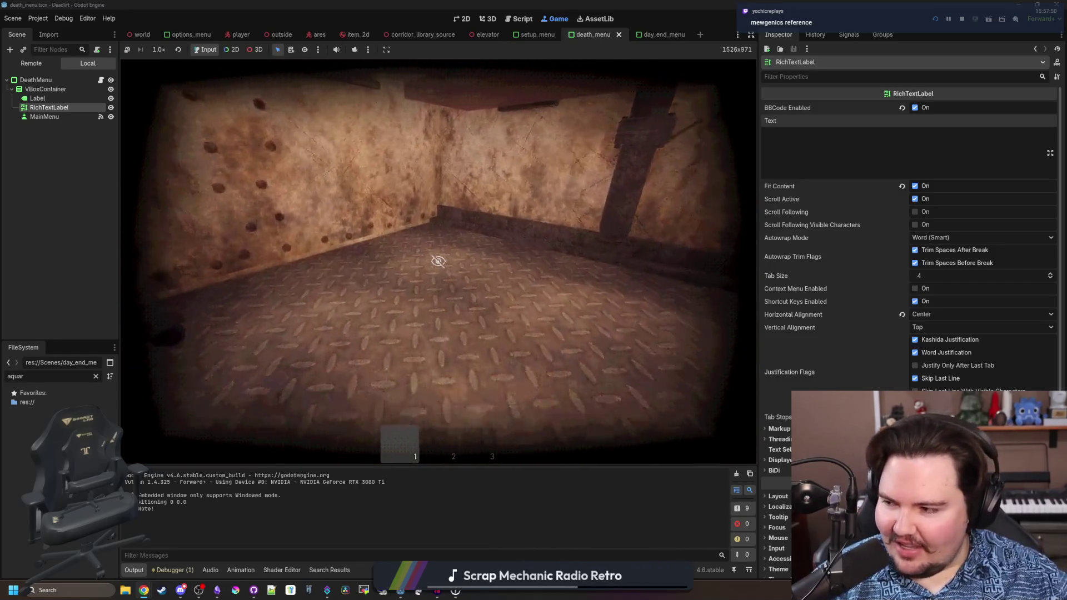
key(w)
key(w)
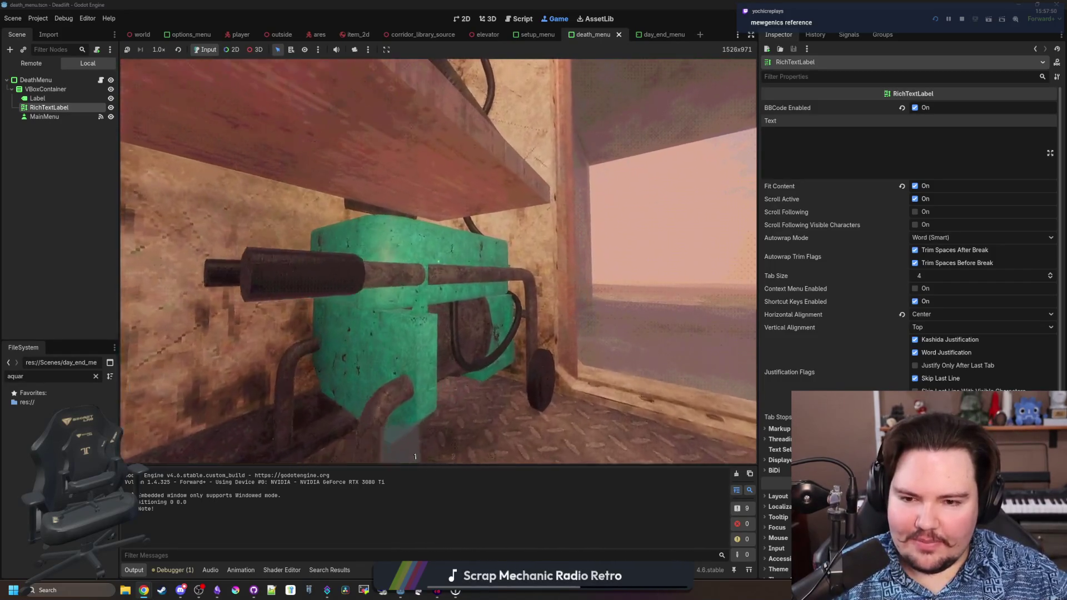
key(s)
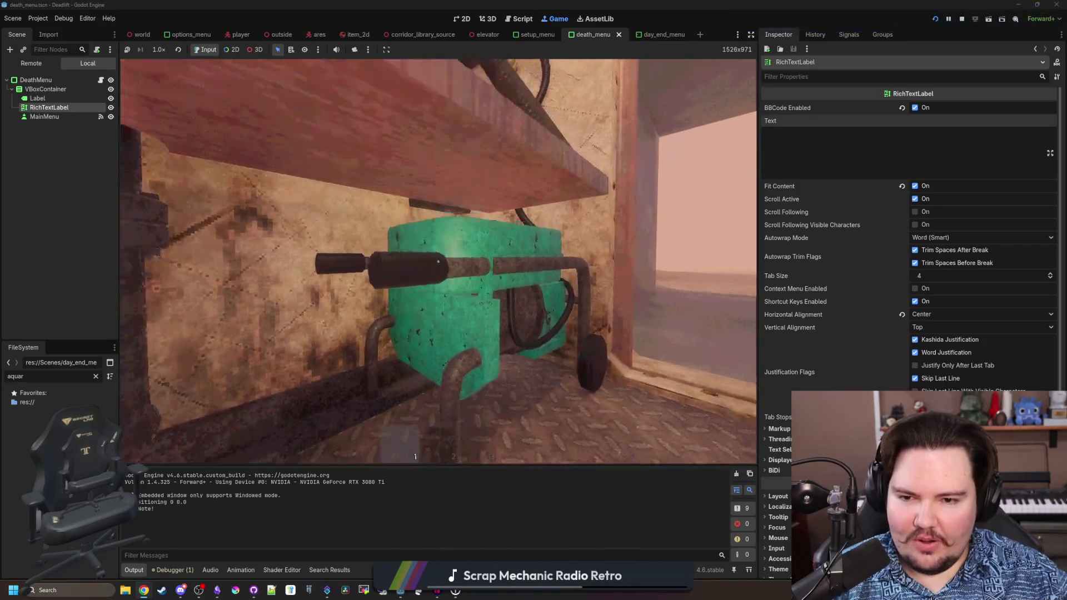
key(e)
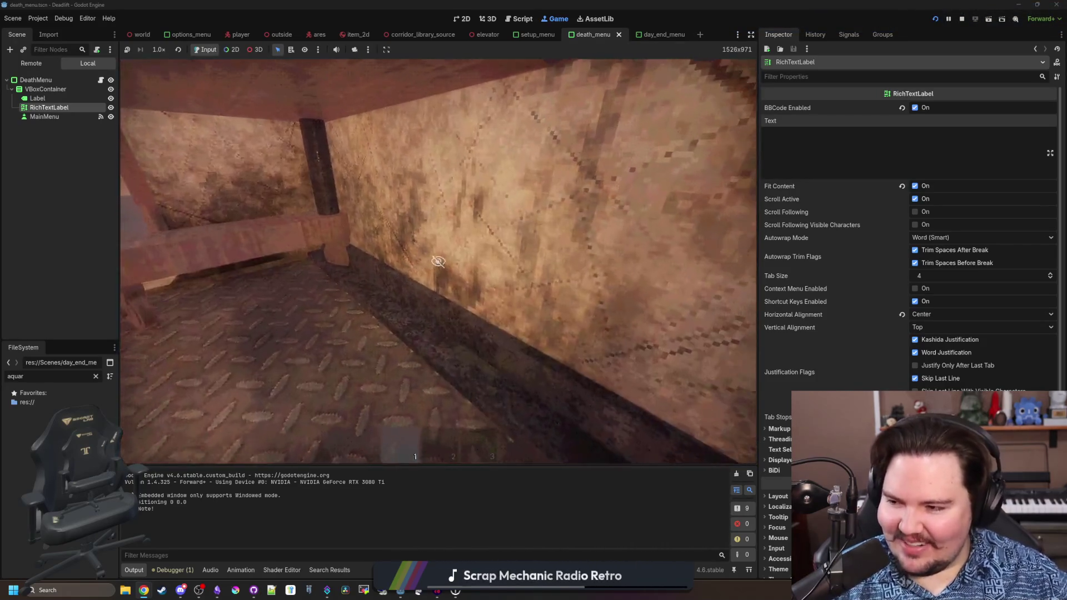
key(w)
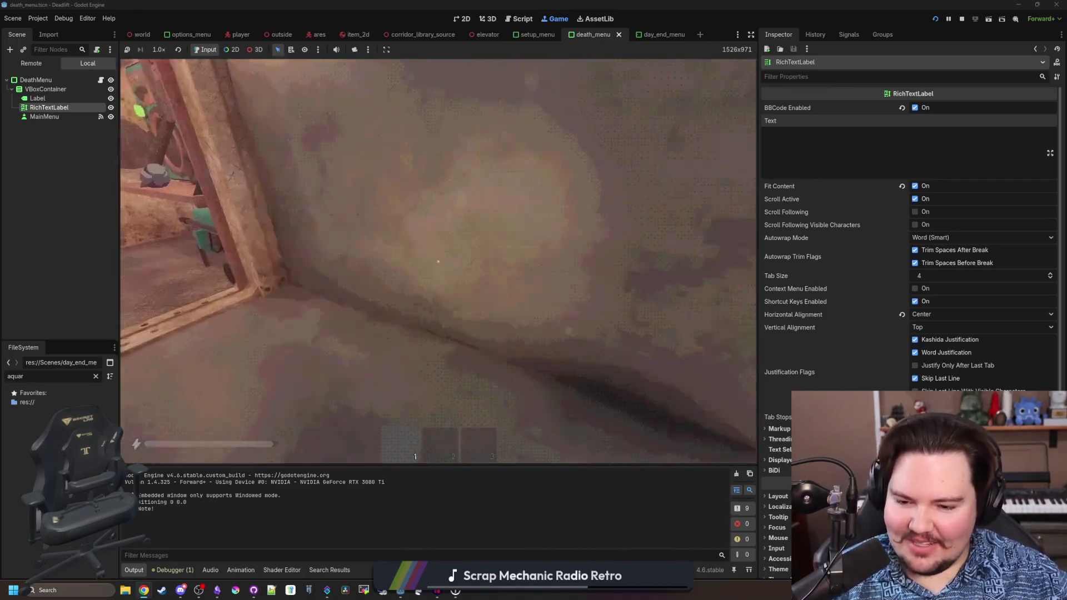
key(Escape)
click(56, 591)
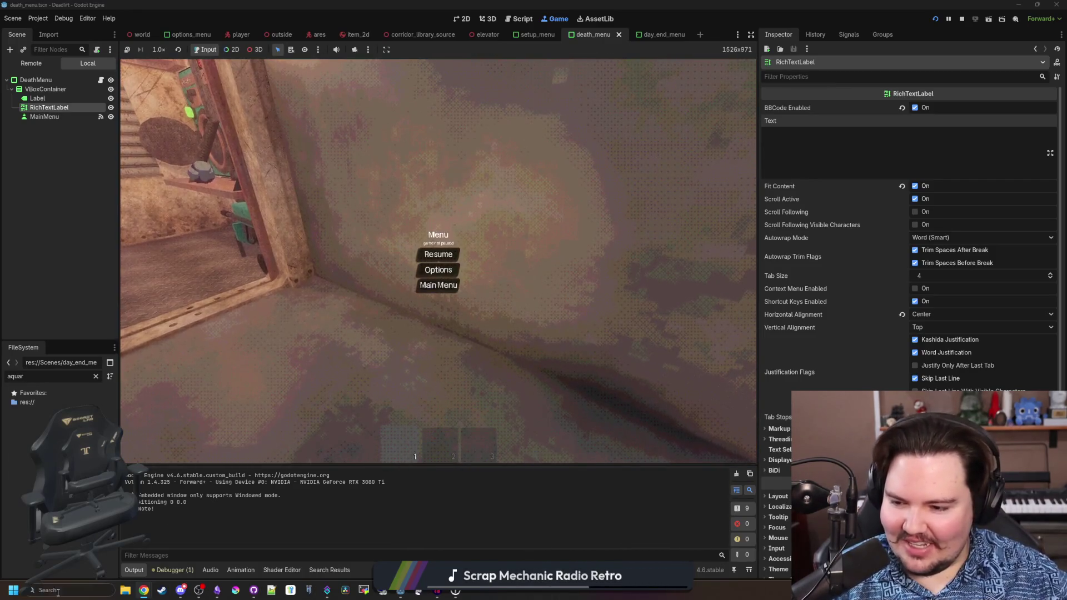
text(calculator)
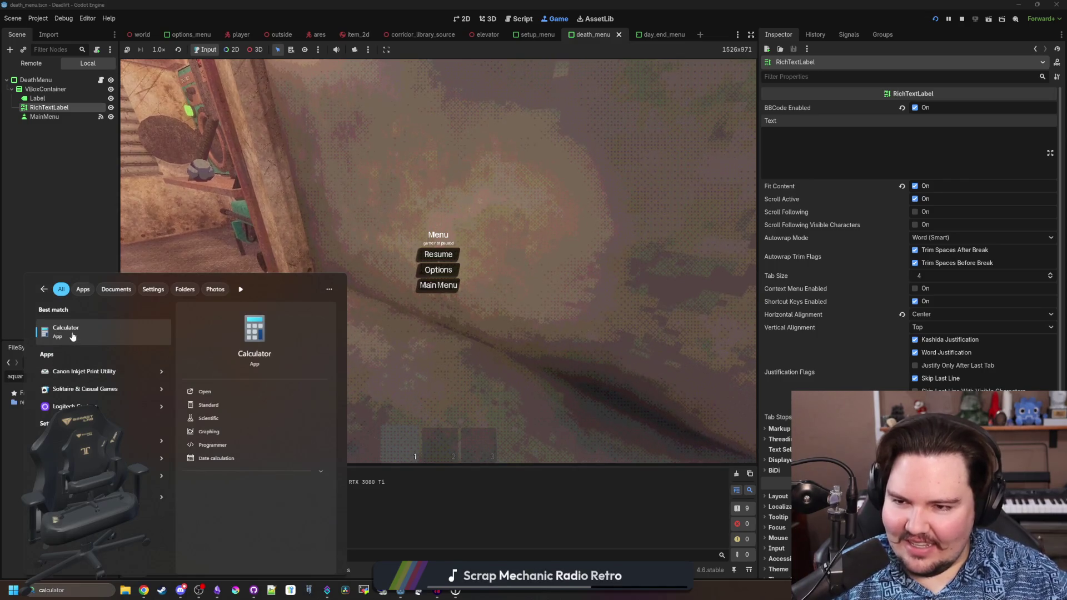
click(72, 333)
drag(796, 106, 447, 149)
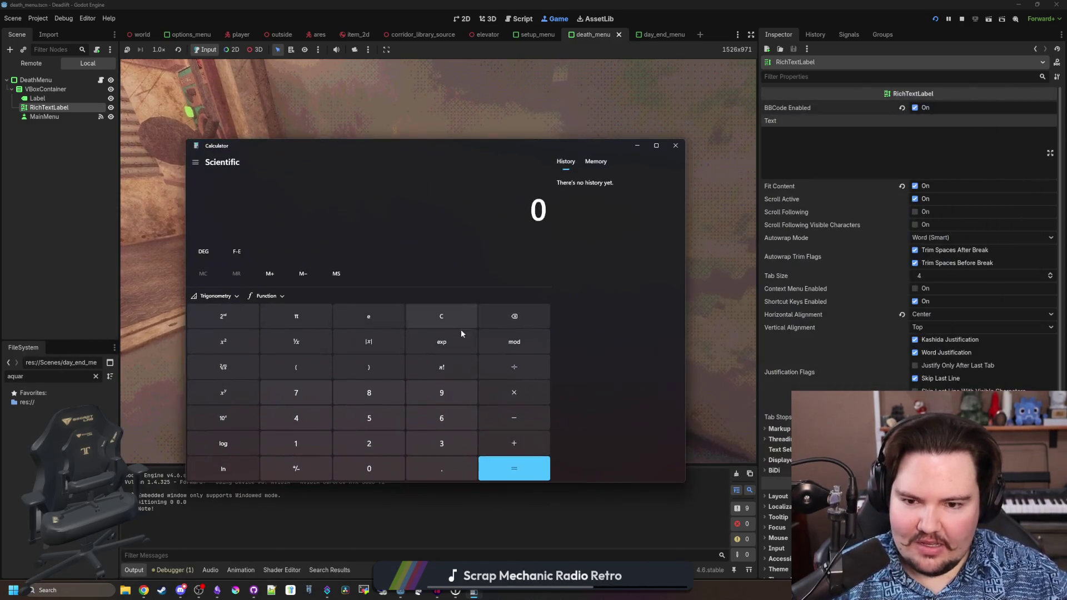
drag(366, 147, 456, 156)
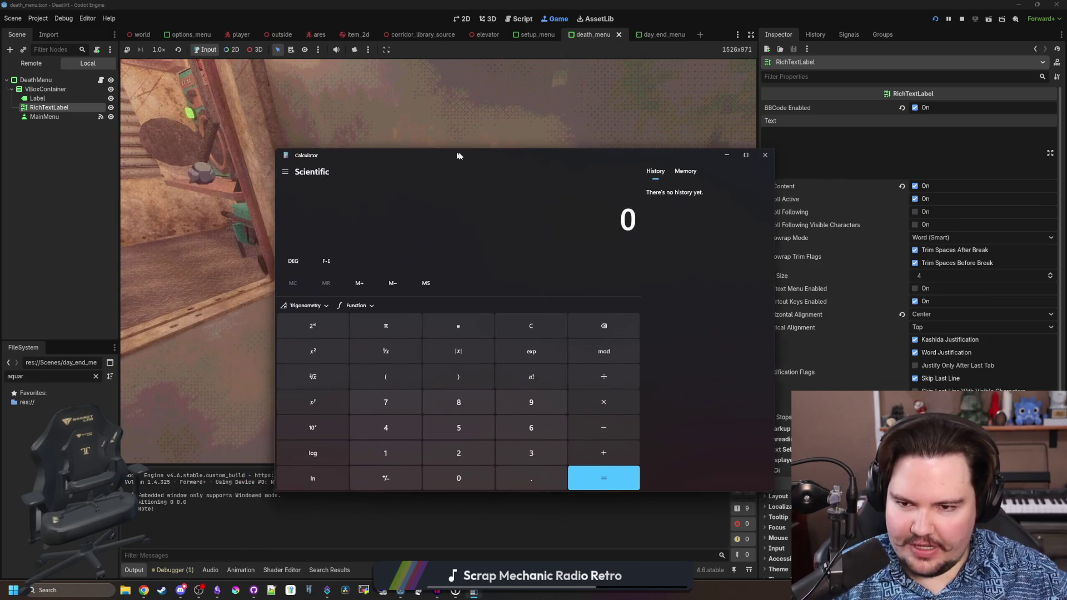
text(5)
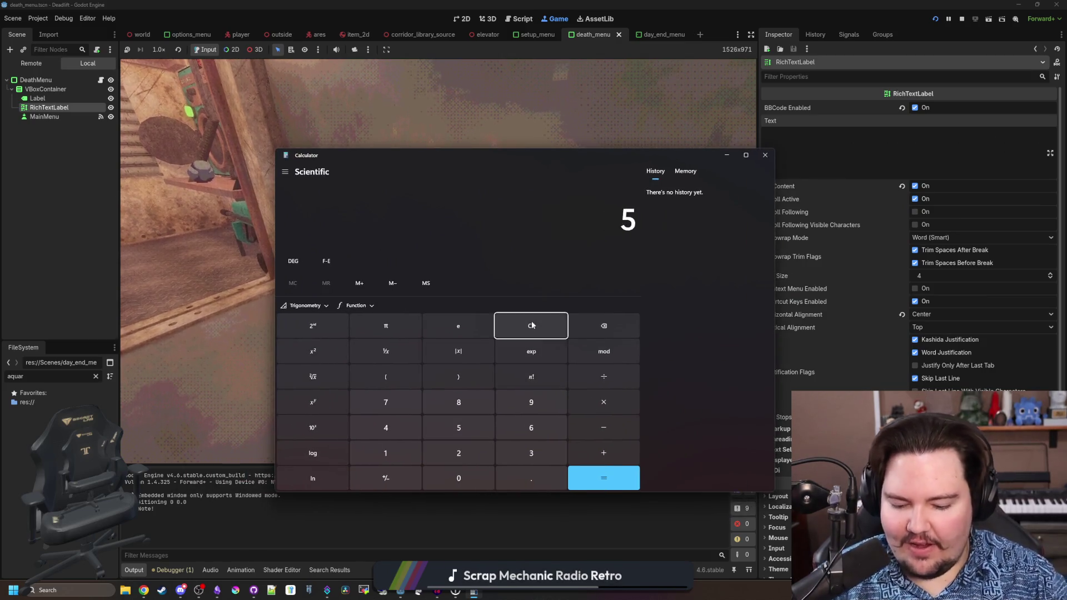
text(0)
key(Return)
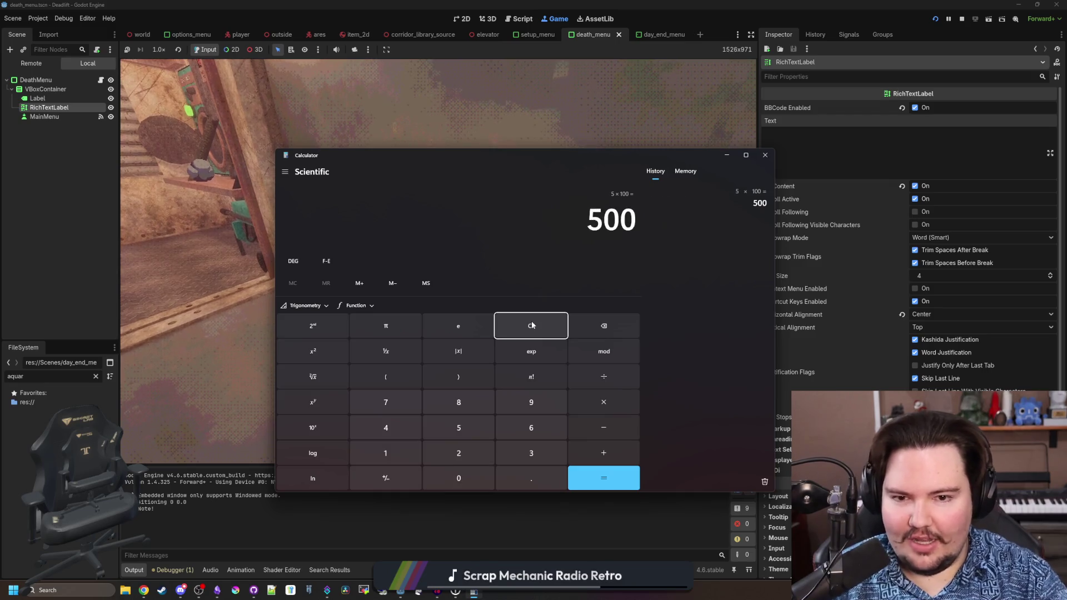
key(ctrl+c)
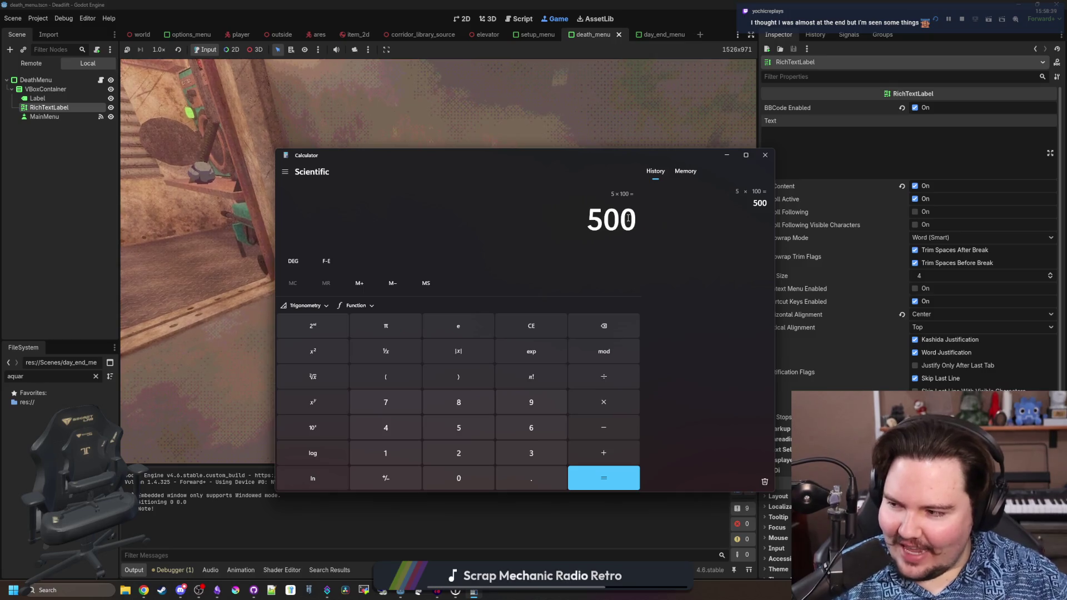
click(765, 155)
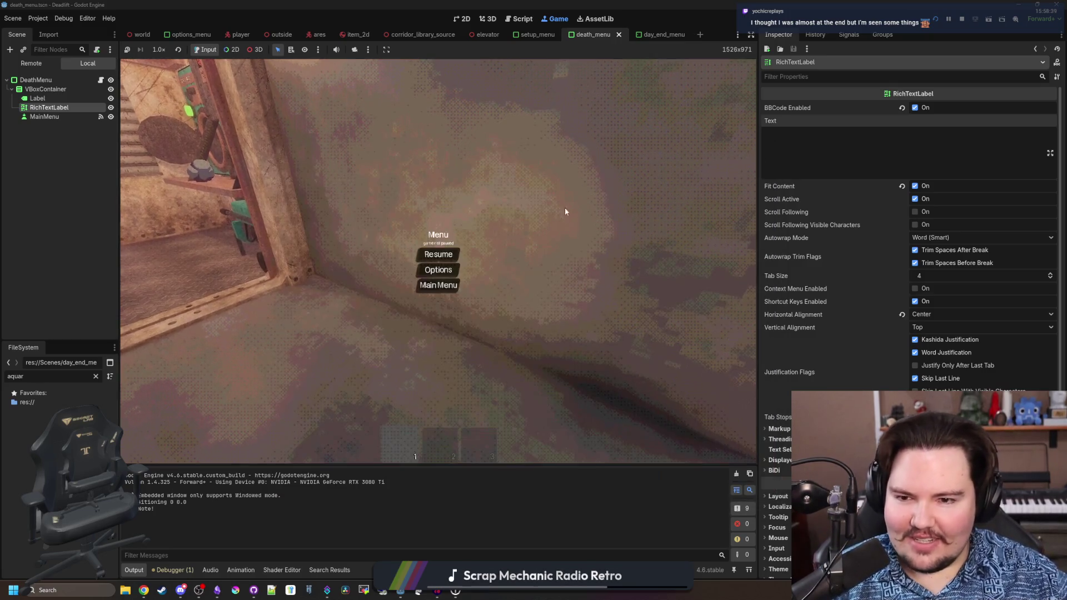
- Resume the game and walk out through the corridor across the field to fetch a rock
click(437, 253)
key(w)
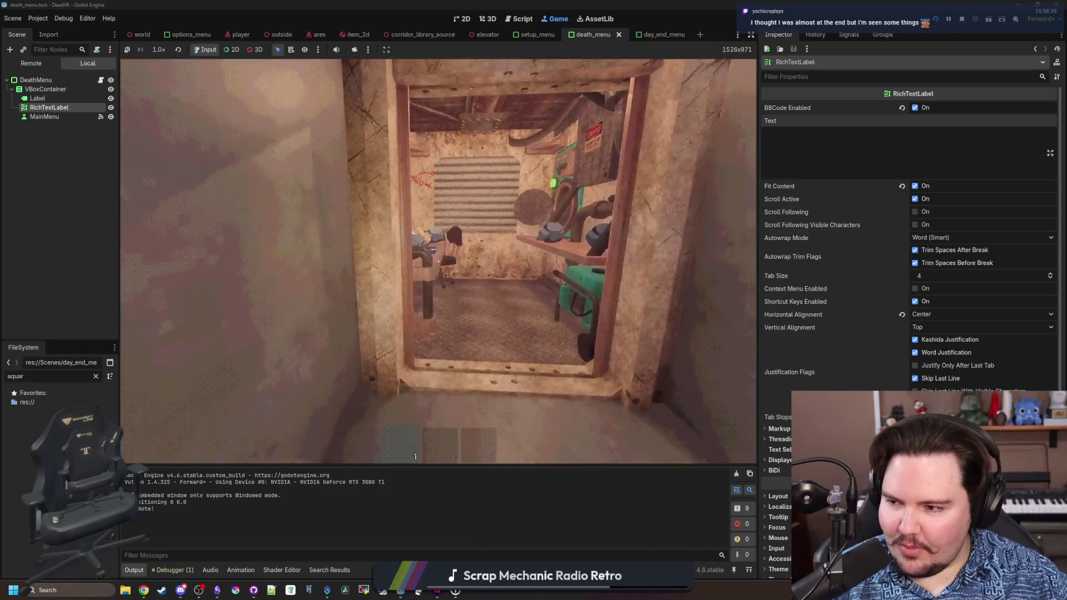
key(w)
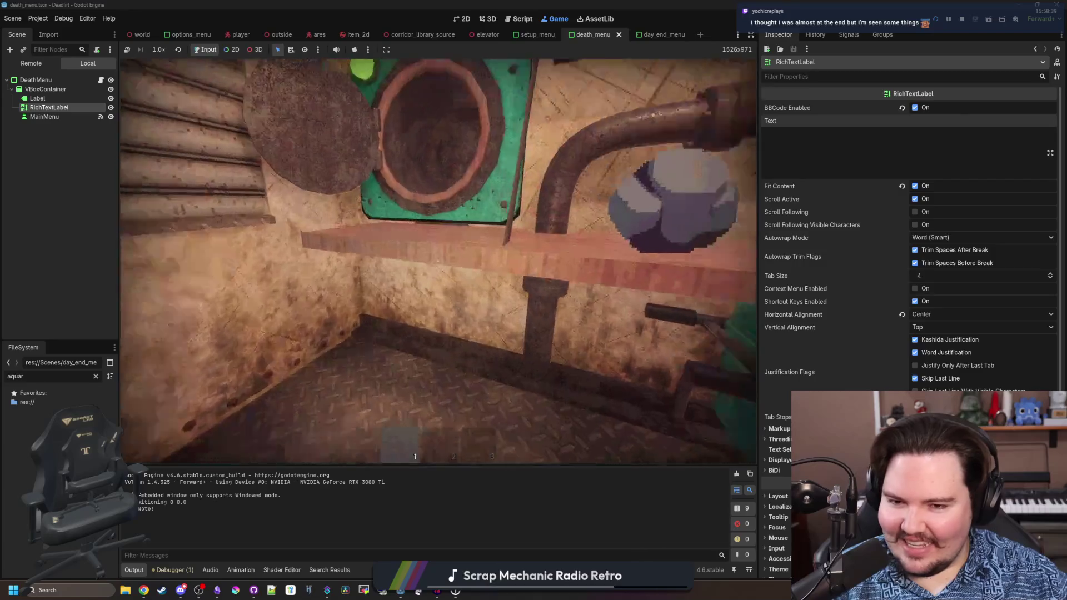
key(w)
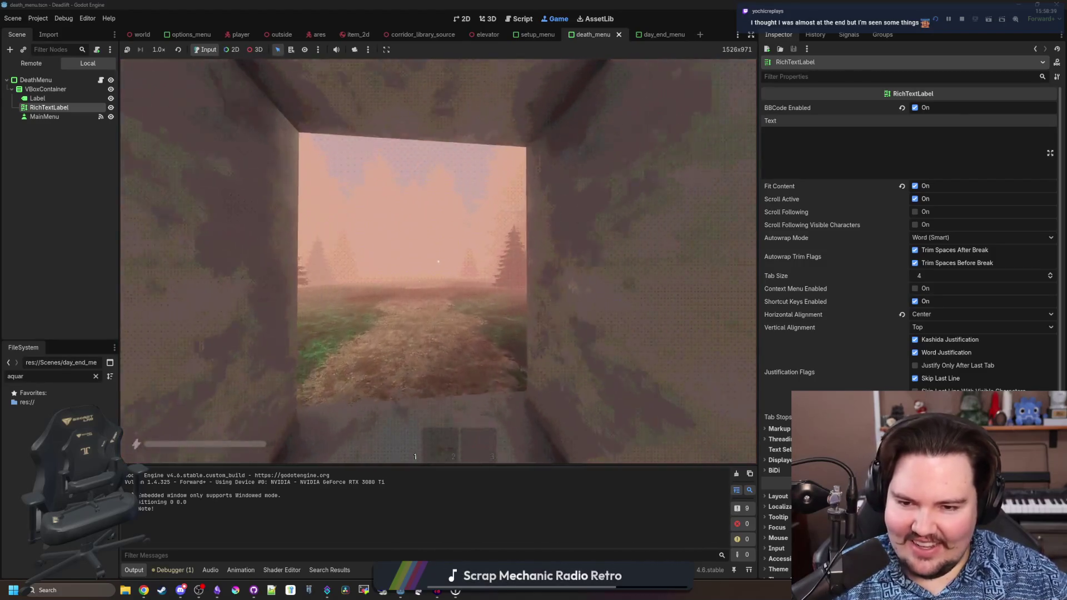
key(w)
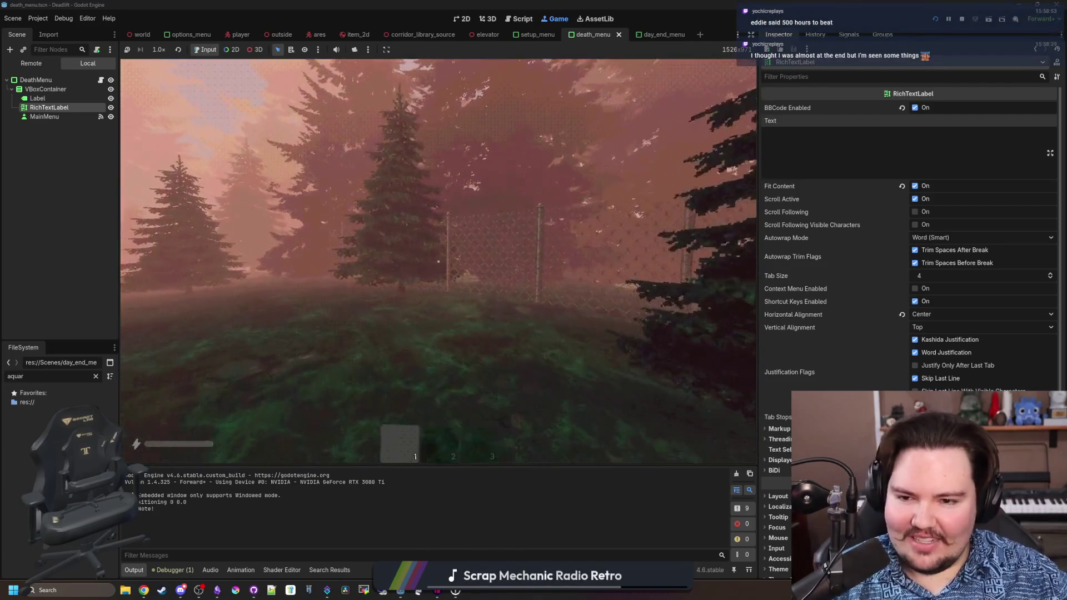
key(w)
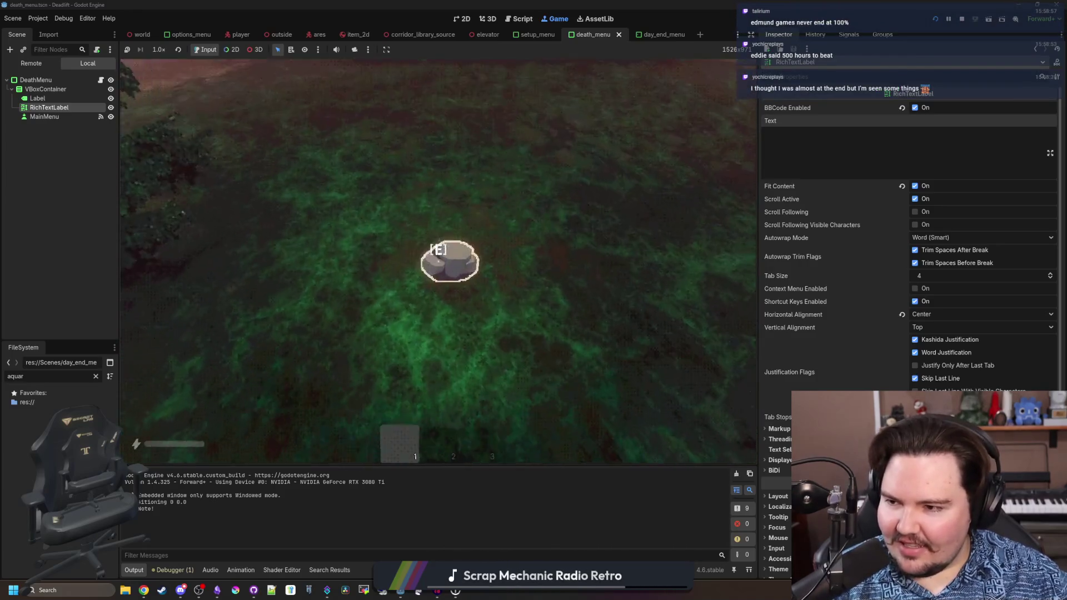
mouse_move(438, 261)
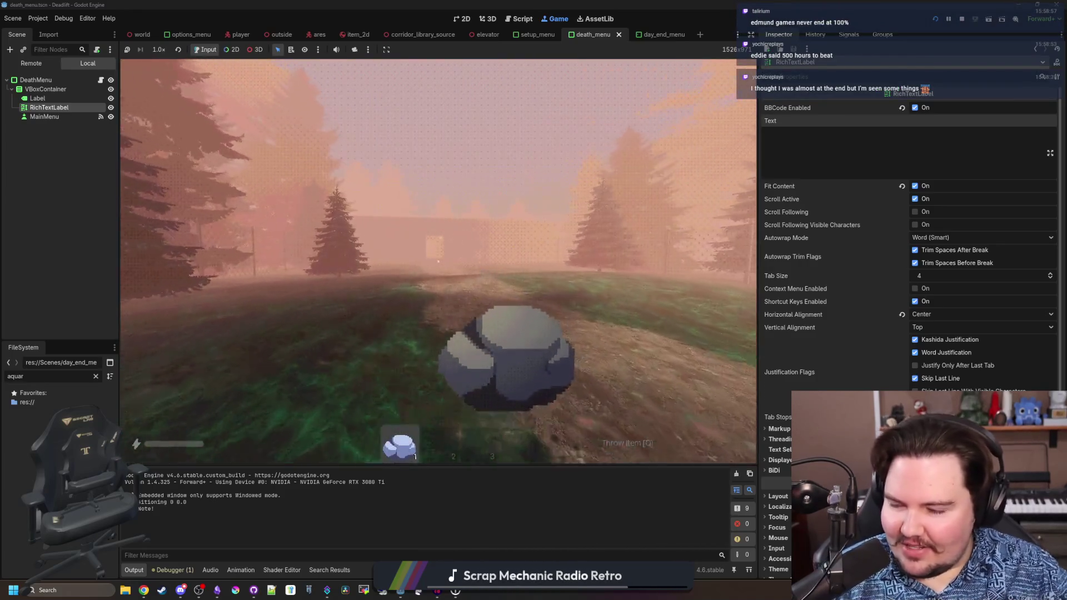
- Carry the rock back into the elevator and drop it into the Craft-O-Matic hopper
key(w)
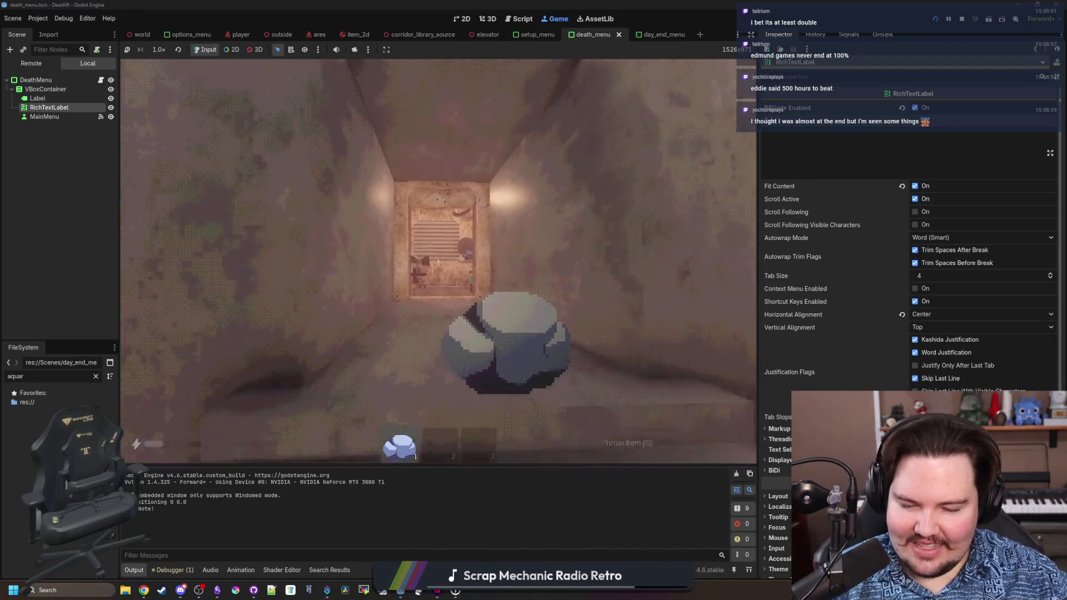
key(w)
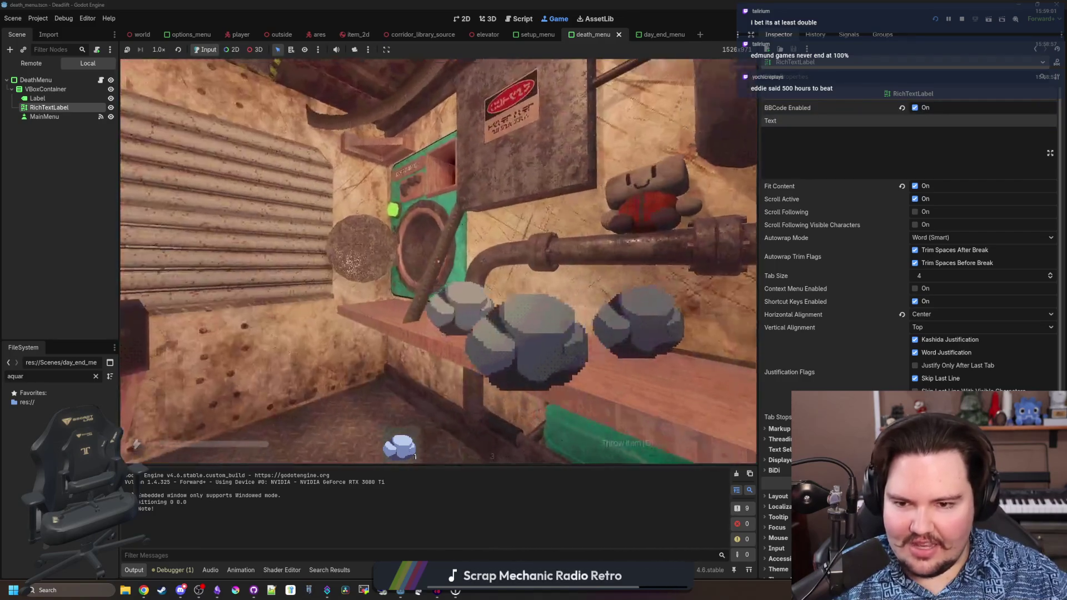
key(w)
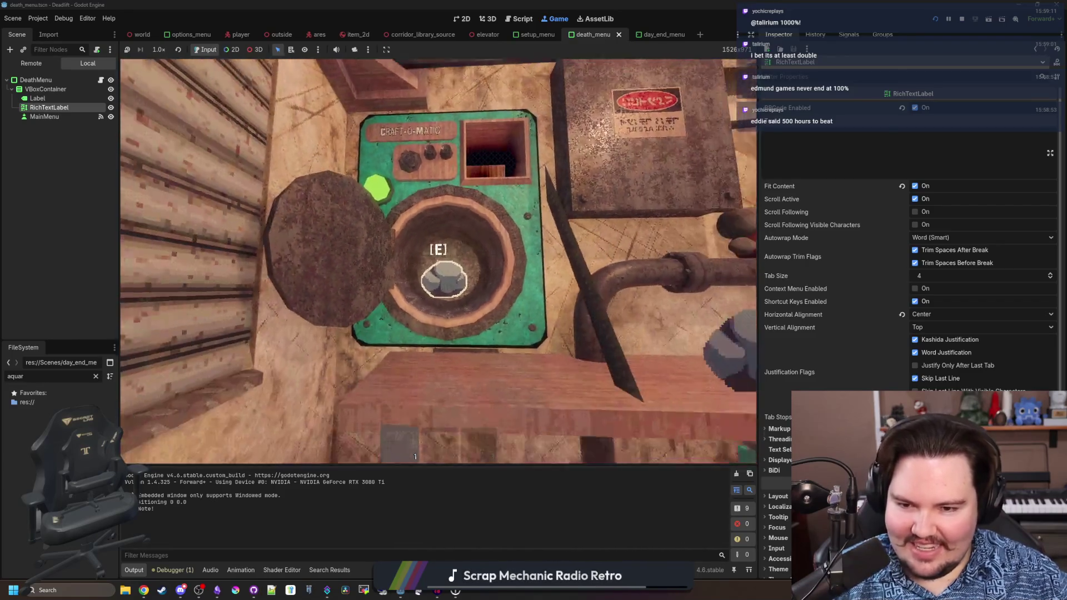
key(w)
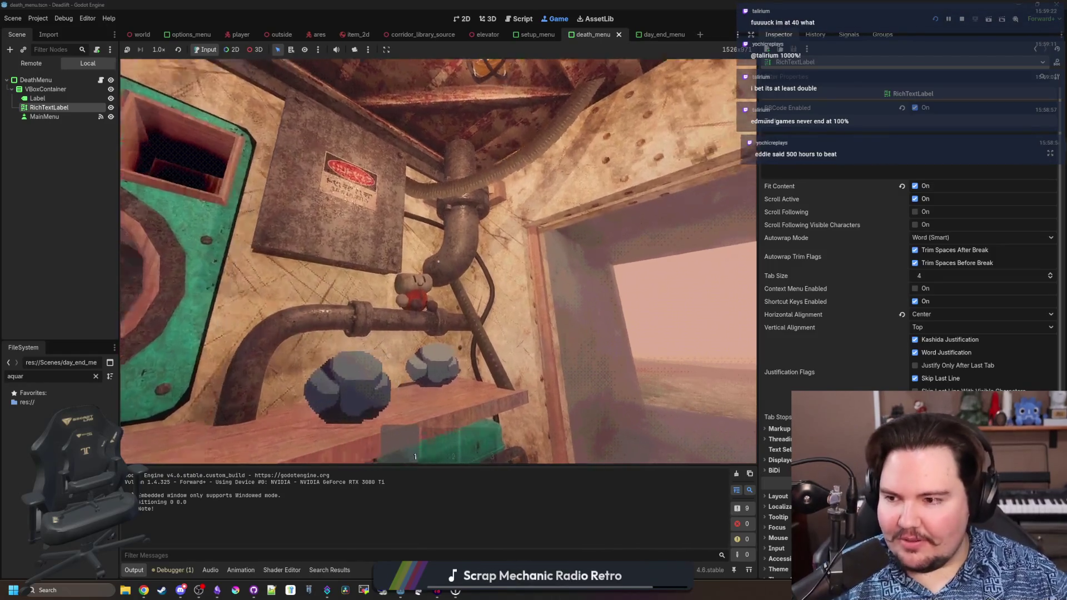
key(w)
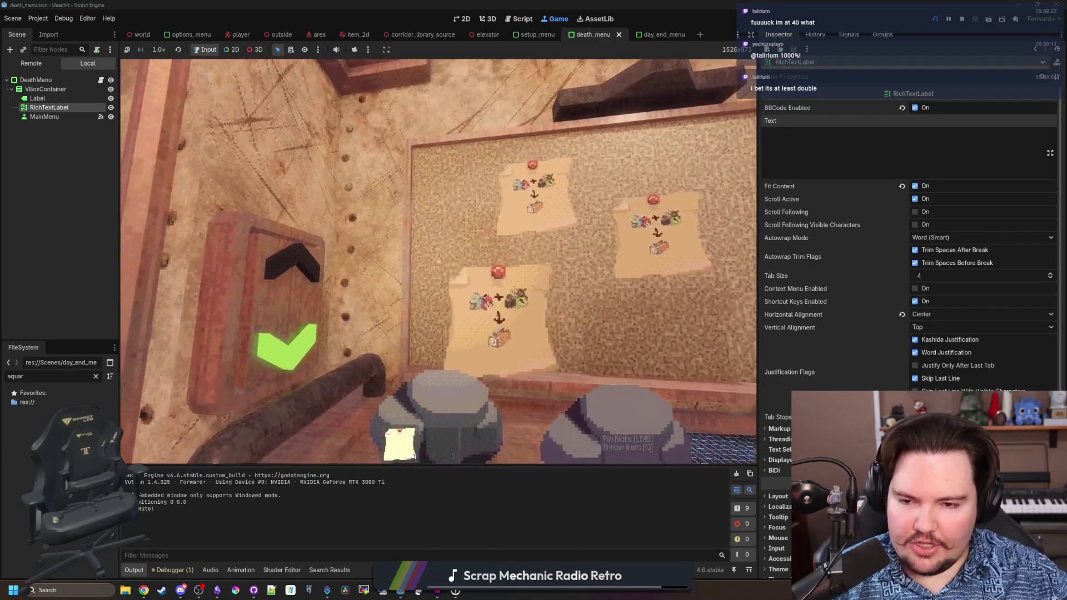
- Take a recipe note off the board, then place the chalk cylinder on the workbench mat and pick it back up
key(e)
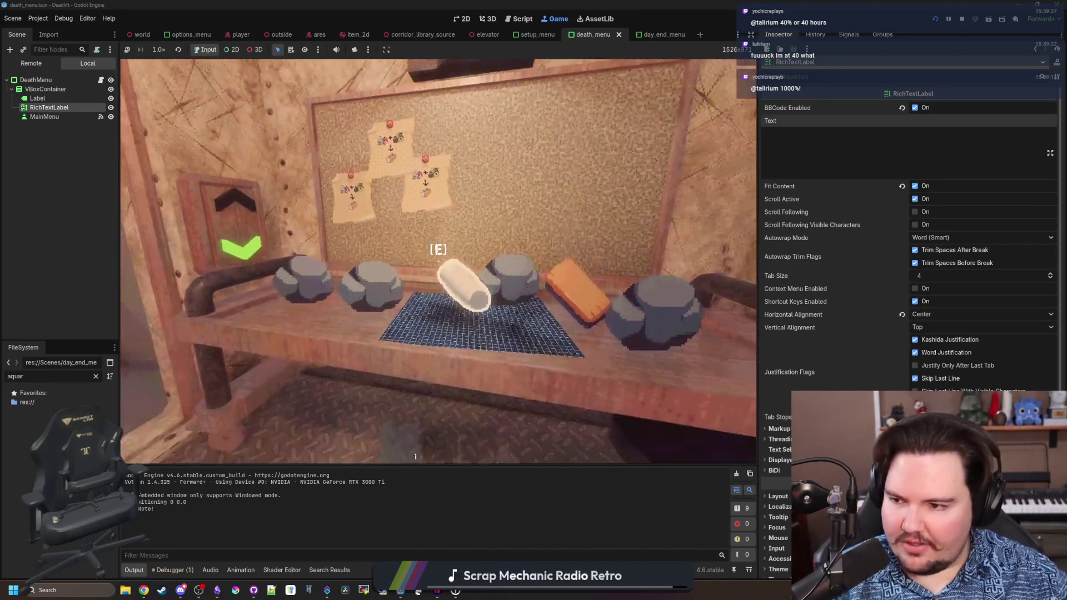
key(w)
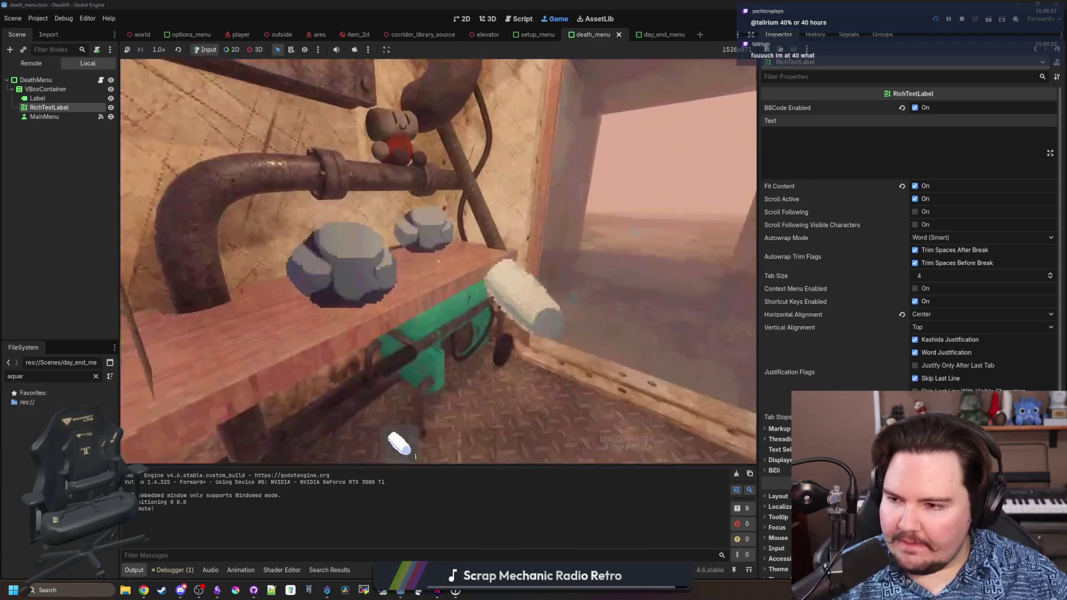
key(w)
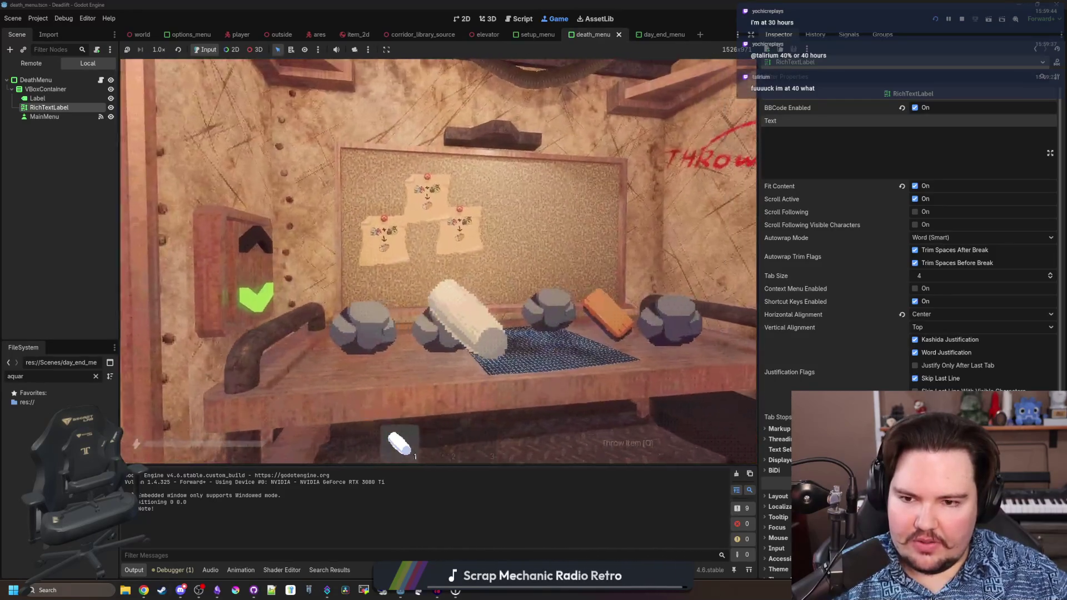
key(w)
key(q)
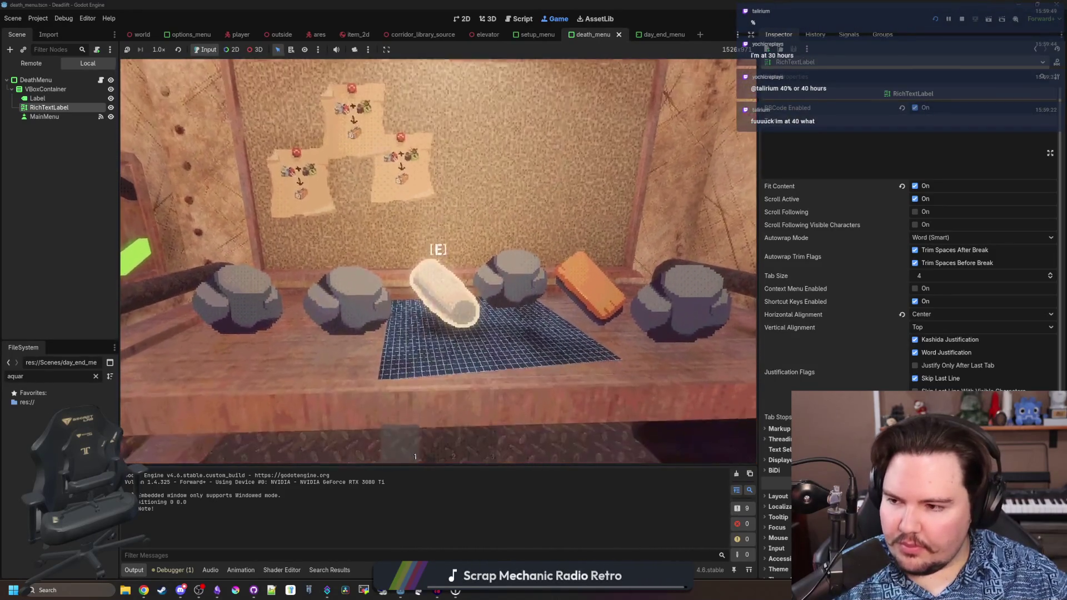
key(e)
- Walk back into the elevator room and descend to level 1
key(w)
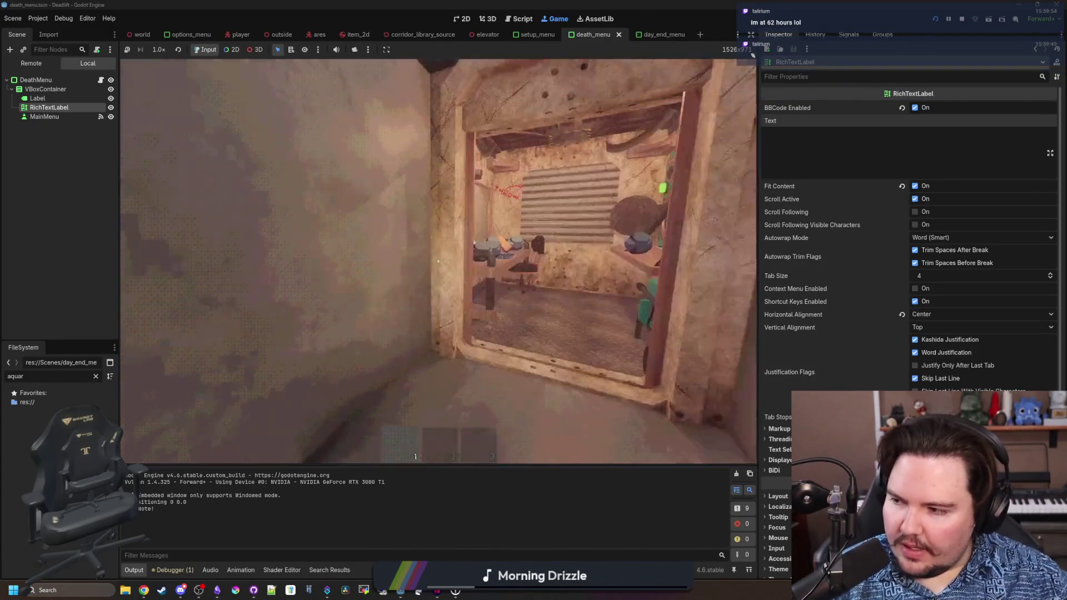
key(w)
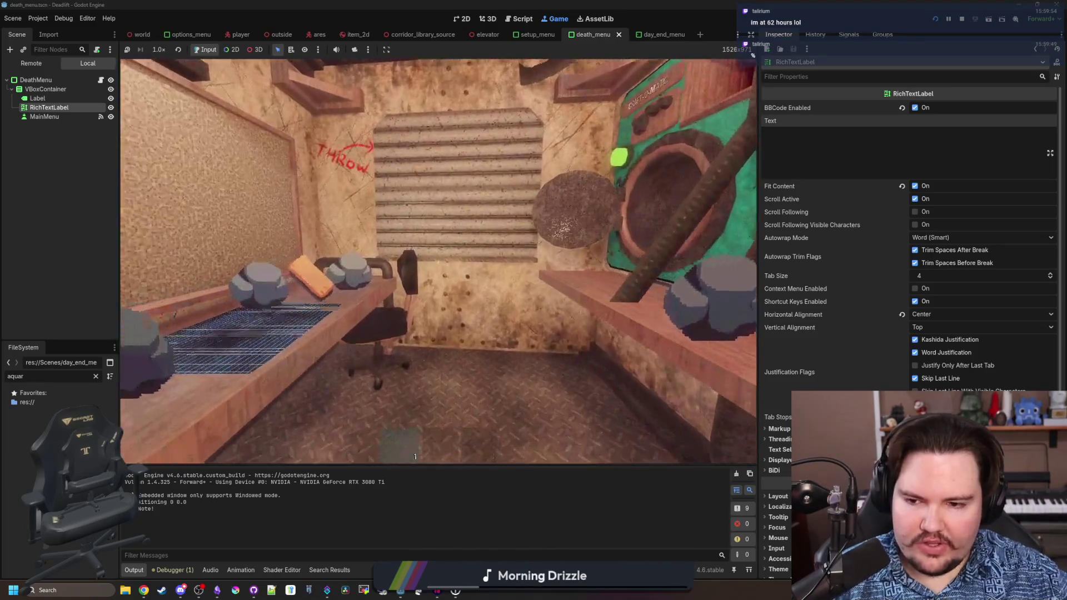
key(e)
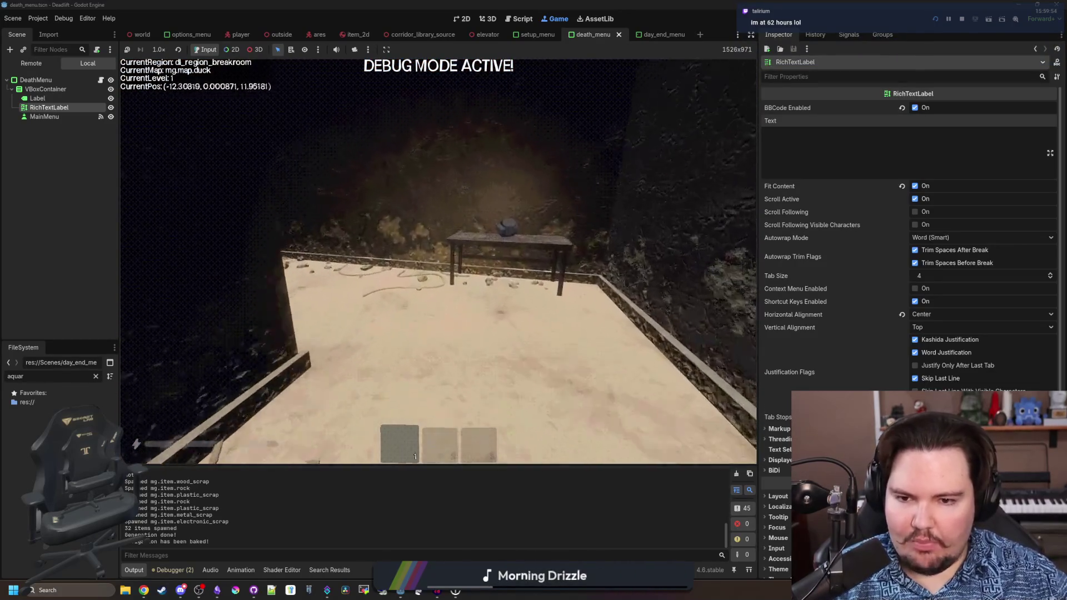
- Walk into level 1's overgrown room and along its vine-covered corridors past the pizza wall art
key(w)
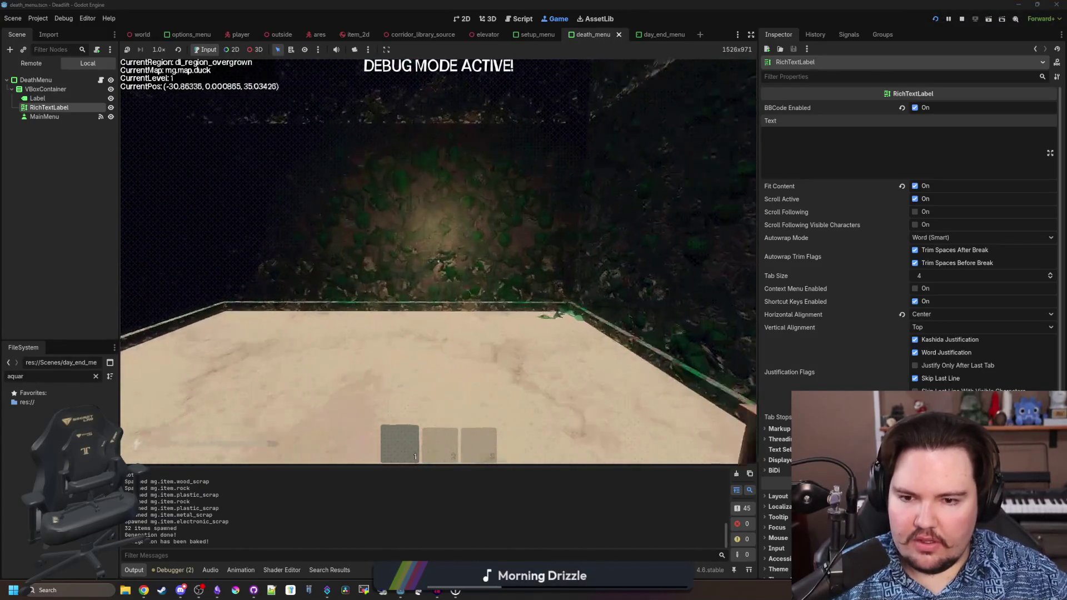
key(w)
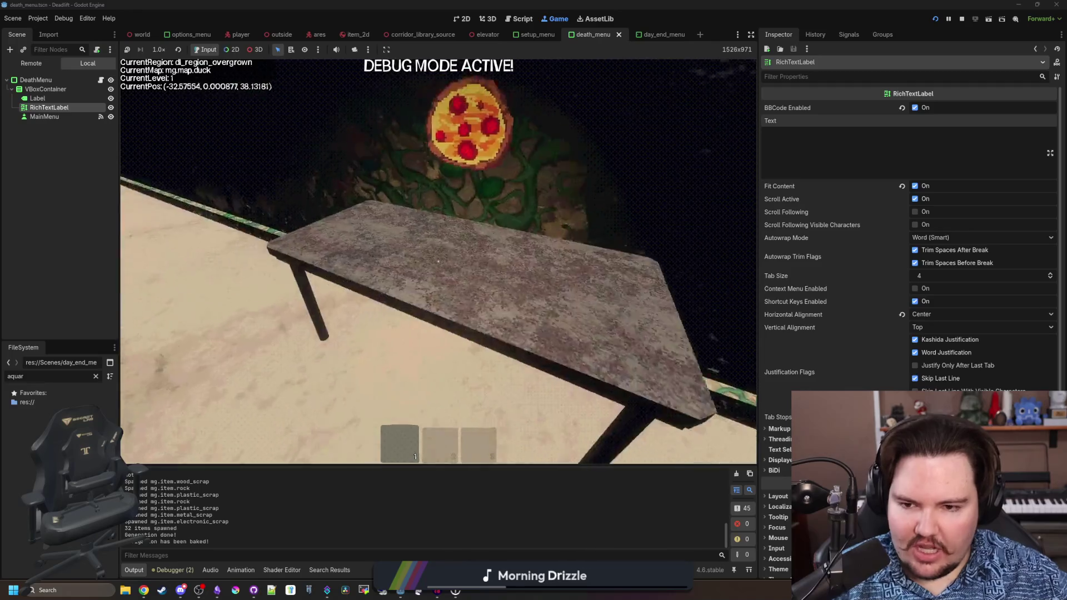
key(w)
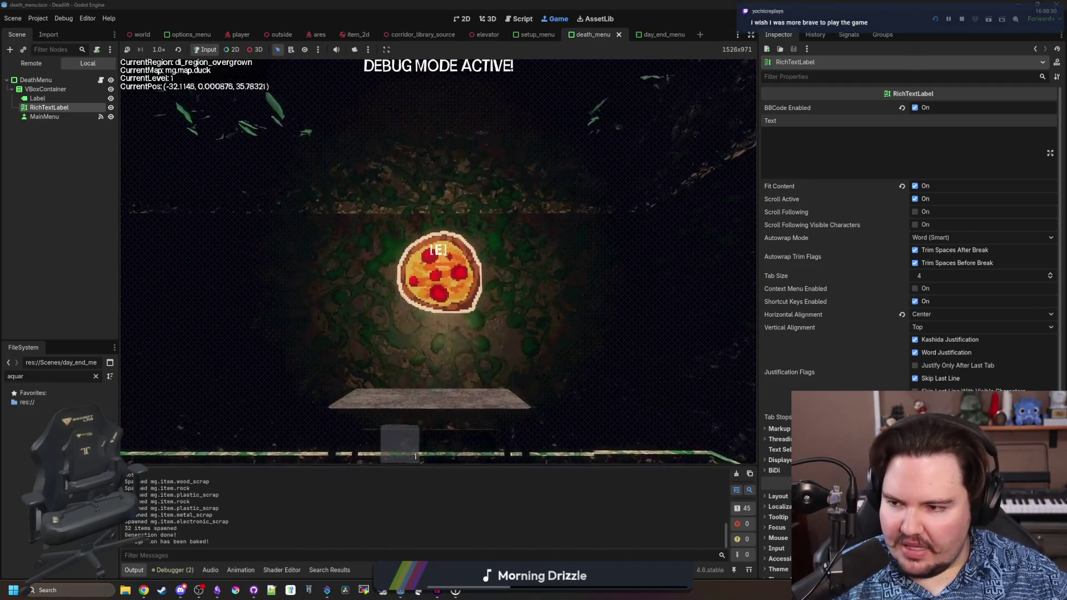
key(w)
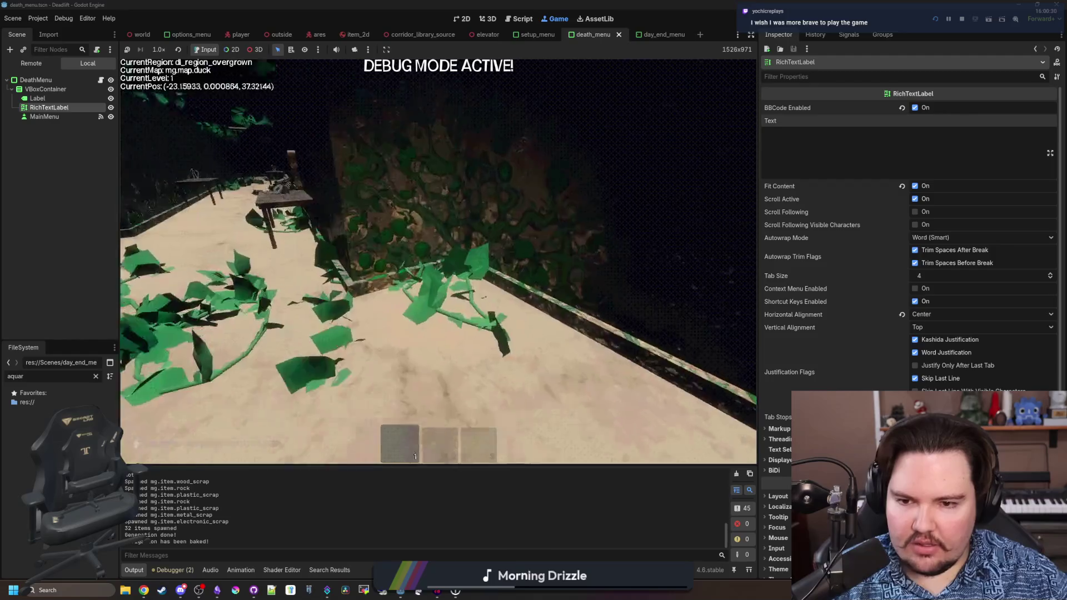
key(w)
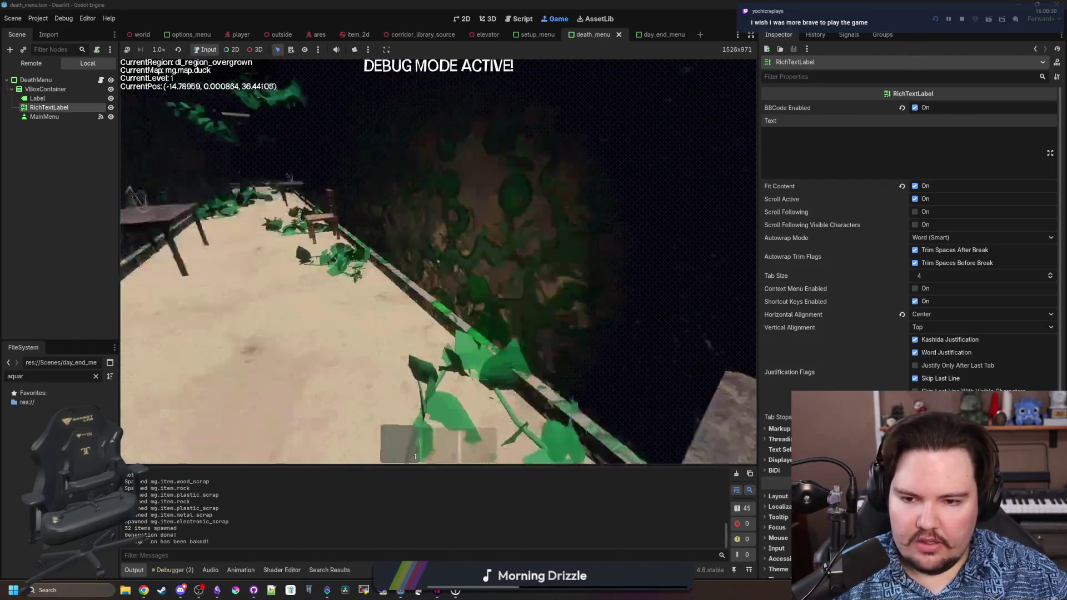
key(w)
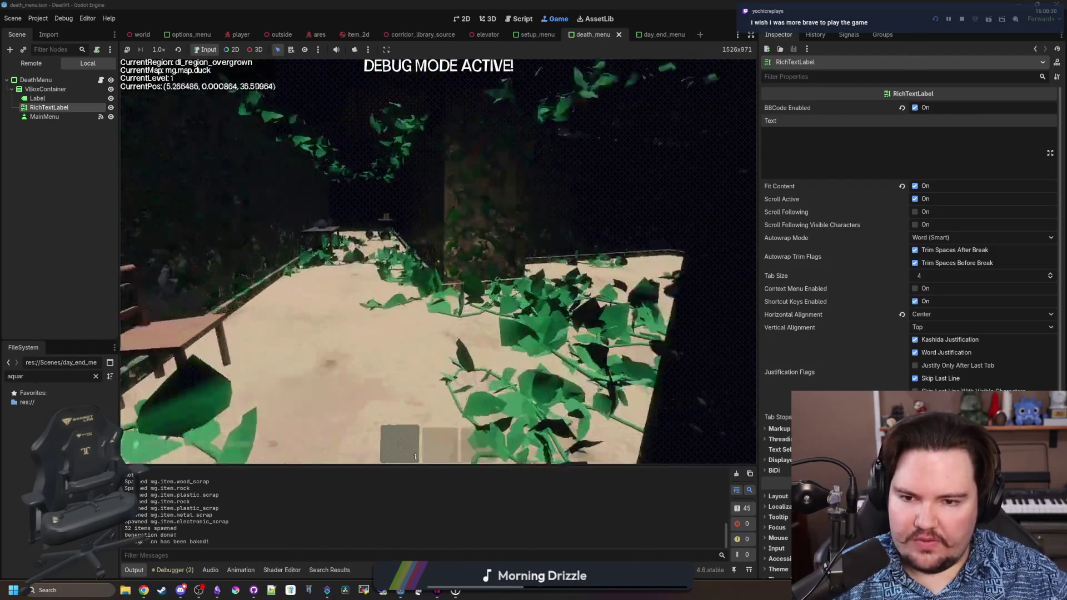
key(w)
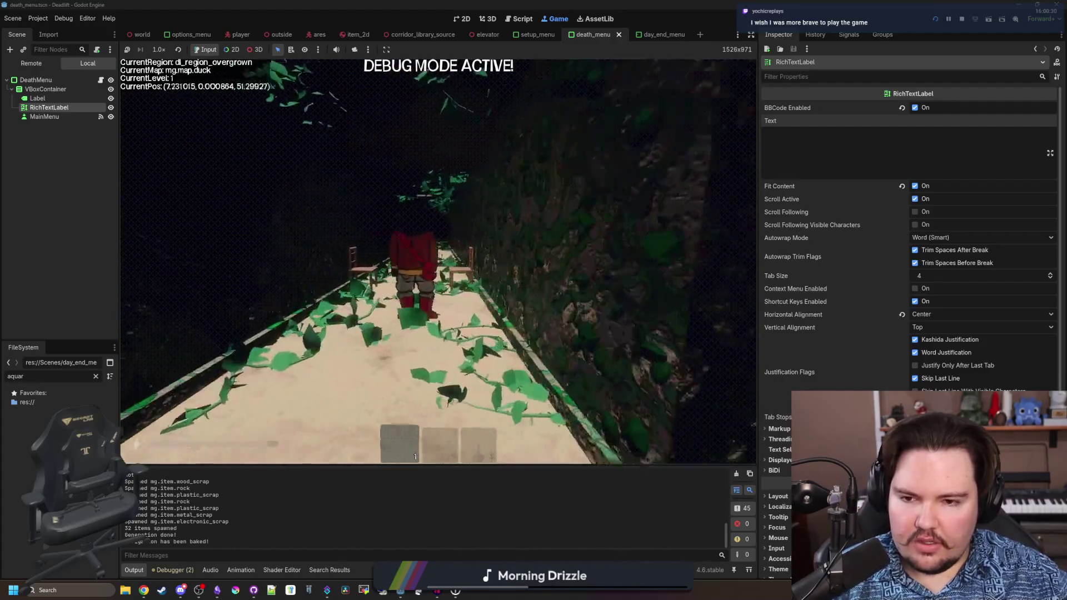
key(w)
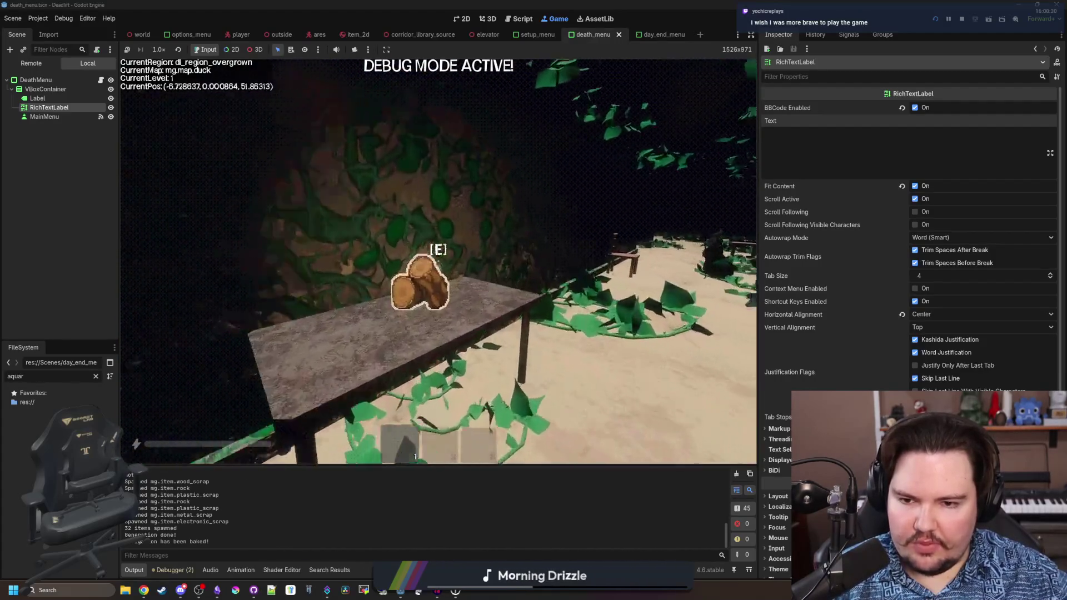
- Continue down the walkway into the breakroom, then return through the overgrown walkway to the table
key(w)
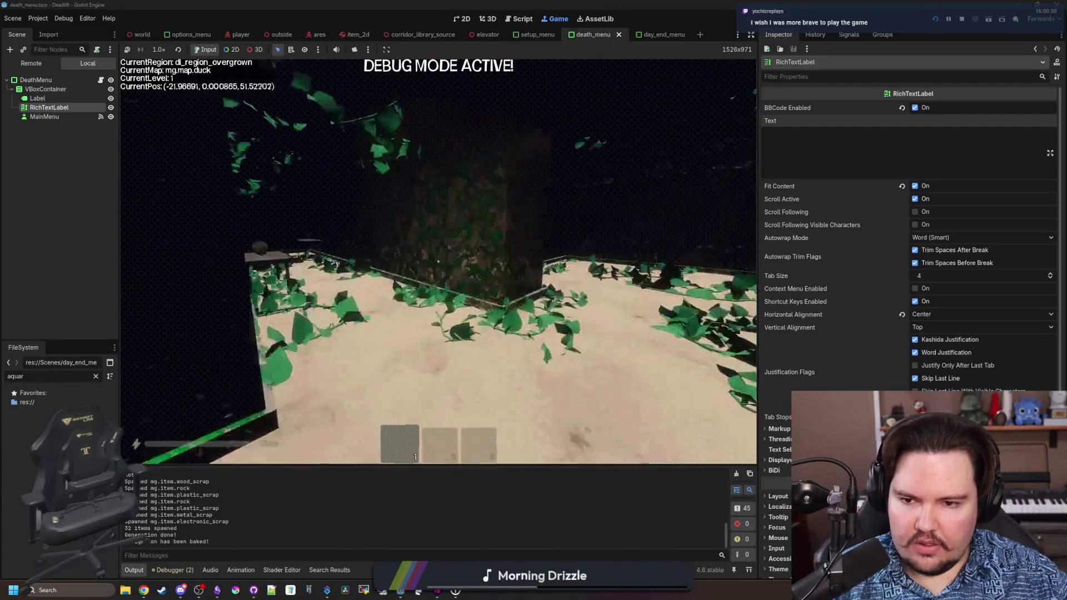
key(w)
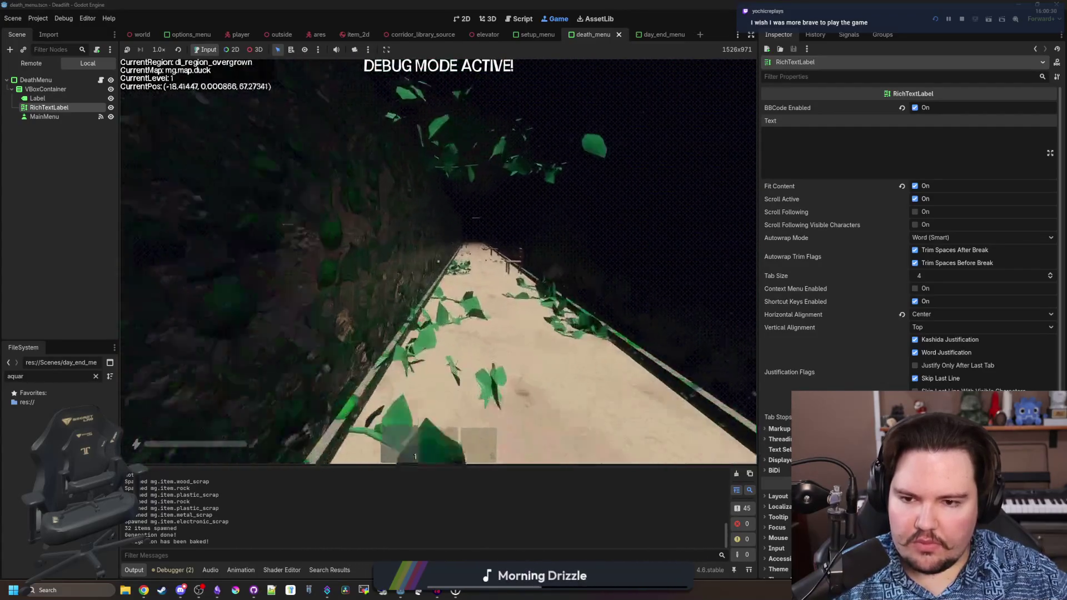
key(w)
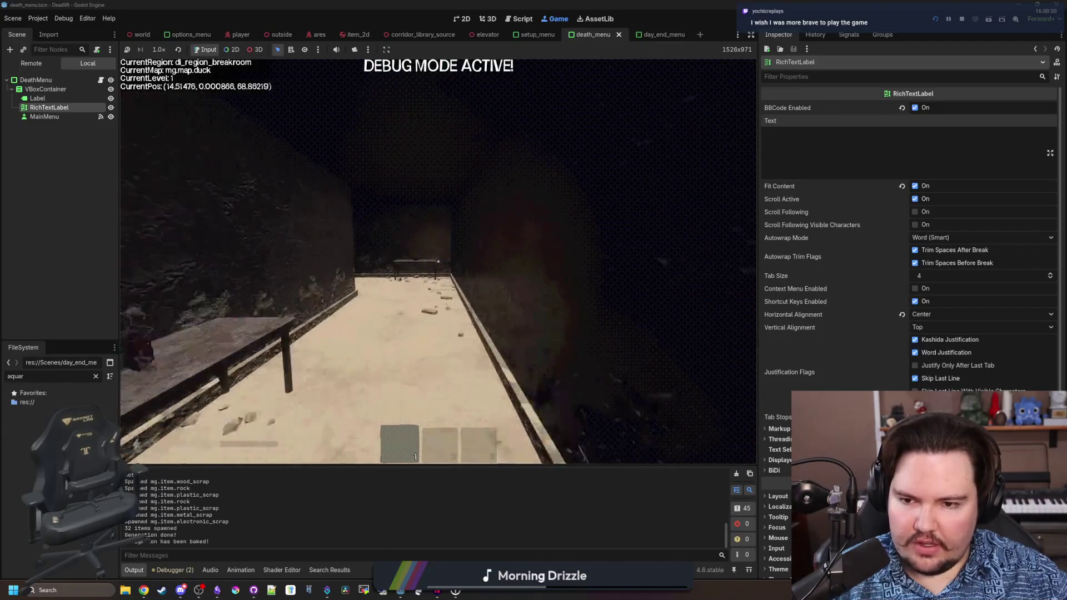
key(w)
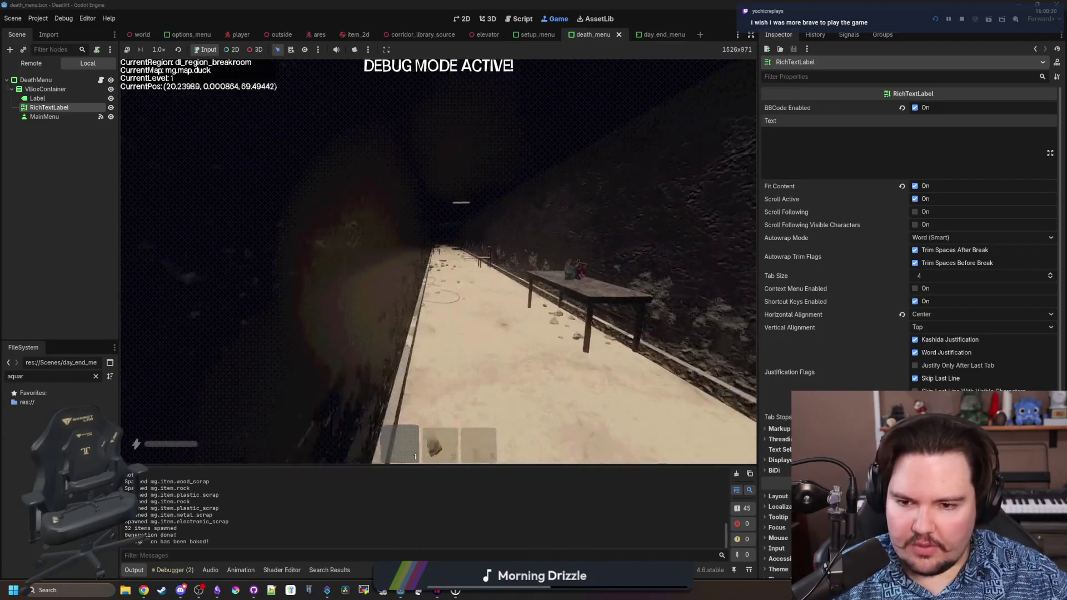
key(w)
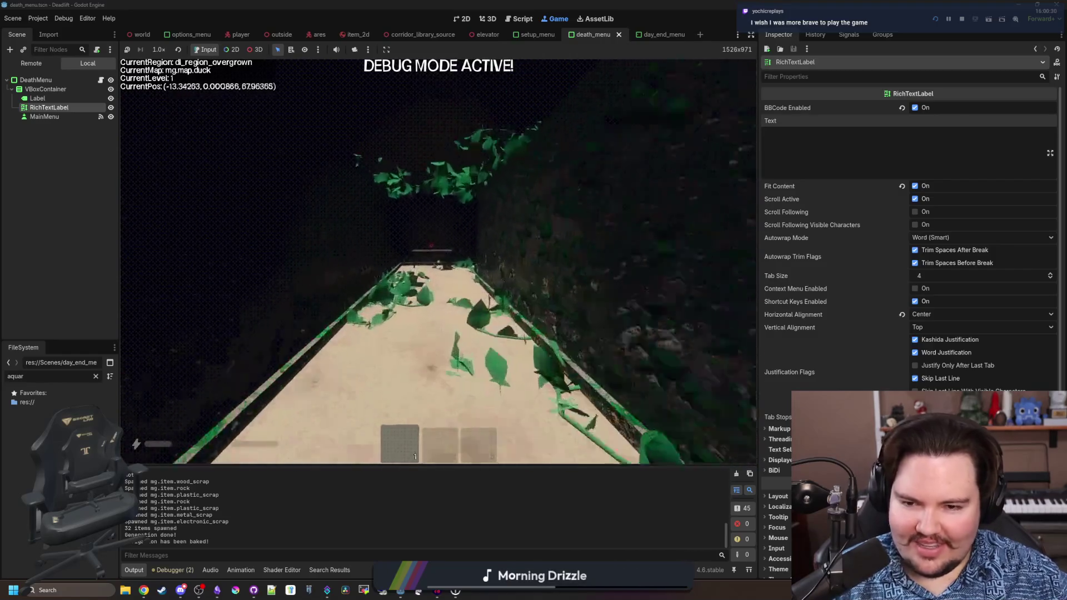
key(w)
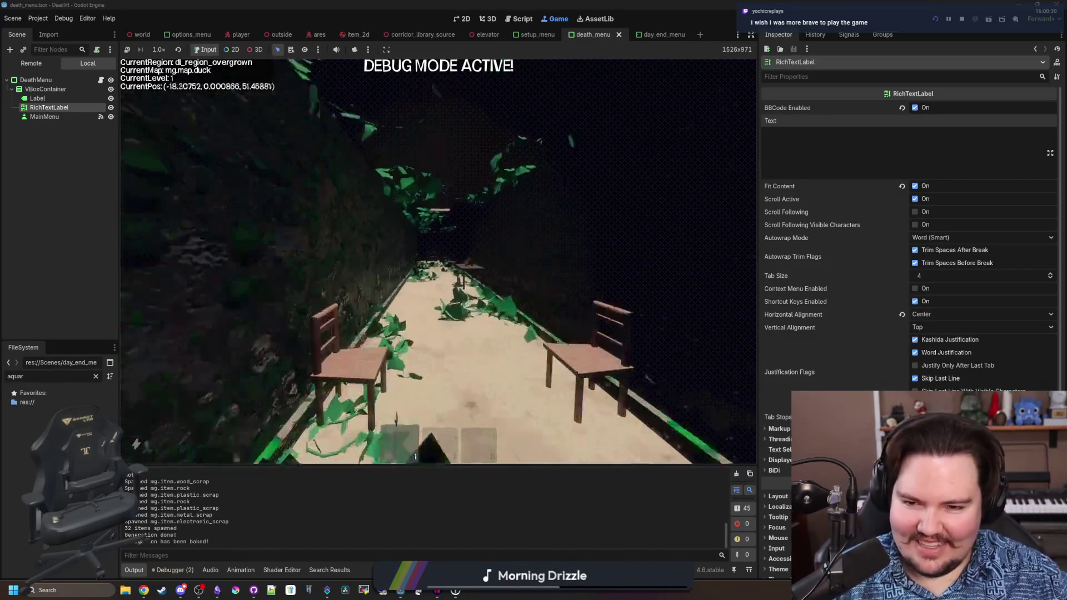
key(w)
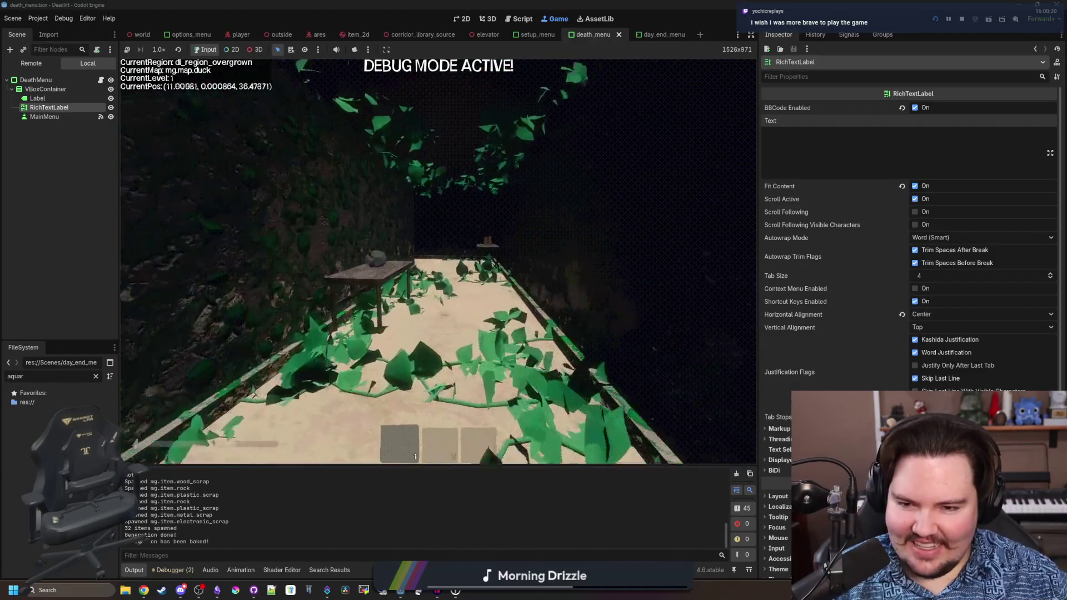
key(w)
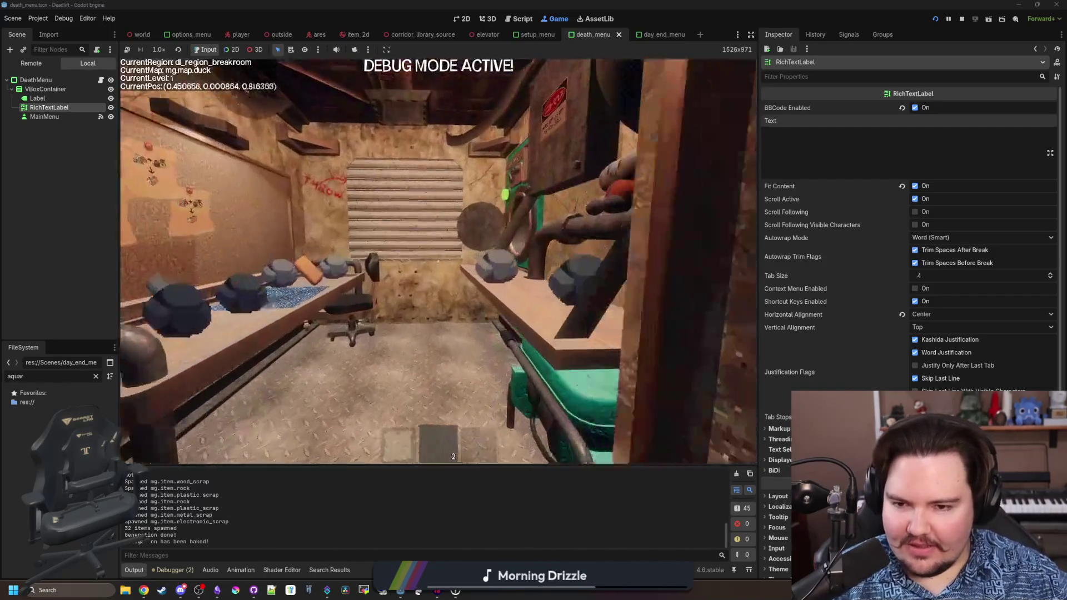
- Spawn metal scrap with the /give metal_scrap debug console command
key(1)
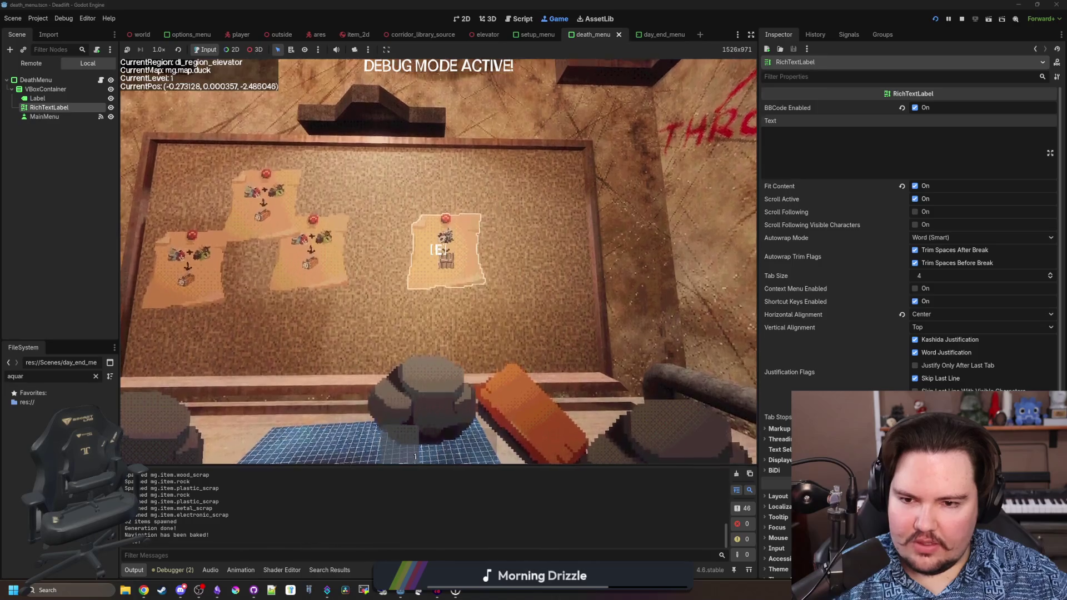
key(grave)
text(/give meta)
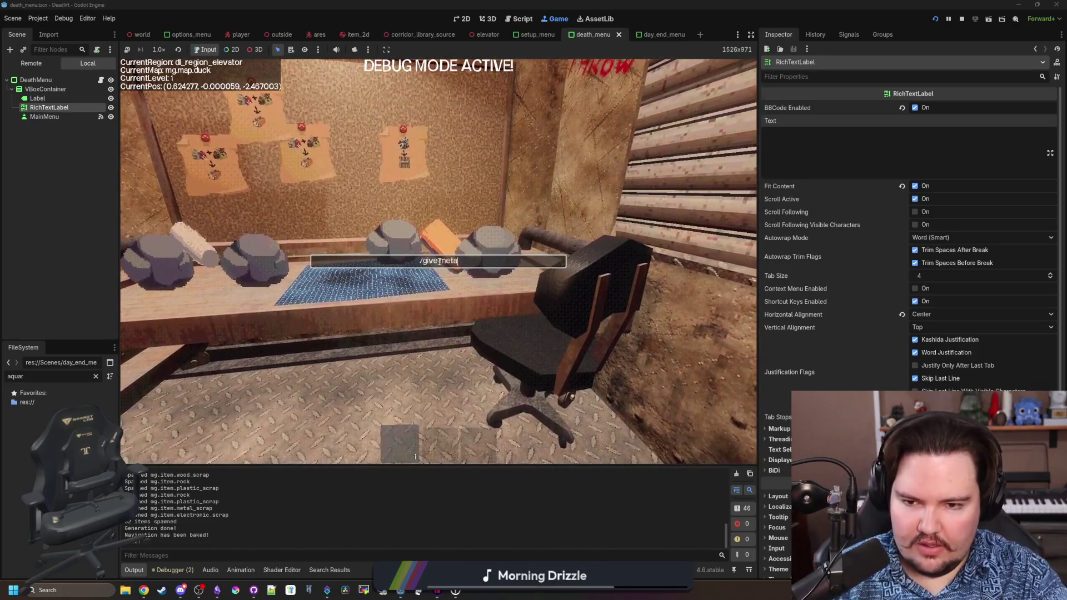
key(Return)
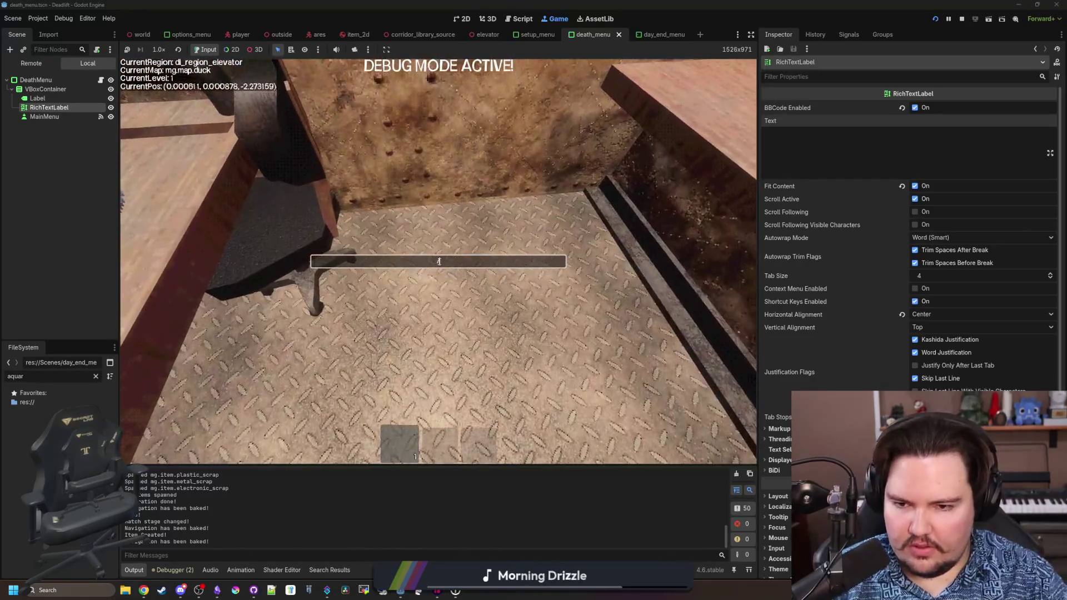
text(/give metal_scrap)
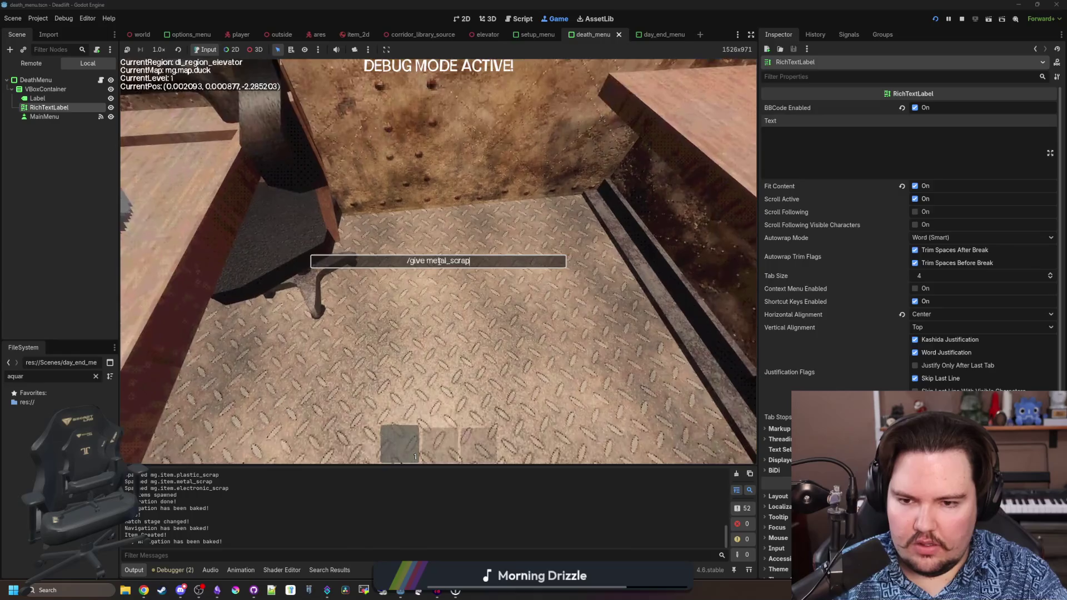
key(Return)
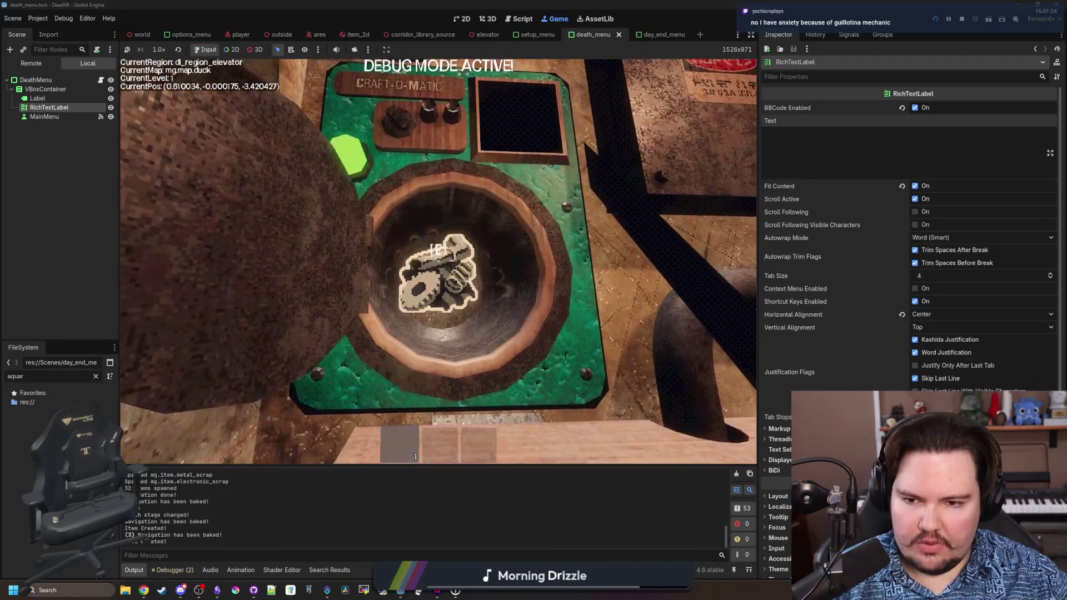
- Load the scrap into the Craft-O-Matic, inspect the recipe notes on the board, and pause the game
key(e)
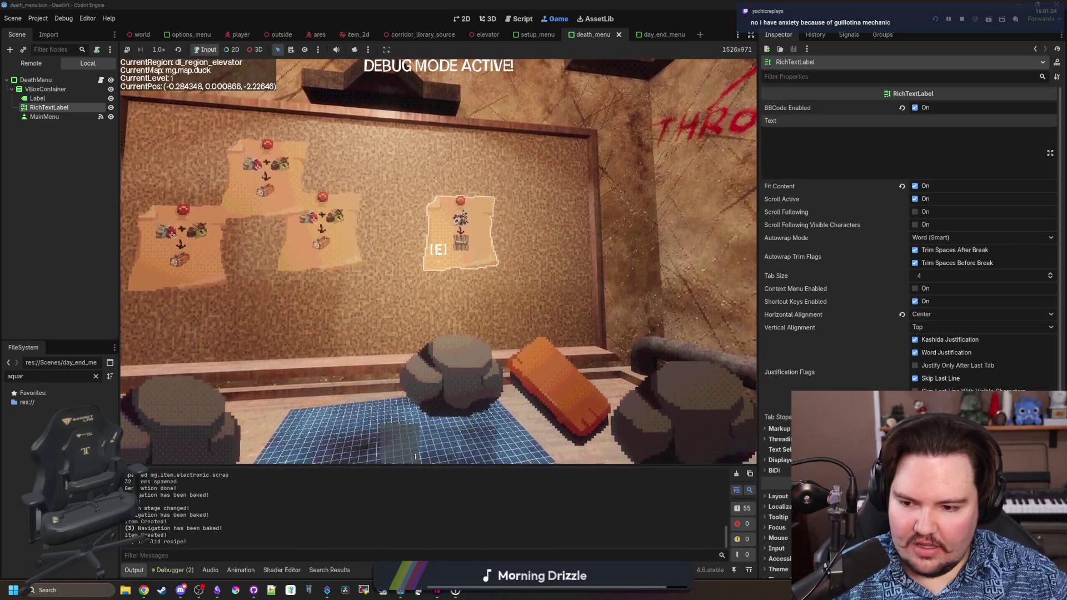
key(w)
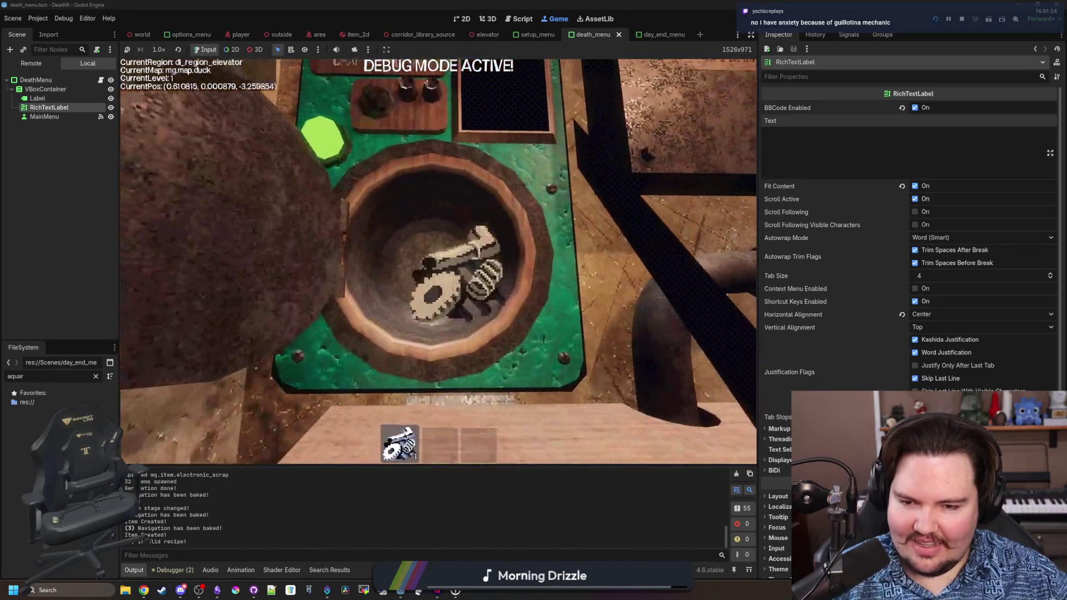
key(s)
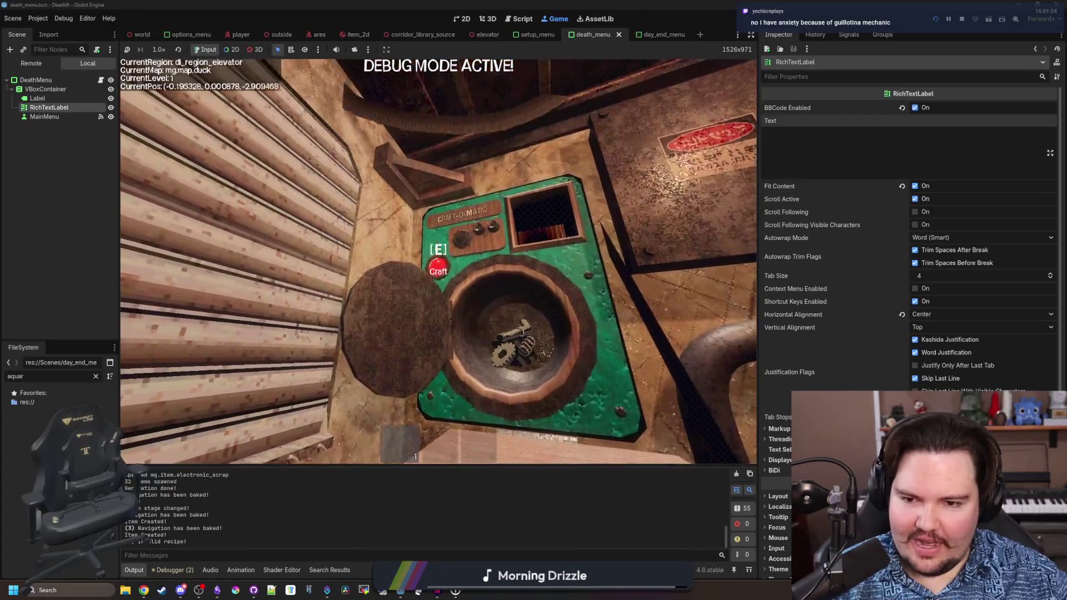
key(w)
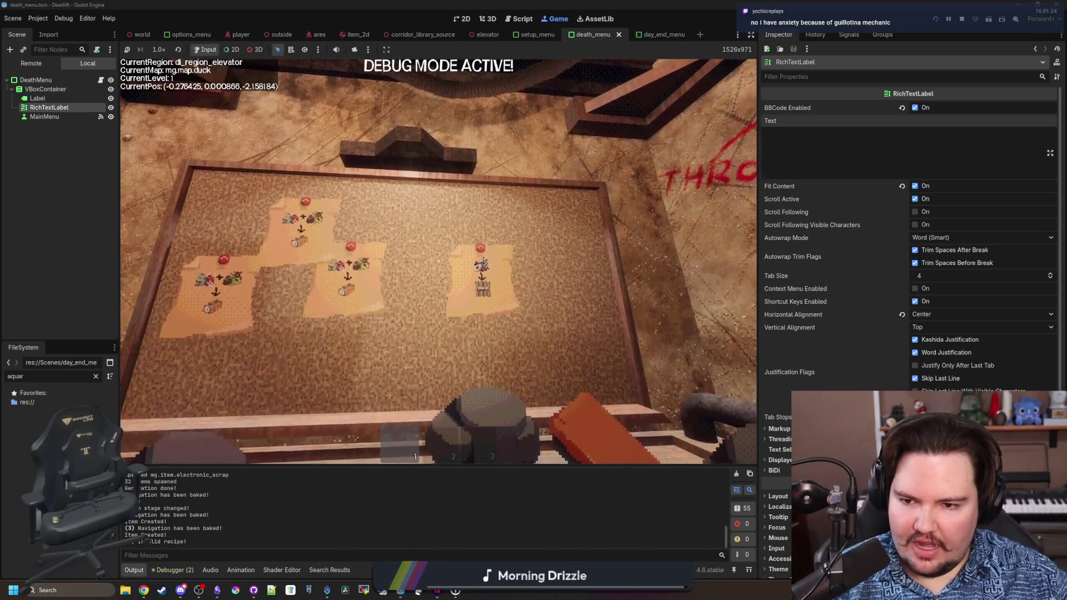
key(Escape)
- Filter the FileSystem for 'rec' and open recipes_table.gd
click(95, 376)
text(rec)
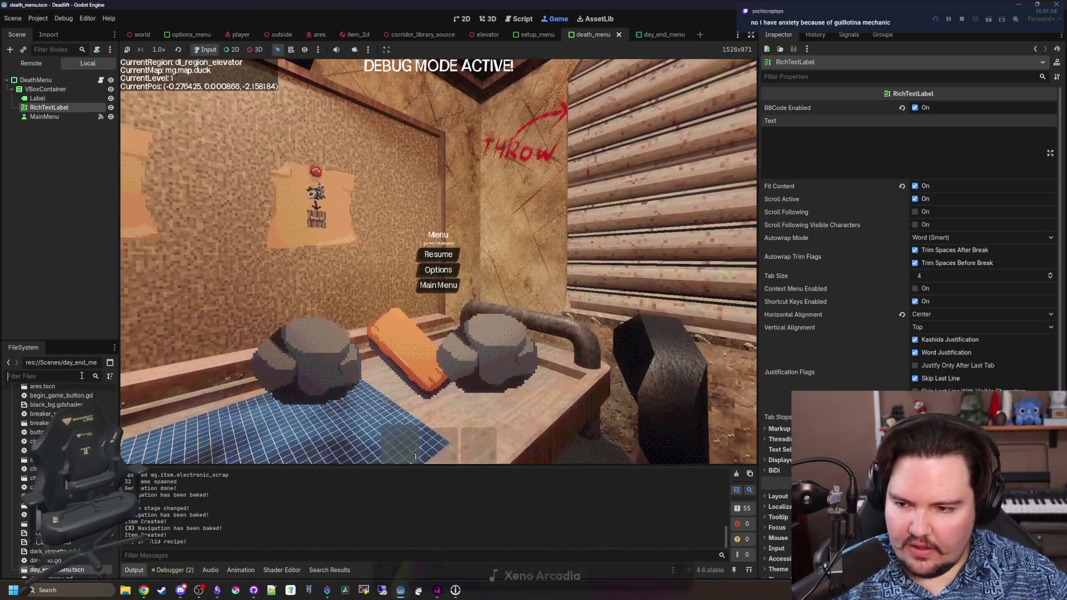
double_click(40, 420)
click(509, 258)
- Search for 'shield' and inspect the dl_recipe_scrap_shield "Amount": 2 line, then clear the filter
key(ctrl+f)
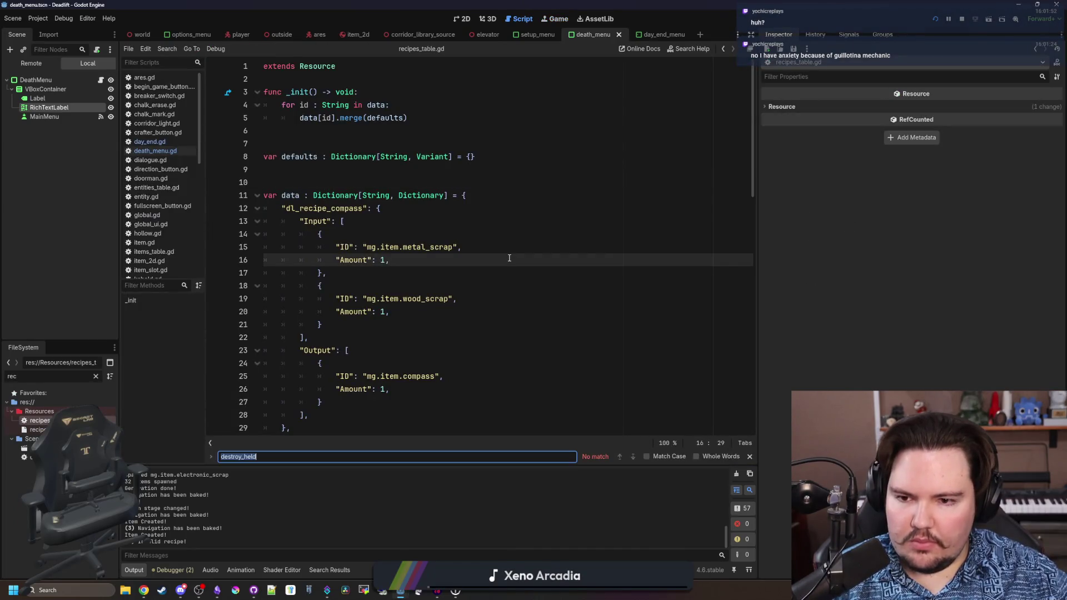
text(shield)
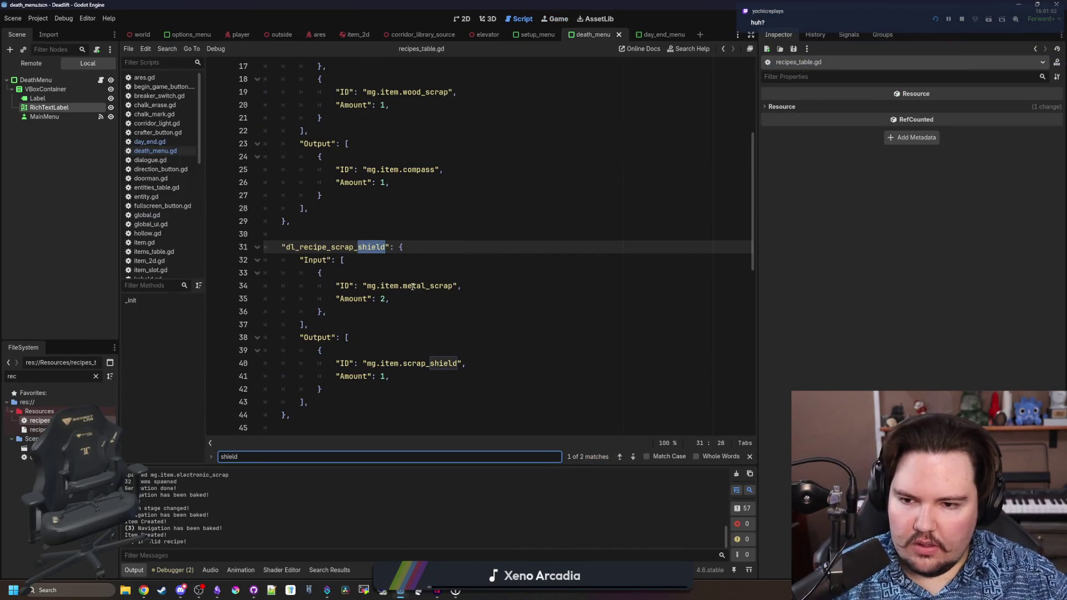
scroll(414, 292, down, 1)
click(408, 274)
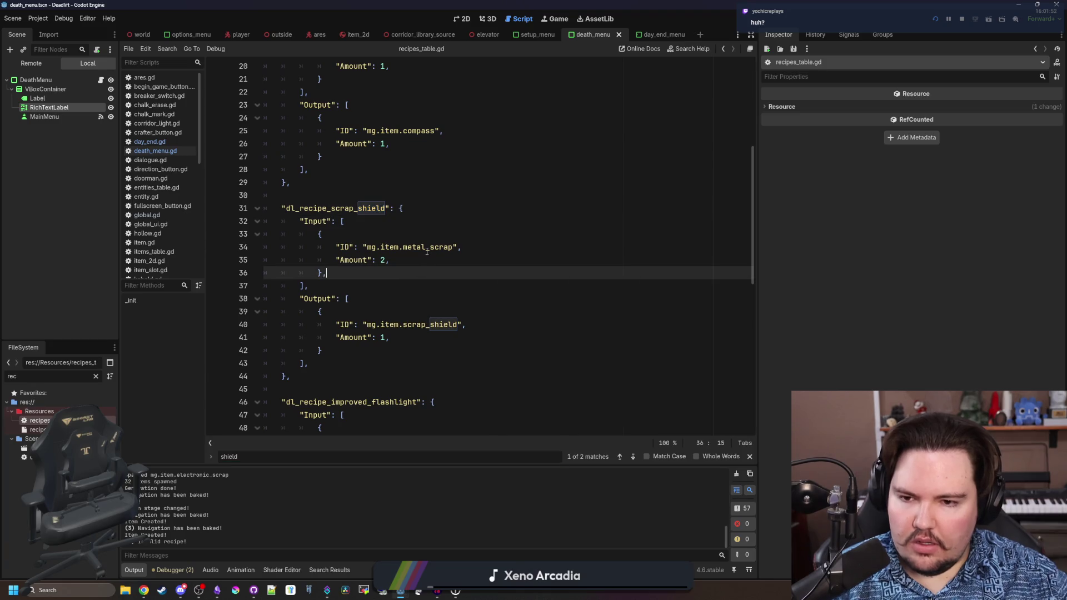
click(390, 260)
drag(390, 260, 334, 261)
click(329, 273)
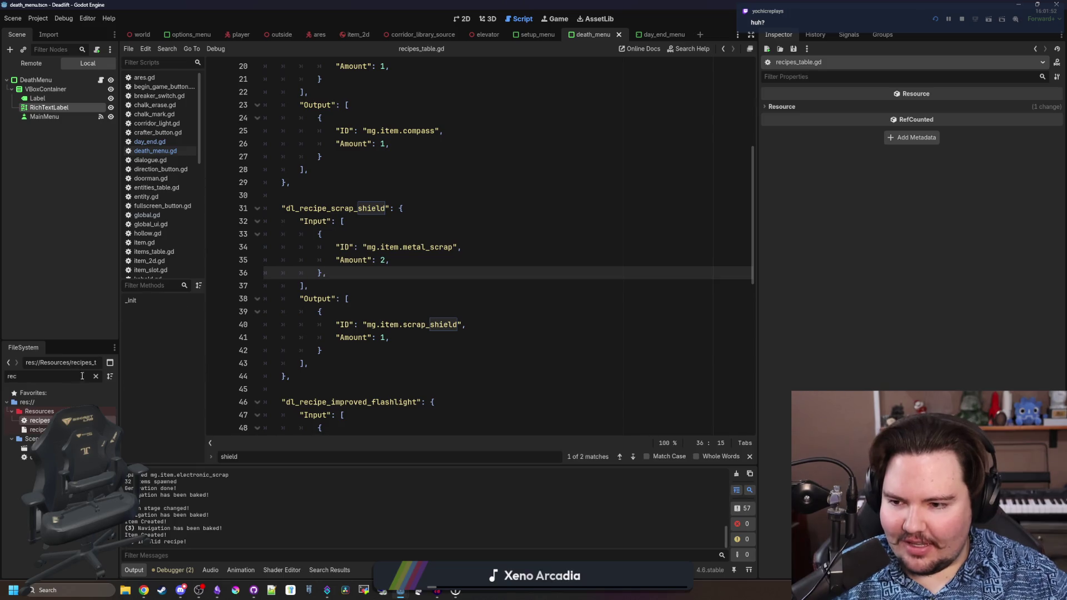
click(95, 376)
- Open note.tscn, select its root node, and pause the running game from the Game view
text(note)
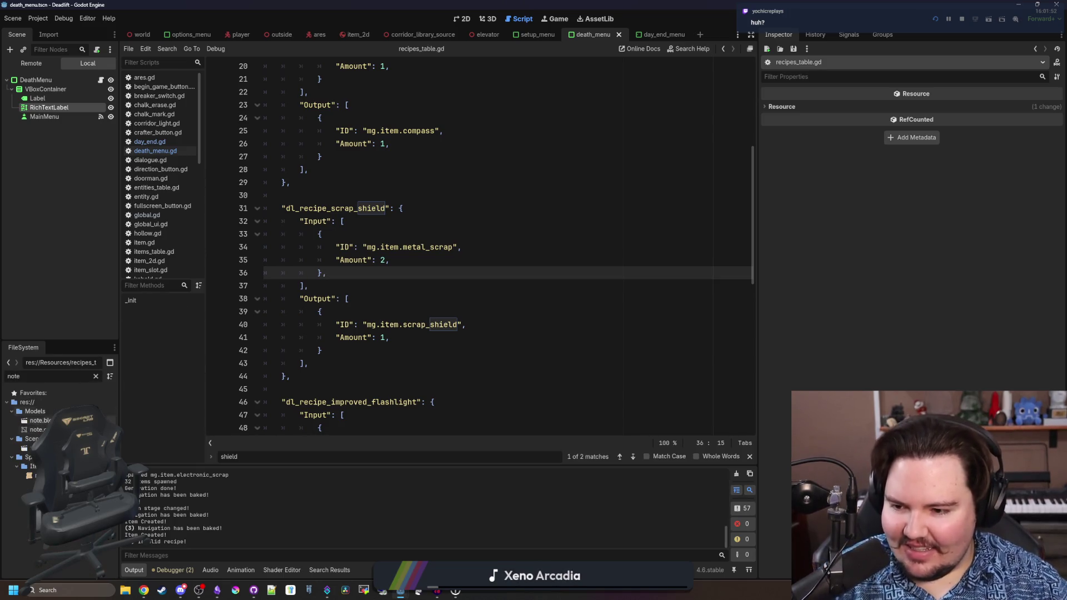
double_click(33, 448)
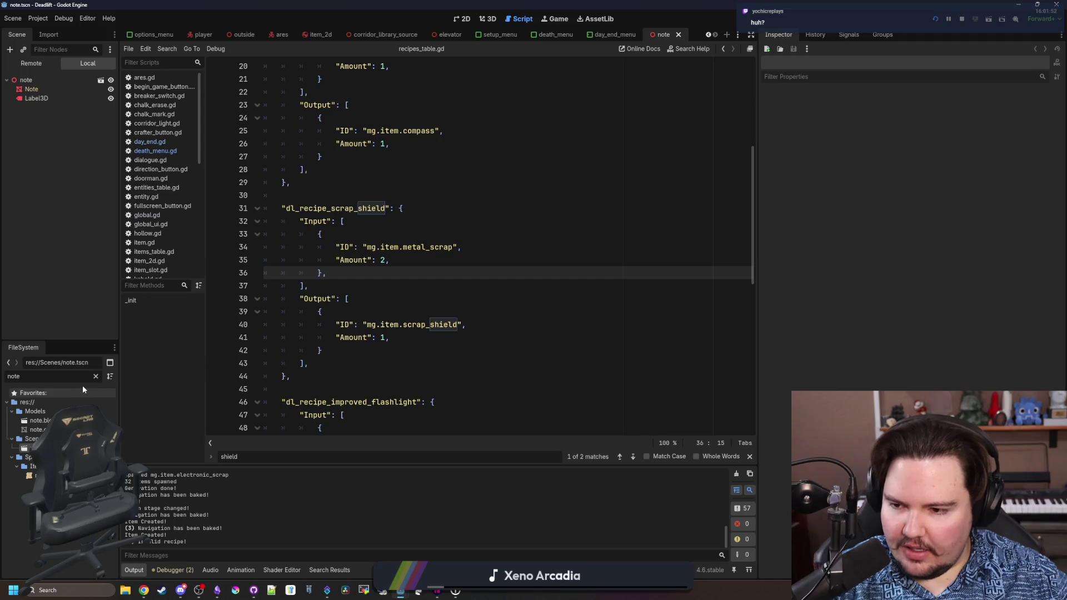
click(78, 79)
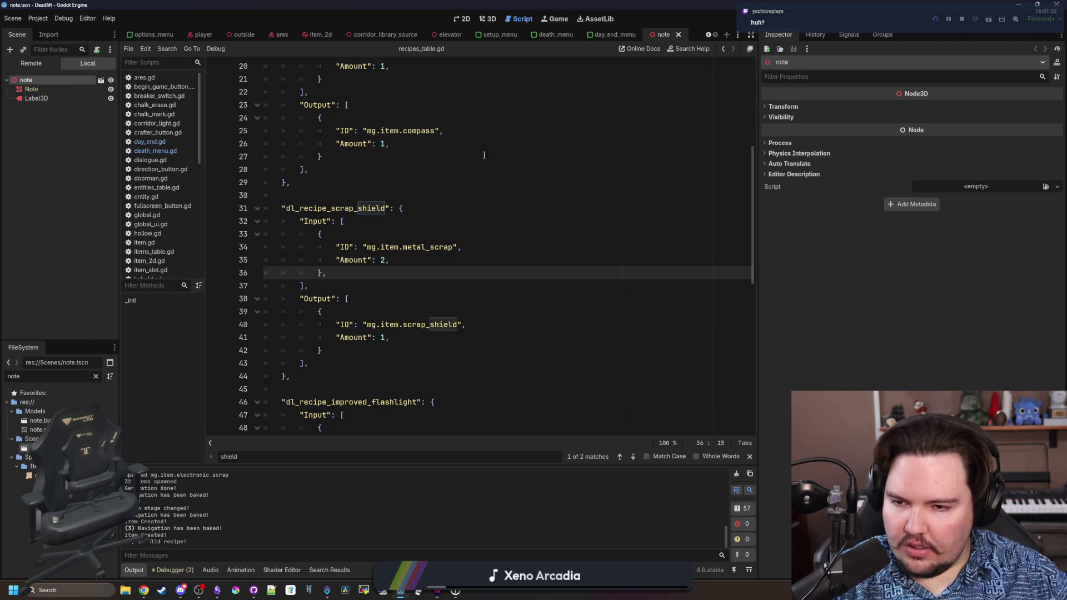
click(558, 19)
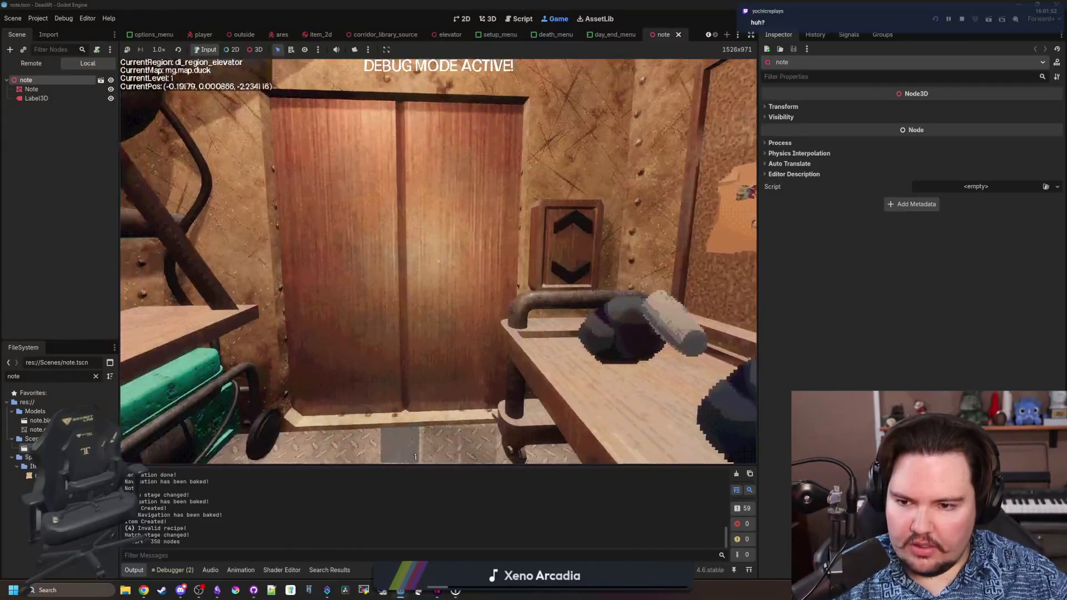
key(Escape)
- Filter the FileSystem for 'item' and open item_2d.gd
click(80, 376)
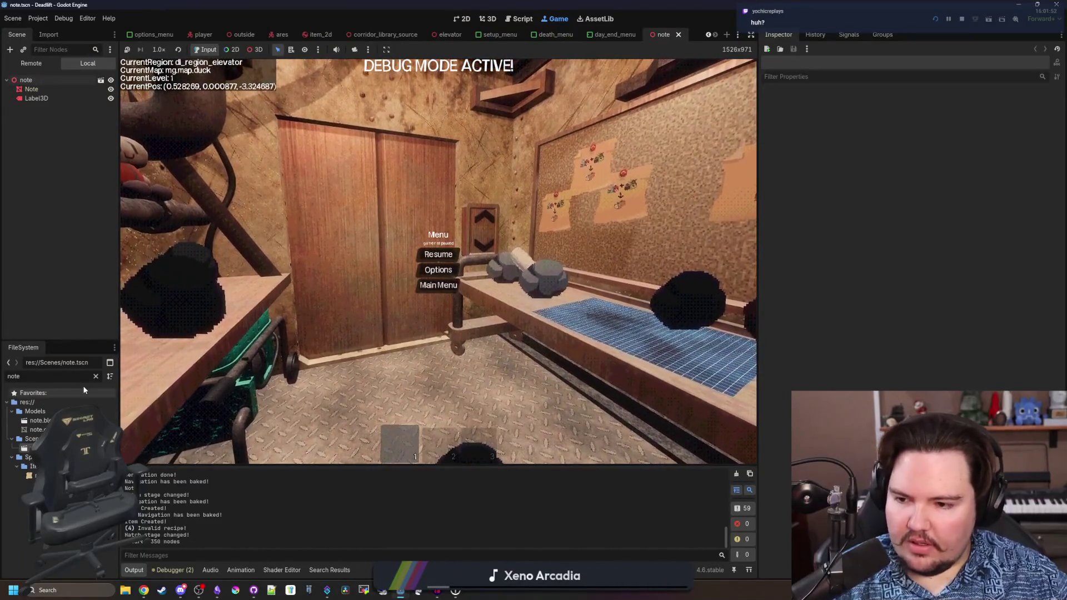
key(ctrl+a)
key(BackSpace)
text(item)
double_click(33, 456)
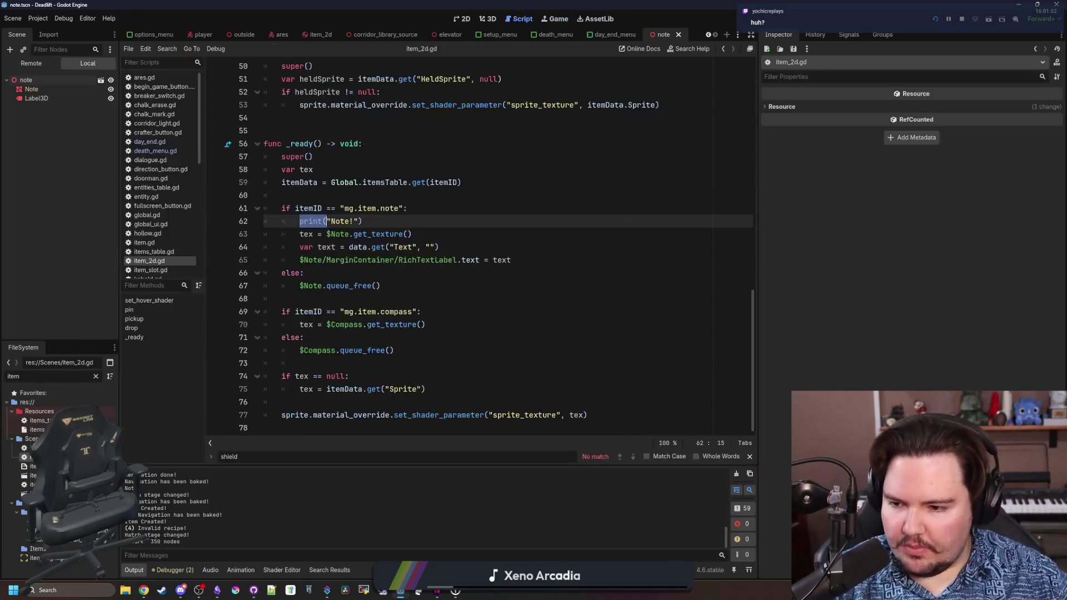
- Widen the script editor by dragging the Inspector splitter right, then review _ready's note check lines
click(494, 296)
click(341, 206)
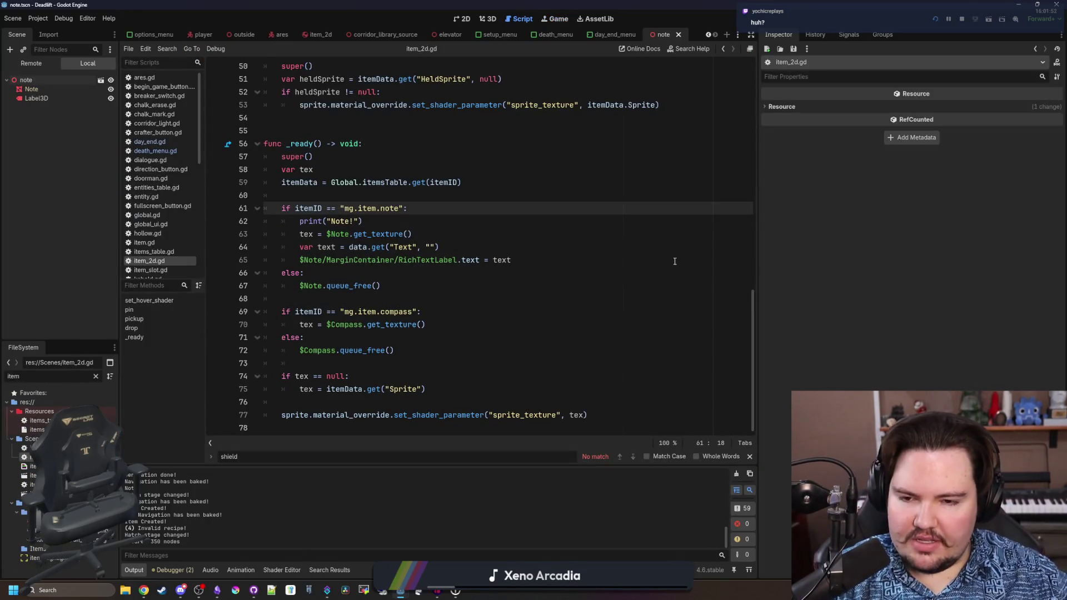
drag(758, 303, 870, 300)
click(455, 300)
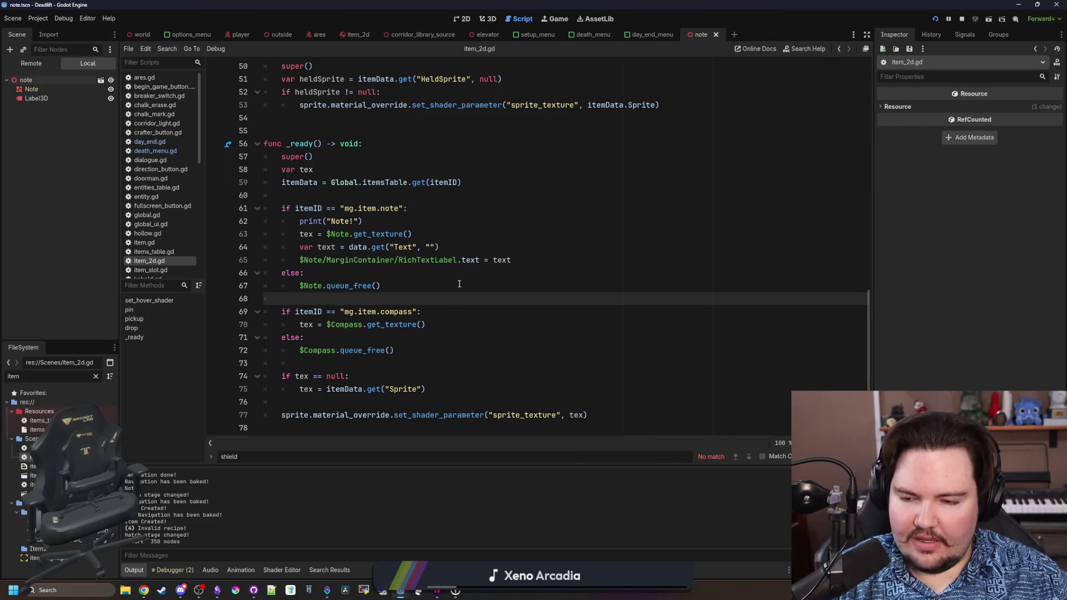
click(341, 184)
click(362, 192)
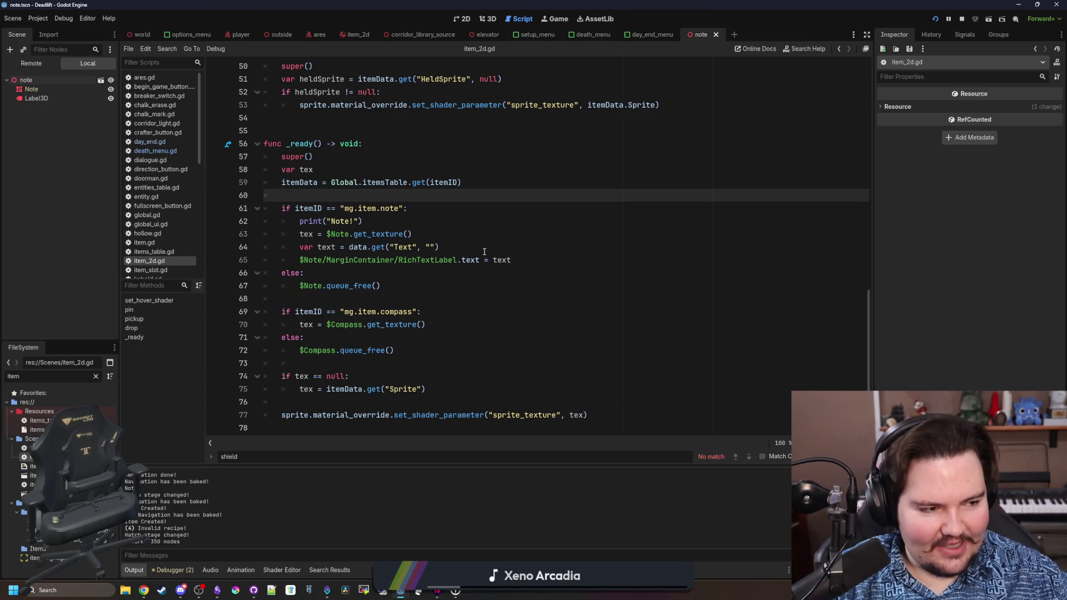
click(315, 303)
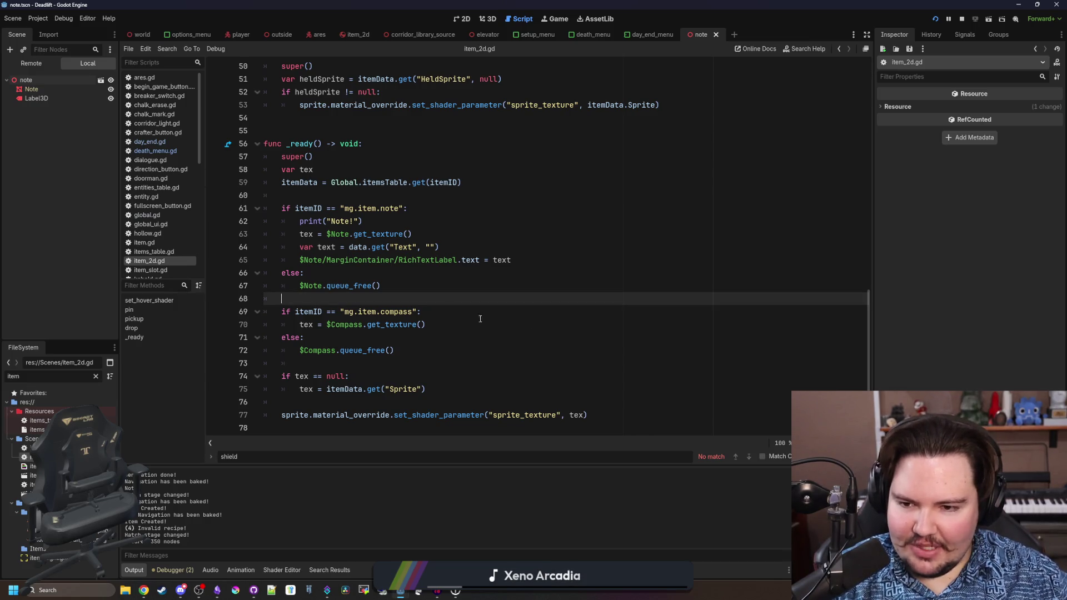
click(544, 335)
- Read through pickup() and drop(), then select the RichTextLabel text line in _ready
scroll(508, 376, up, 7)
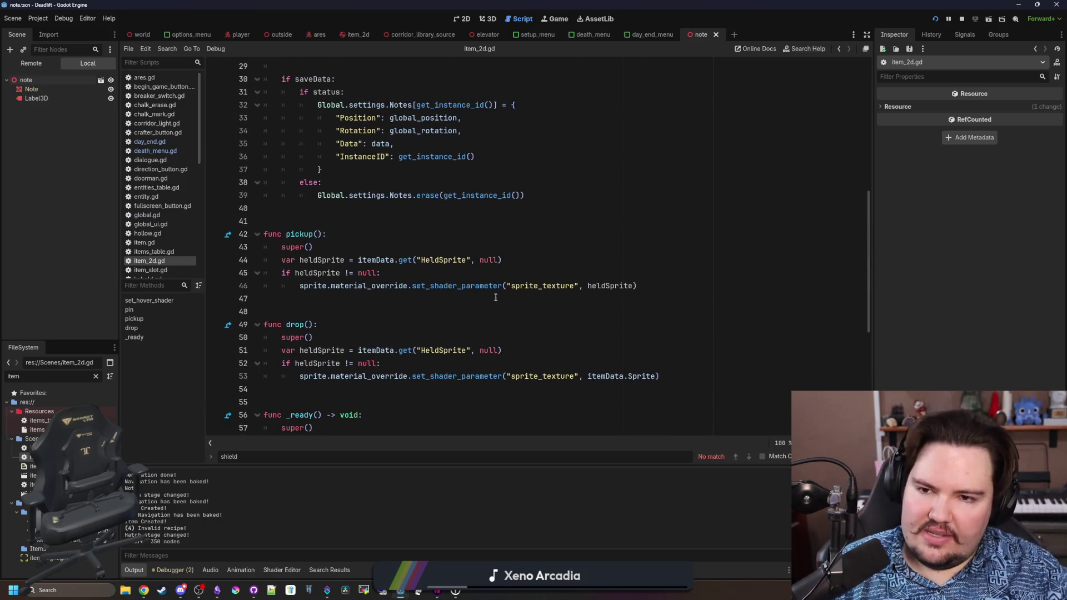
scroll(495, 297, up, 3)
scroll(487, 186, up, 6)
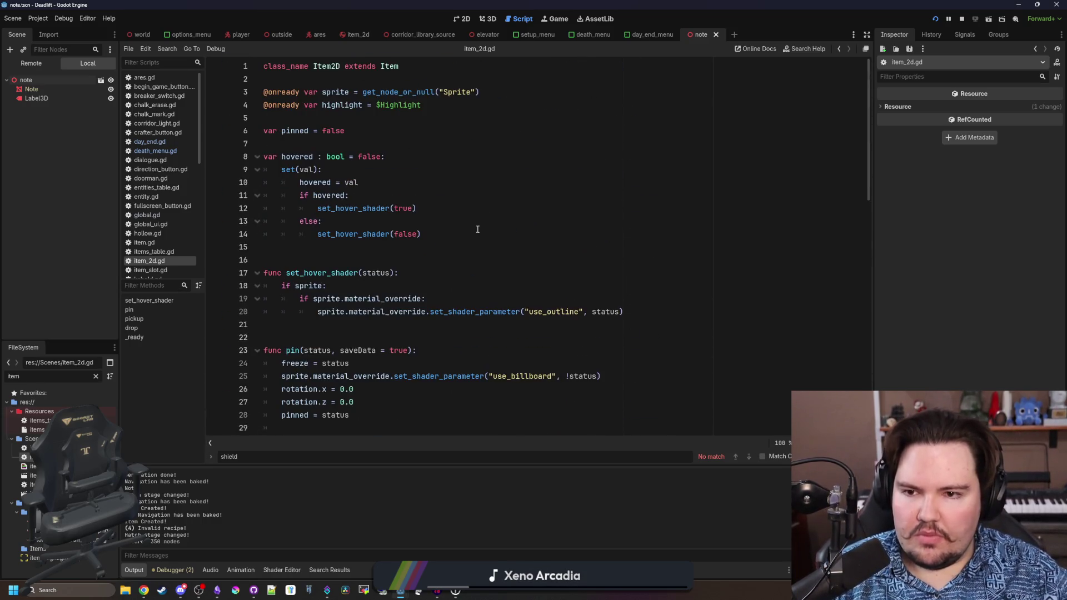
scroll(333, 250, down, 16)
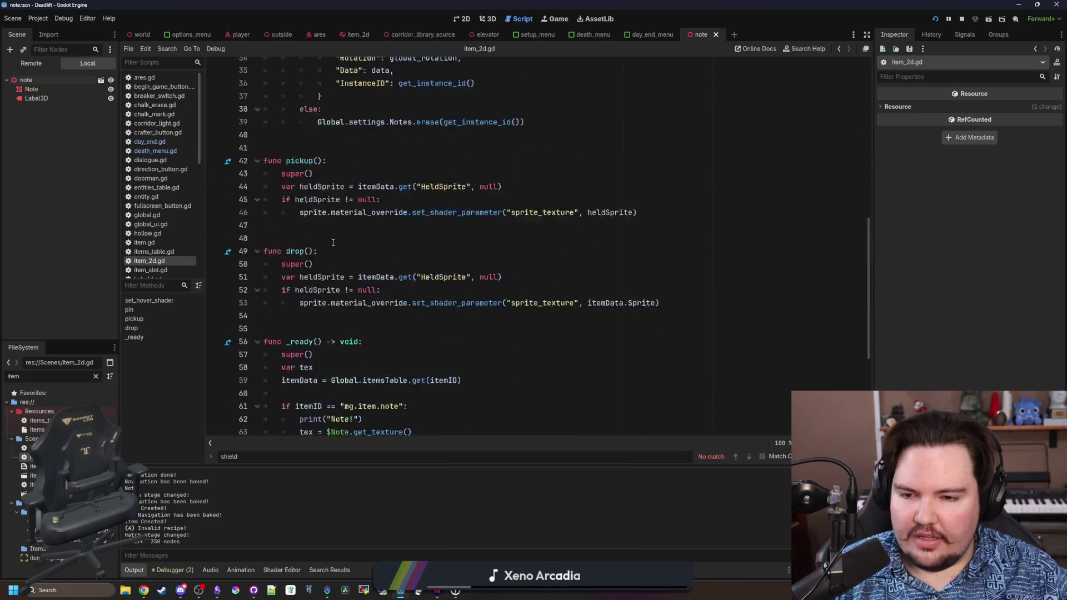
click(354, 300)
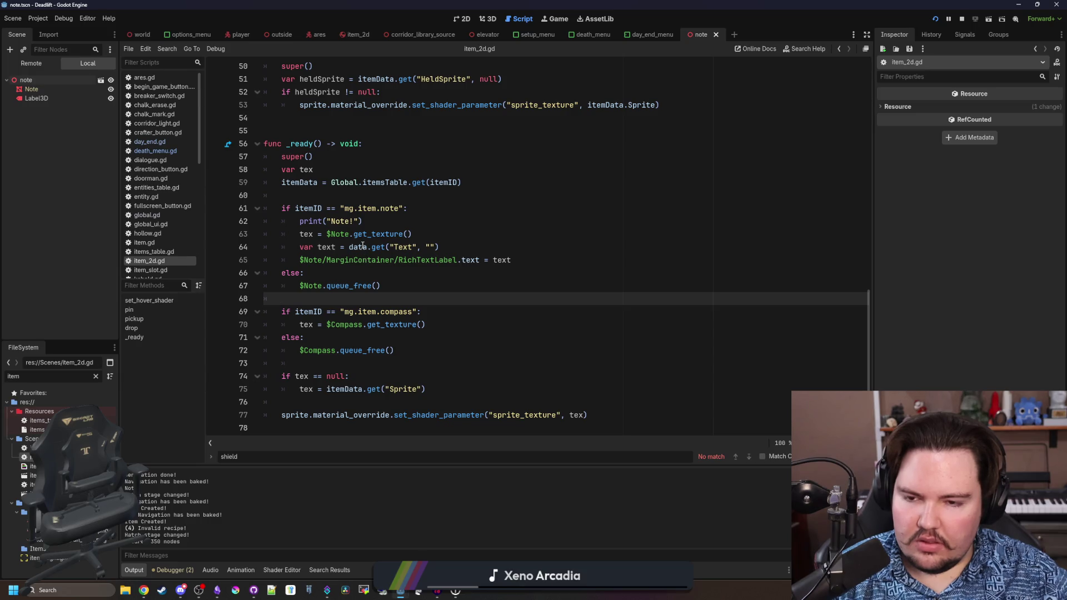
click(458, 237)
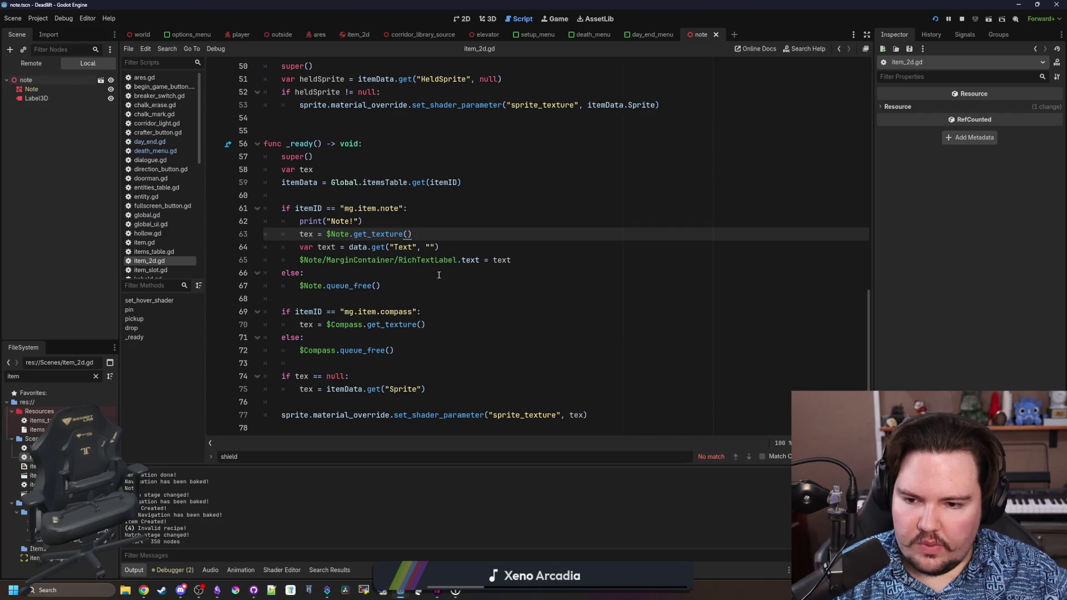
click(380, 270)
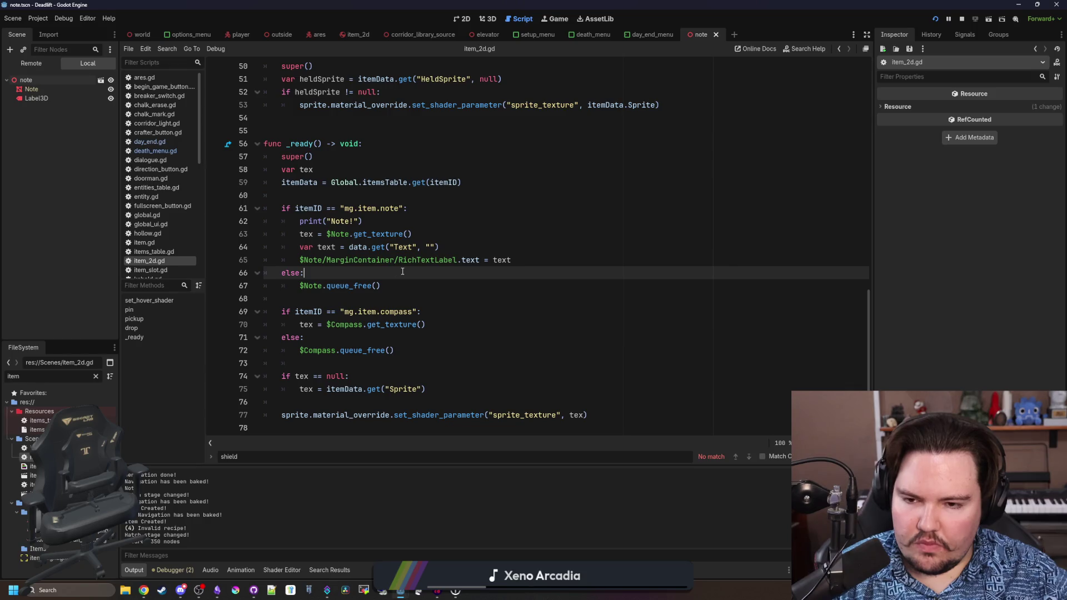
scroll(380, 270, up, 1)
drag(538, 299, 300, 299)
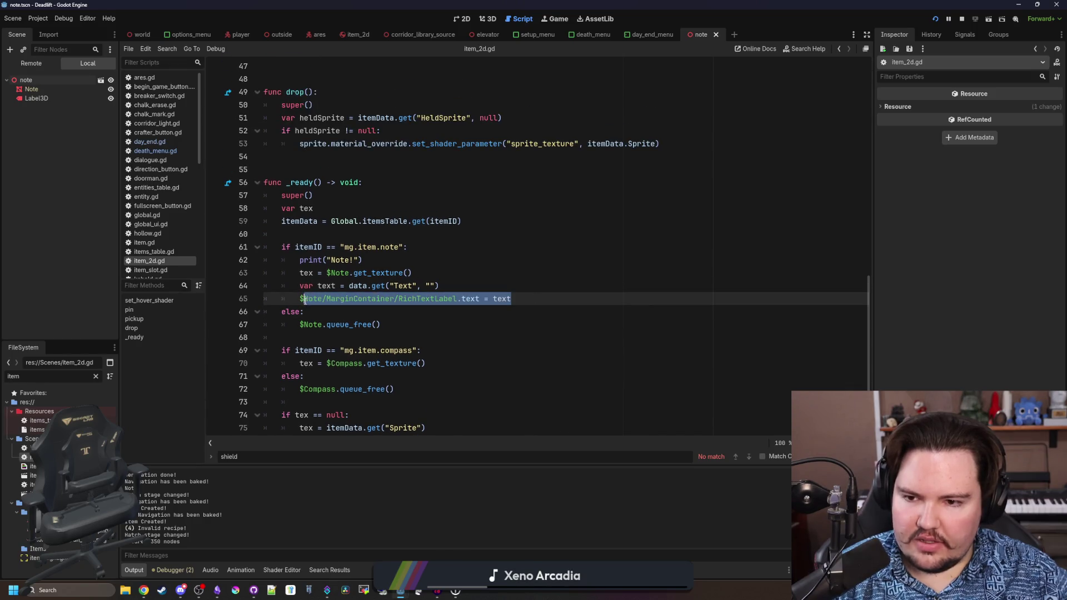
click(341, 308)
scroll(341, 307, up, 5)
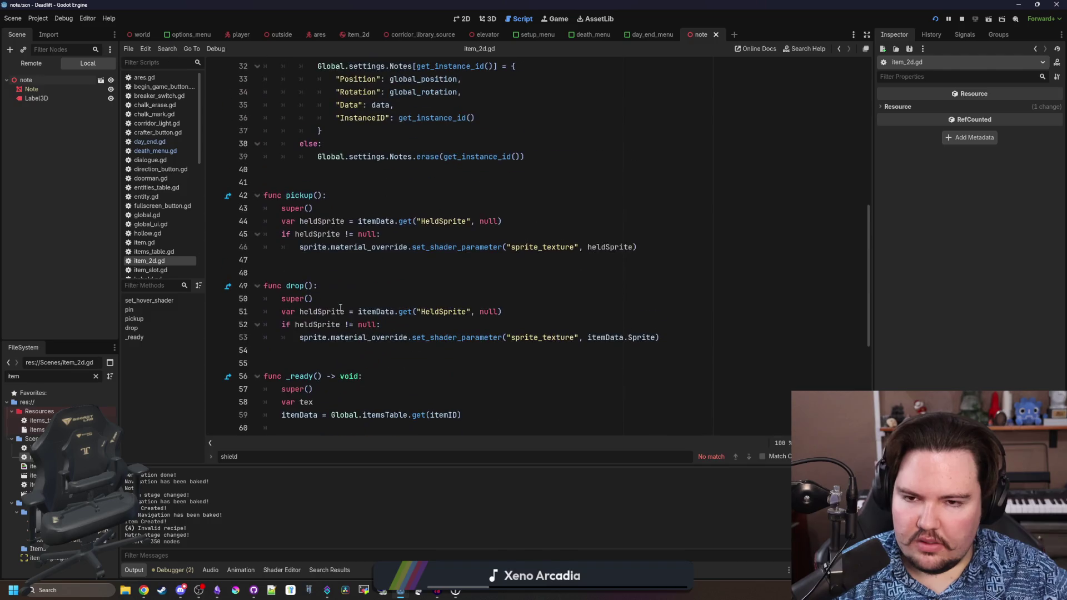
scroll(352, 301, down, 5)
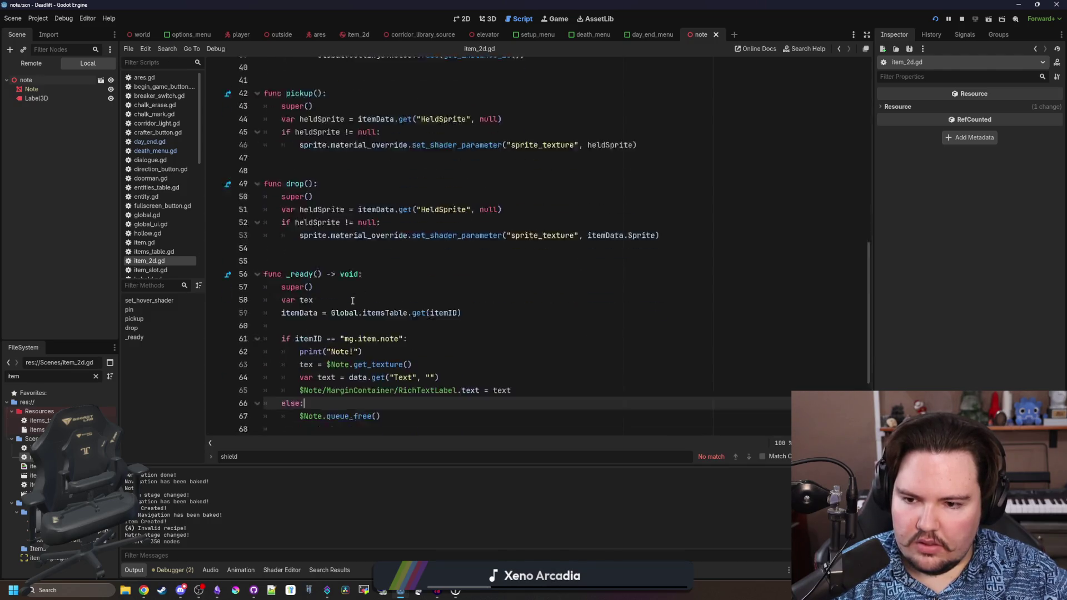
- Insert func generate_recipe_text(): with a pass body above _ready and save item_2d.gd
click(298, 166)
key(Return)
key(Return)
key(Return)
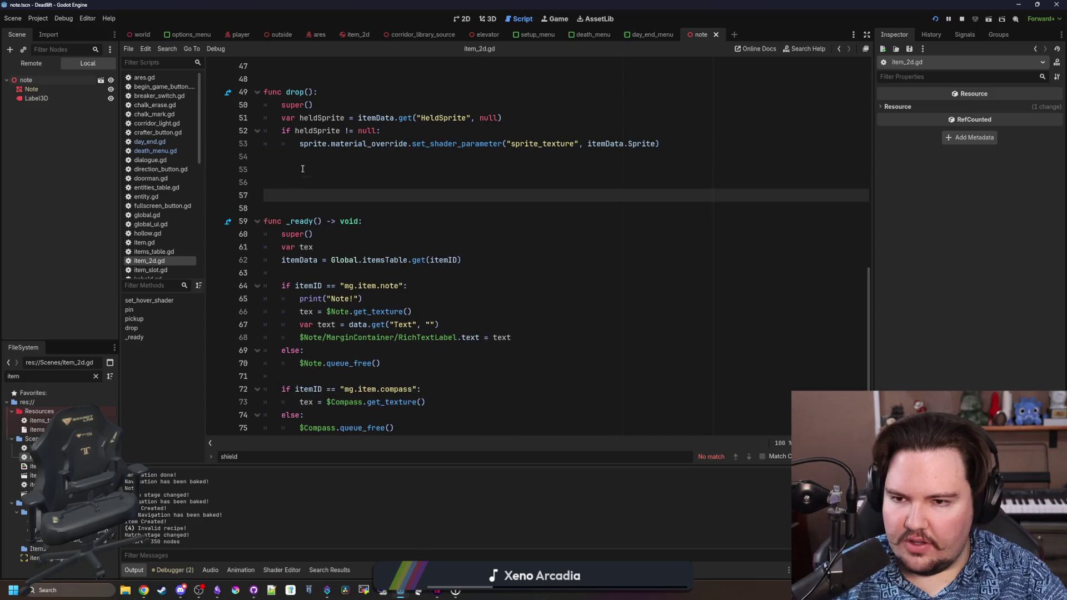
key(Up)
key(Up)
text(func generate_recipe_t)
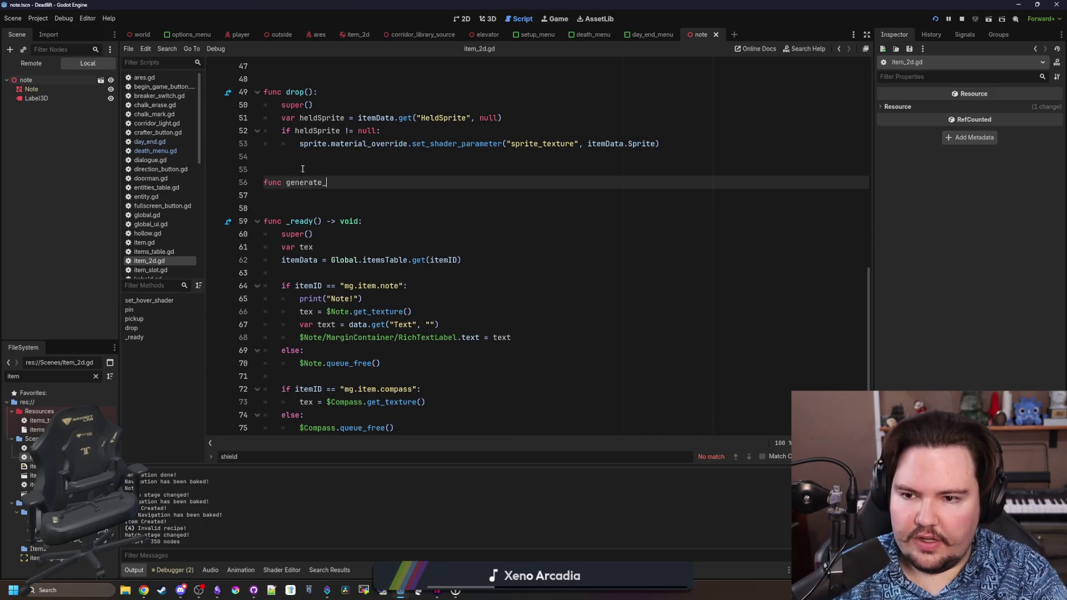
text(ext():)
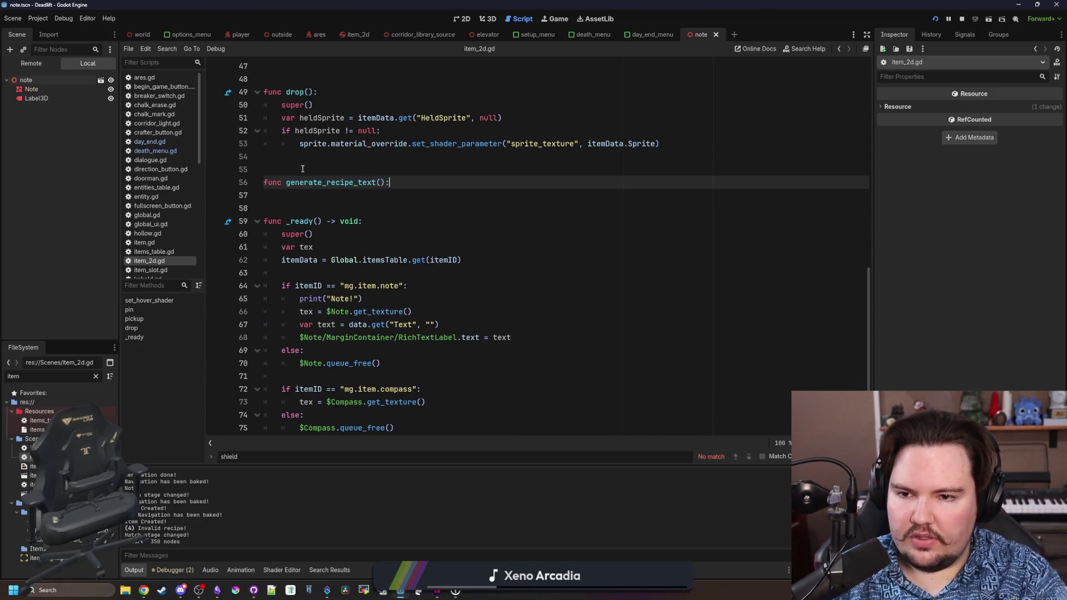
key(Return)
text(passs)
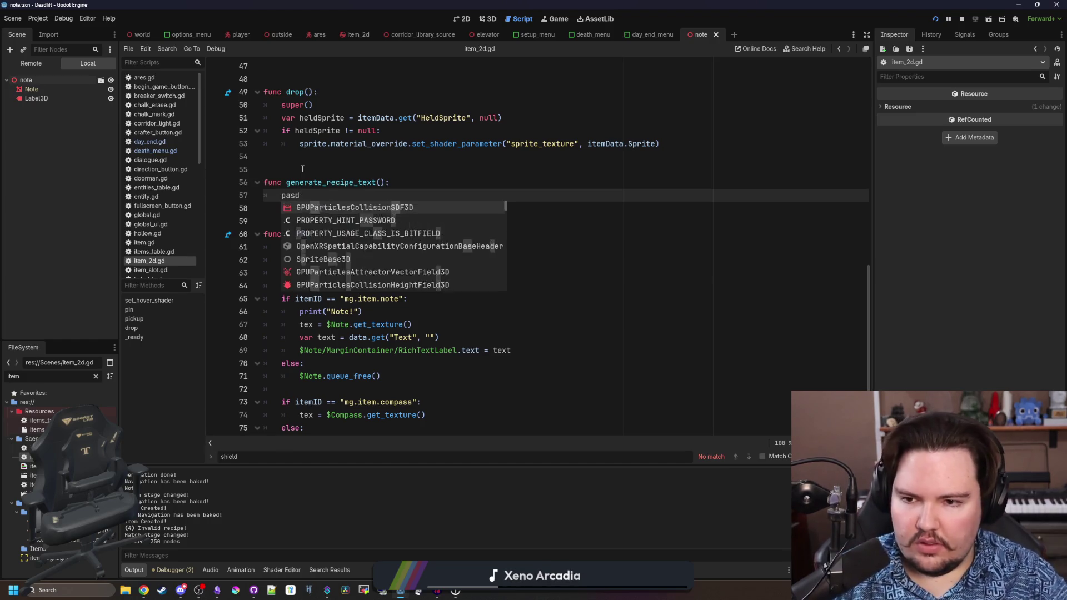
key(BackSpace)
click(302, 168)
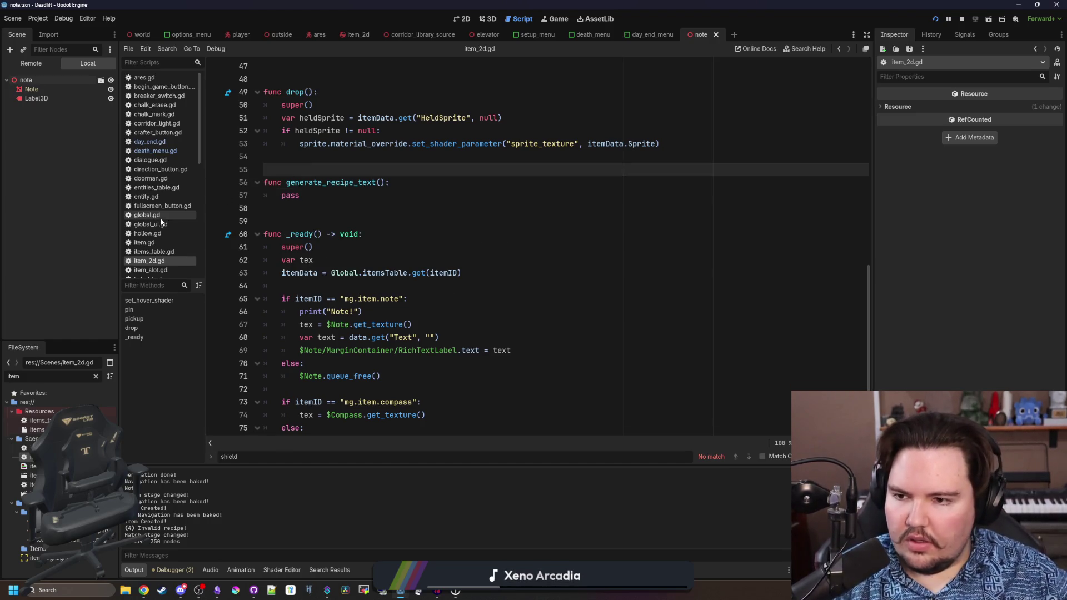
click(382, 209)
key(ctrl+s)
click(95, 377)
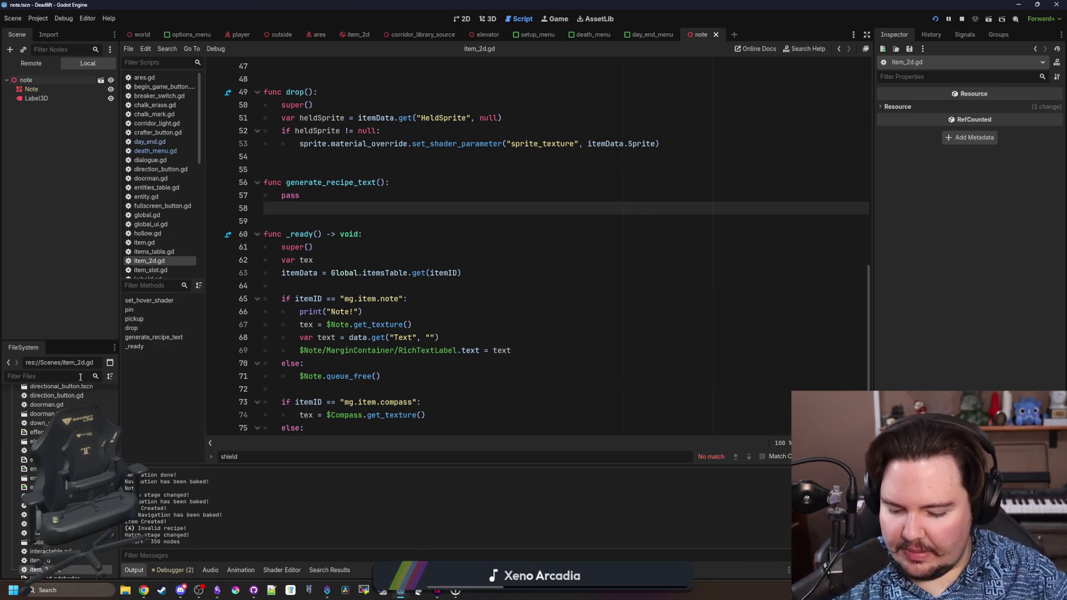
- Open world.gd and search it for create_item, briefly checking its documentation
text(world)
key(Down)
key(Down)
key(Down)
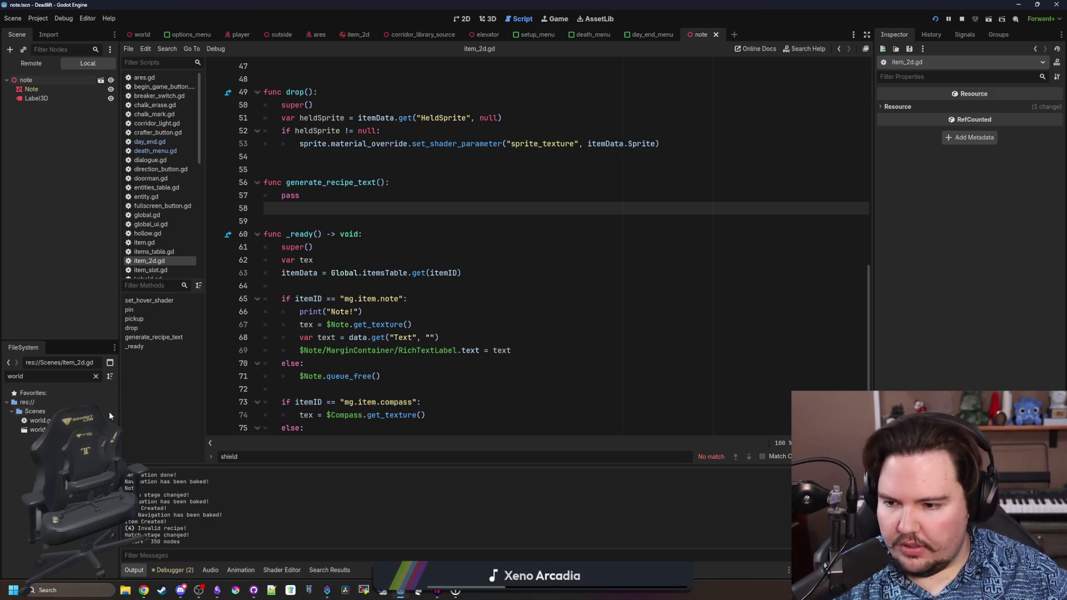
key(Return)
key(ctrl+f)
text(create_item)
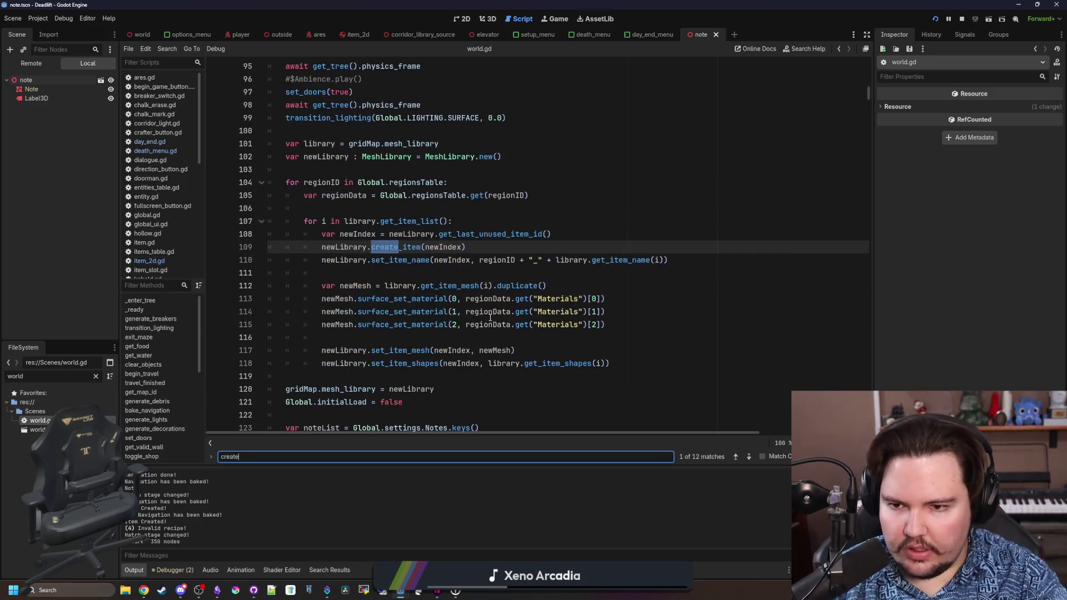
ctrl+click(411, 250)
key(alt+Left)
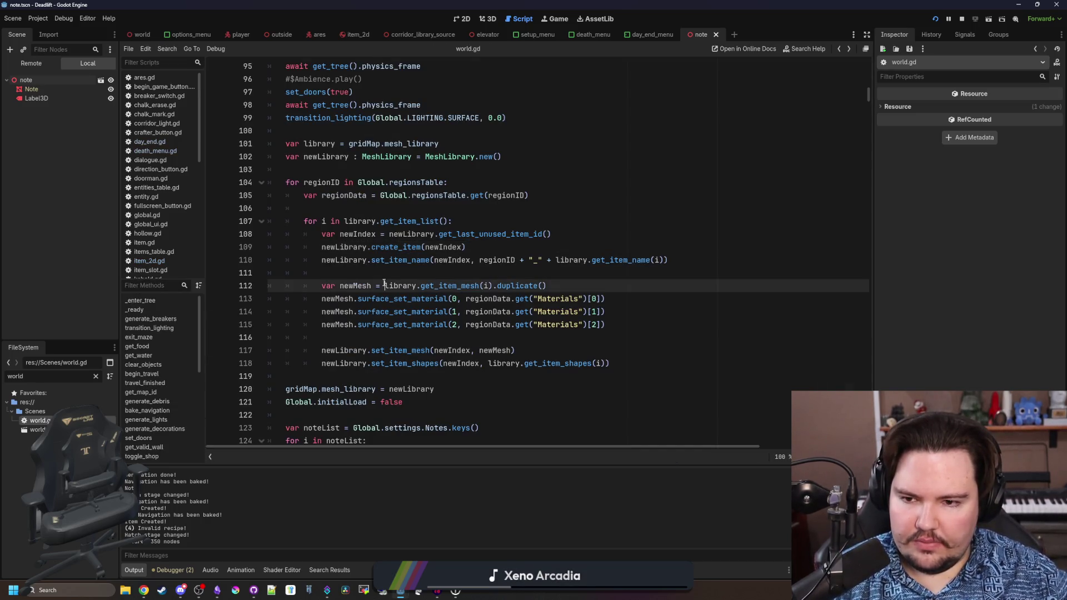
key(ctrl+f)
key(Return)
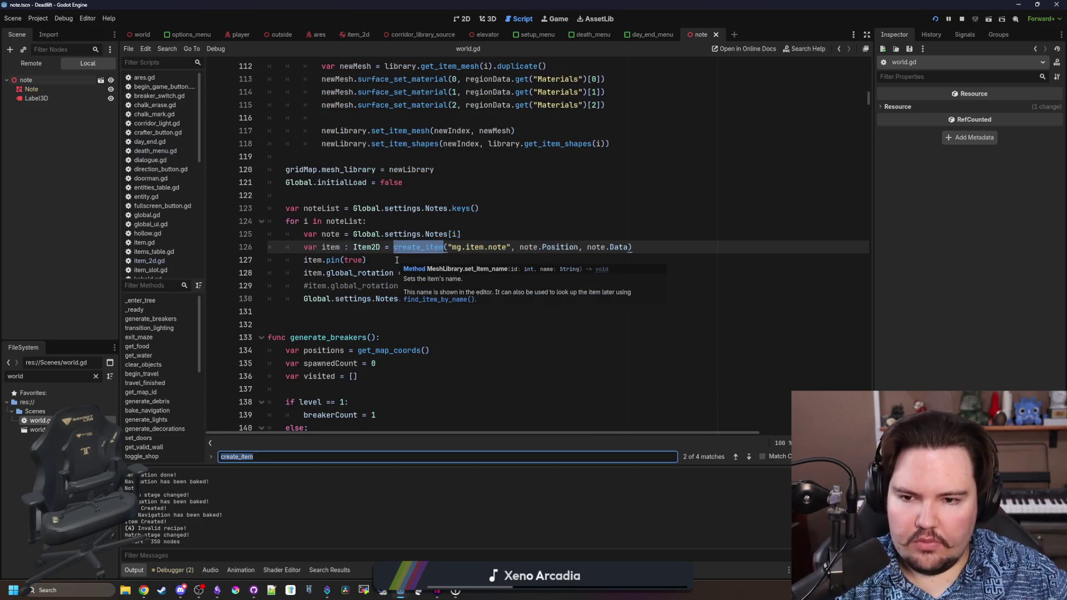
- Jump through create_item matches to its function definition and scroll to the note code
click(515, 226)
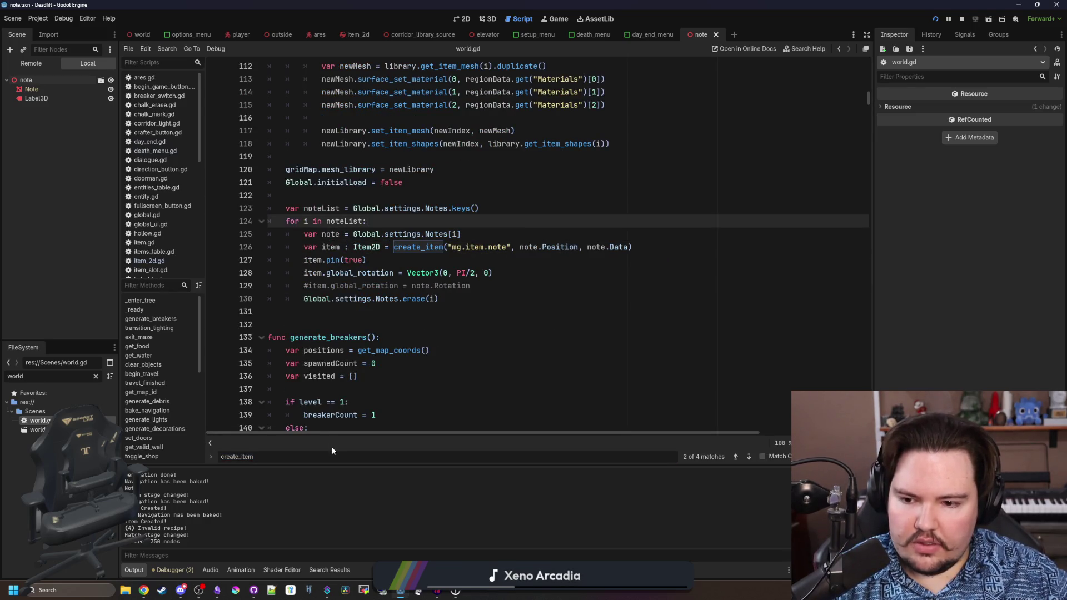
key(Return)
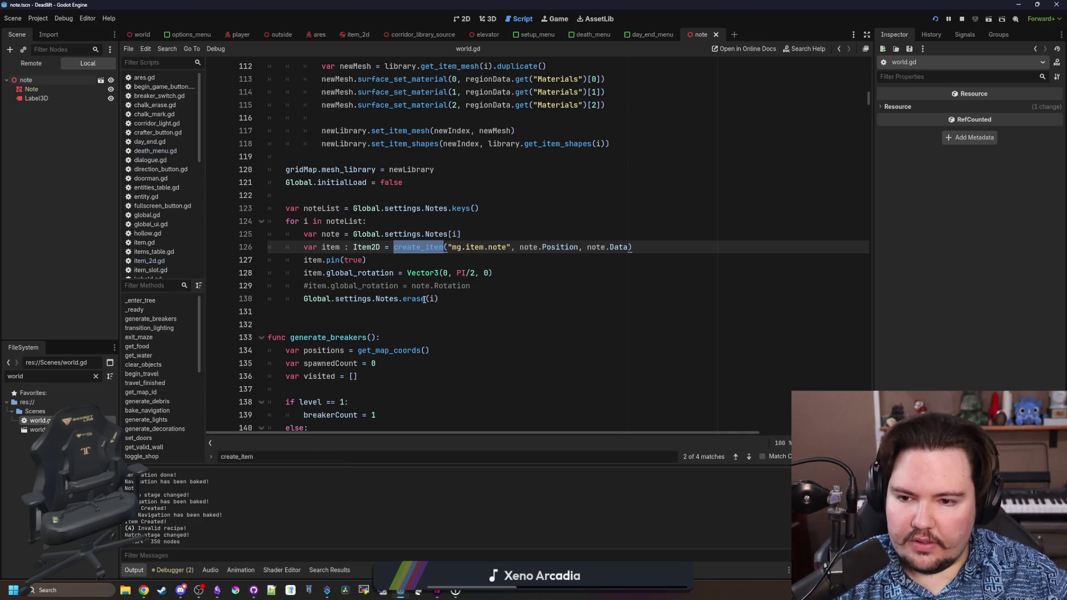
key(Return)
scroll(424, 299, down, 8)
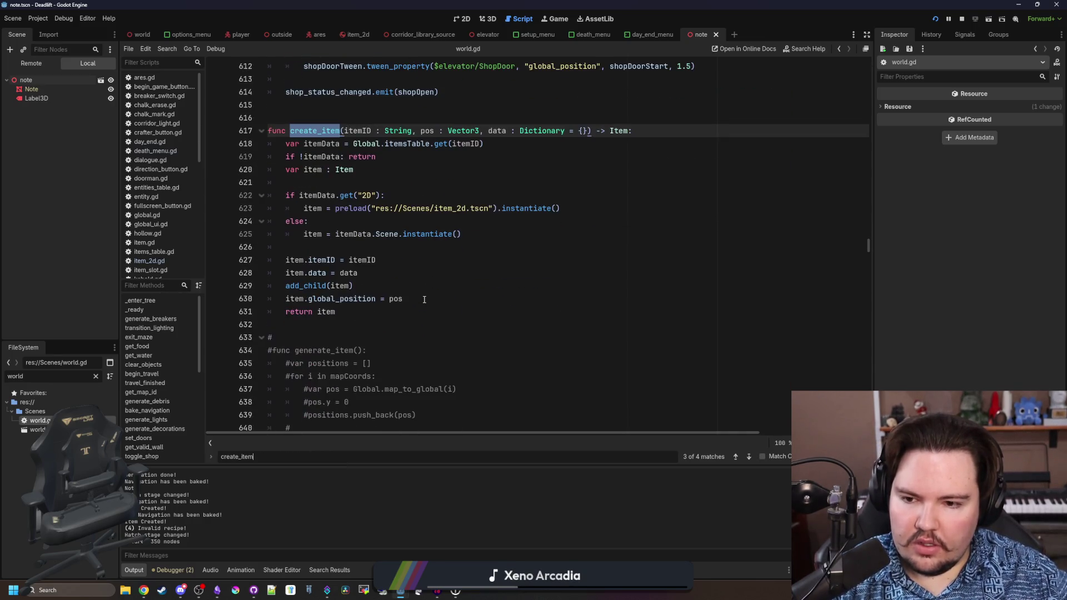
scroll(424, 299, down, 7)
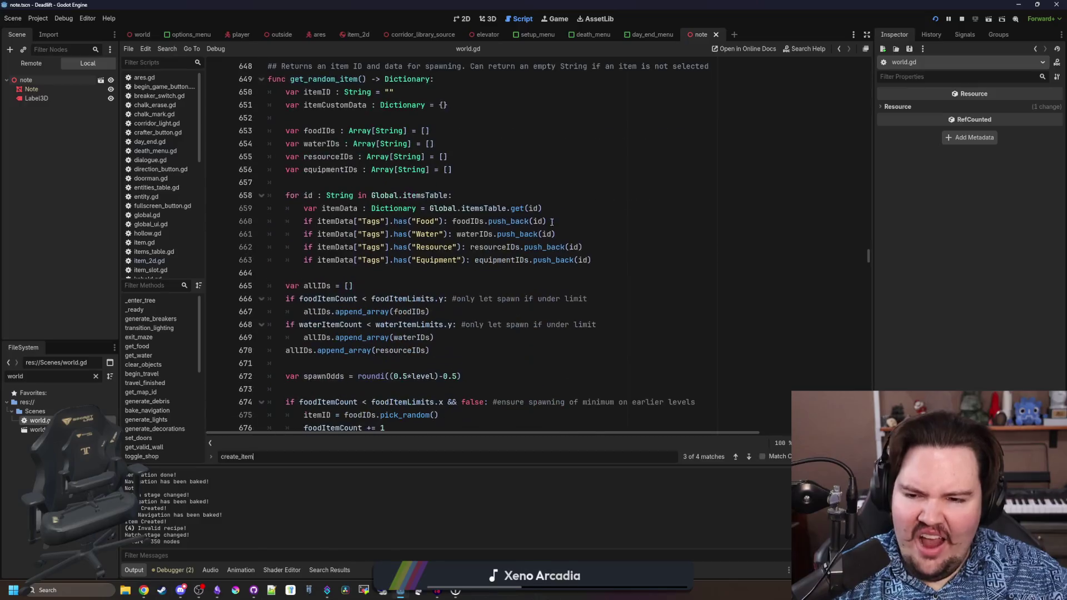
scroll(587, 186, down, 6)
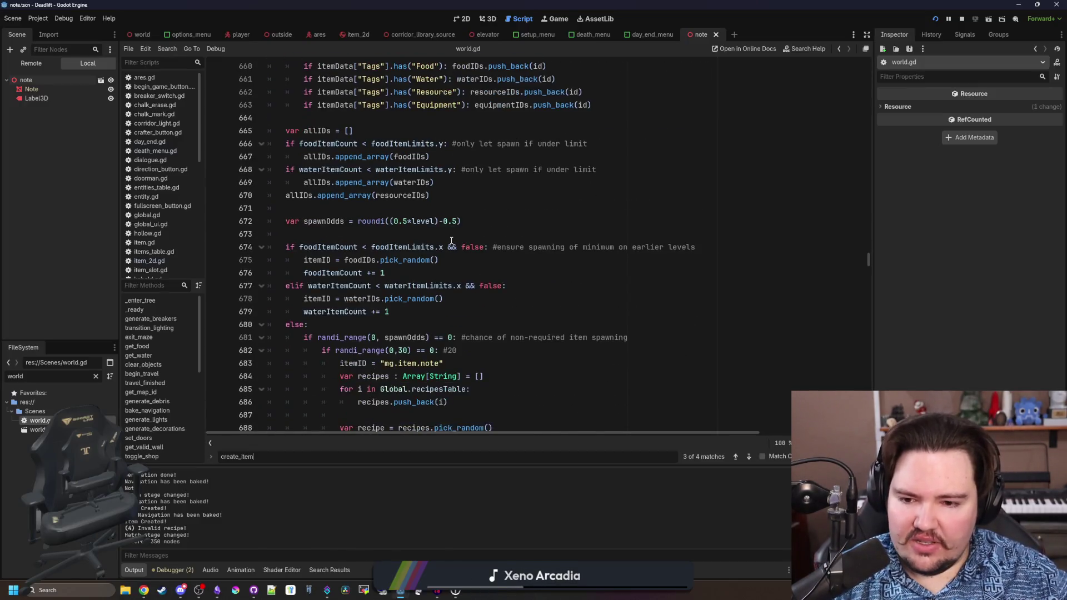
scroll(439, 265, down, 3)
- Try cutting the recipe text-building code and typing Recipe, then undo to restore it
click(575, 222)
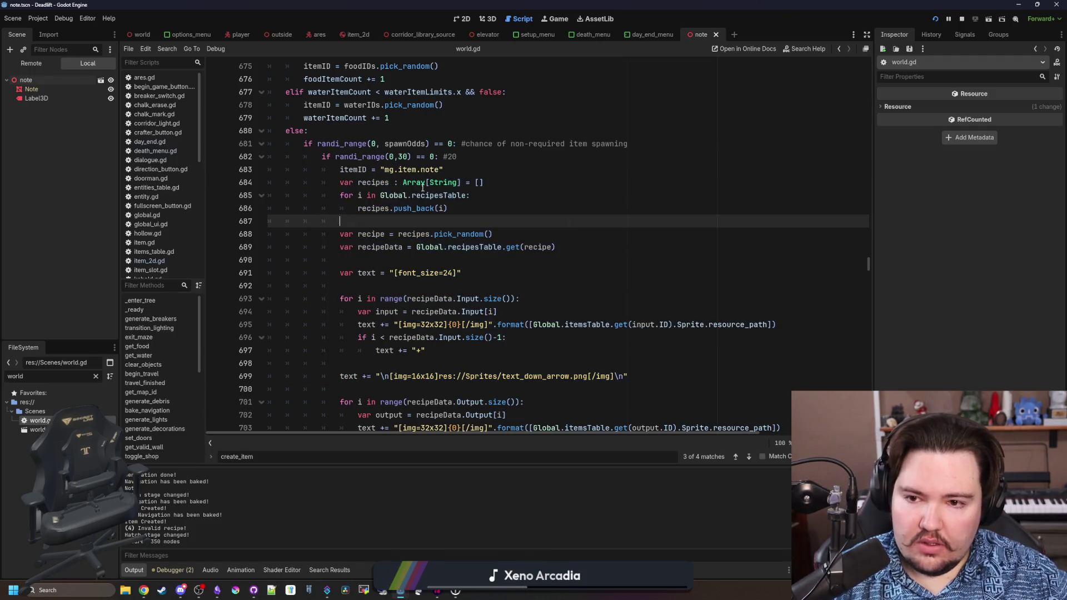
scroll(407, 333, down, 2)
click(408, 363)
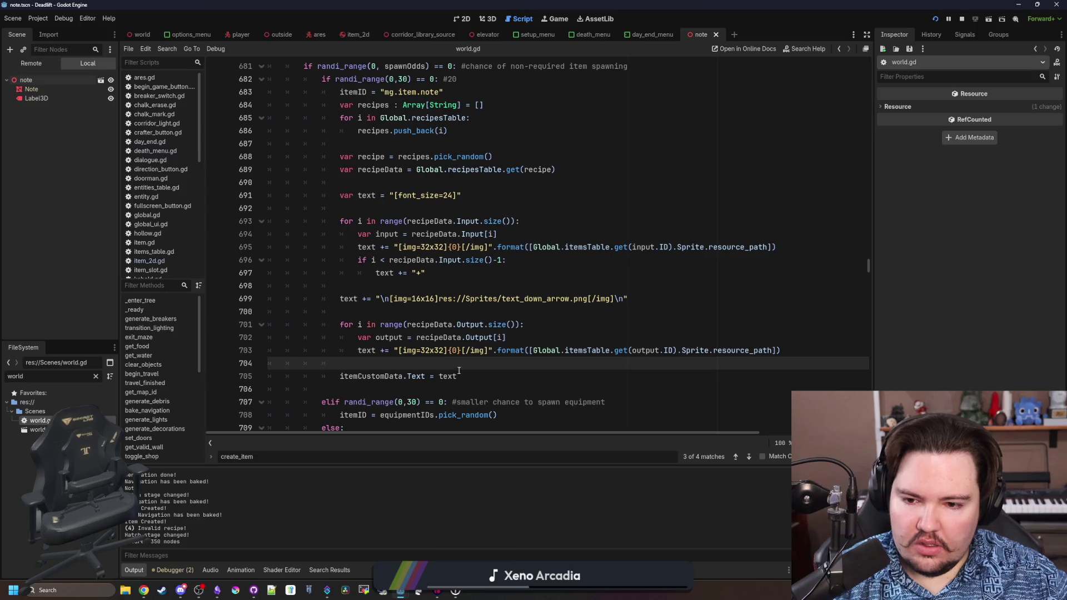
drag(340, 363, 341, 311)
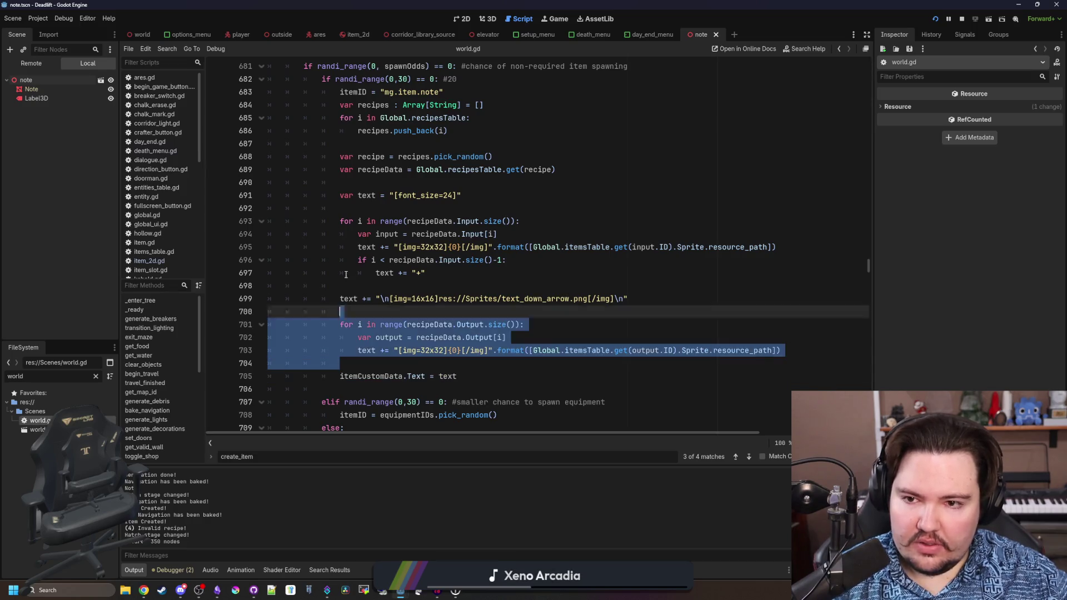
drag(345, 274, 213, 108)
key(BackSpace)
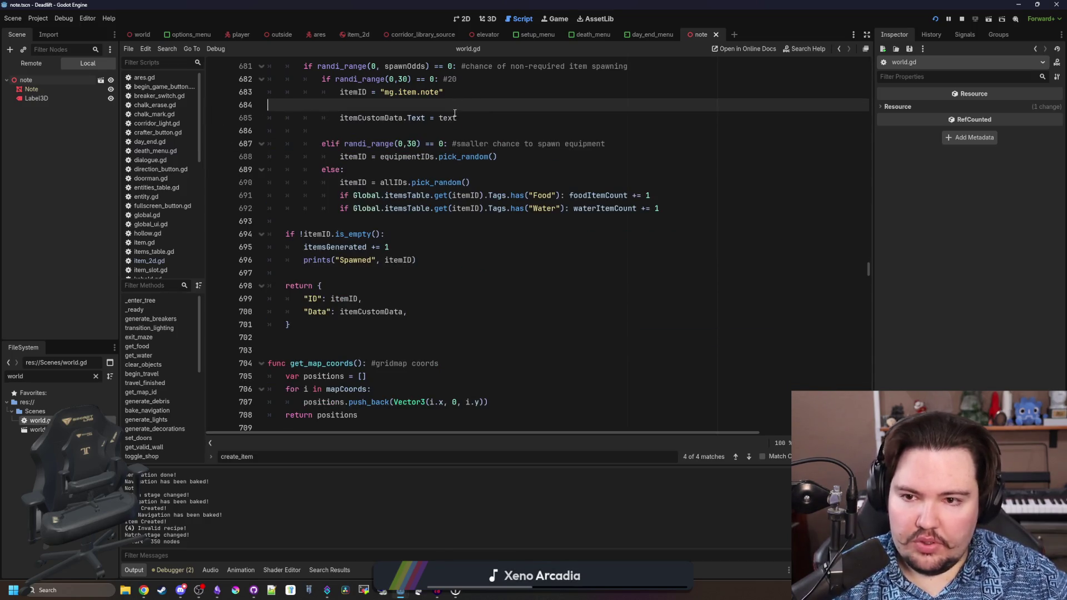
scroll(378, 120, up, 3)
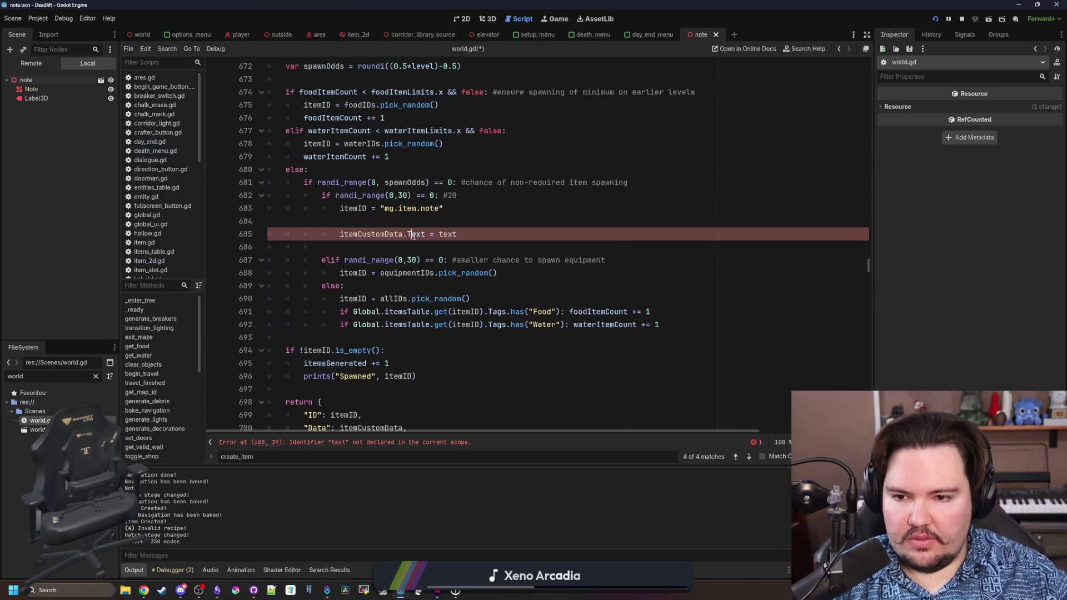
text(Recipe)
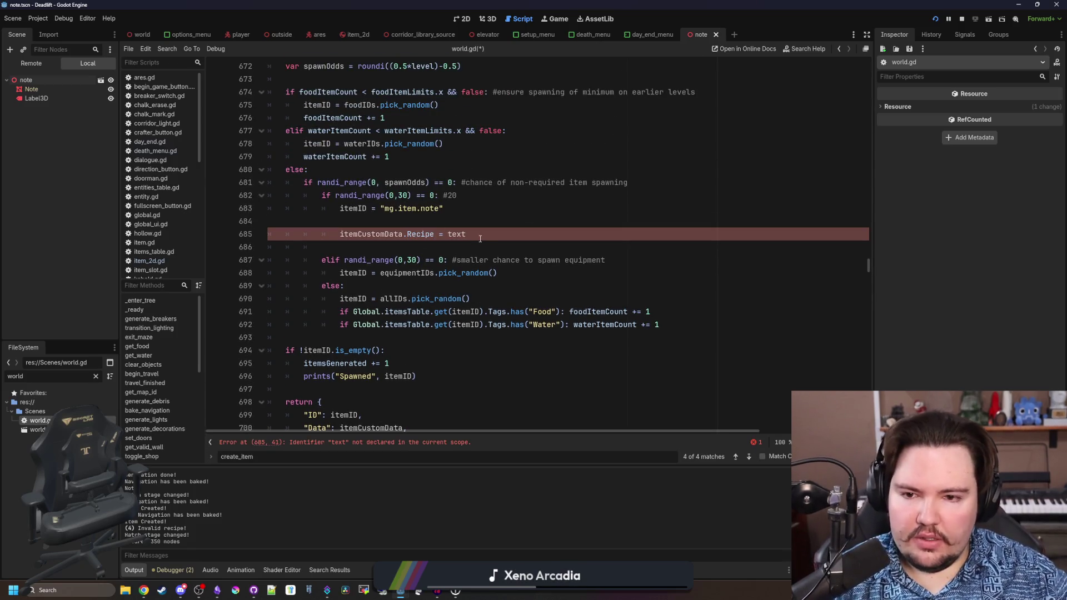
double_click(464, 237)
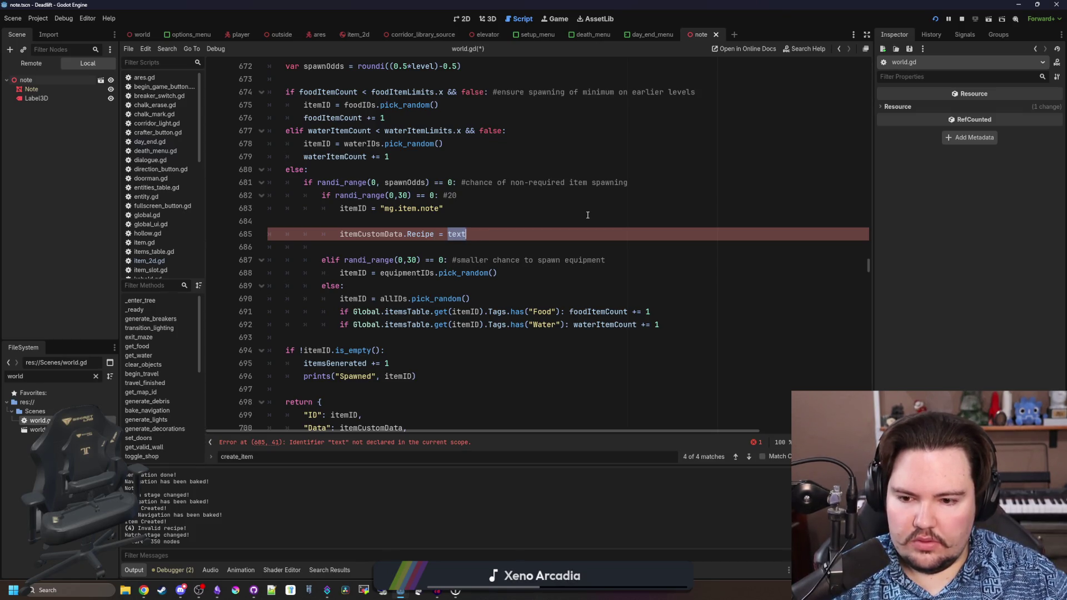
key(ctrl+z)
key(ctrl+z)
key(ctrl+z)
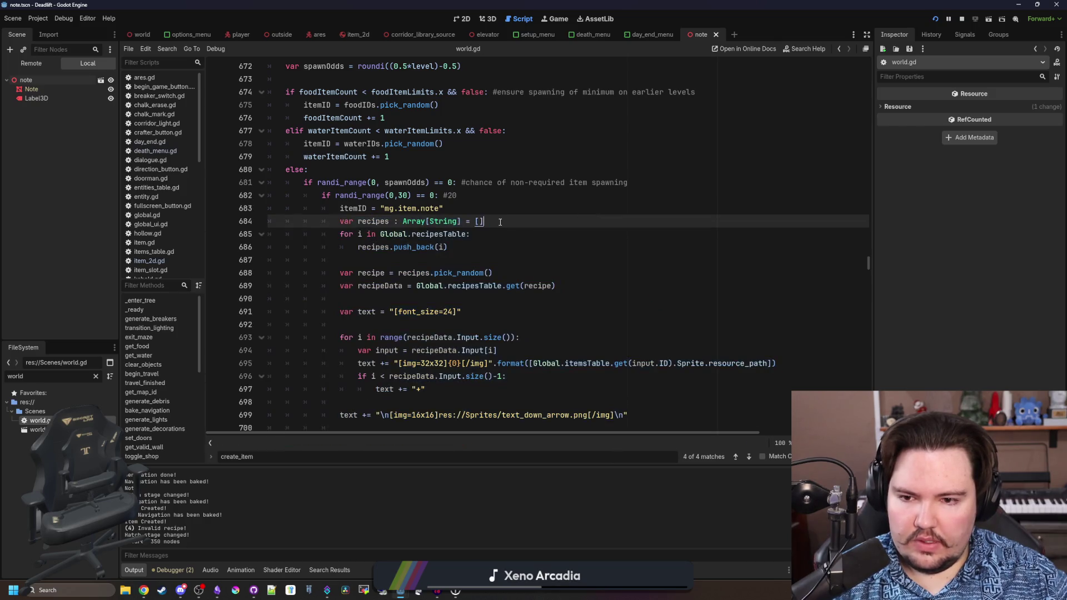
- Delete the recipeData text-building block and change the assignment to itemCustomData.Recipe = recipe
click(521, 273)
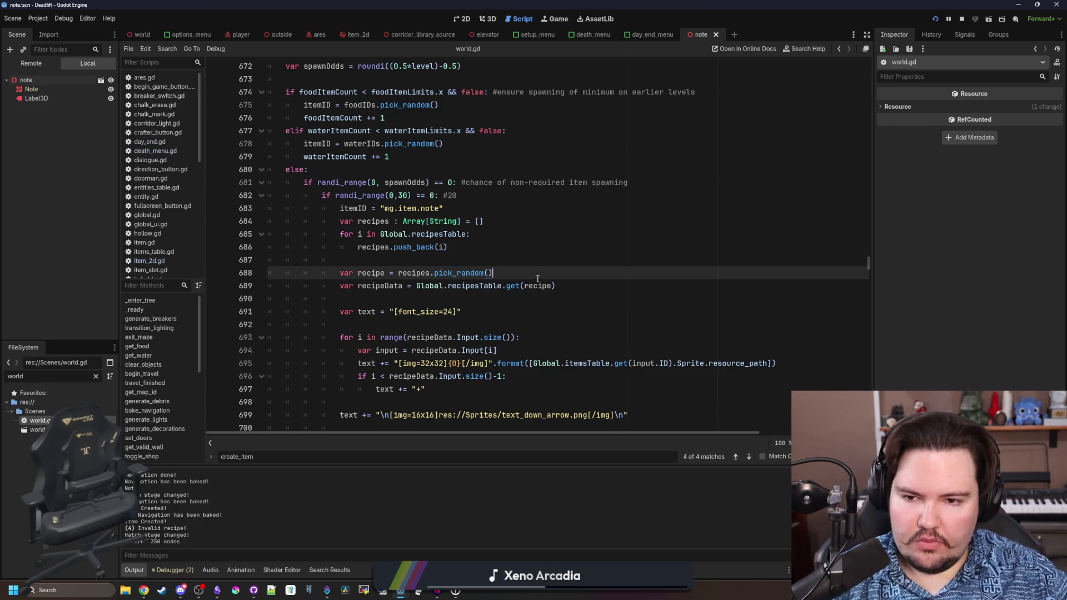
key(Return)
key(Return)
scroll(485, 285, down, 4)
drag(533, 347, 270, 156)
key(ctrl+c)
key(BackSpace)
key(Up)
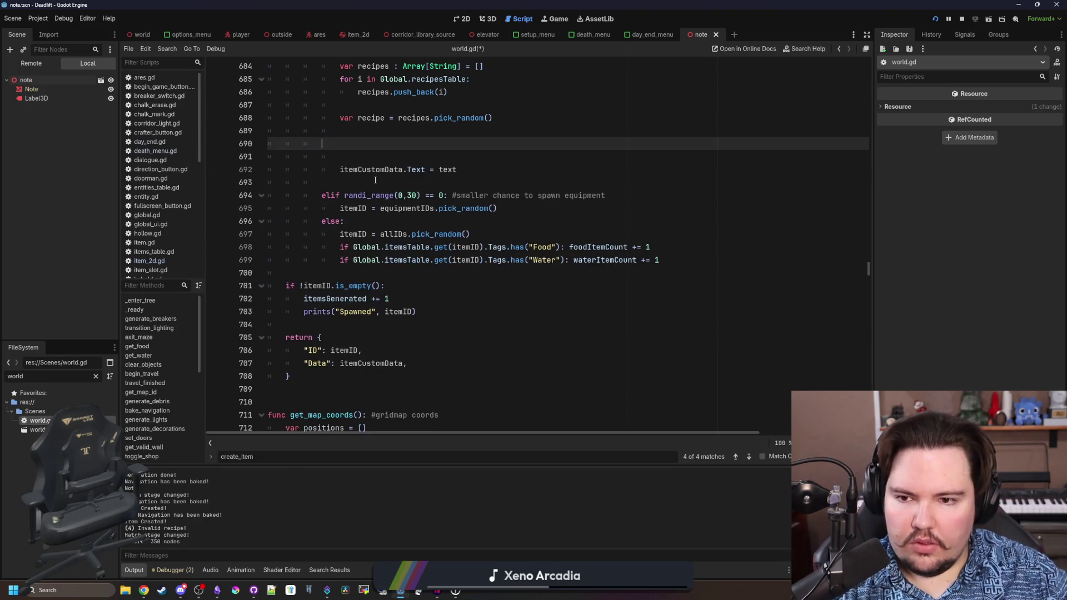
key(BackSpace)
key(BackSpace)
double_click(421, 144)
text(Recipe)
double_click(457, 143)
text(recipe)
- Tidy the blank lines around the edit and save world.gd
scroll(459, 146, up, 2)
scroll(459, 146, up, 1)
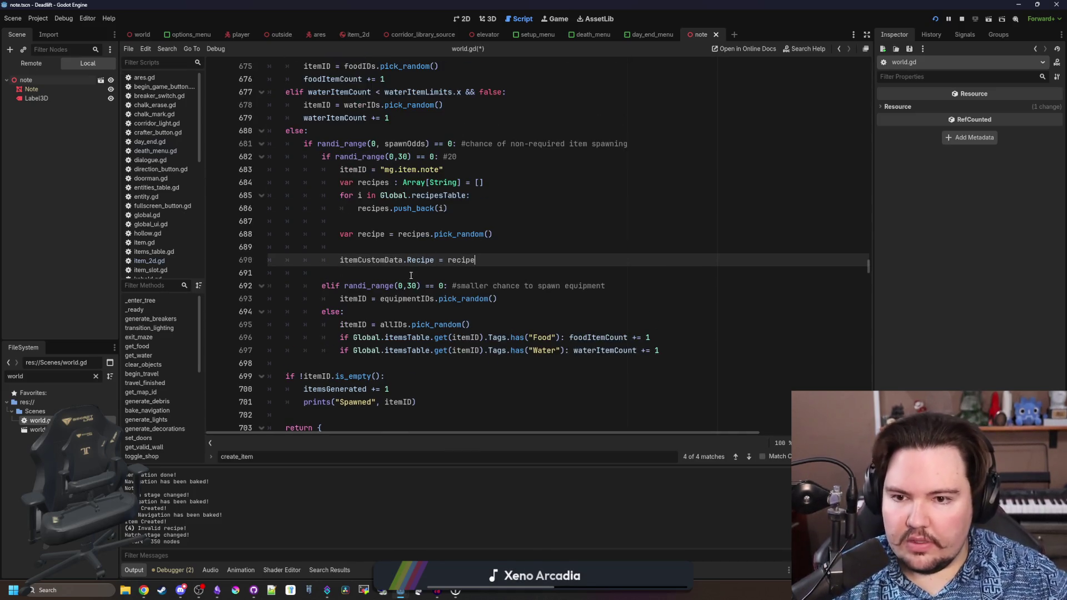
click(414, 248)
click(440, 226)
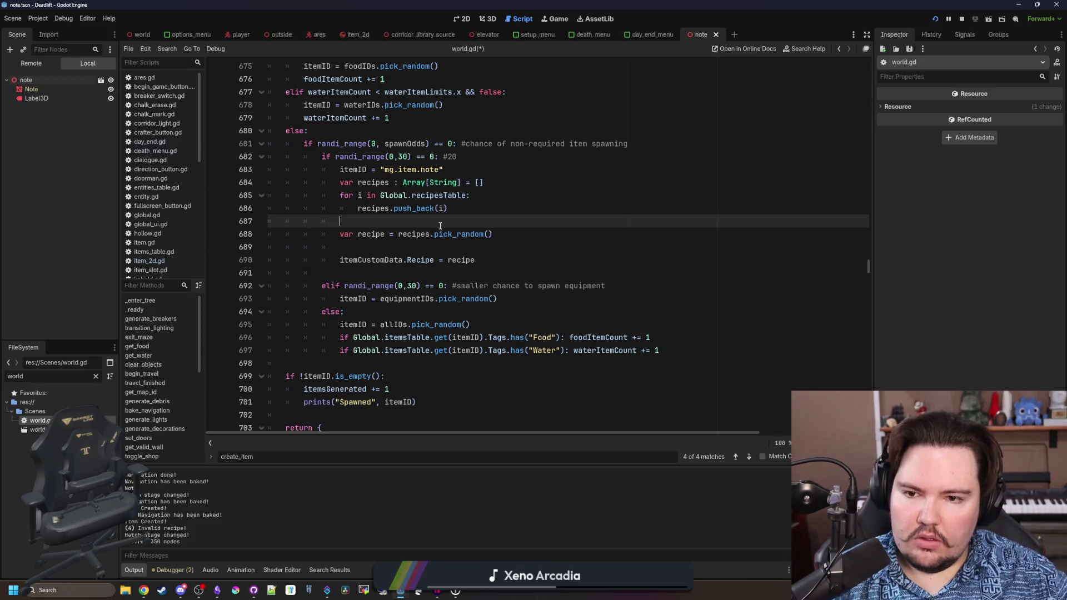
click(437, 246)
key(ctrl+s)
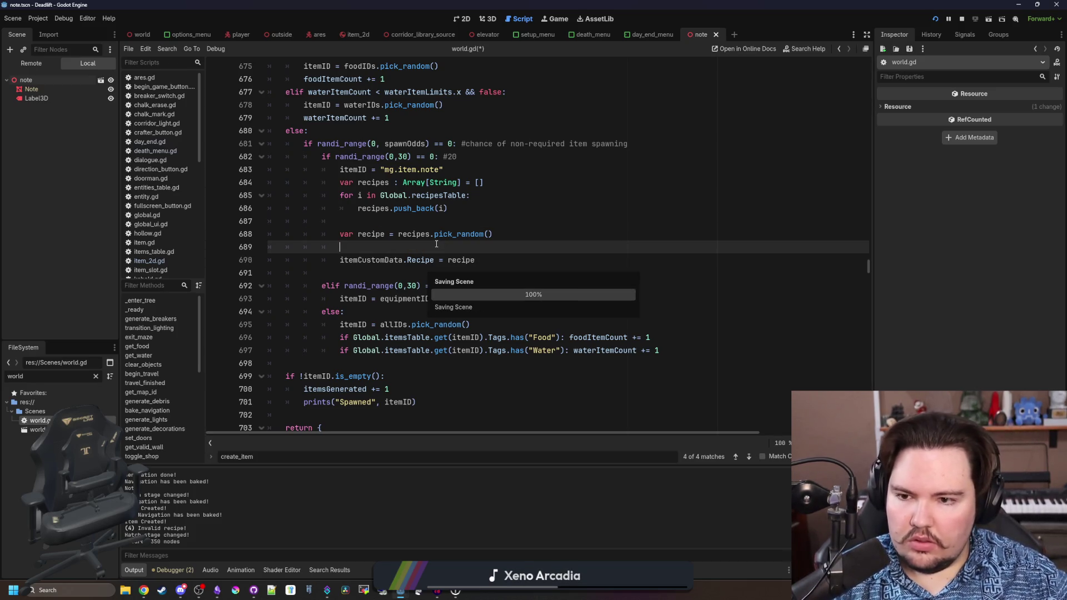
- Review the itemCustomData declaration and the note spawning code below it
ctrl+click(367, 262)
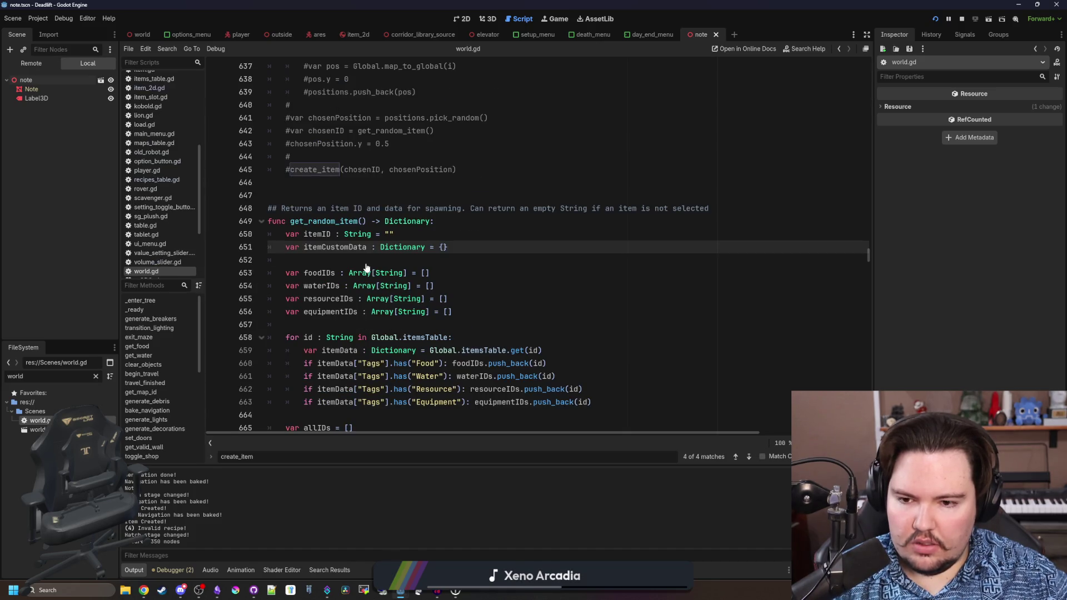
scroll(366, 268, down, 2)
scroll(437, 303, down, 7)
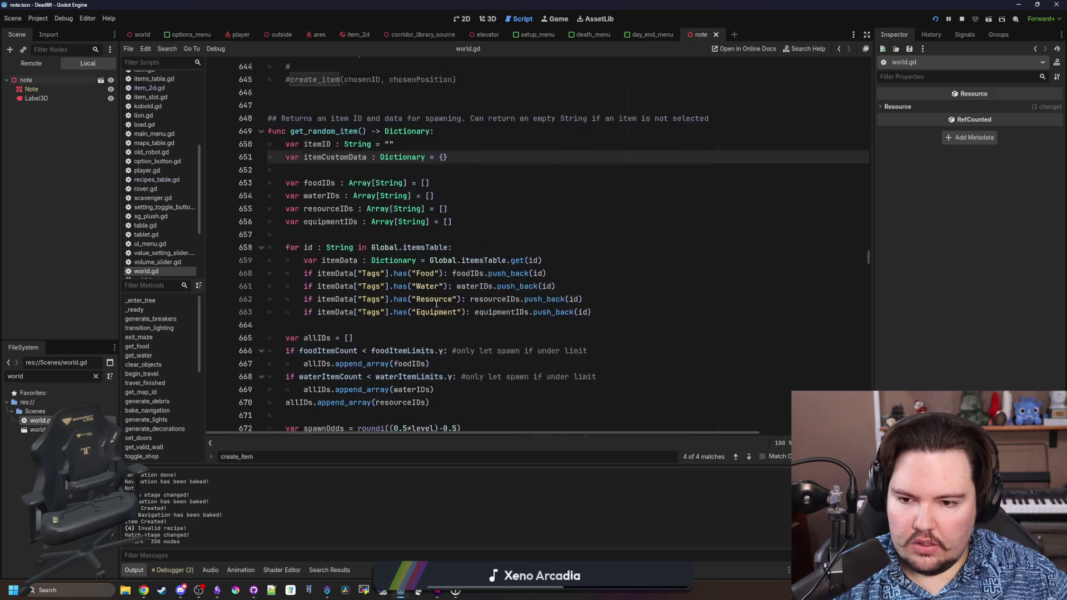
scroll(437, 304, down, 5)
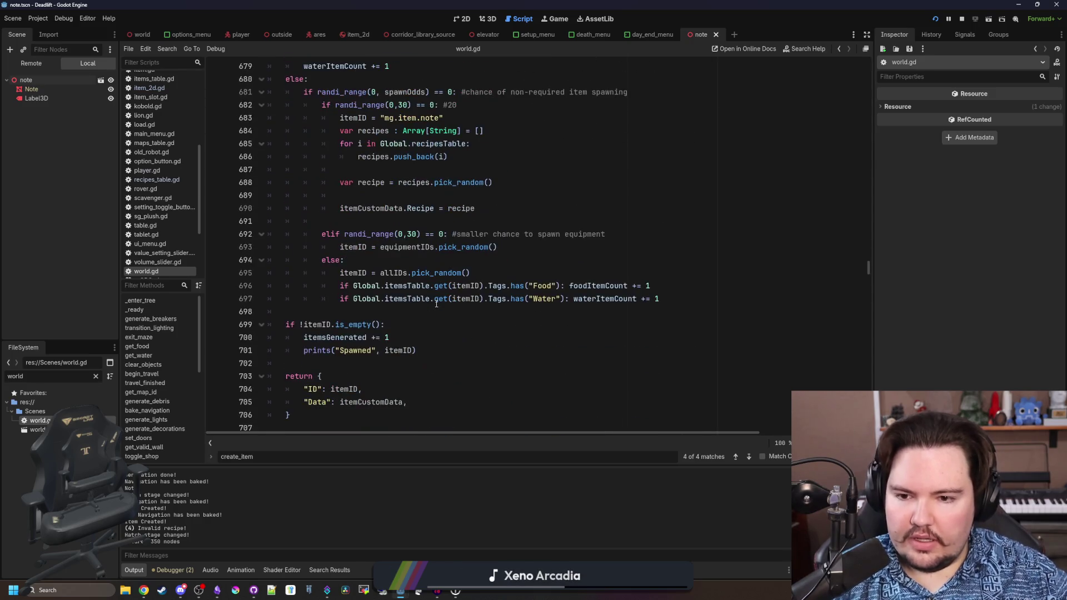
click(408, 324)
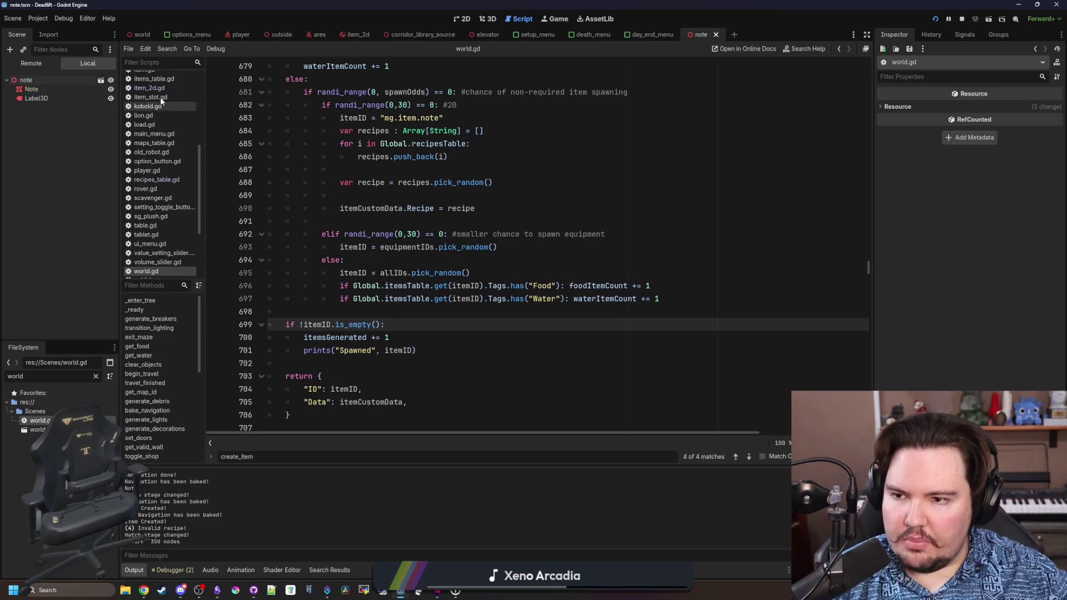
- In item_2d.gd, replace generate_recipe_text's pass placeholder with the pasted recipe-building code and fix its indentation
click(149, 87)
double_click(290, 195)
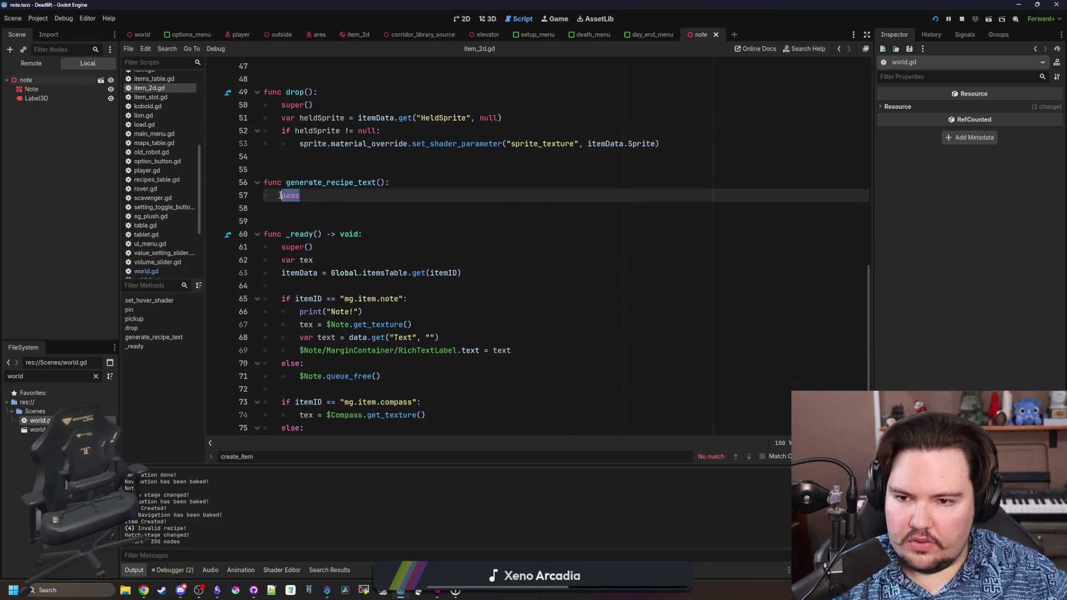
key(ctrl+v)
drag(778, 378, 264, 191)
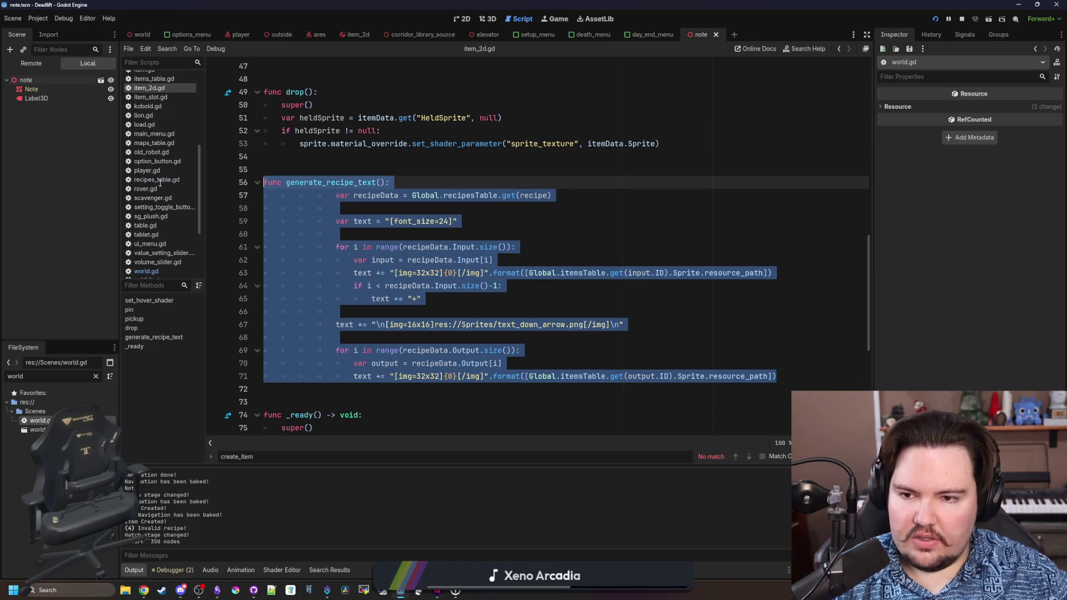
key(shift+Tab)
key(shift+Tab)
key(shift+Tab)
click(375, 171)
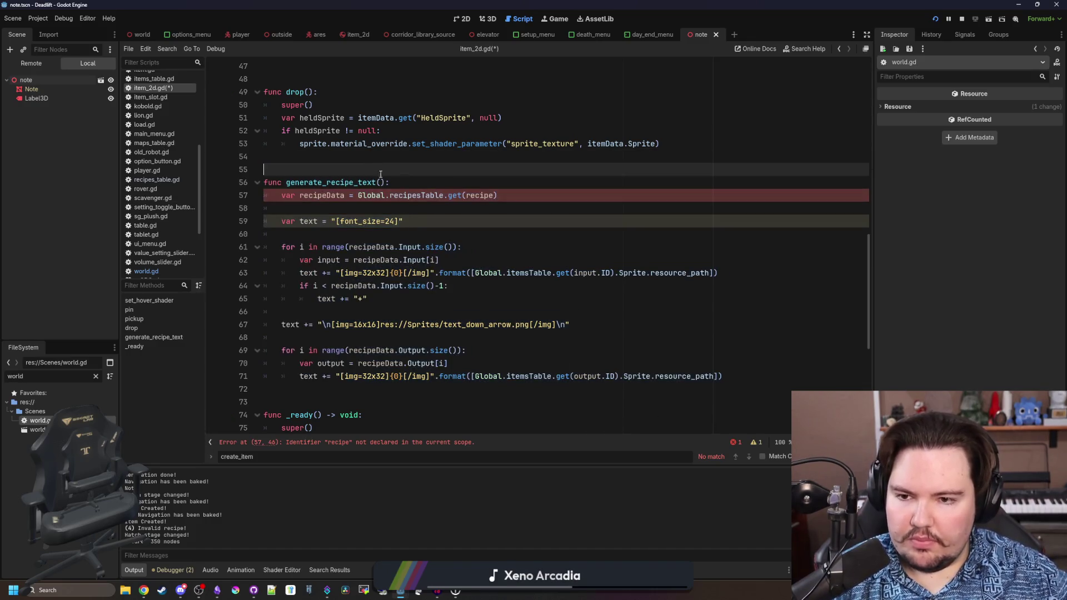
- Give generate_recipe_text a recipeID parameter and a String return type
click(380, 183)
text(recipeID))
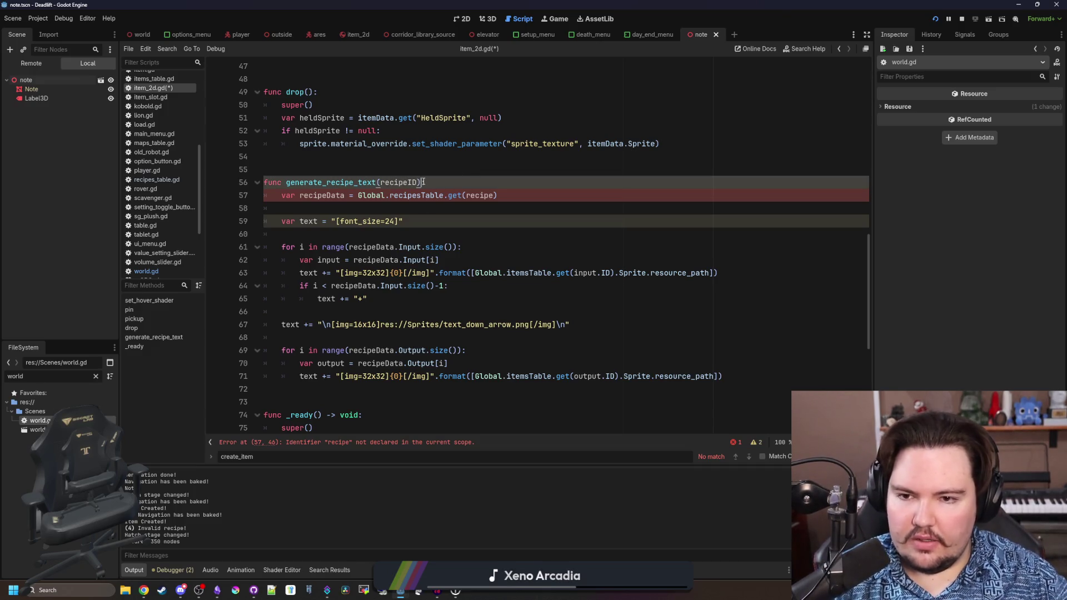
text( -> sTRING)
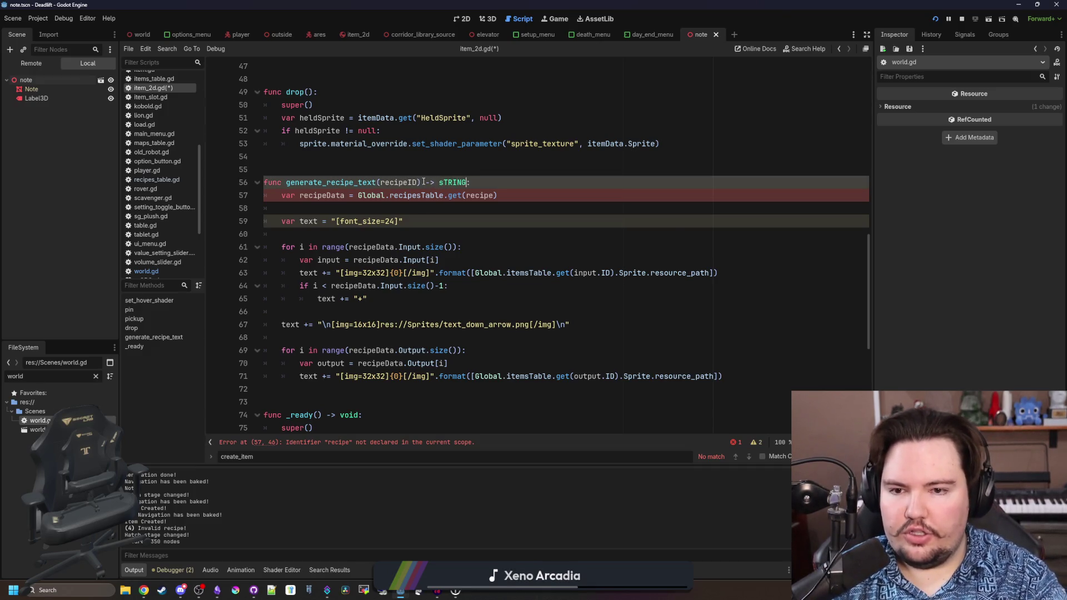
key(BackSpace)
key(BackSpace)
key(BackSpace)
text(String)
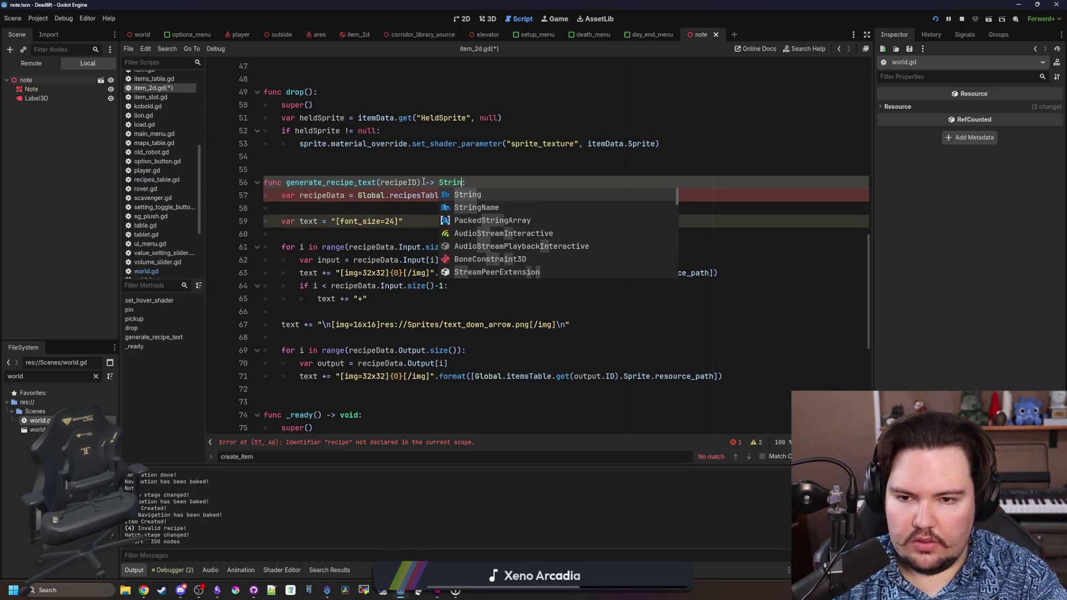
click(431, 171)
- Change the recipe lookup argument to recipeID
click(365, 209)
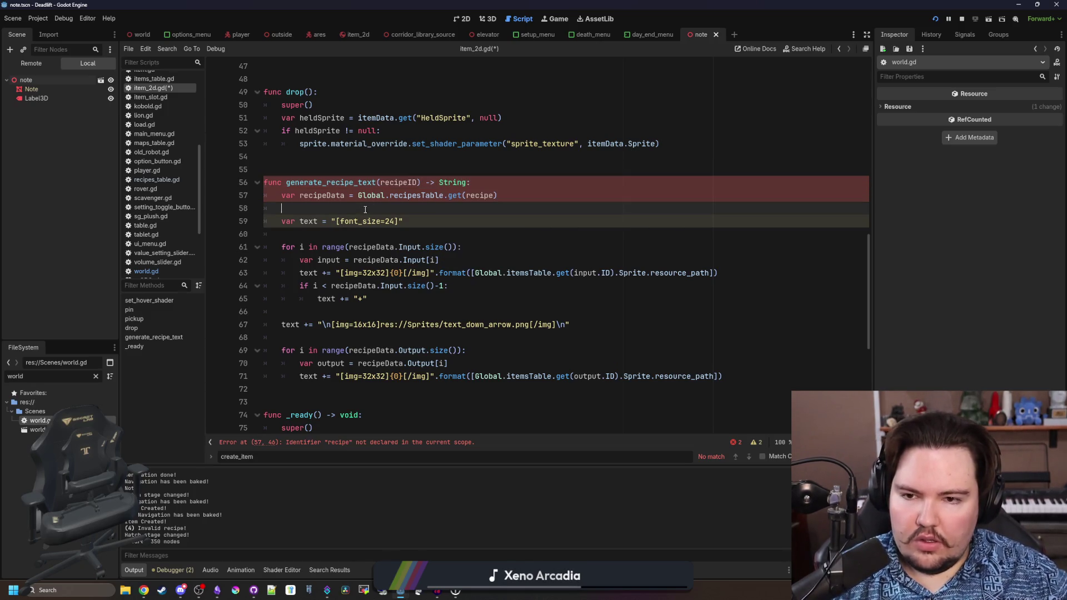
click(511, 189)
key(Left)
text(ID)
key(Escape)
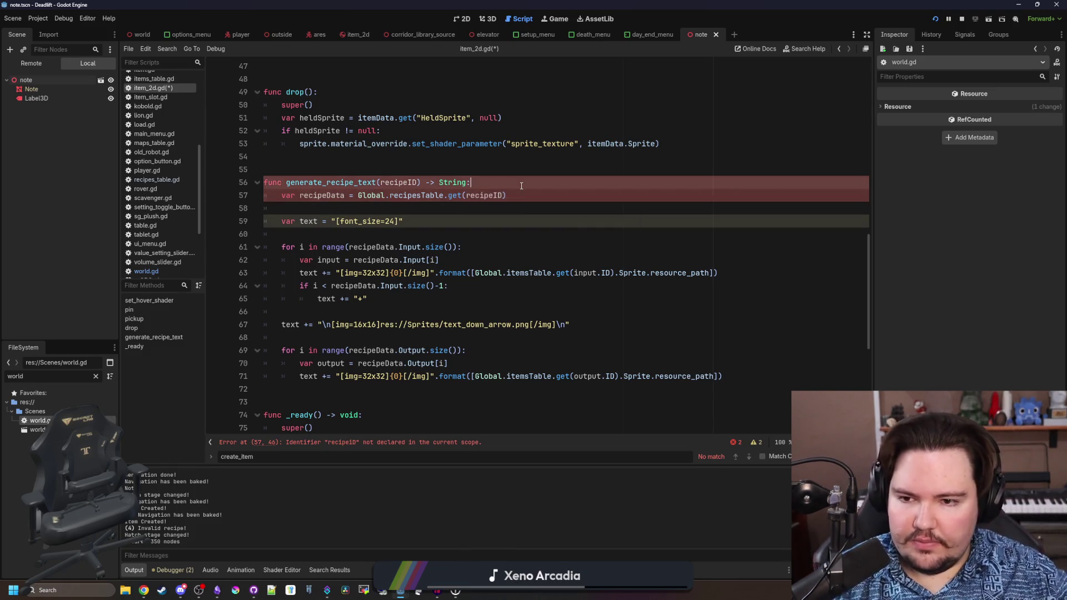
- Add 'return text' at the end of the function, then go back to the input loop
click(360, 234)
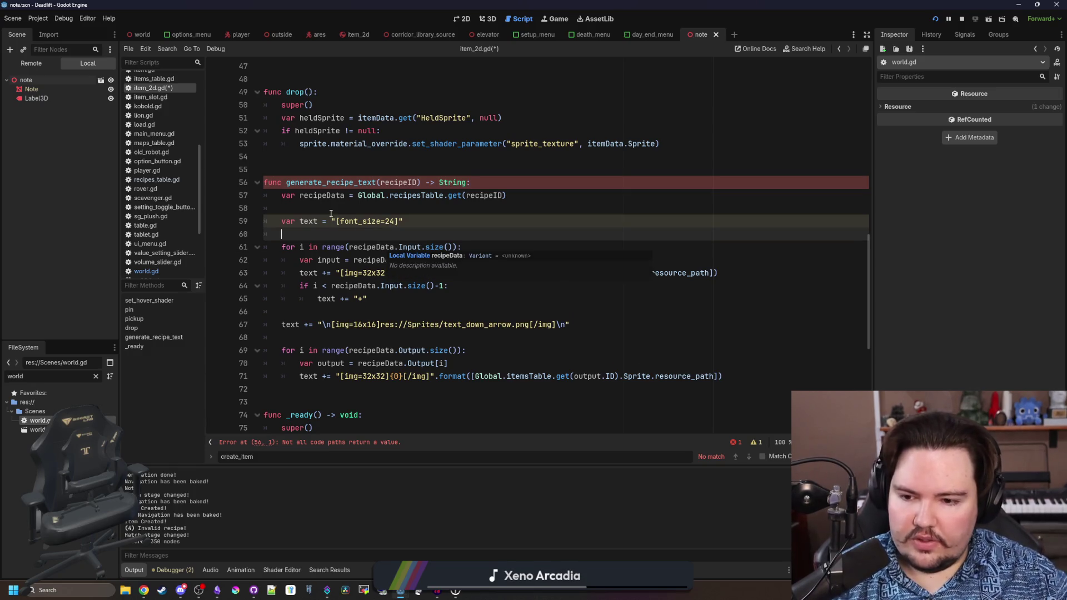
click(345, 385)
key(Return)
text(RETU)
key(BackSpace)
key(BackSpace)
key(BackSpace)
text(return text)
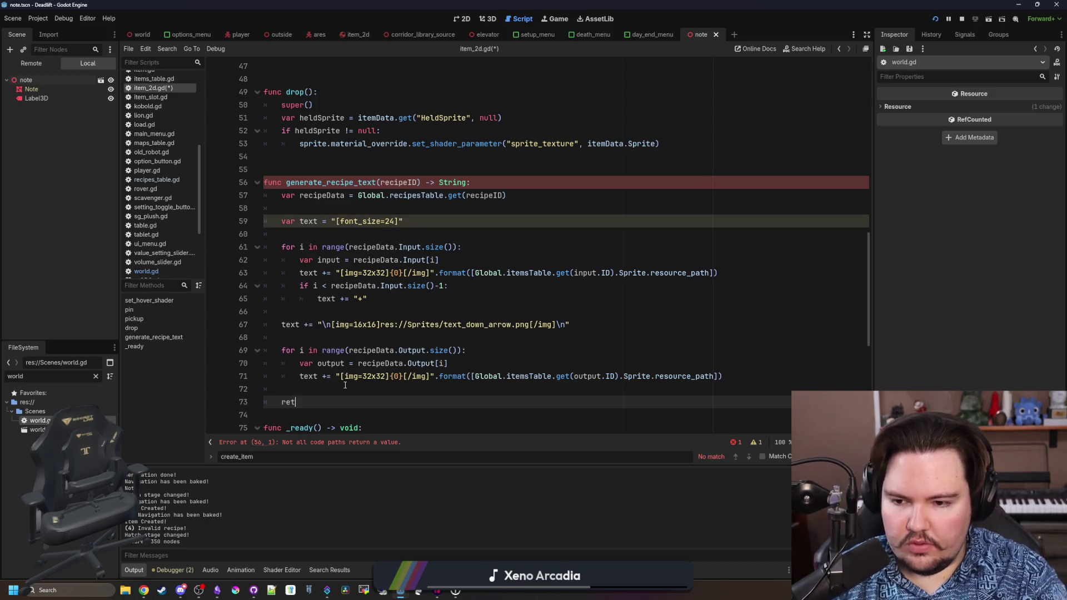
key(Return)
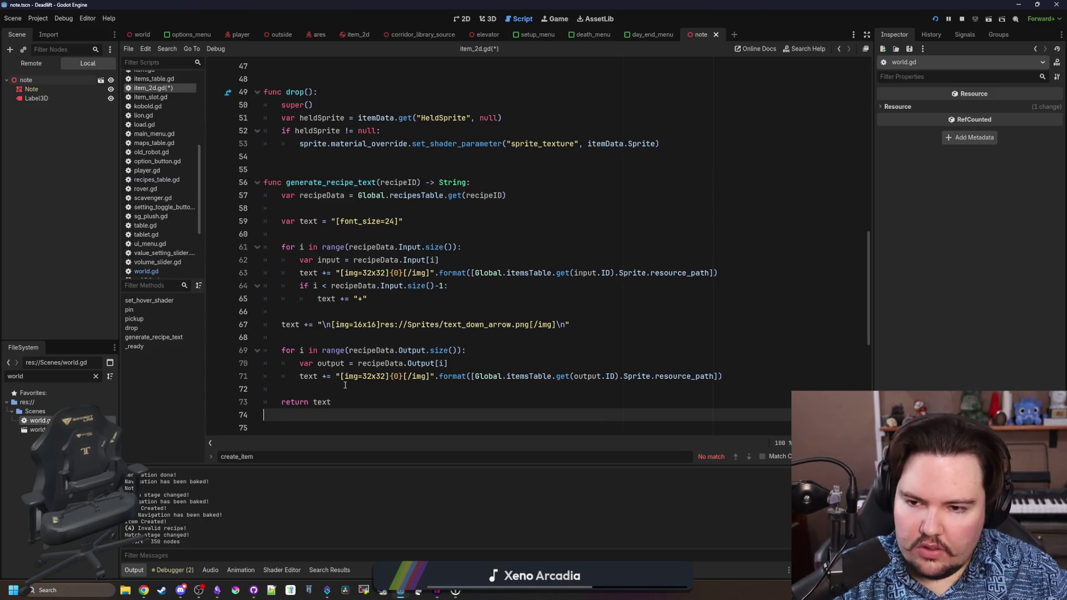
click(410, 238)
scroll(461, 214, down, 1)
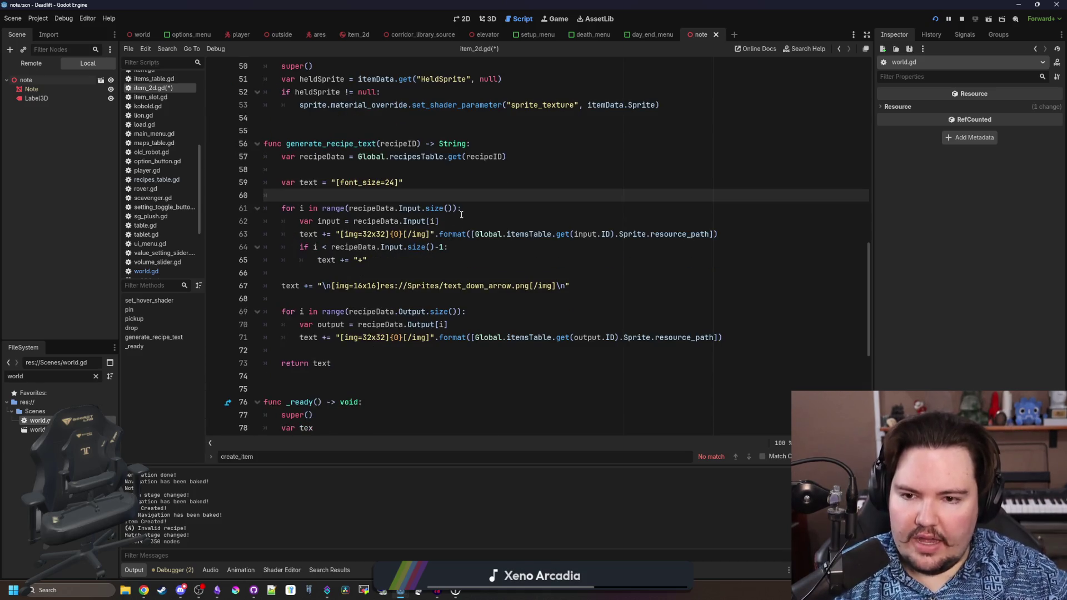
- Add 'for quantity in input.Amount:' after the input assignment and indent the icon and plus-sign lines under it
click(379, 265)
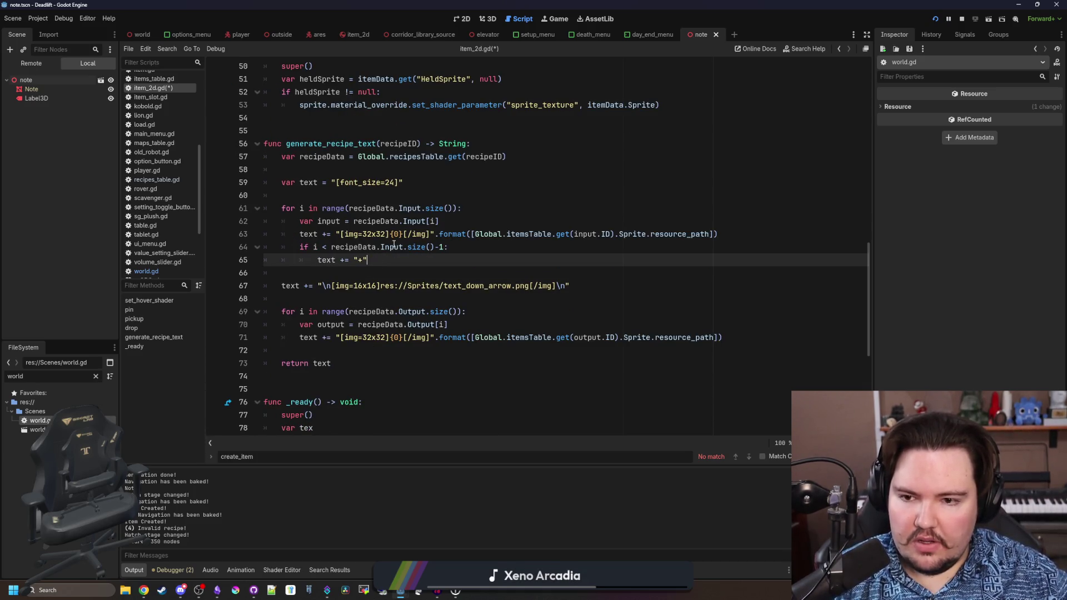
click(446, 223)
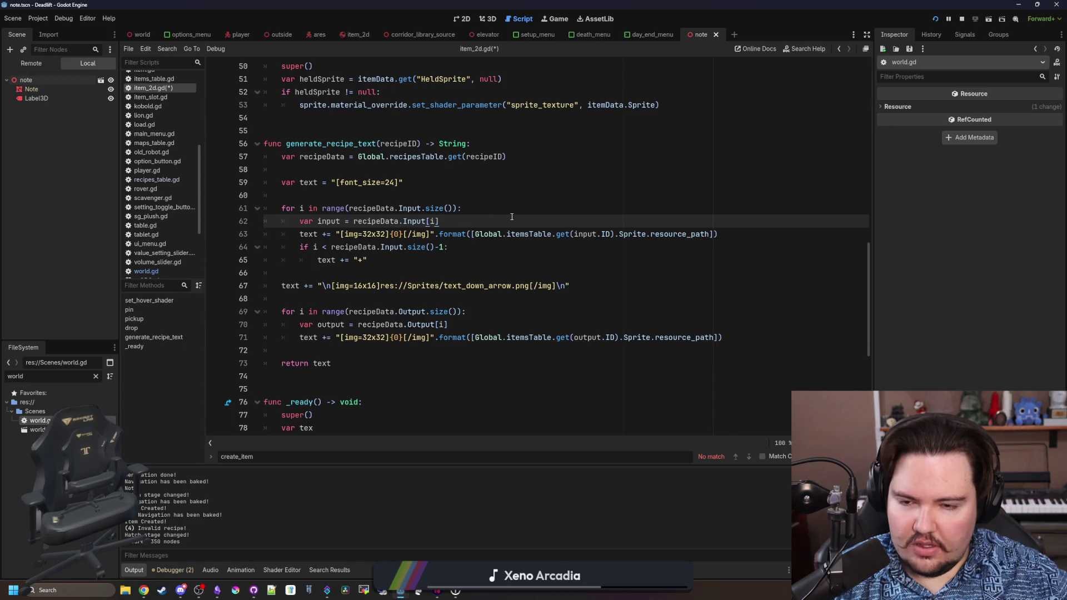
key(Return)
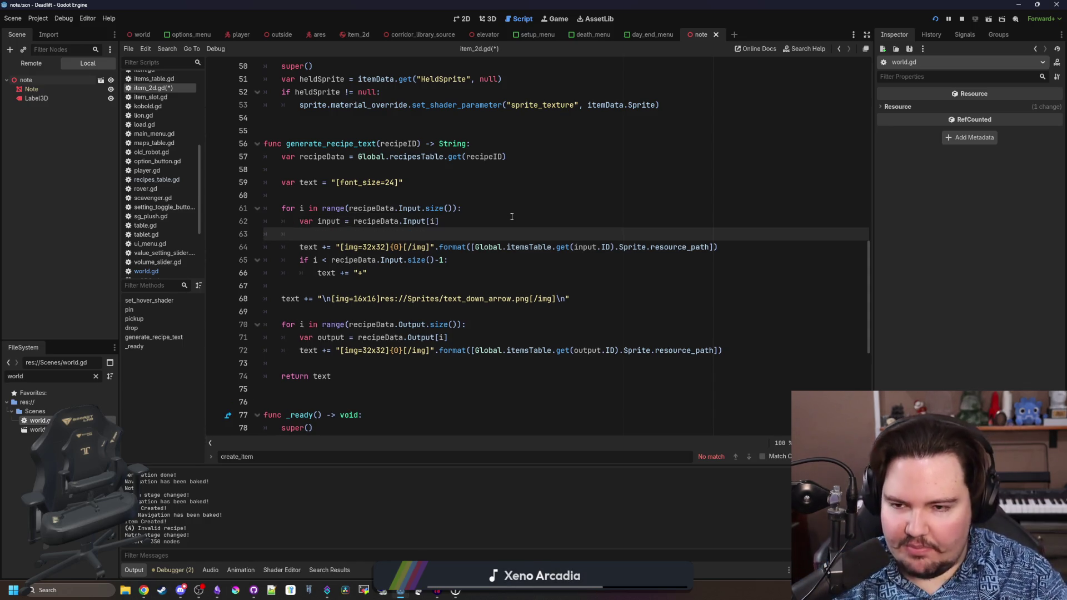
text(for )
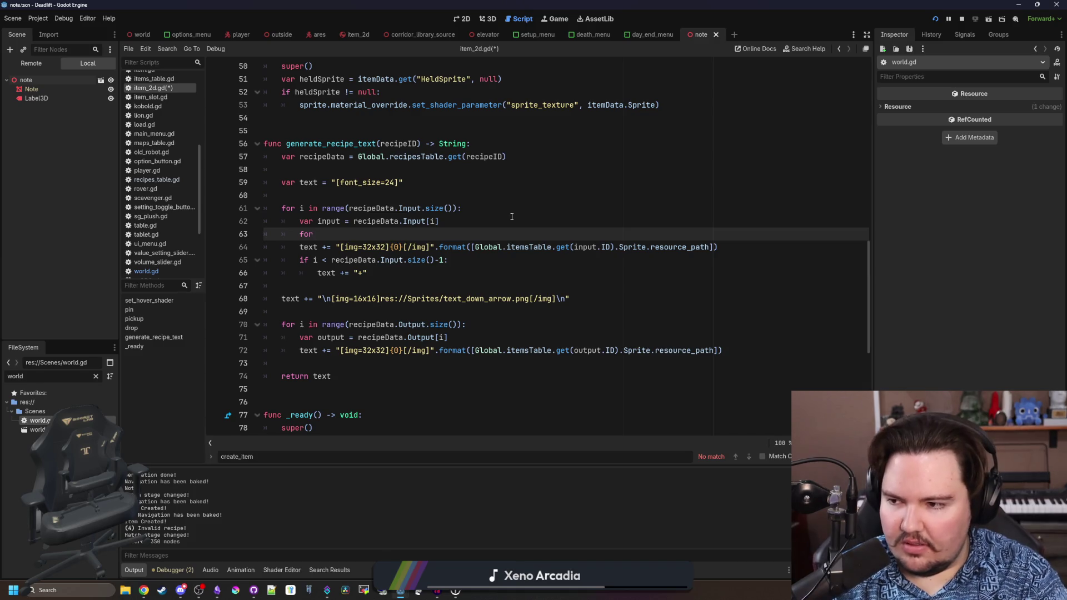
text(quantity in input.Amount:)
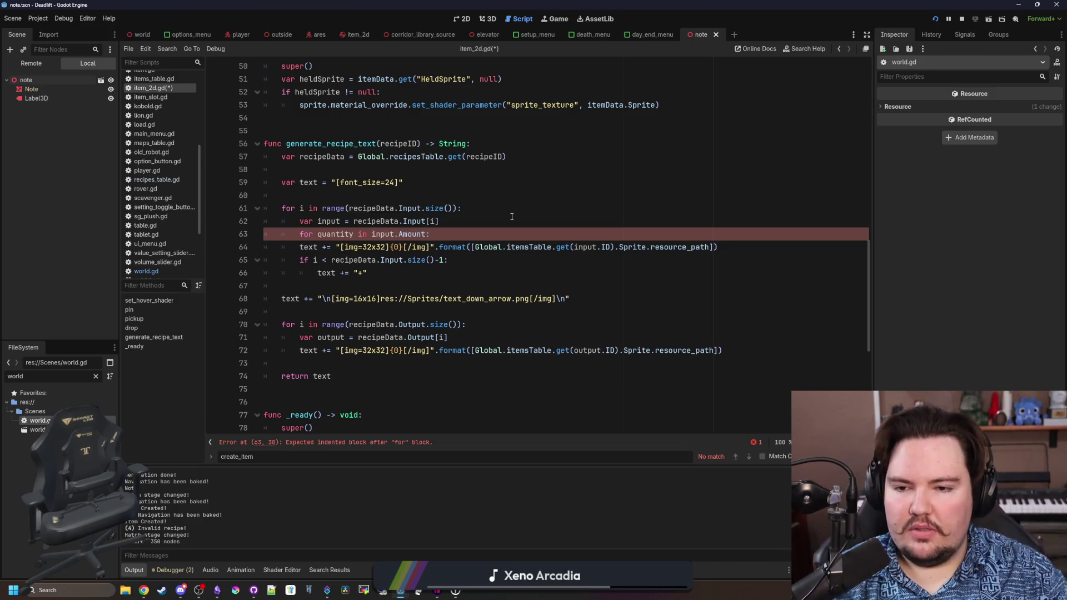
mouse_move(390, 273)
mouse_down()
mouse_move(261, 236)
mouse_move(266, 247)
mouse_up()
key(Tab)
- Save item_2d.gd and check the plus-sign condition on line 65
click(423, 274)
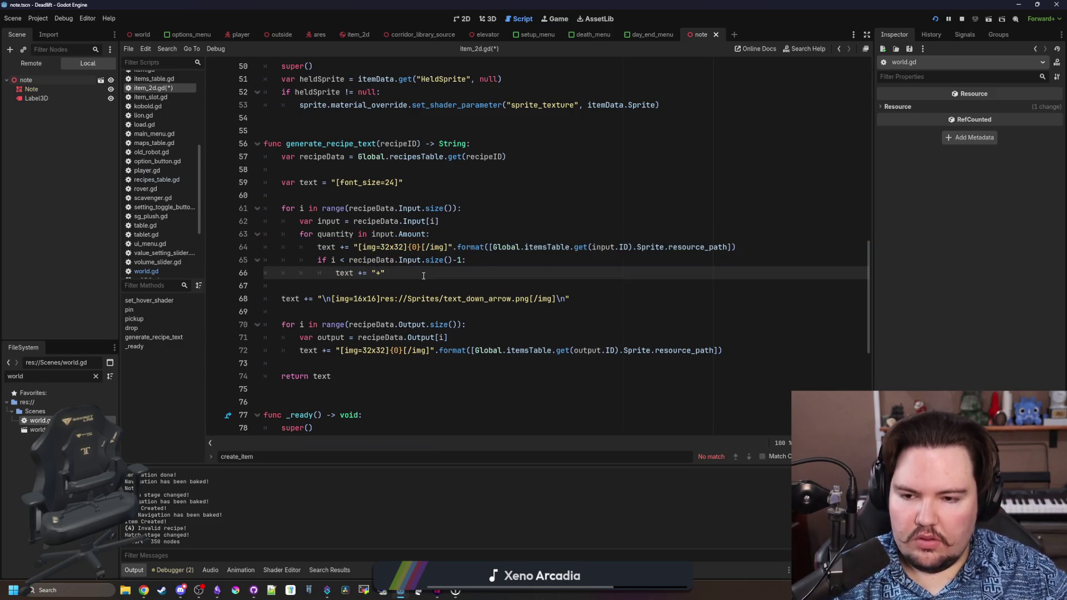
click(465, 234)
key(ctrl+s)
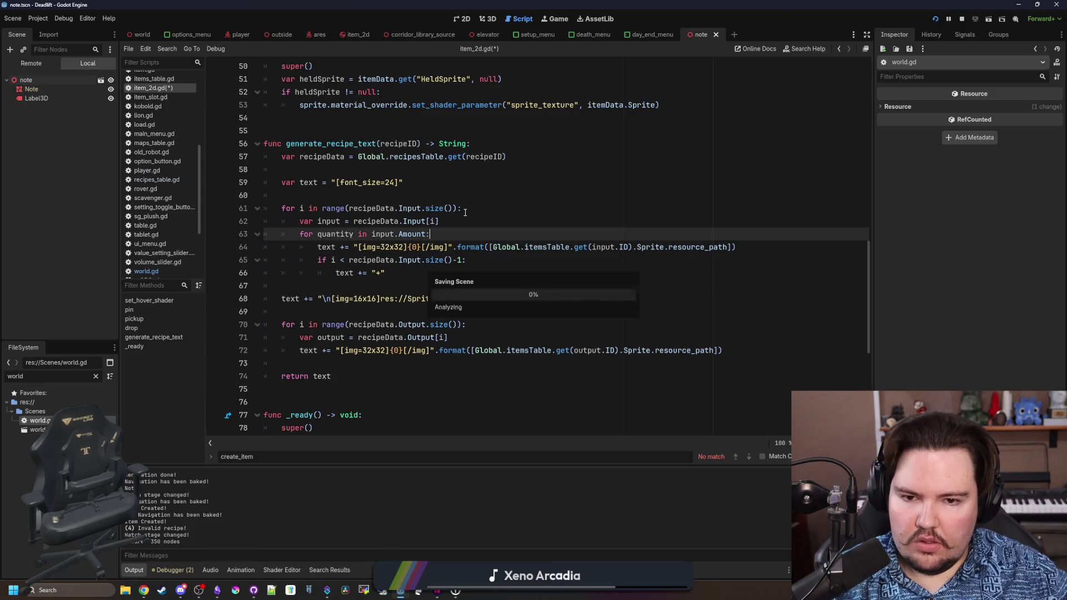
click(404, 274)
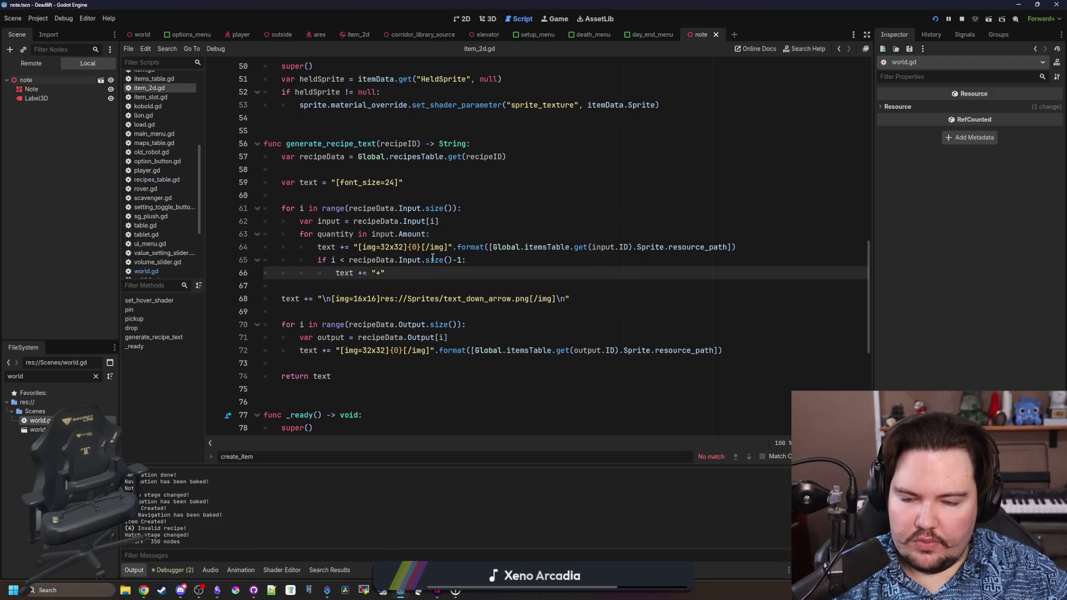
click(460, 232)
click(406, 273)
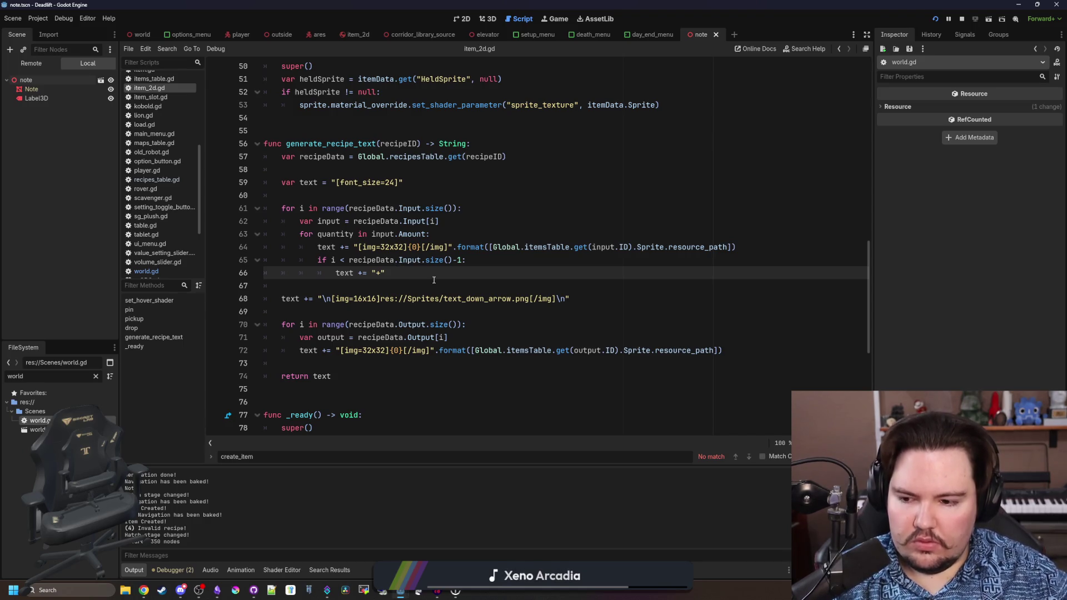
- Find the note's label line in _ready and select its data.get("Text", "") lookup
scroll(409, 257, down, 2)
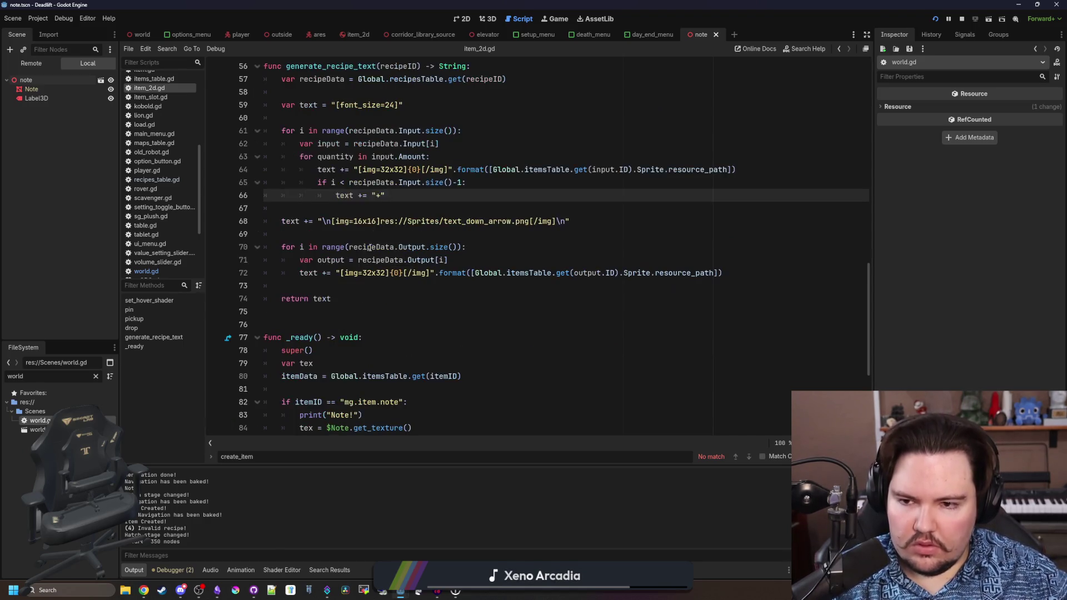
click(323, 237)
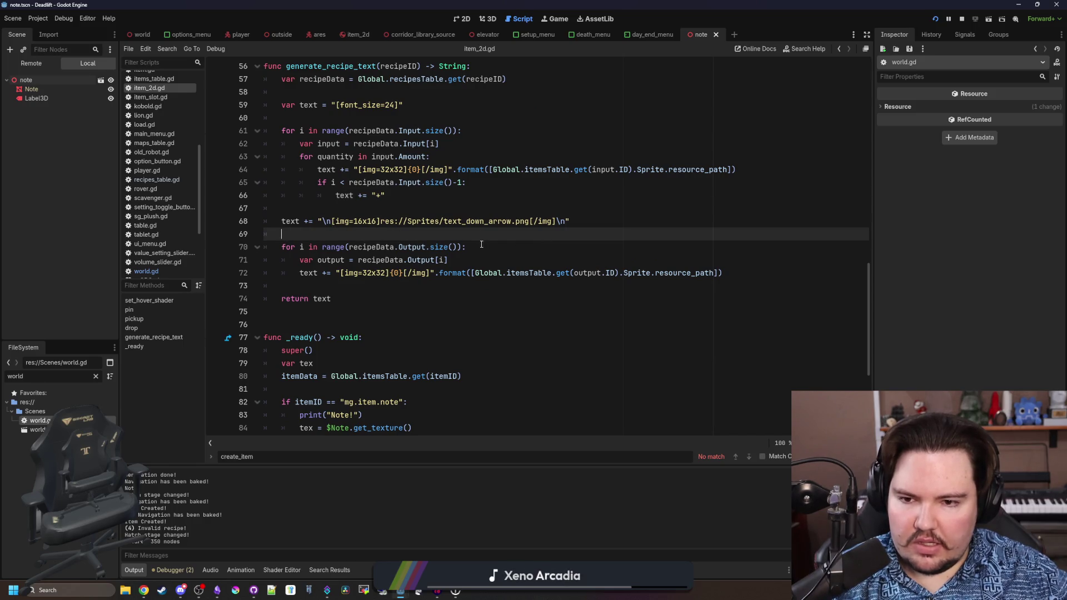
scroll(341, 294, down, 5)
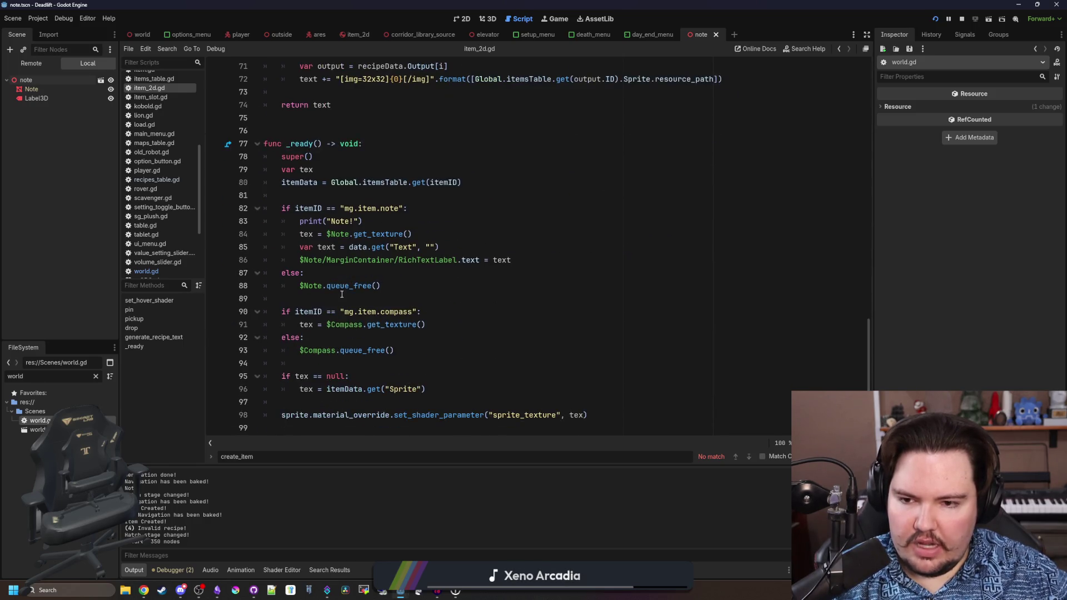
drag(439, 247, 292, 248)
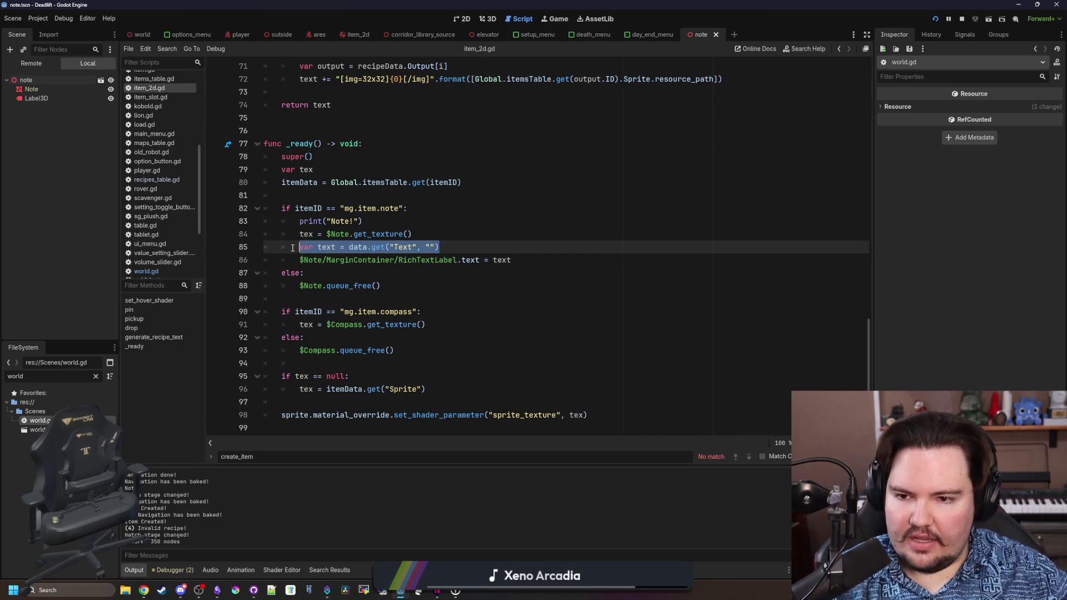
click(373, 234)
scroll(373, 251, up, 1)
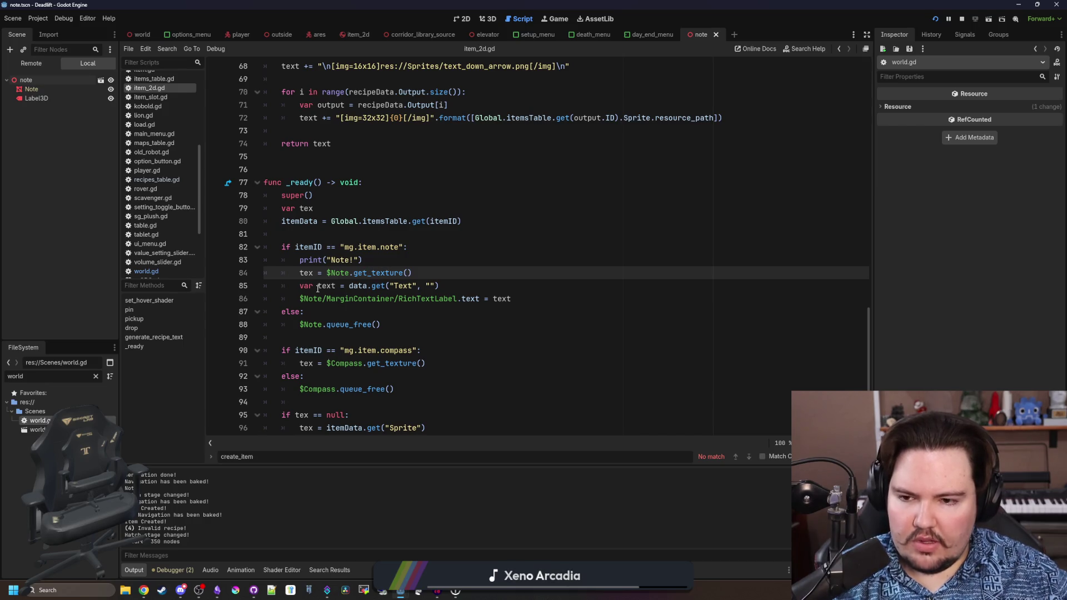
drag(439, 286, 345, 285)
scroll(399, 280, up, 4)
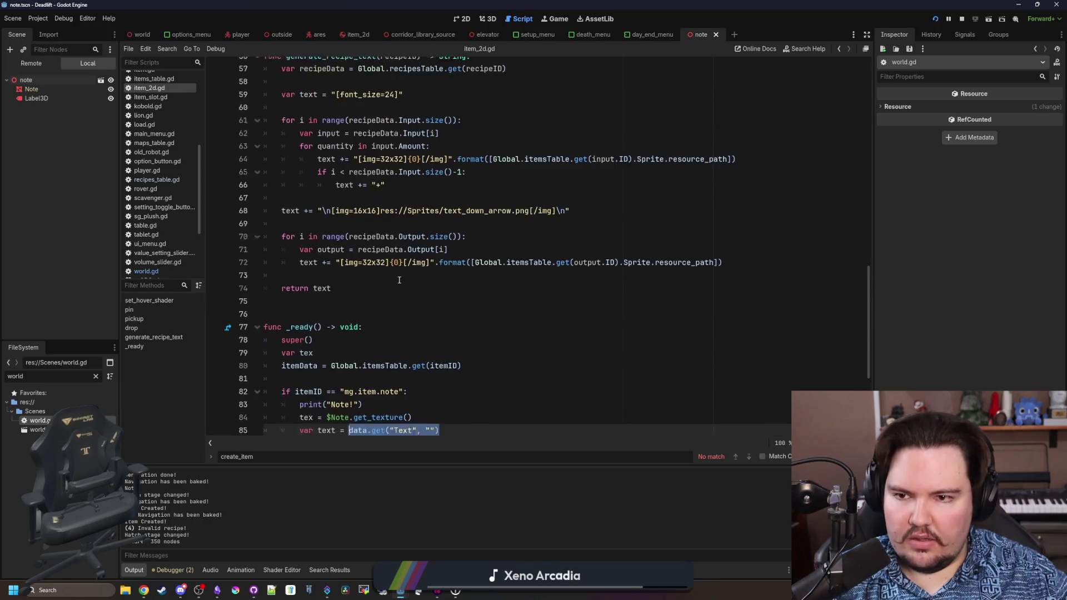
scroll(399, 280, down, 1)
- Replace it with generate_recipe_text(data.get("Recipe", ""))
text(generate_r)
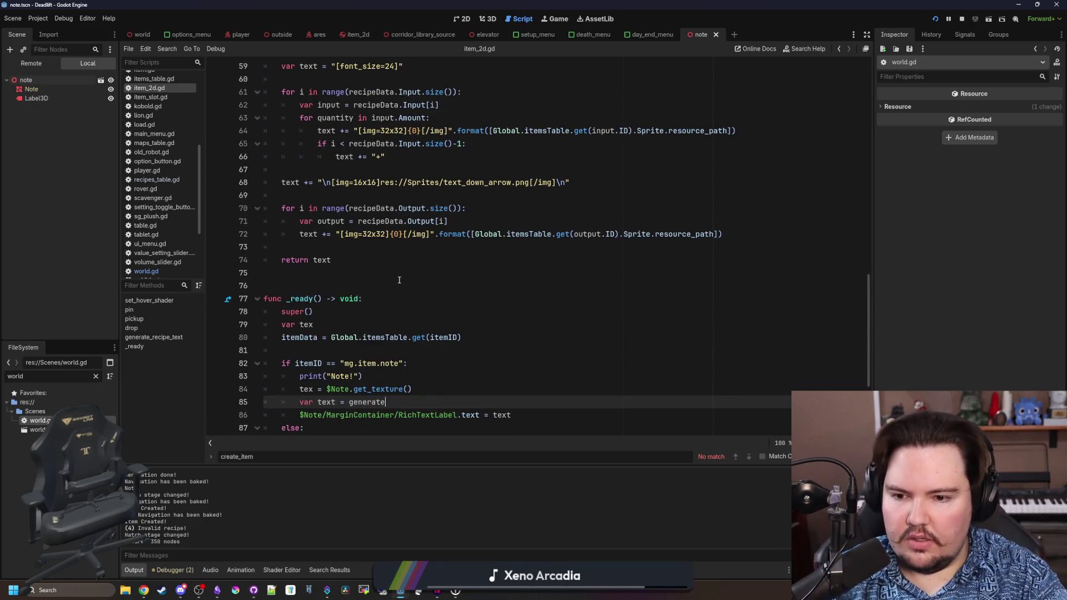
key(Return)
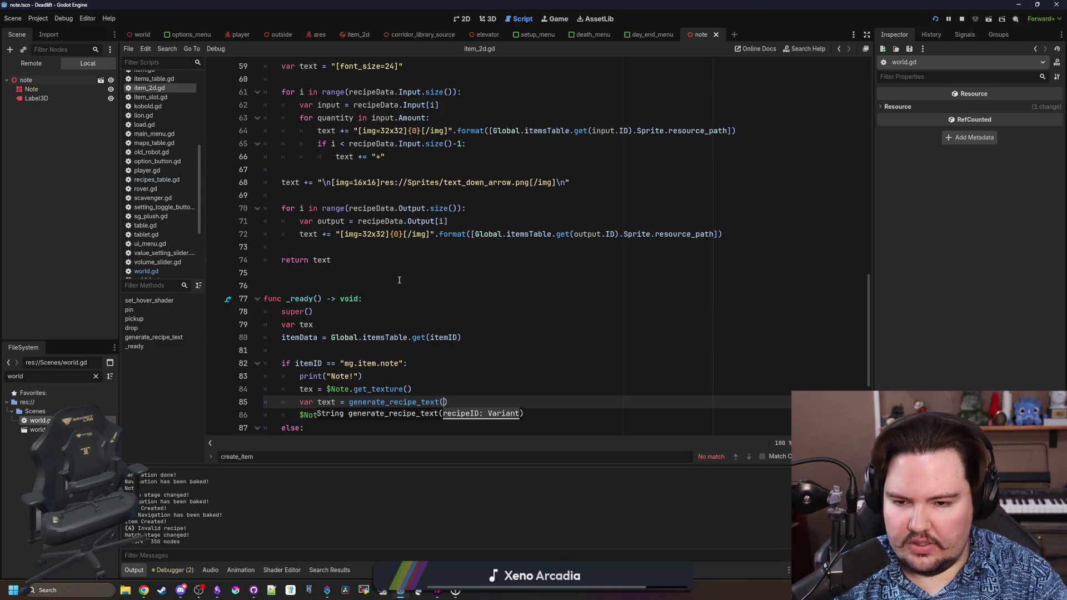
text(data.Recipe)
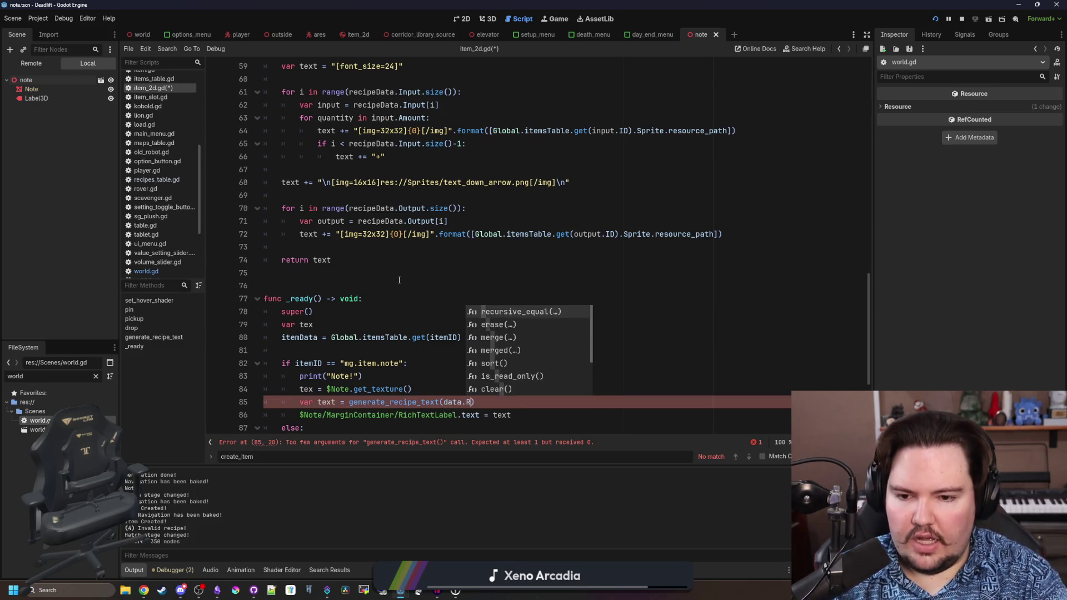
scroll(542, 341, down, 2)
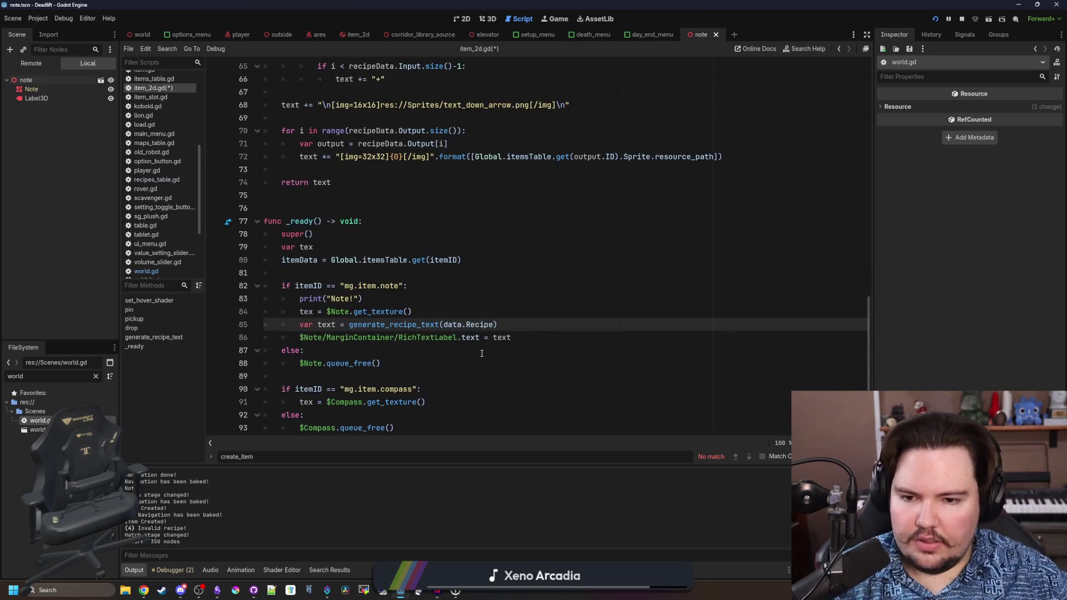
key(BackSpace)
key(BackSpace)
key(BackSpace)
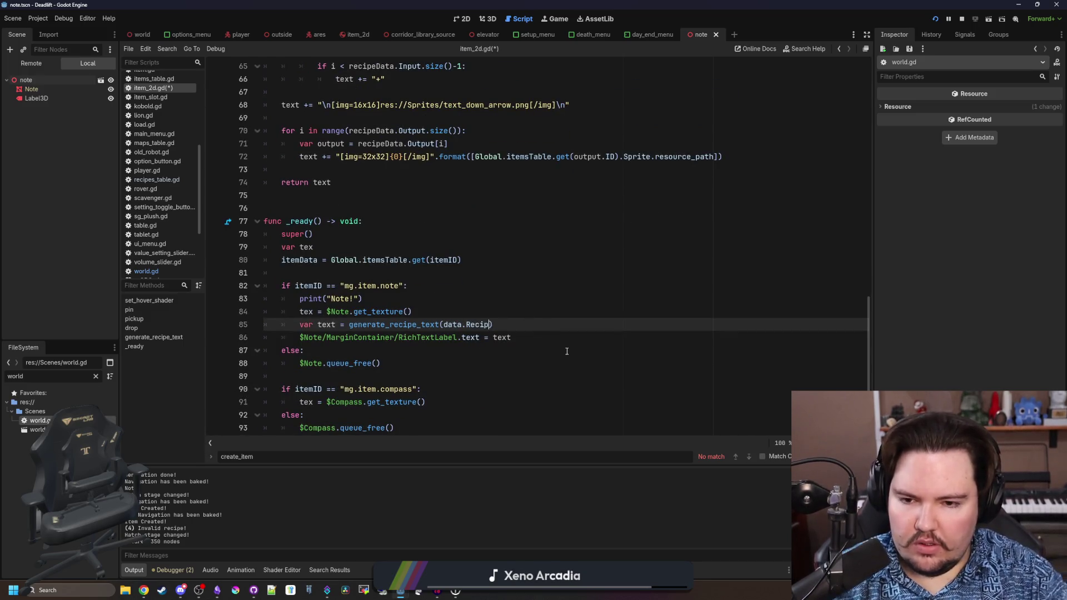
text(get("Recipe",)
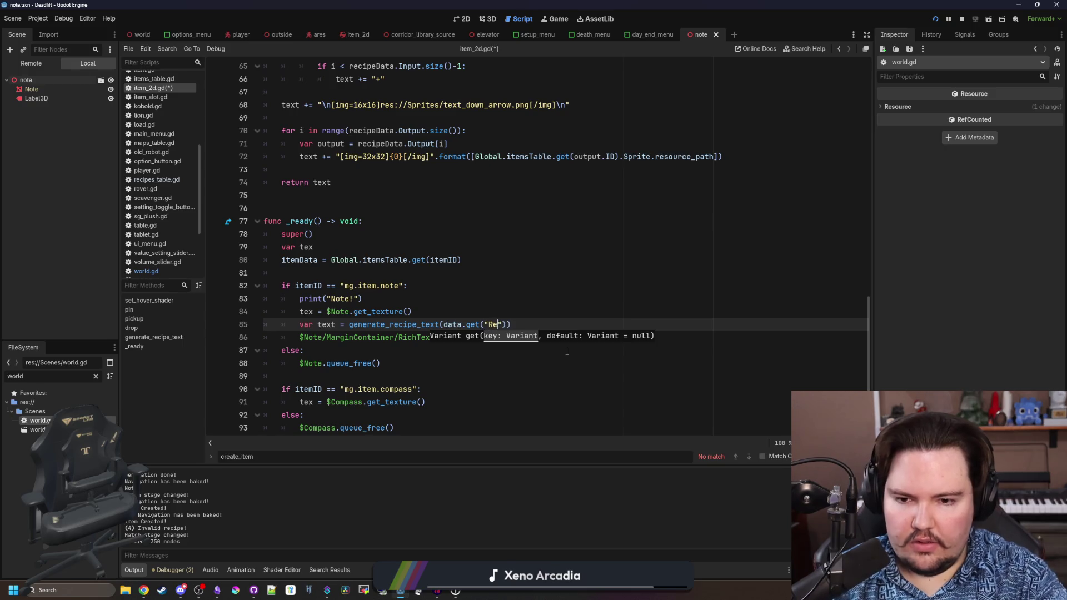
text( "")
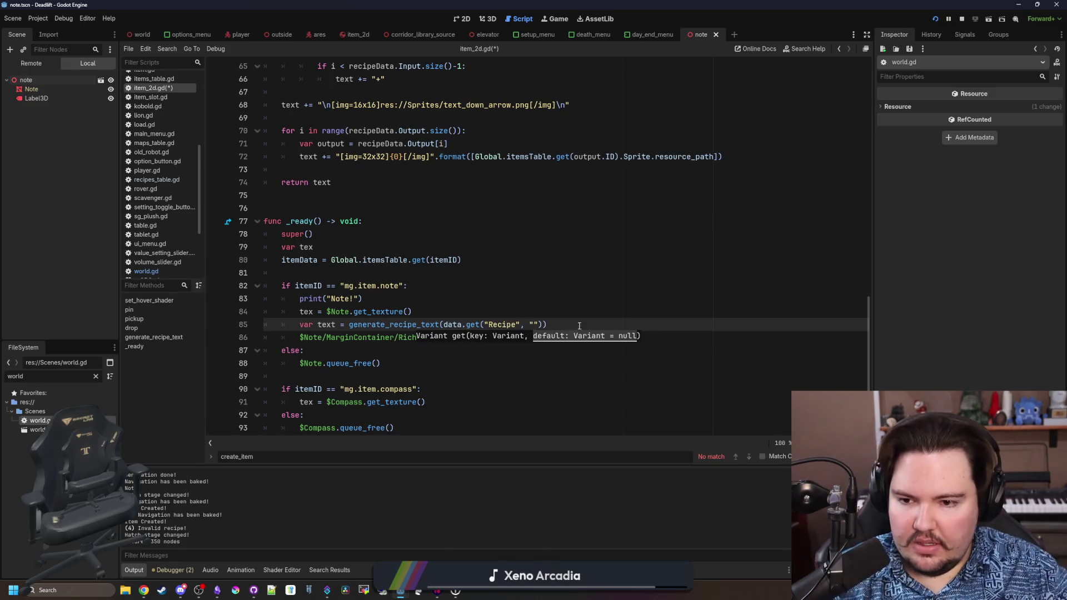
click(568, 298)
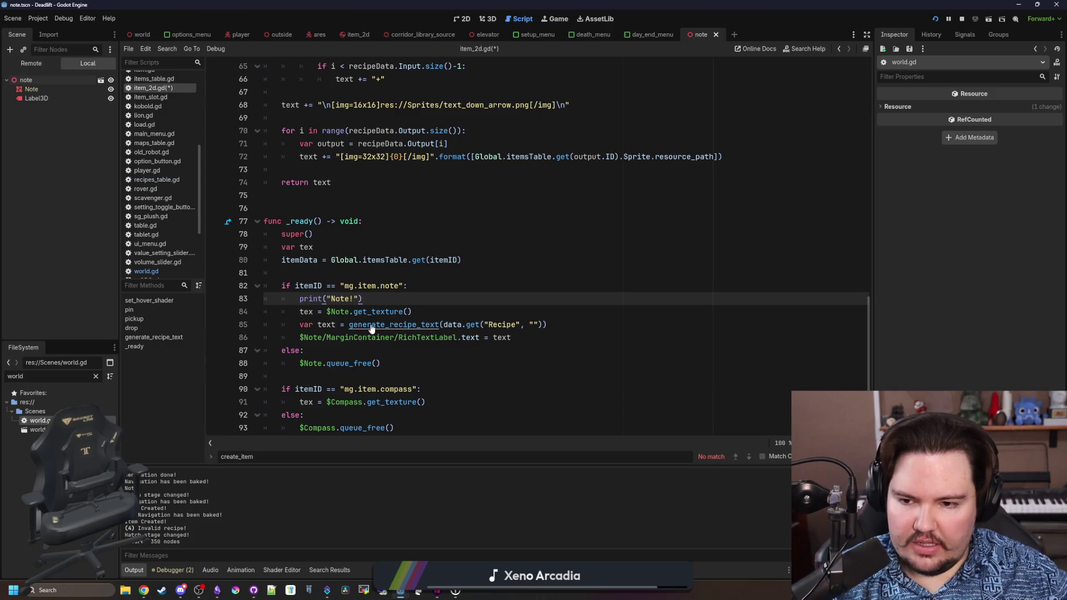
click(434, 308)
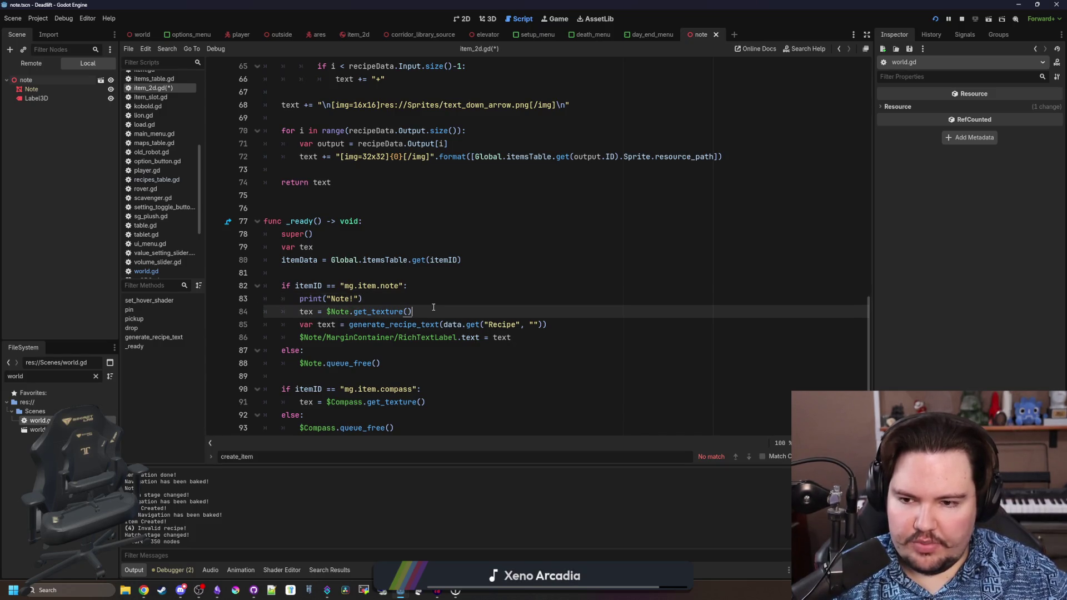
scroll(320, 195, down, 2)
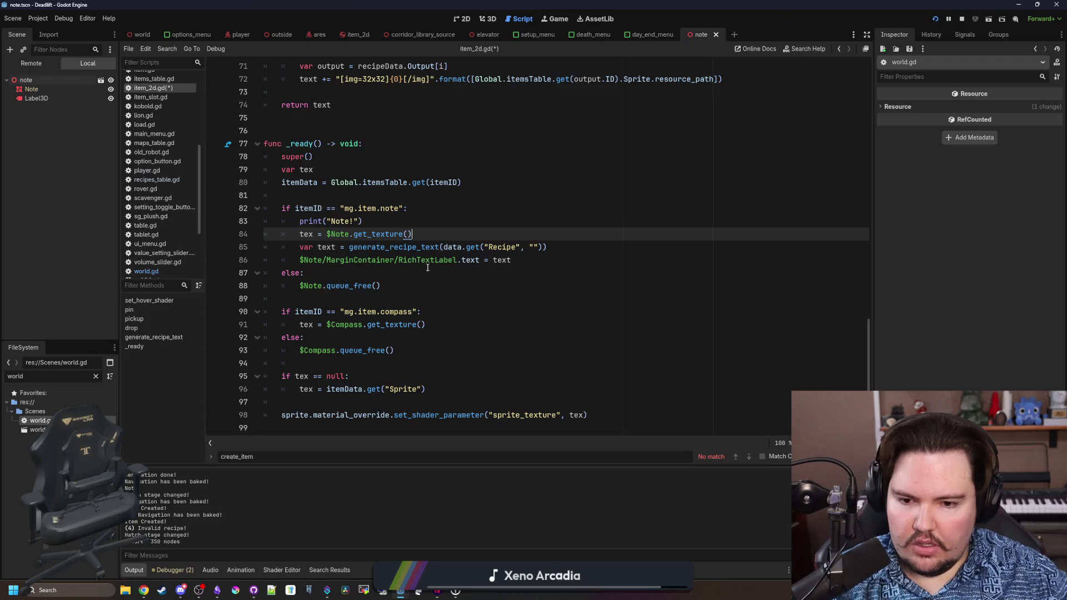
scroll(411, 273, up, 13)
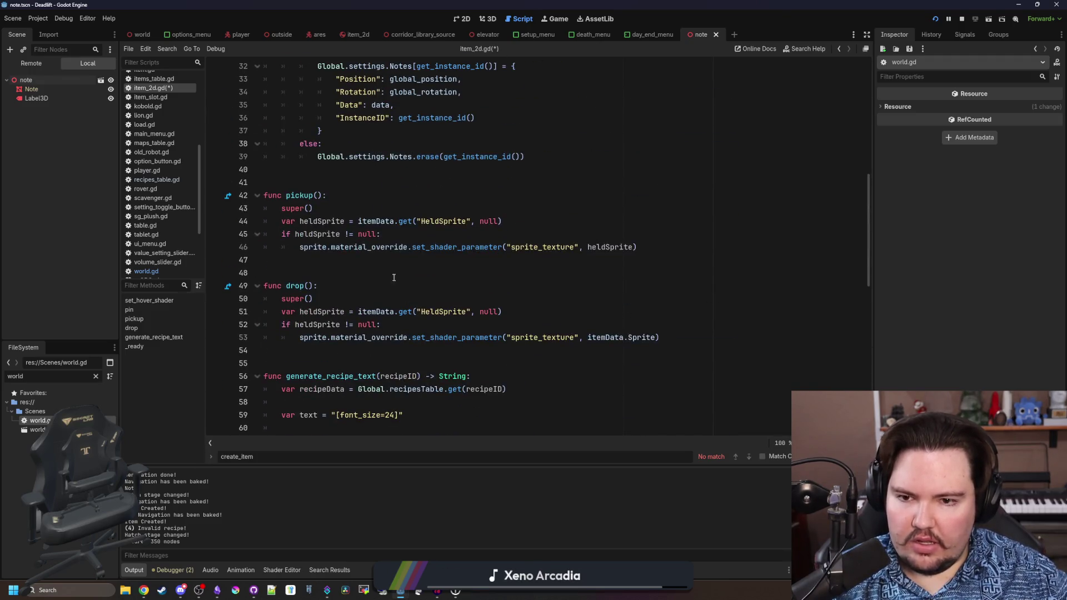
- Search all project files for Text and scroll through the matches
key(ctrl+z)
key(ctrl+z)
key(ctrl+z)
click(341, 219)
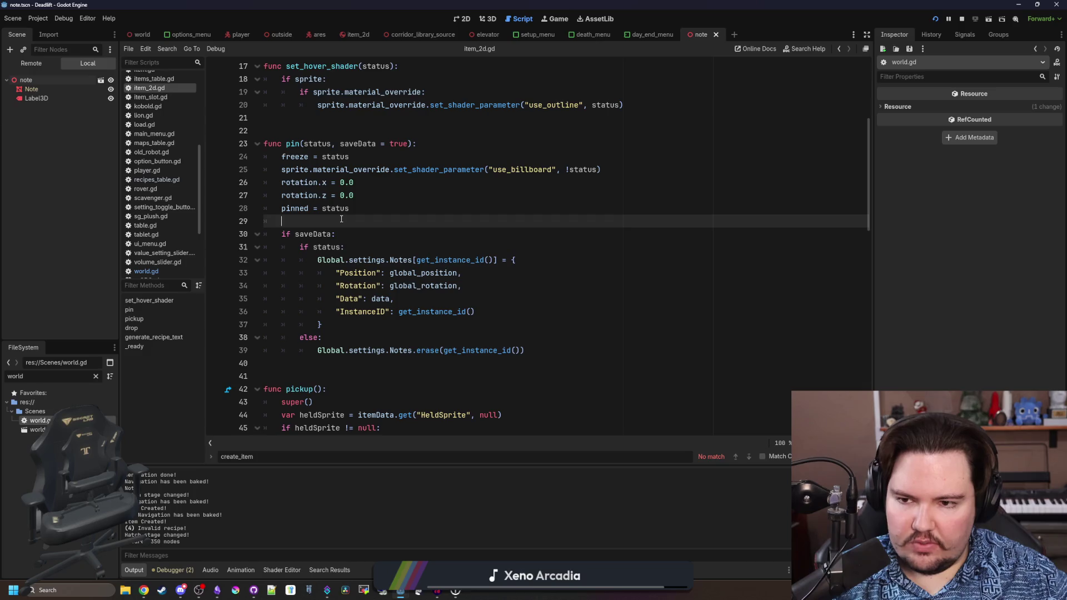
key(ctrl+shift+f)
text(text)
key(Return)
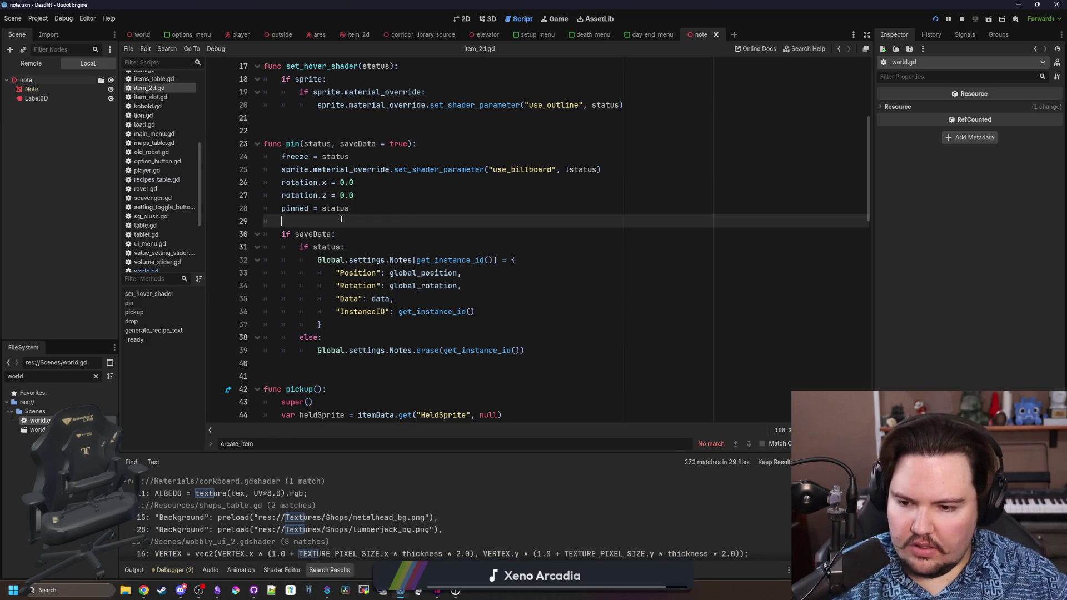
key(ctrl+shift+f)
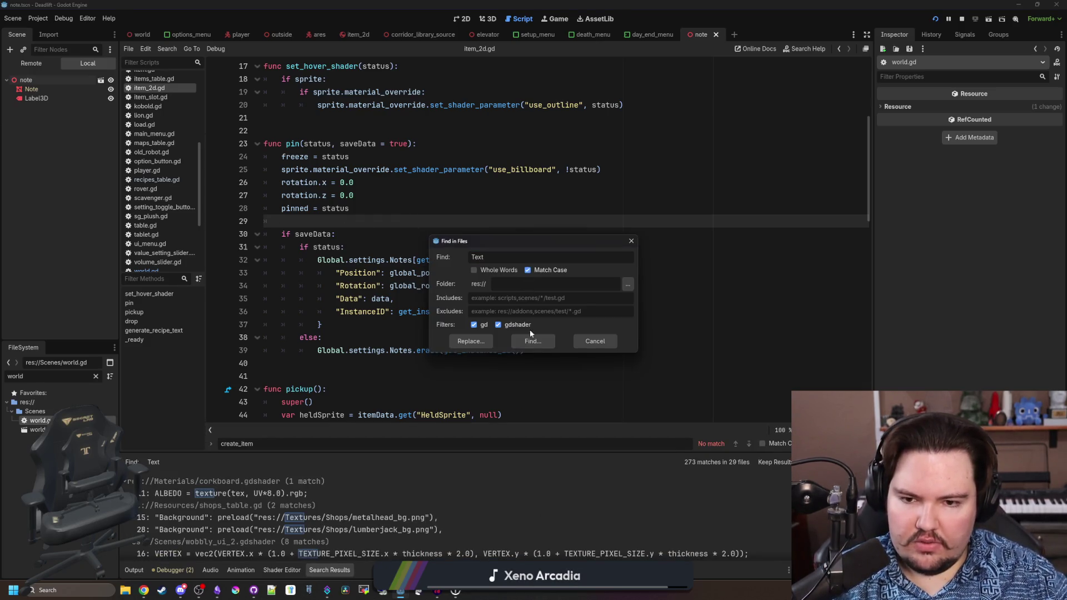
key(Return)
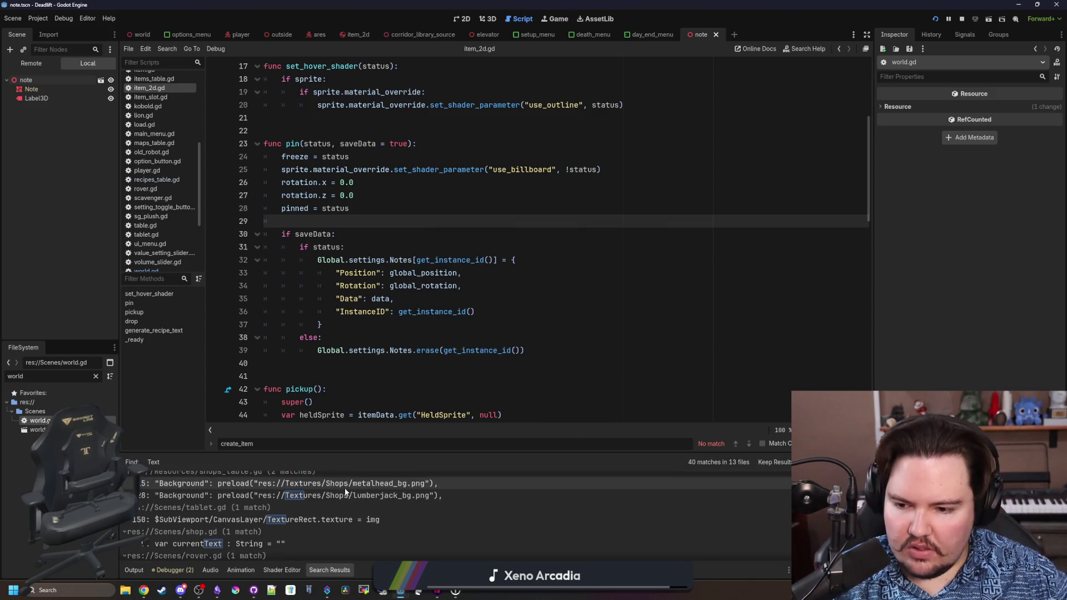
scroll(288, 506, down, 5)
scroll(295, 522, down, 5)
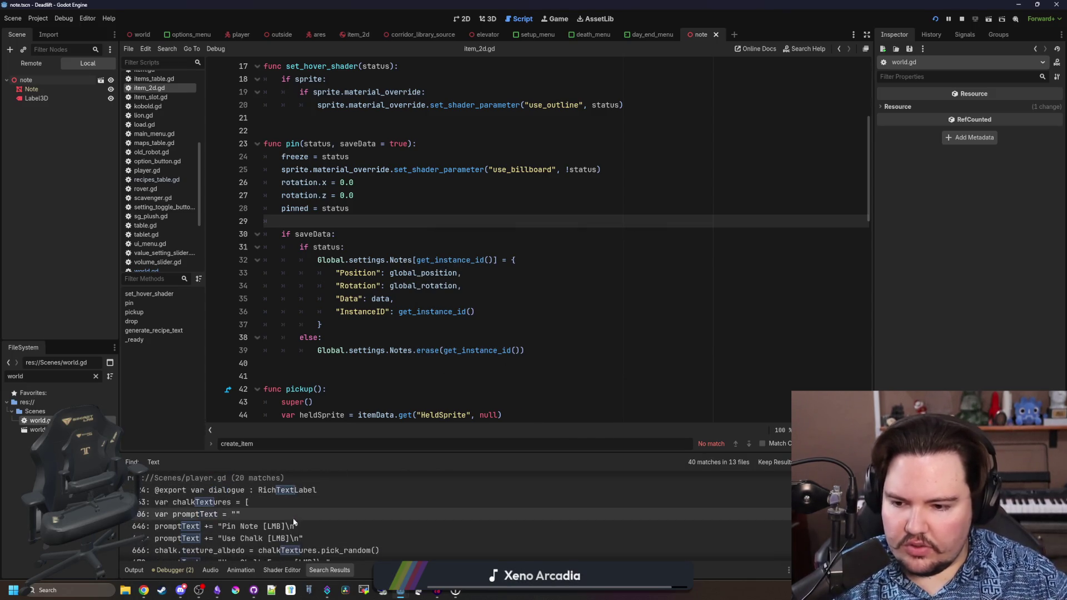
- Narrow the project-wide search to .Text
click(451, 264)
key(ctrl+shift+f)
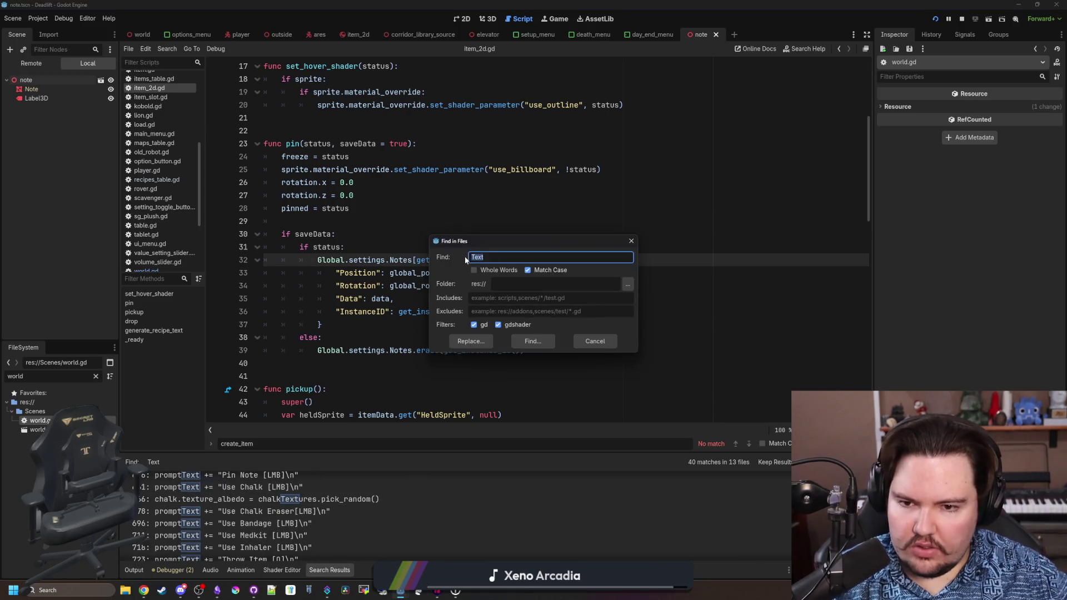
text(.)
key(Return)
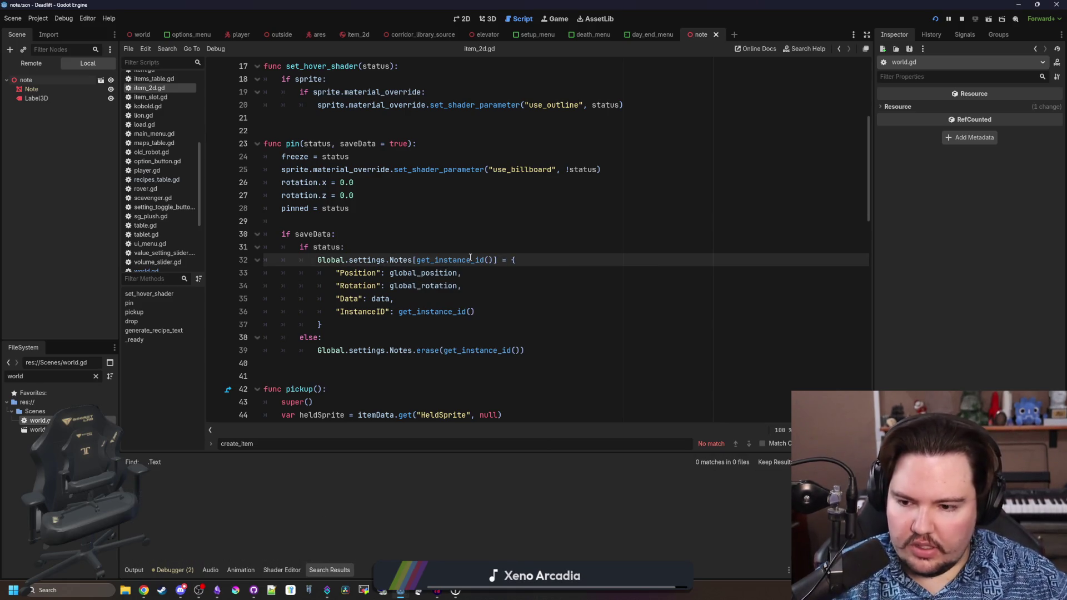
- Change the search term to "Text and rerun it to get the two player.gd matches
key(ctrl+shift+f)
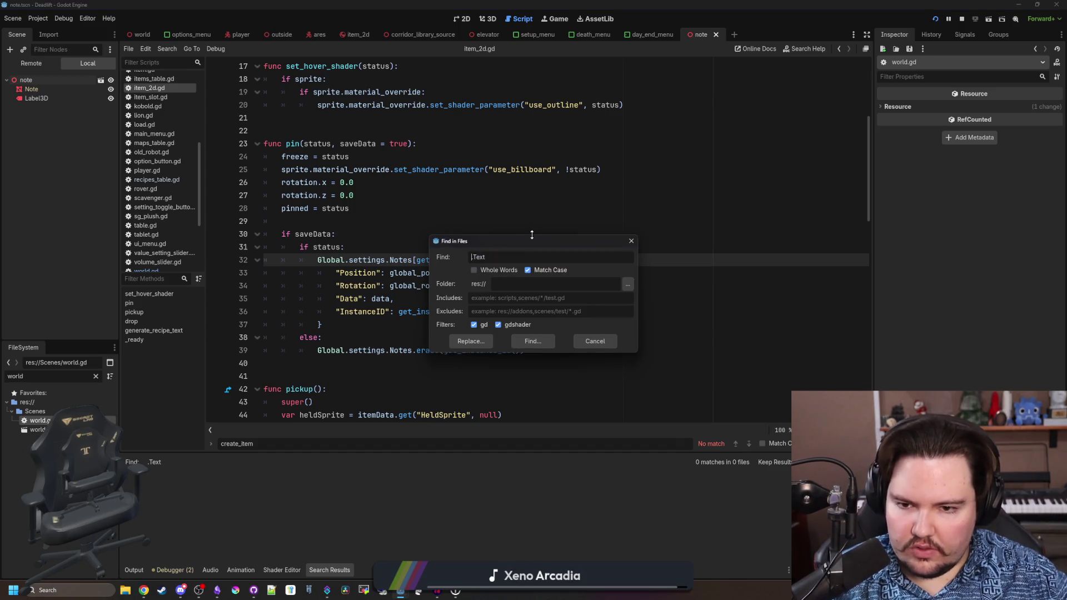
key(Home)
key(Delete)
text(")
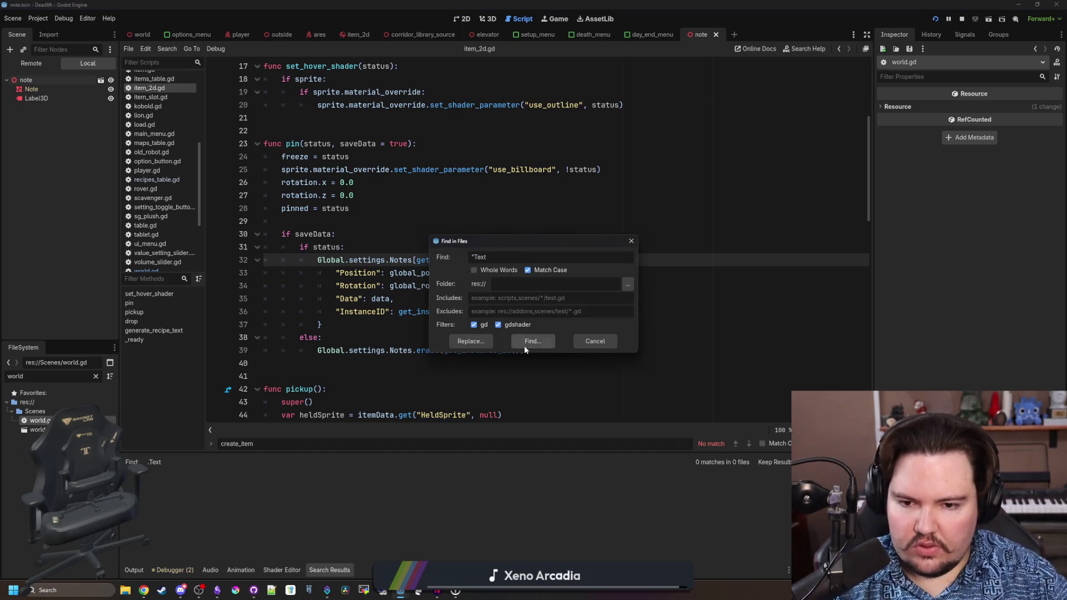
click(525, 343)
click(469, 329)
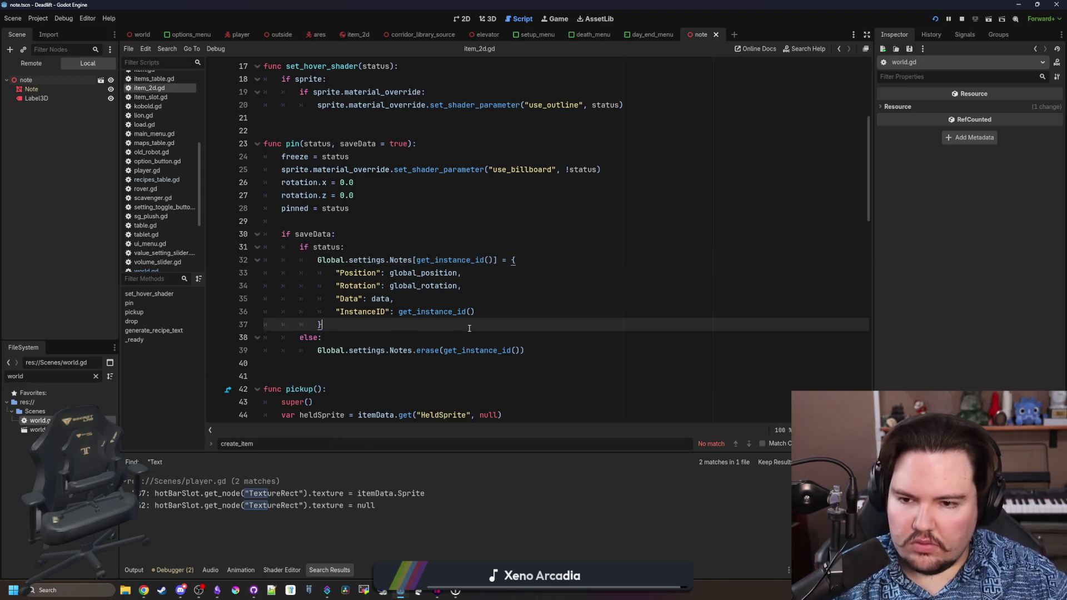
click(467, 229)
- Scroll through item_2d.gd's upper code, checking the Data entry and the recipe lookup lines
scroll(390, 272, up, 5)
scroll(390, 272, down, 5)
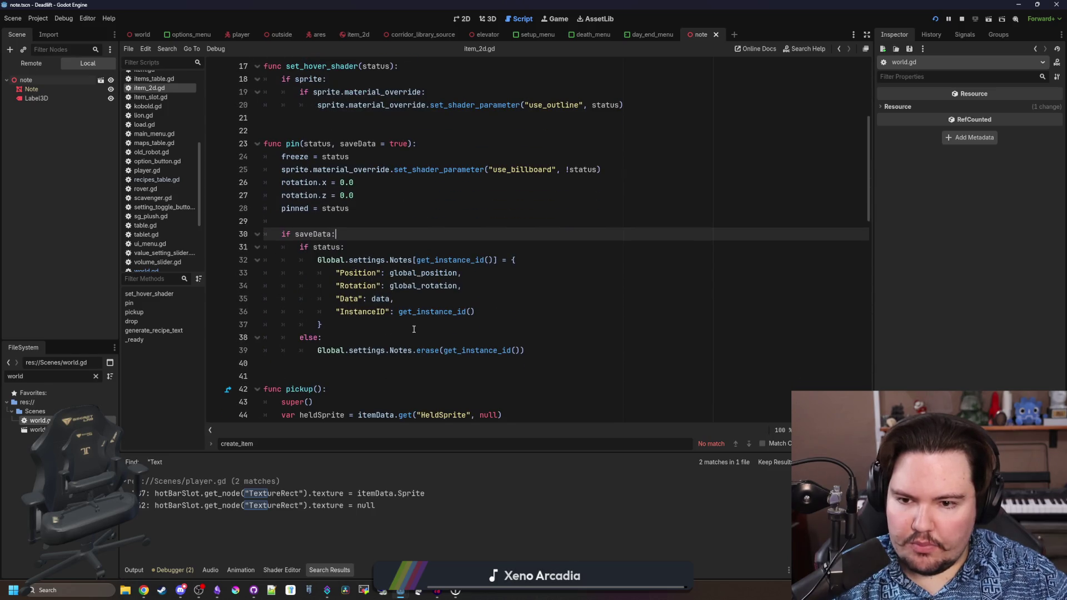
mouse_move(340, 299)
mouse_down()
mouse_move(395, 299)
mouse_move(355, 295)
mouse_up()
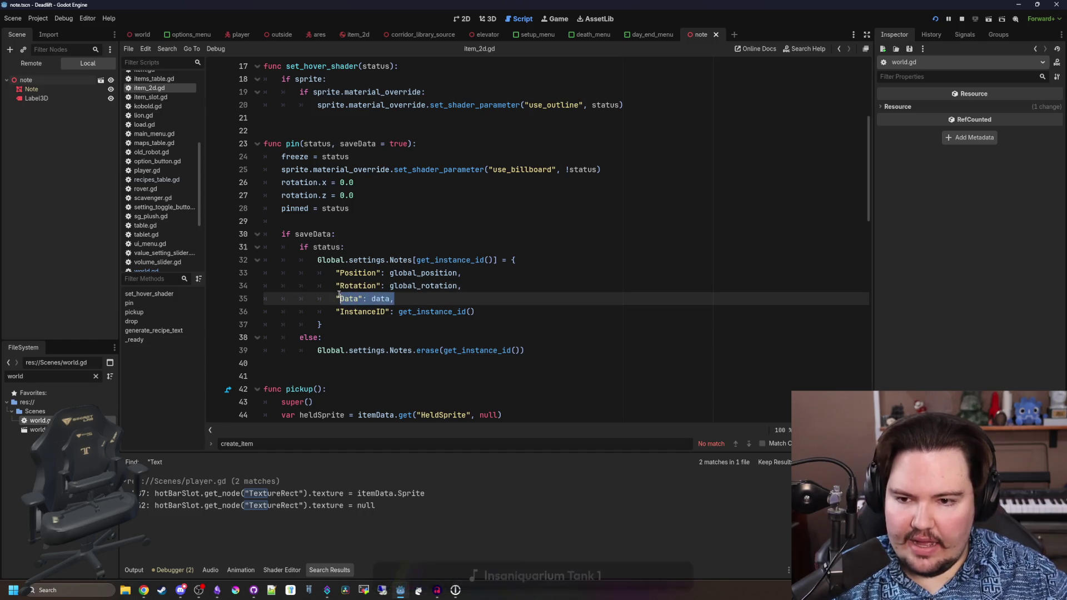
click(382, 234)
click(382, 324)
scroll(382, 325, down, 5)
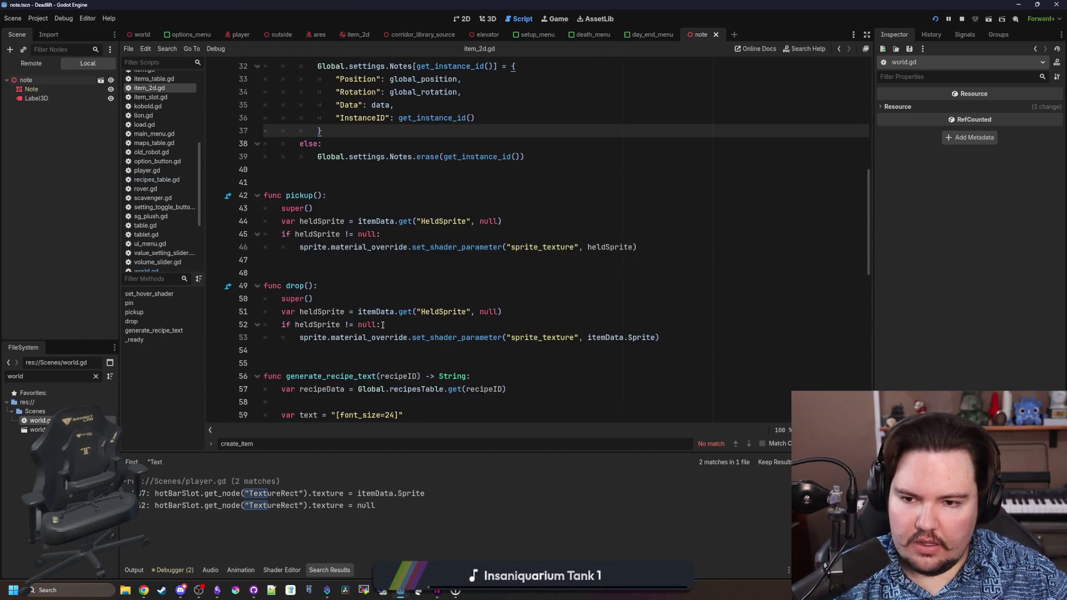
click(351, 267)
scroll(351, 267, down, 2)
click(351, 268)
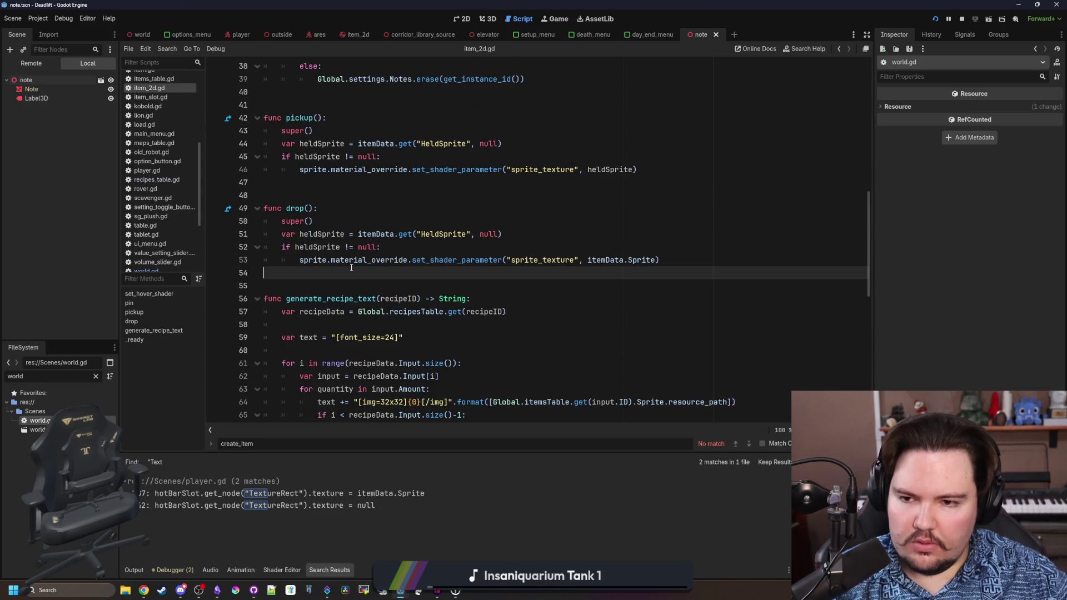
scroll(392, 269, down, 3)
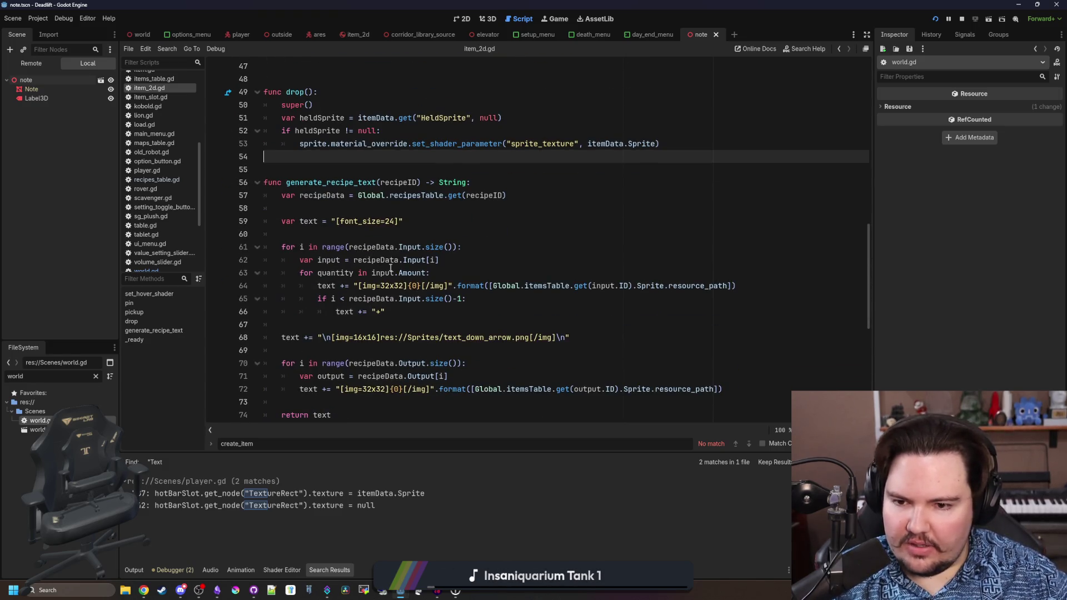
click(440, 252)
click(389, 221)
click(350, 156)
- Review generate_recipe_text and _ready, then switch to the running game and resume it
scroll(340, 237, down, 2)
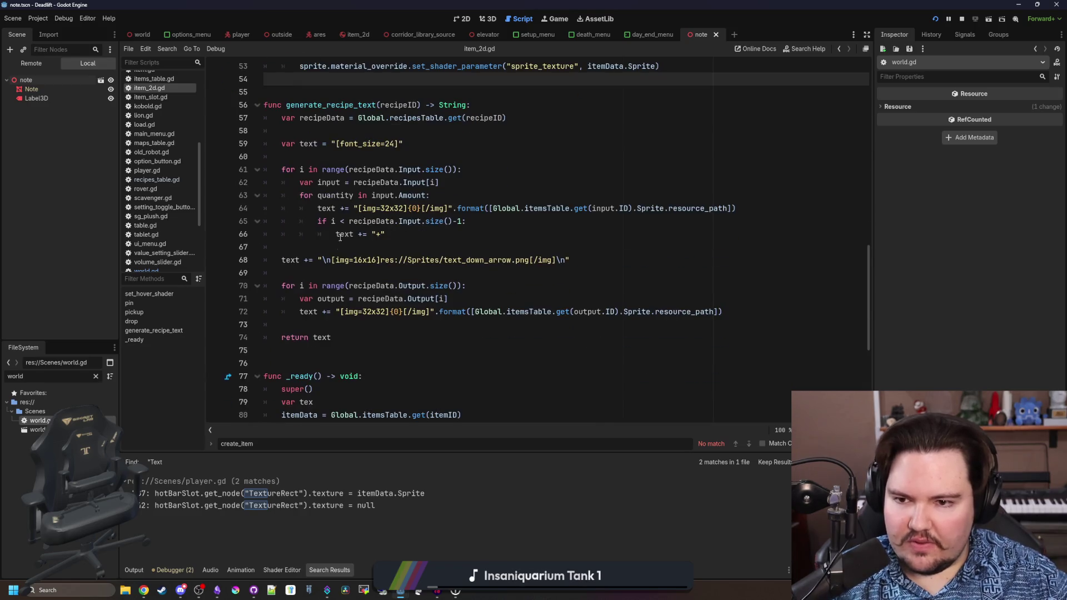
click(340, 247)
scroll(333, 234, down, 4)
click(323, 209)
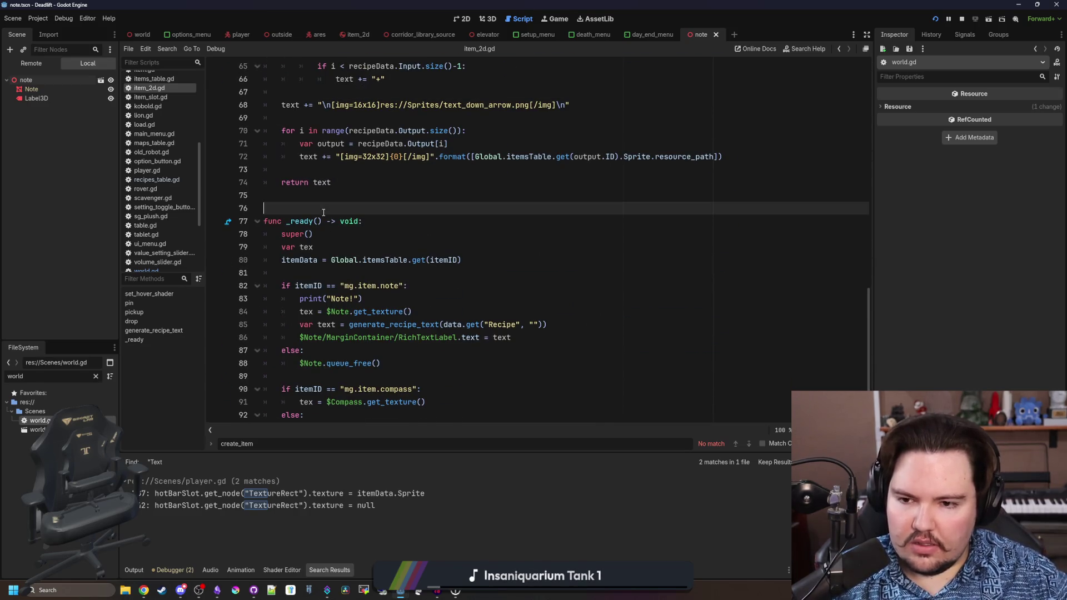
scroll(347, 247, down, 2)
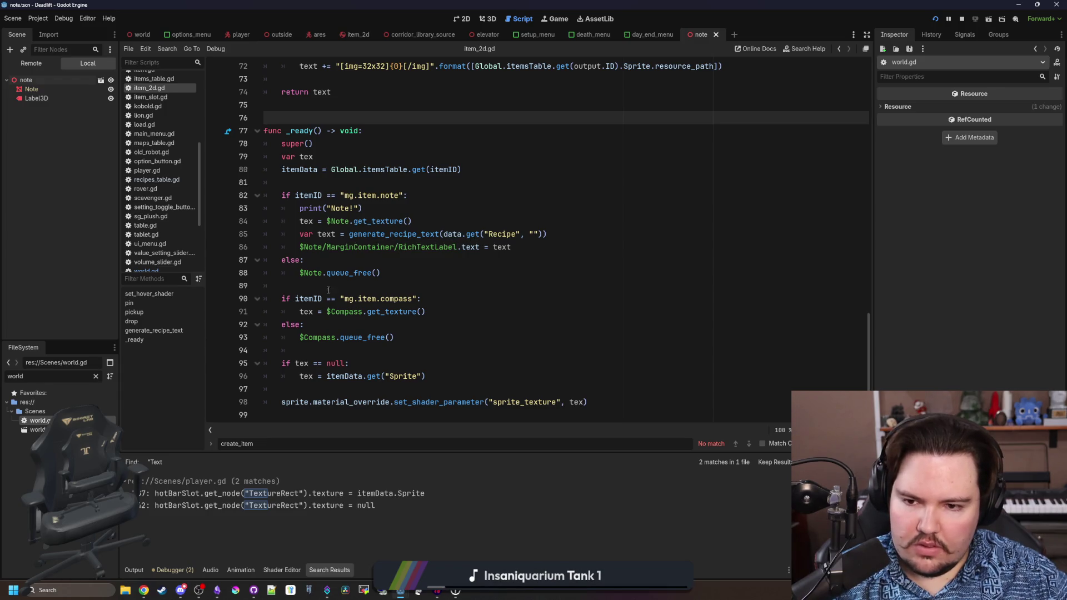
key(Down)
key(Down)
key(Down)
scroll(408, 354, up, 5)
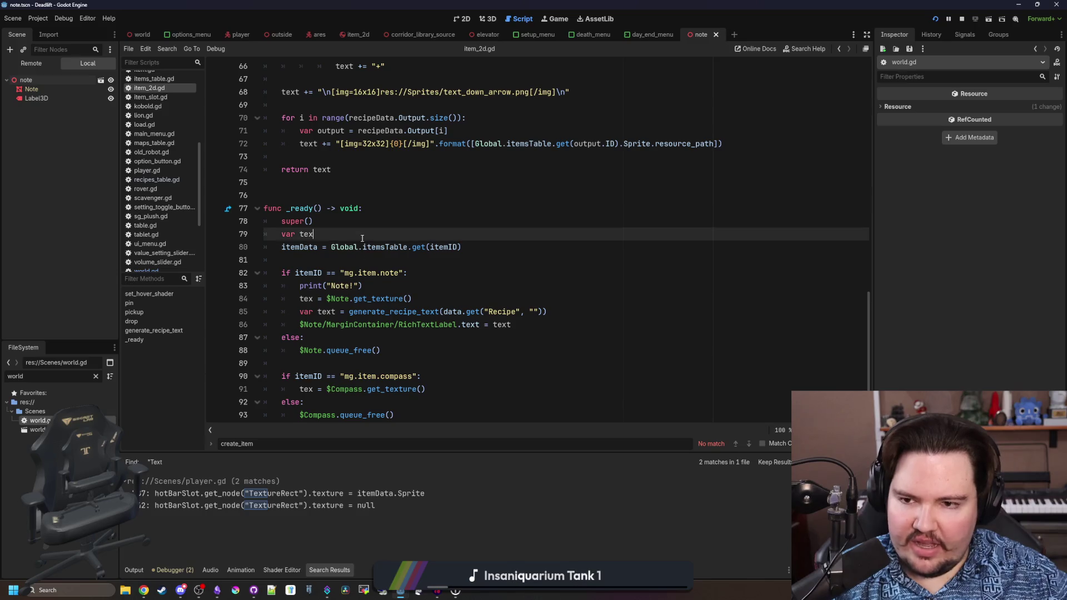
scroll(405, 265, up, 2)
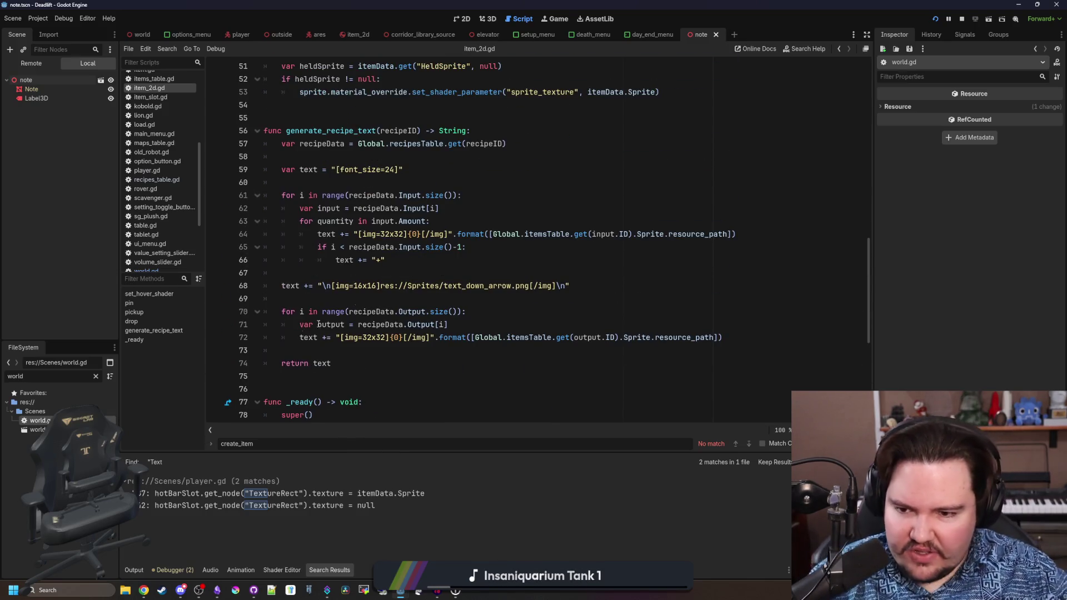
drag(344, 359, 328, 143)
click(330, 107)
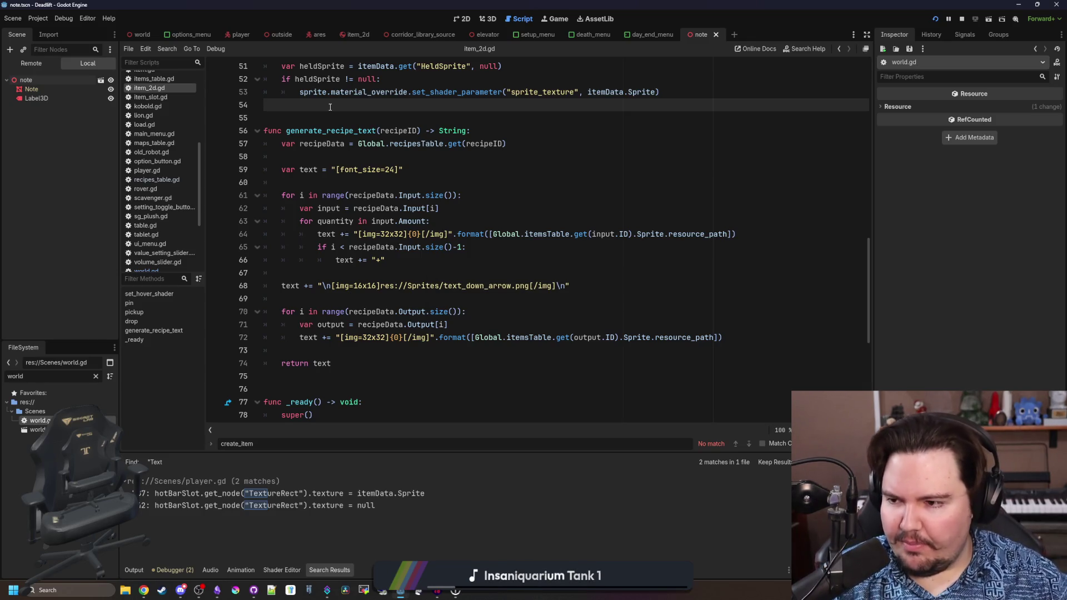
click(549, 21)
click(495, 246)
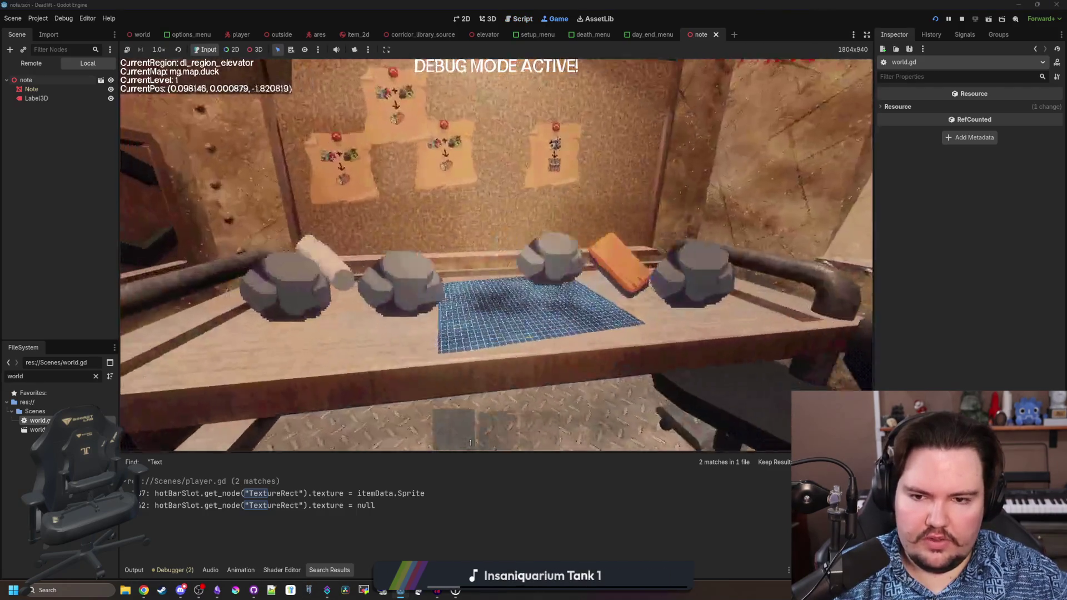
- Walk around the elevator to view the recipe notes board, then quit to the main menu via the pause menu
key(a)
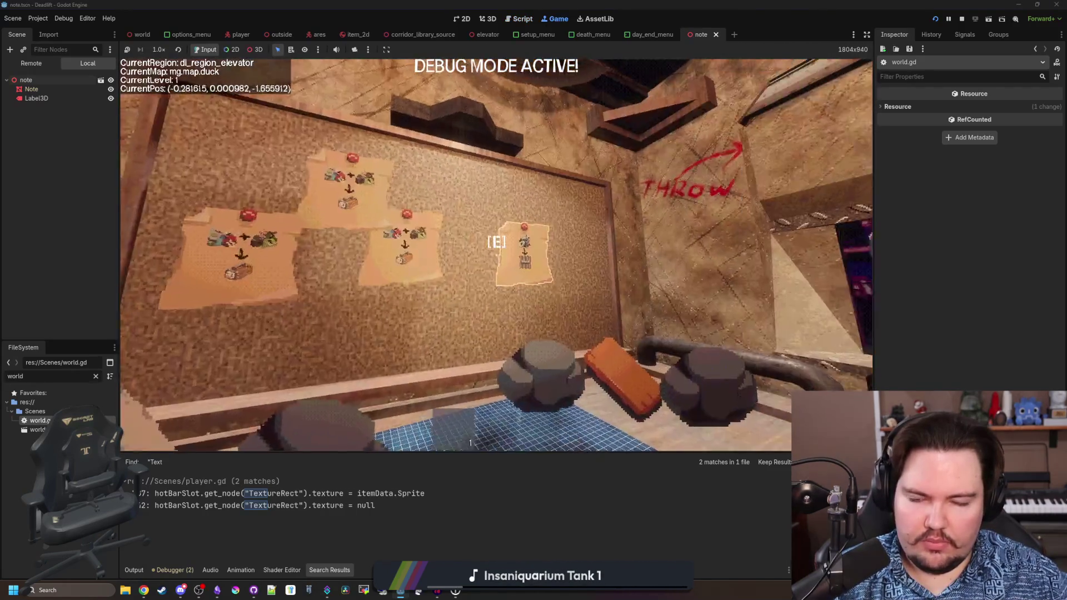
key(s)
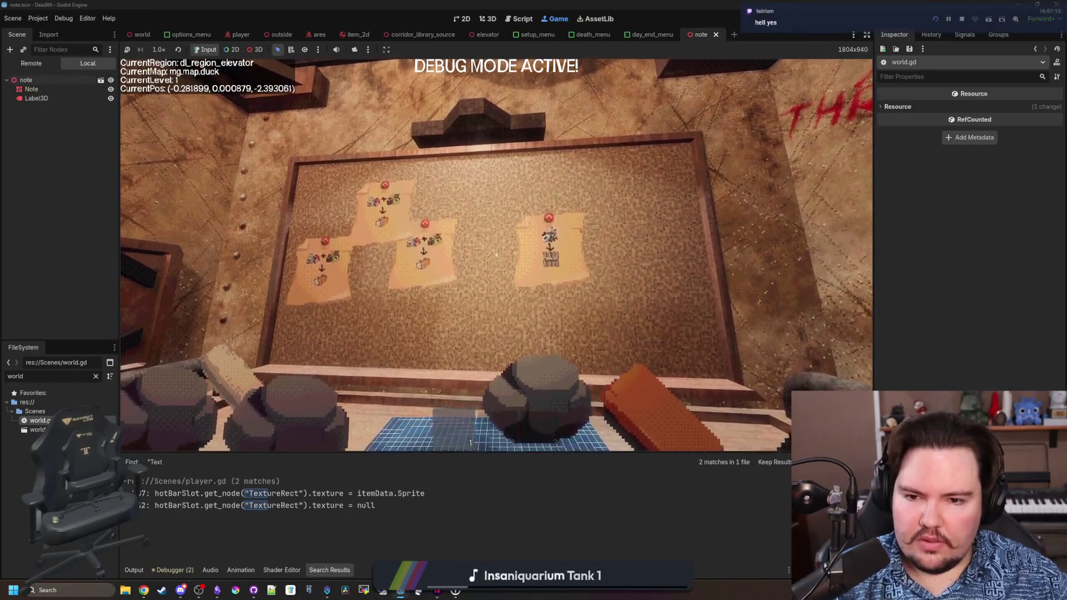
key(a)
key(Escape)
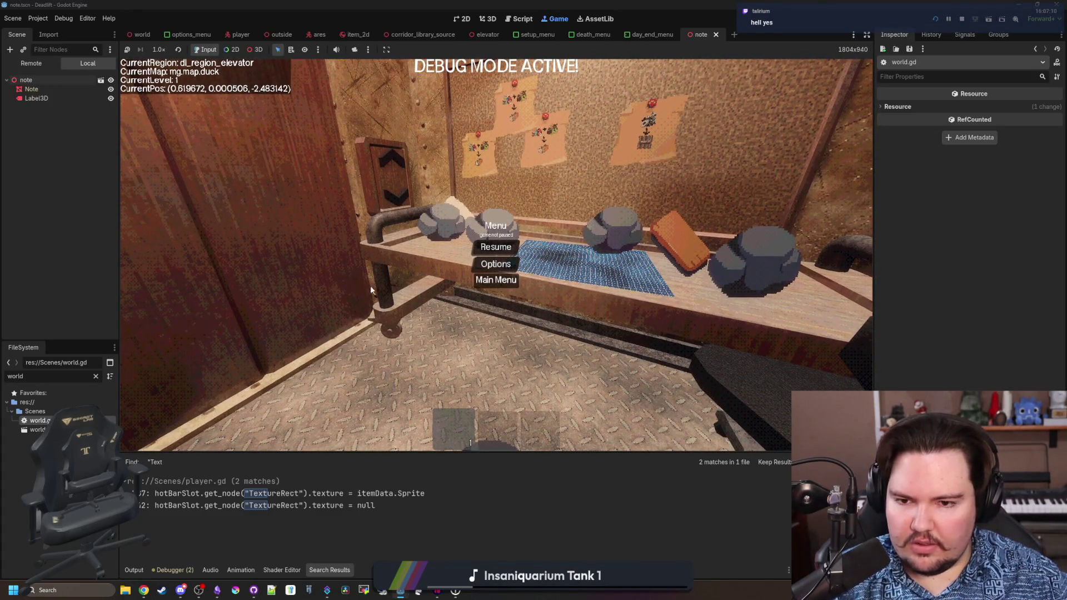
click(495, 280)
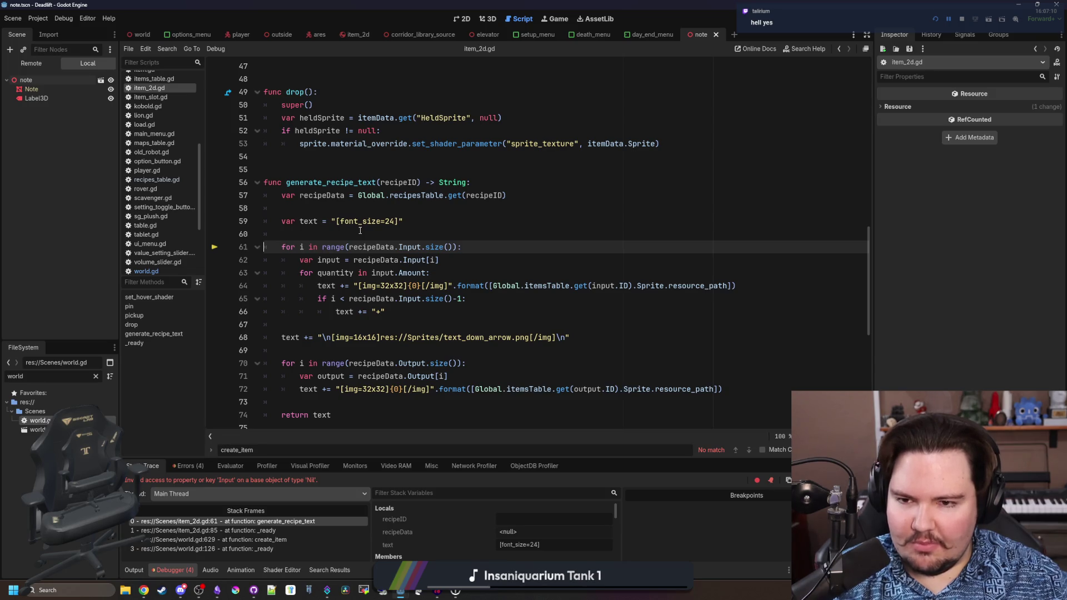
click(449, 211)
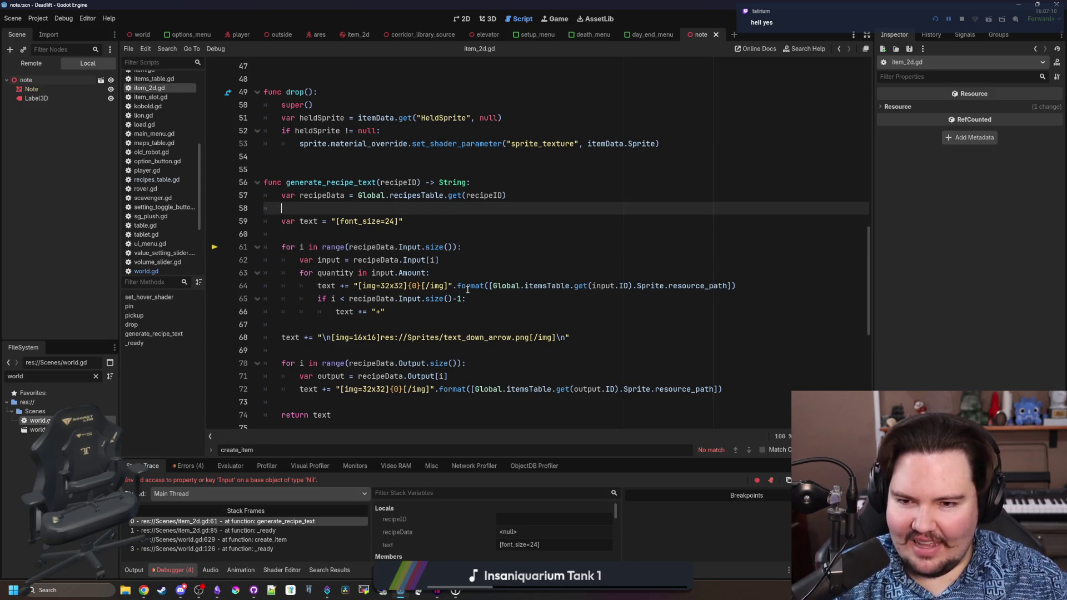
click(494, 181)
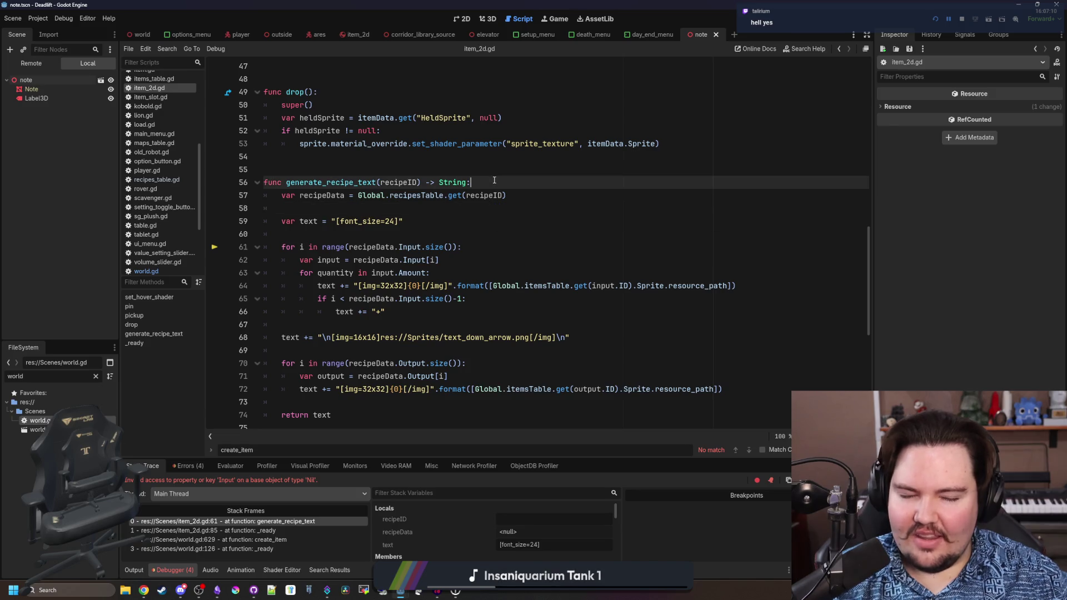
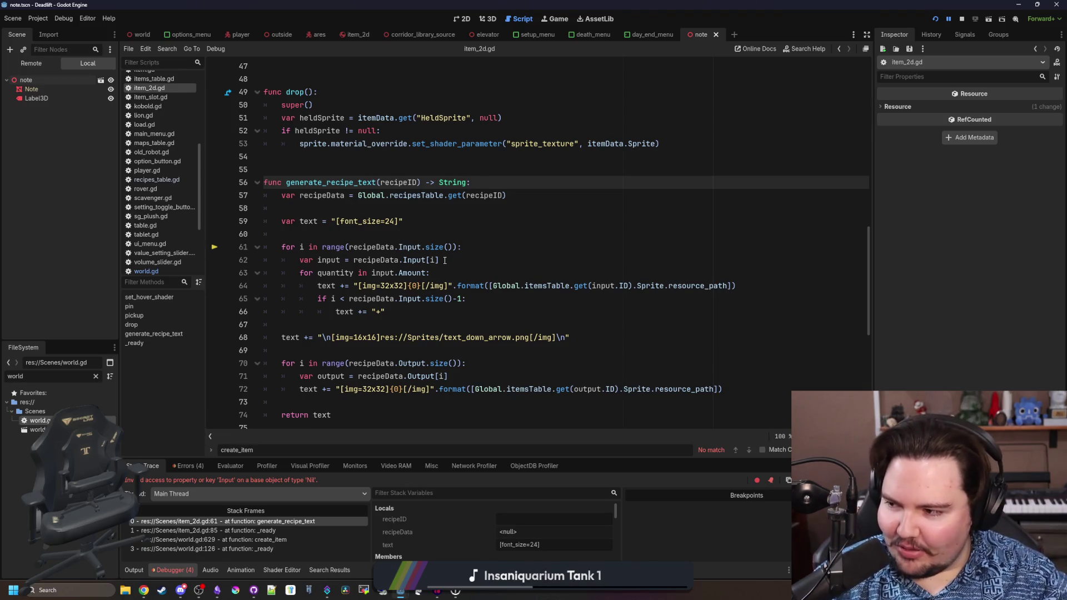
- Move the caret between lines 60 and 67 of the Godot script
click(469, 301)
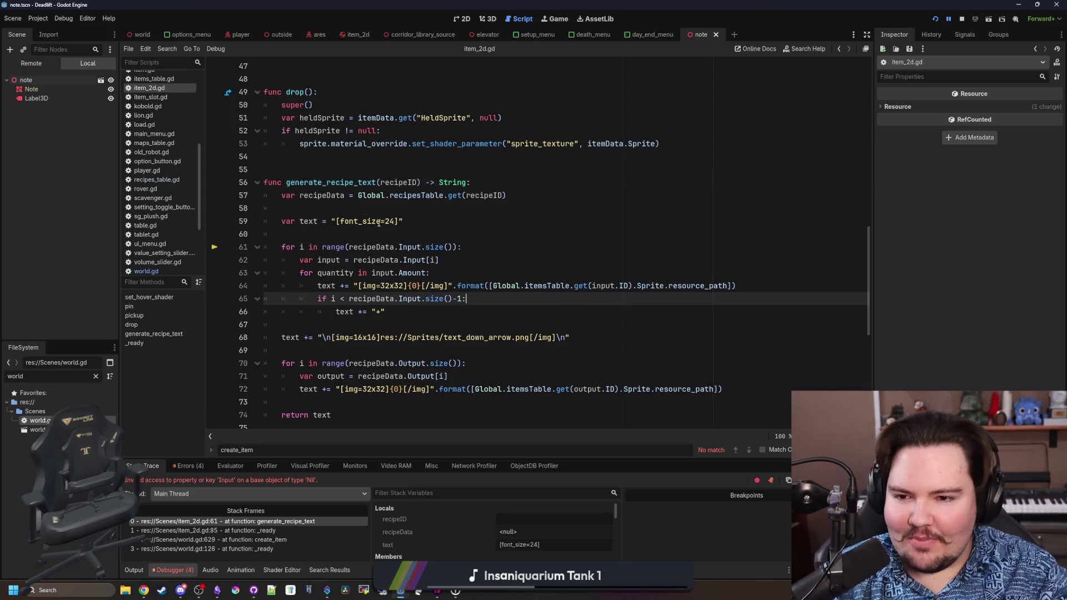
click(330, 228)
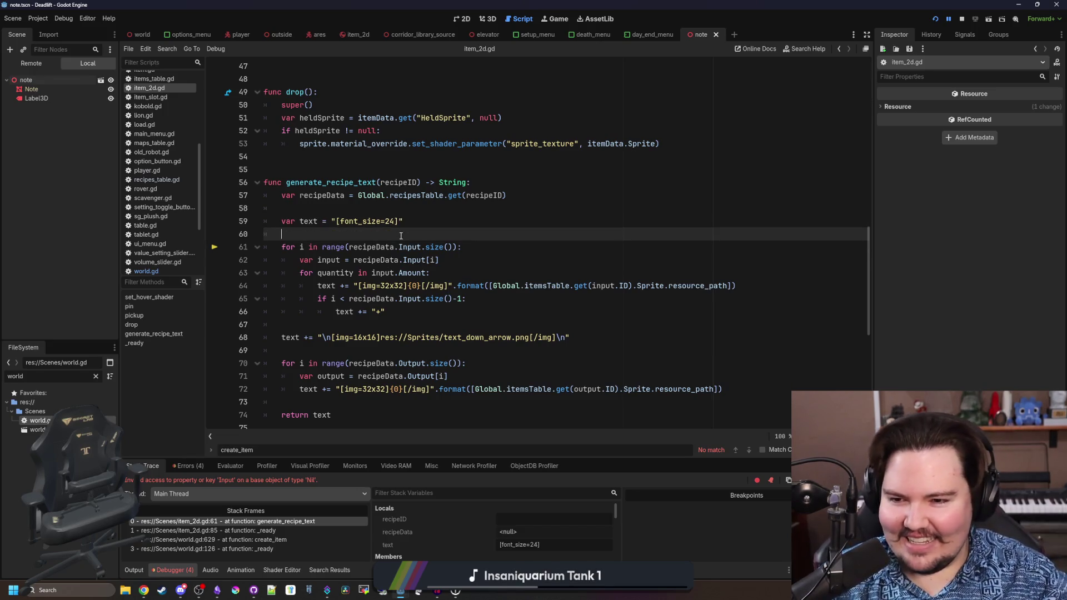
scroll(389, 233, down, 2)
scroll(401, 235, up, 1)
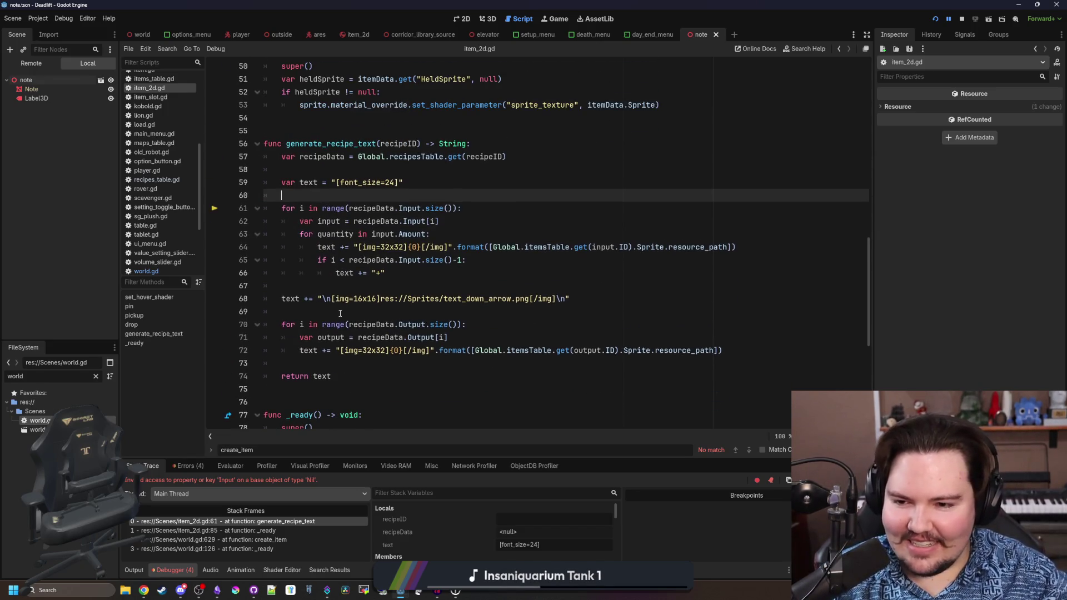
click(341, 313)
click(360, 288)
click(362, 196)
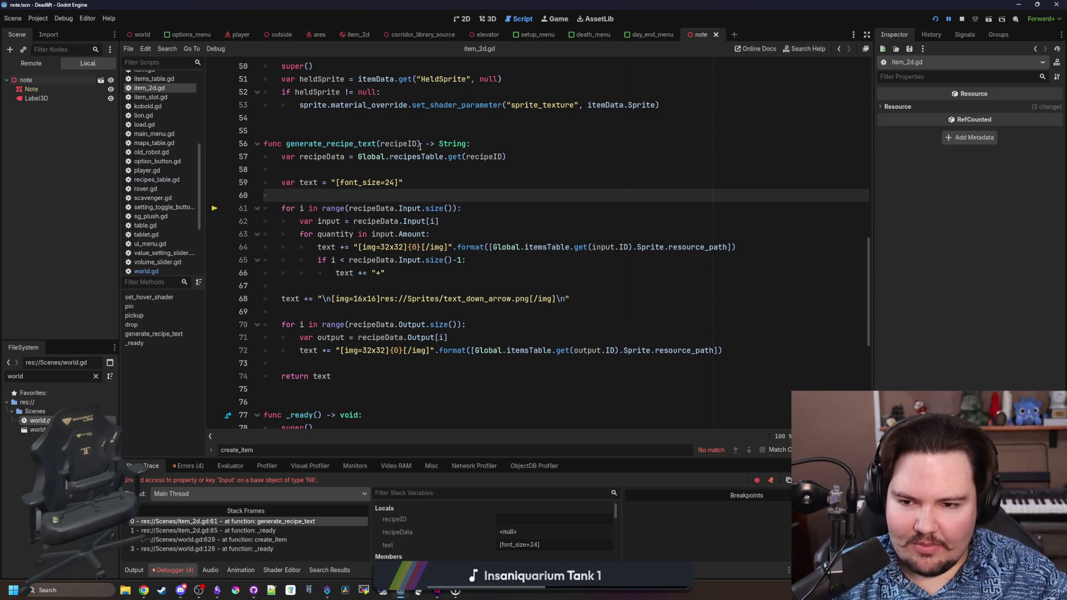
click(399, 275)
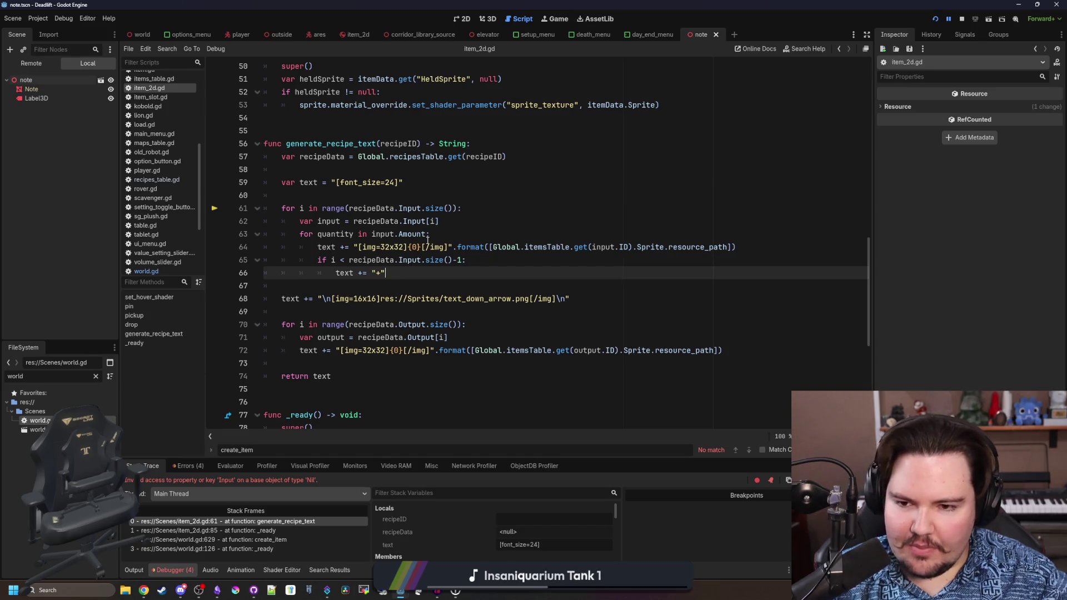
click(396, 286)
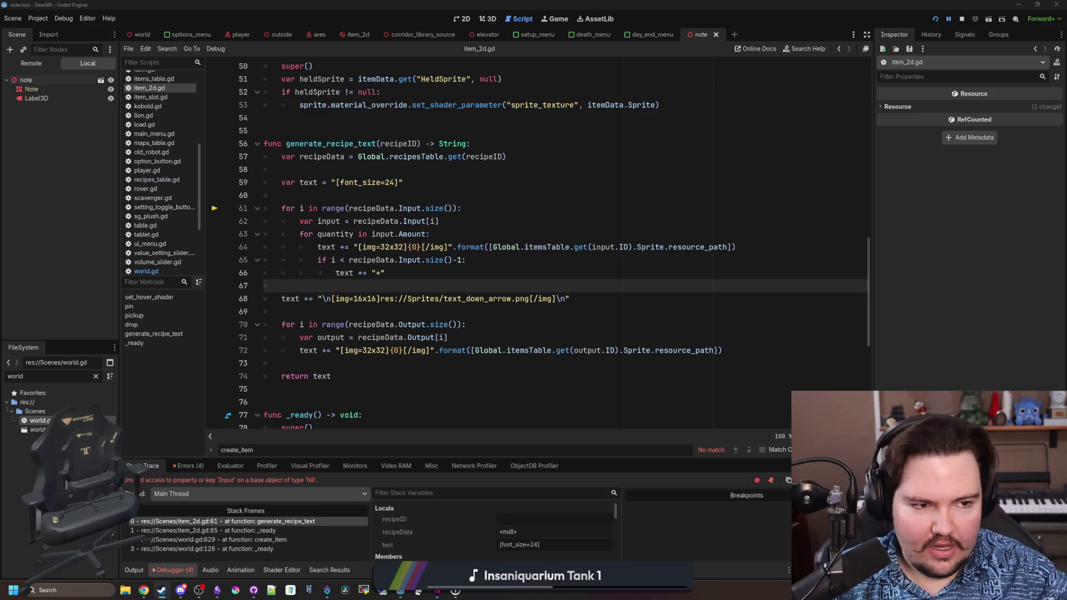
- Search the Steam library for 'insa' and open Insaniquarium! Deluxe
key(alt+Tab)
click(298, 175)
text(insa)
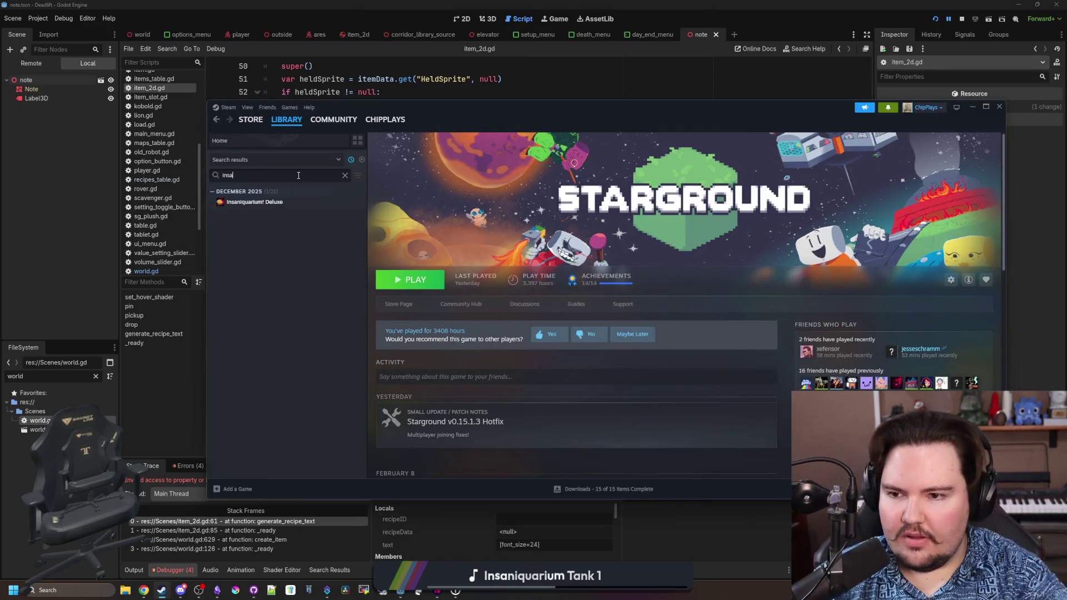
click(280, 202)
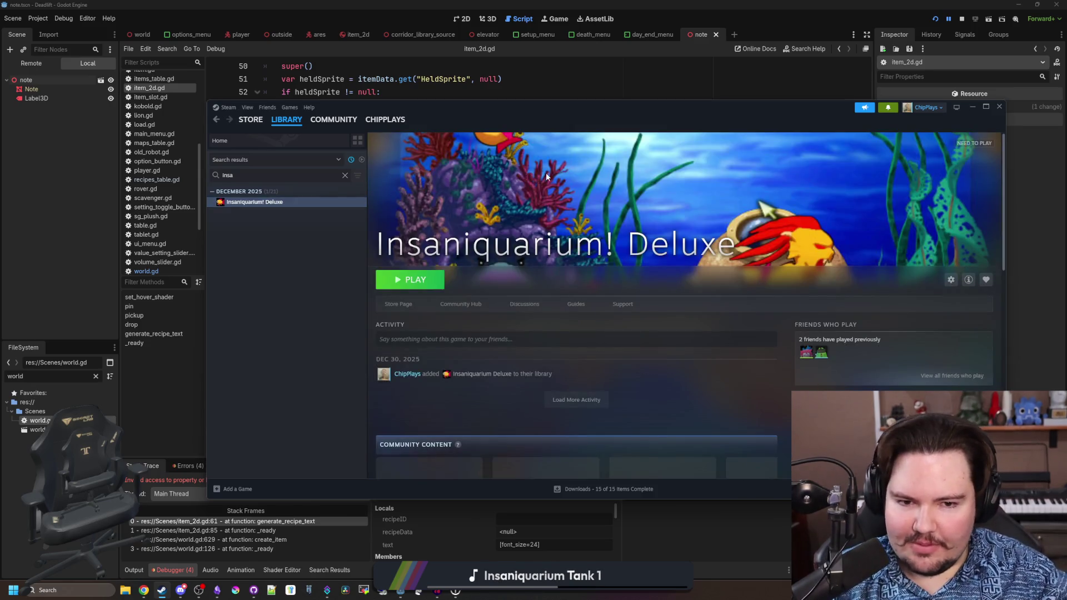
- Maximize Steam and view an Insaniquarium community screenshot at full size
scroll(598, 304, down, 5)
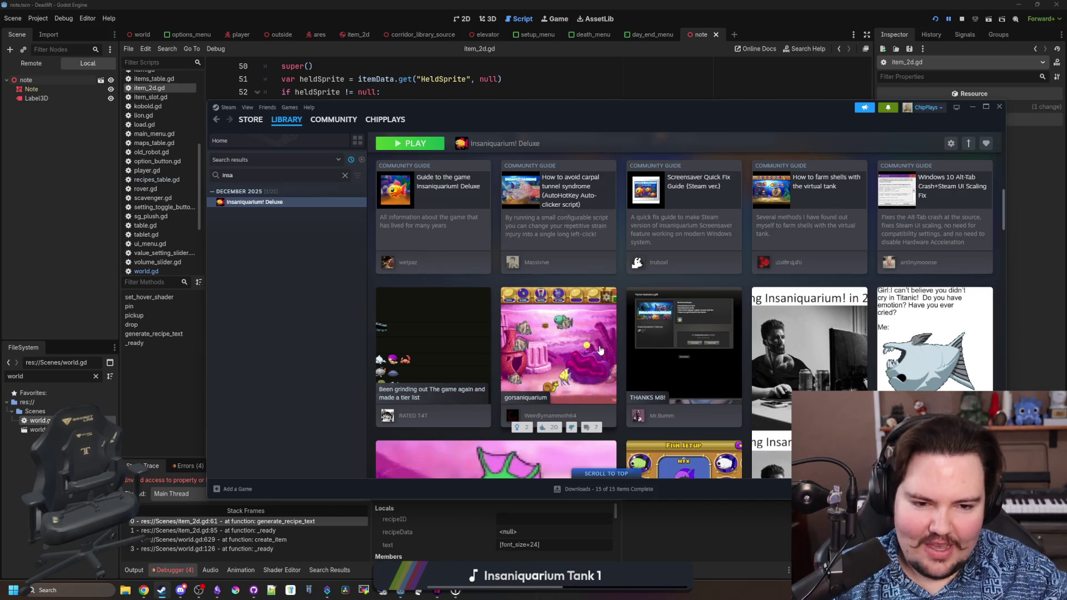
scroll(600, 350, down, 3)
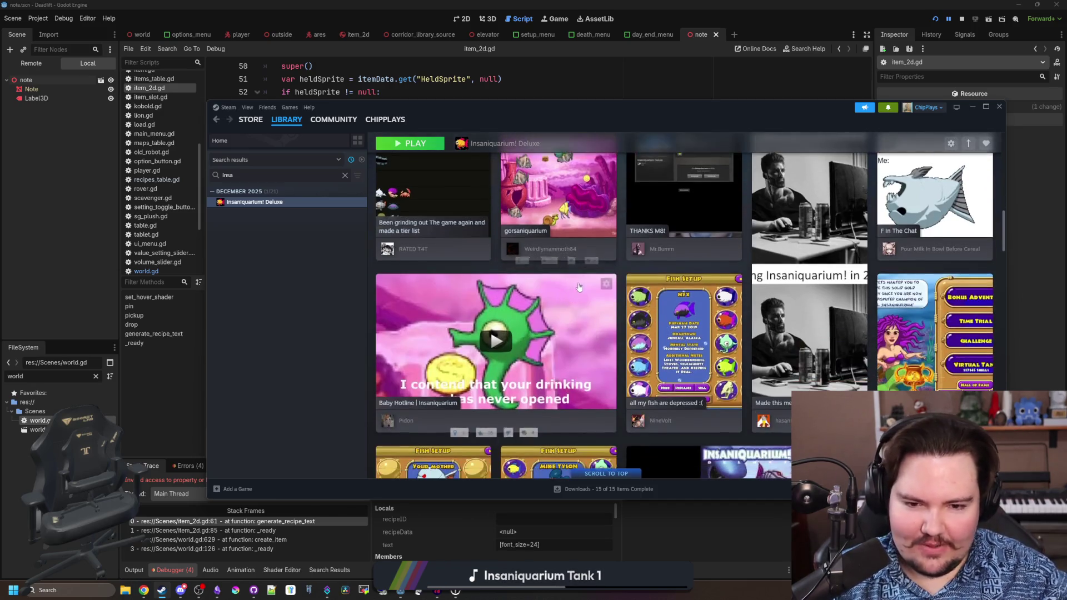
scroll(652, 263, up, 3)
double_click(726, 118)
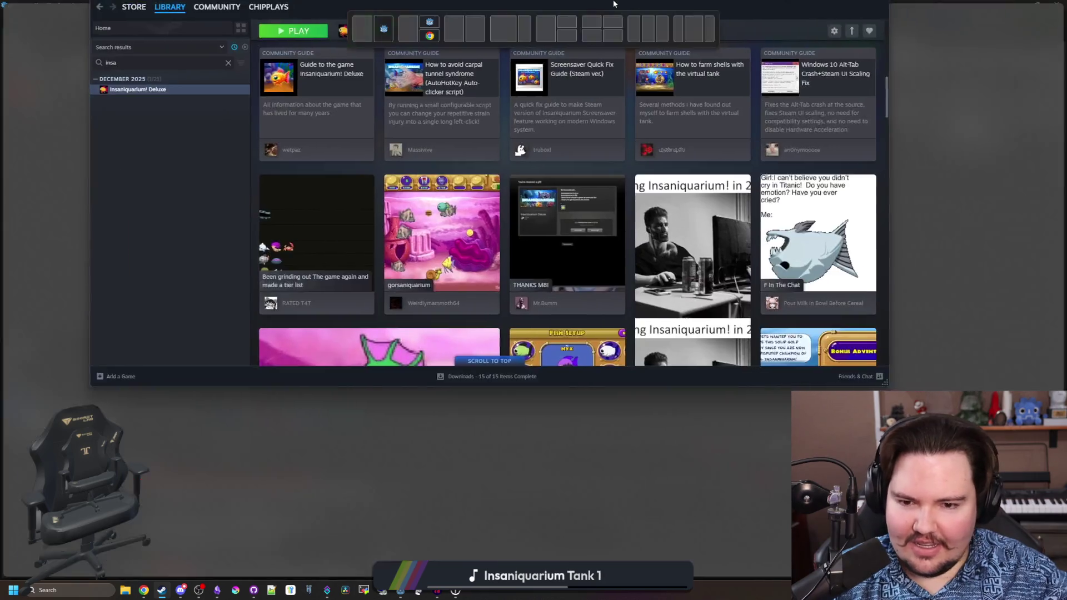
click(440, 281)
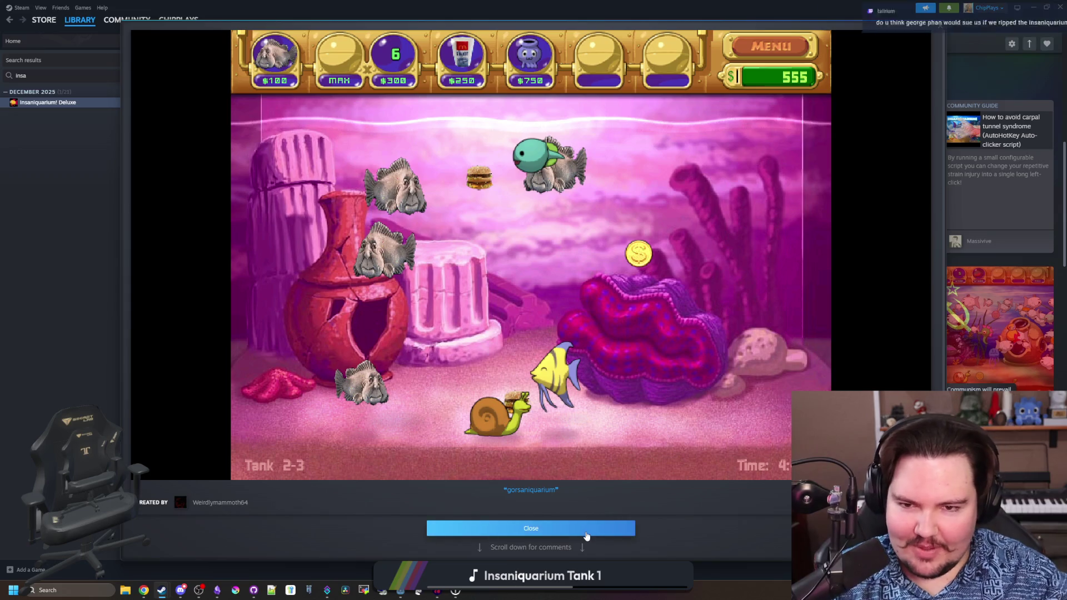
click(553, 530)
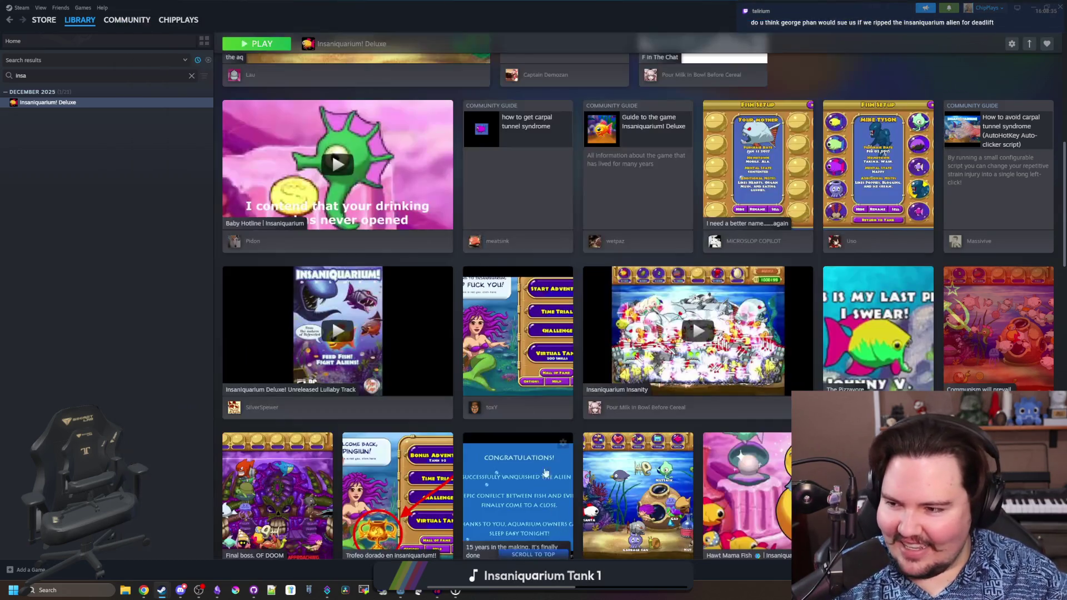
scroll(458, 315, up, 10)
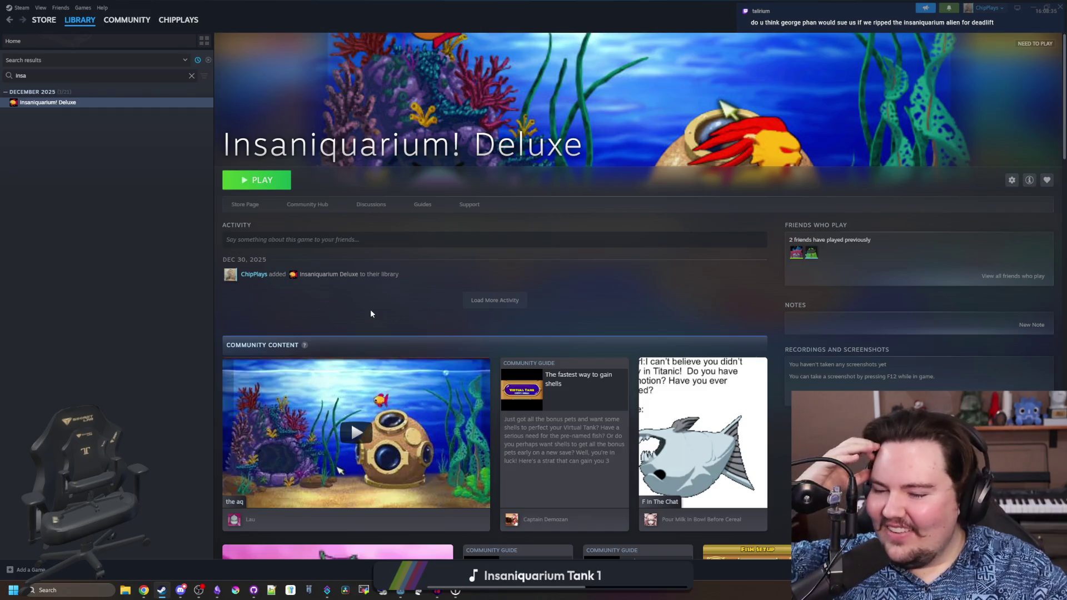
- Browse the Tank 1-5 and Tank 2-5 store-page screenshots, then switch to Chrome
click(239, 204)
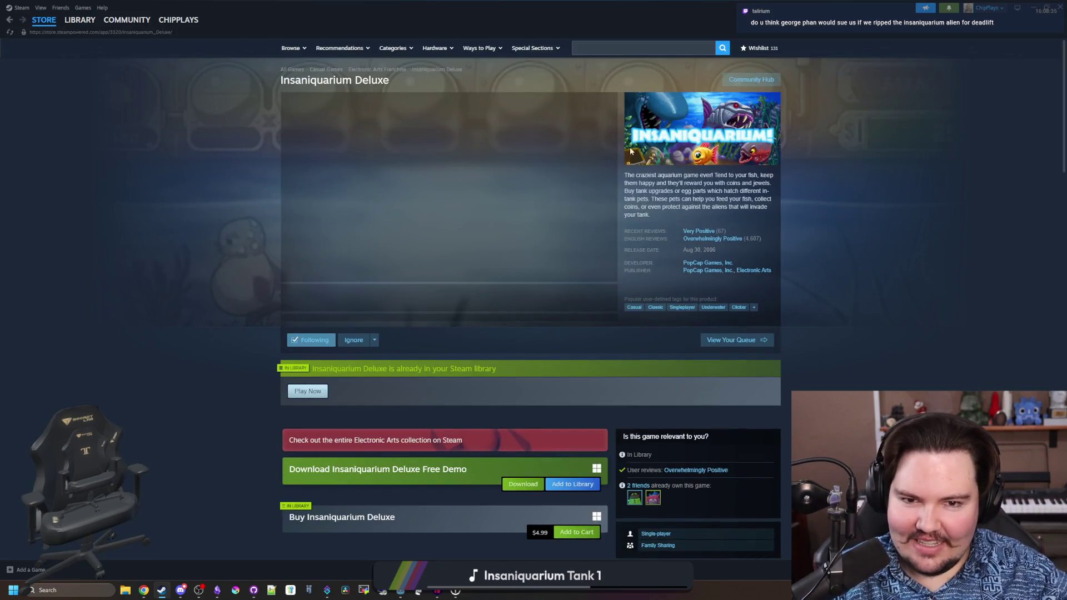
click(327, 301)
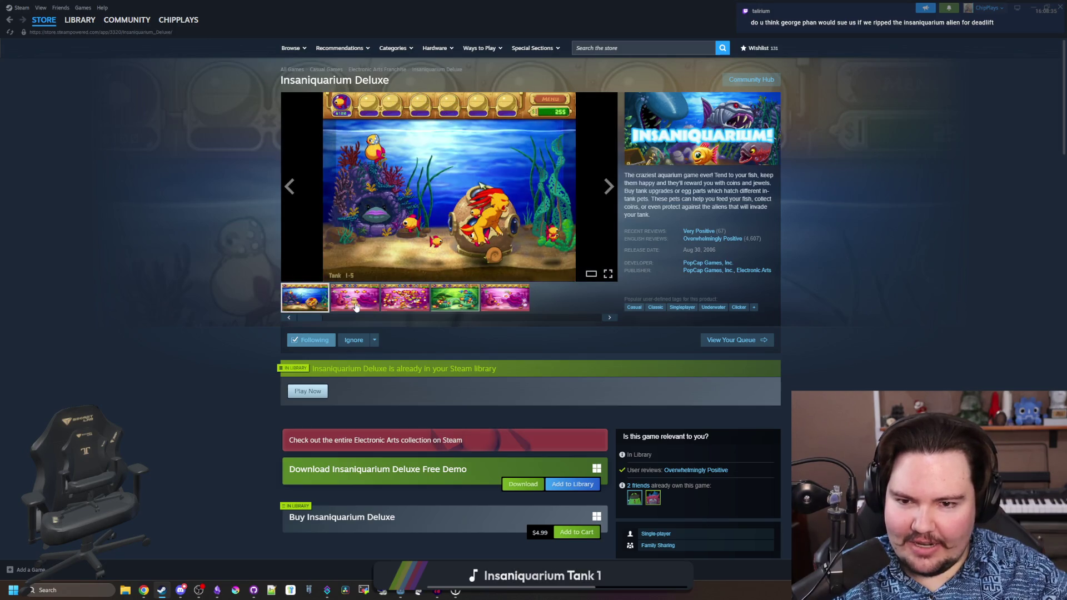
click(391, 301)
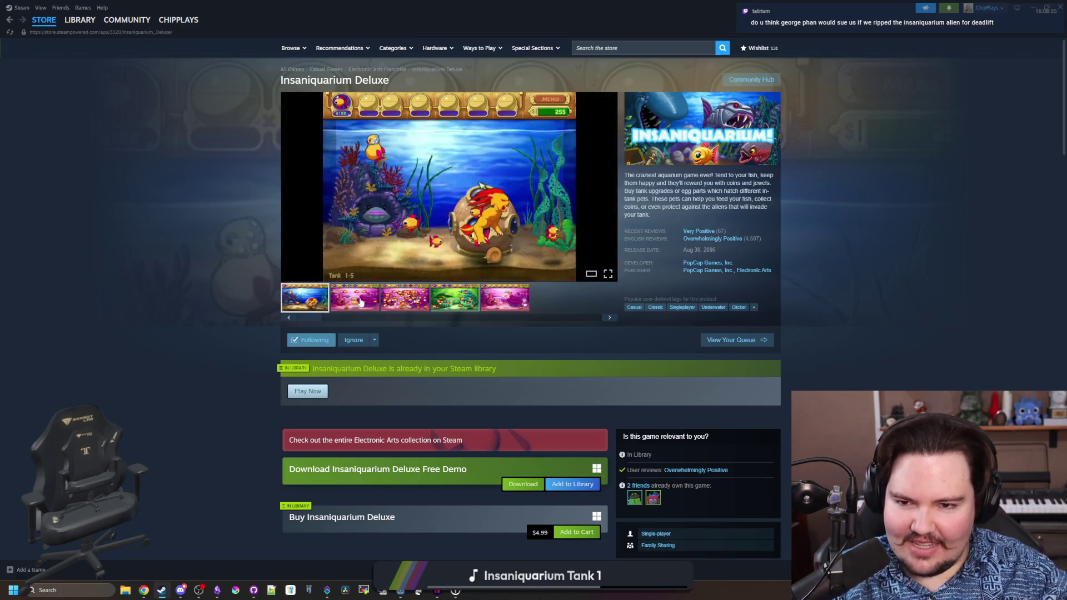
click(315, 310)
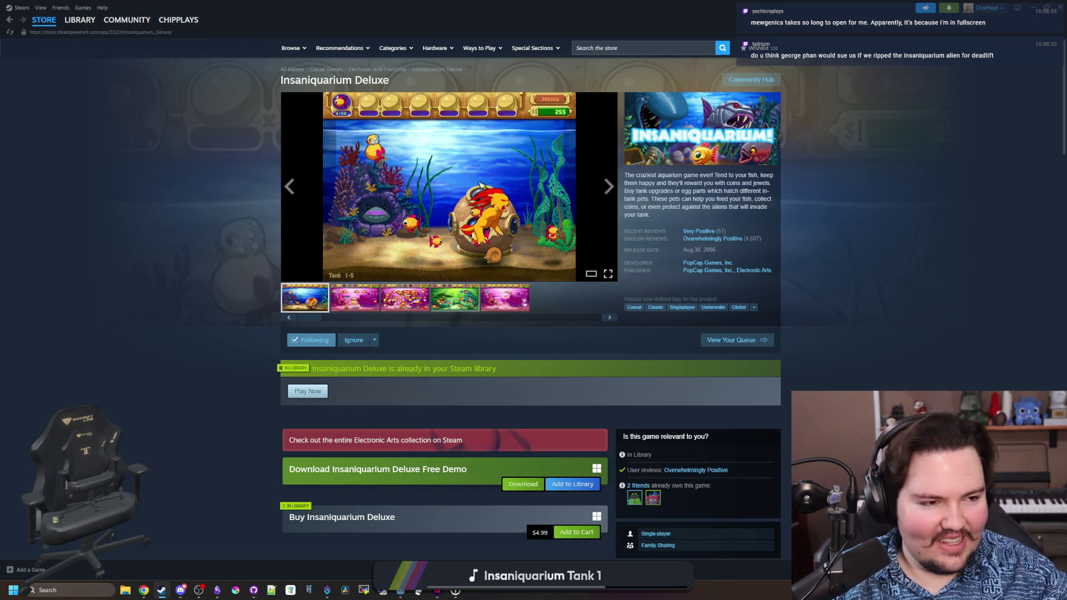
key(alt+Tab)
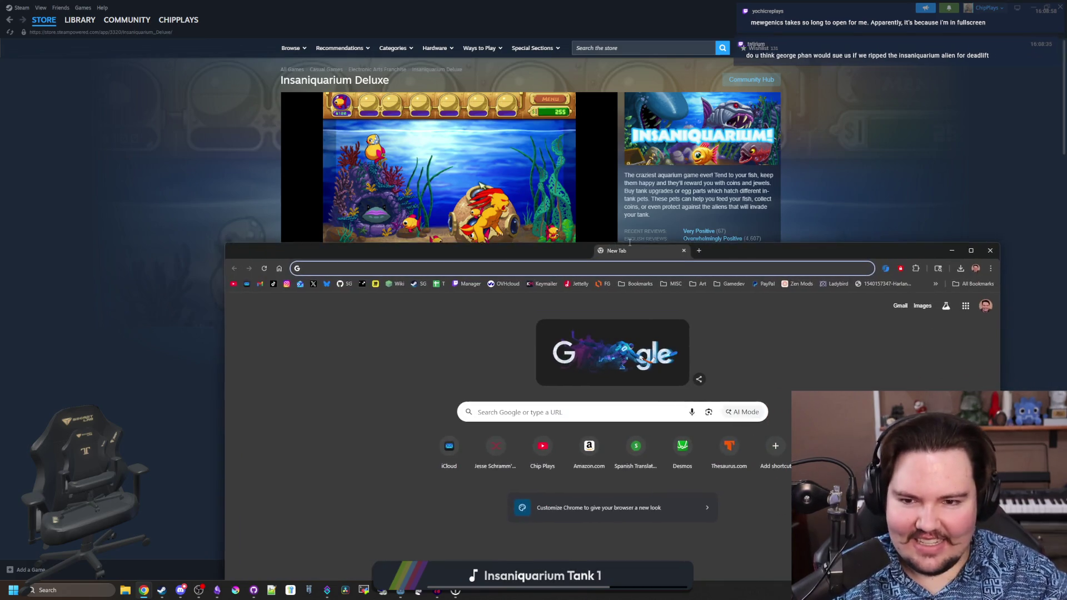
- Google 'insanaquarium enemies' and open the wiki Aliens page maximized
text(insanaquarium enemies)
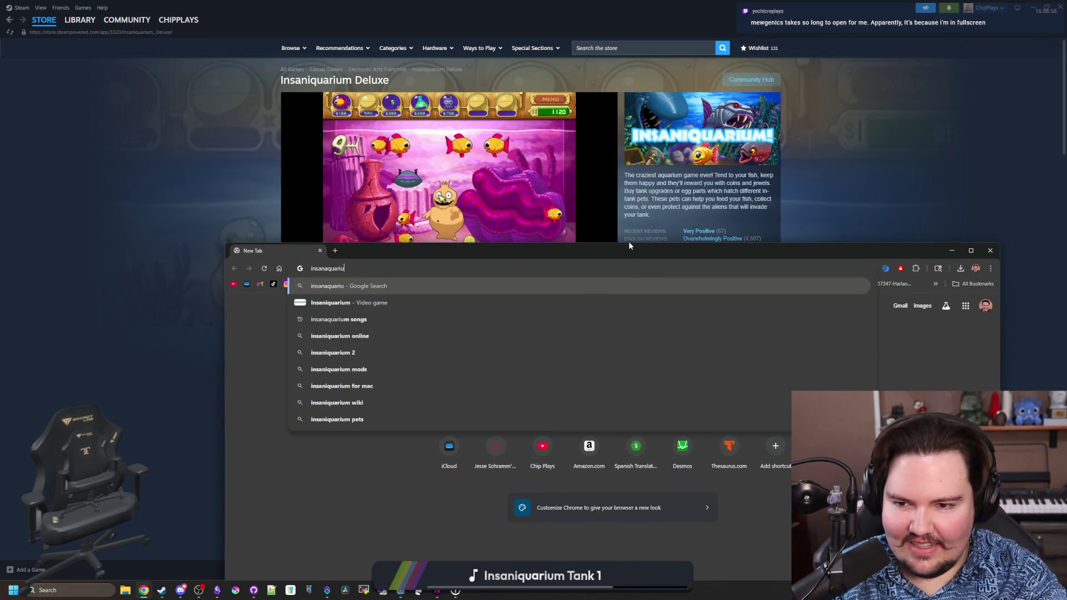
key(Return)
click(350, 415)
double_click(498, 255)
scroll(616, 322, down, 8)
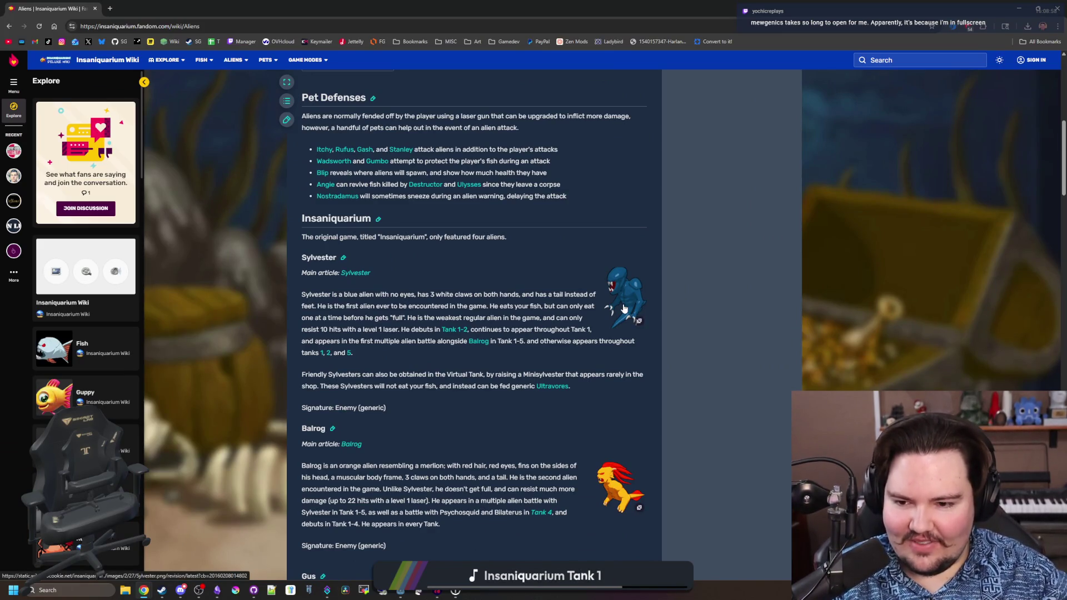
- Enlarge, then close, the Sylvester and Balrog alien images
click(624, 308)
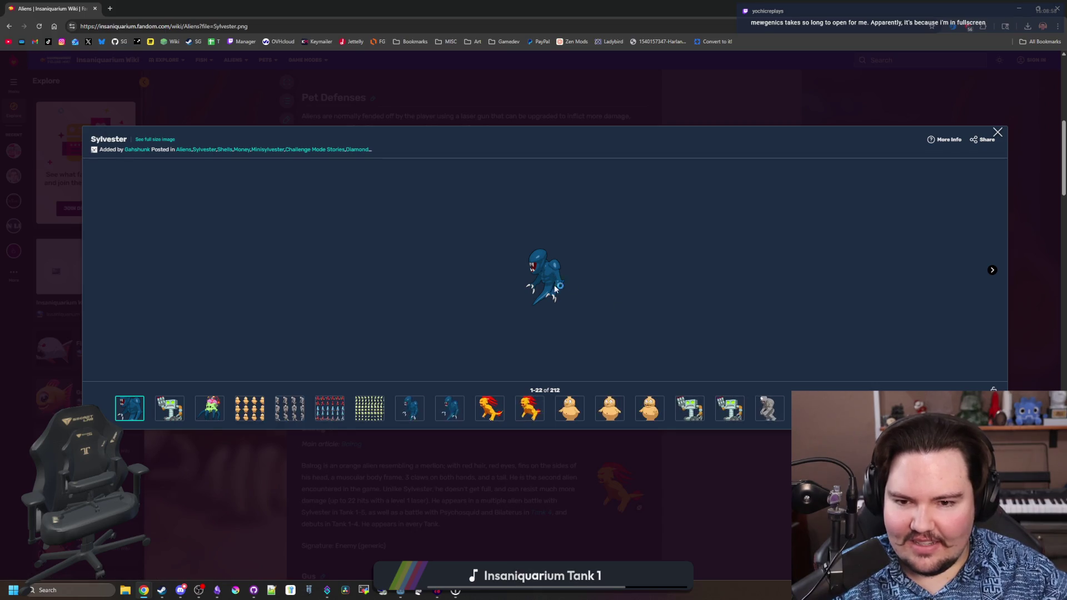
ctrl+scroll(563, 295, up, 4)
ctrl+scroll(562, 292, down, 2)
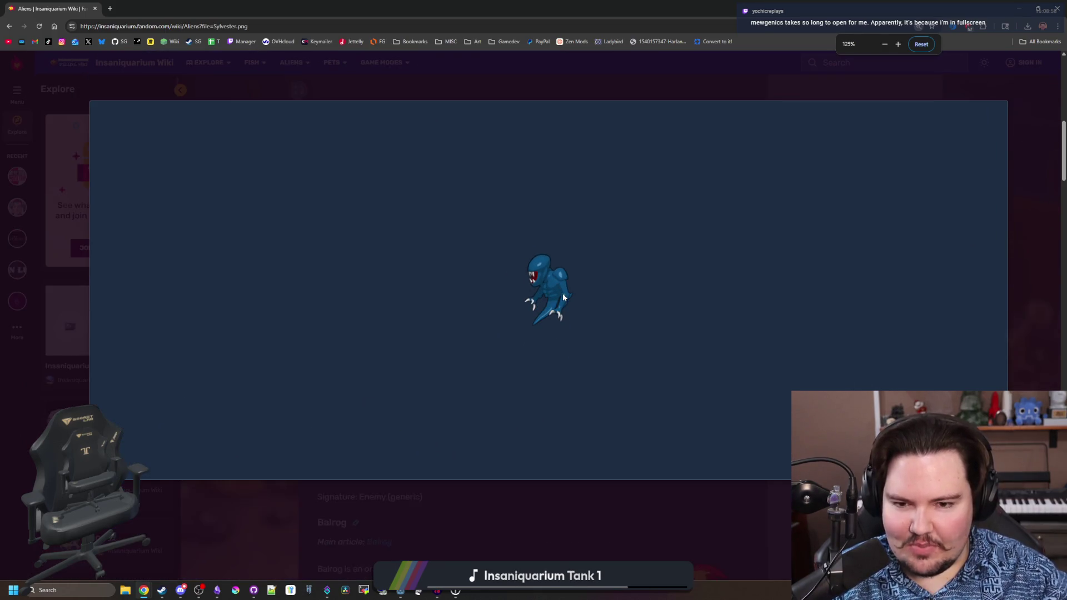
click(603, 514)
scroll(538, 398, down, 2)
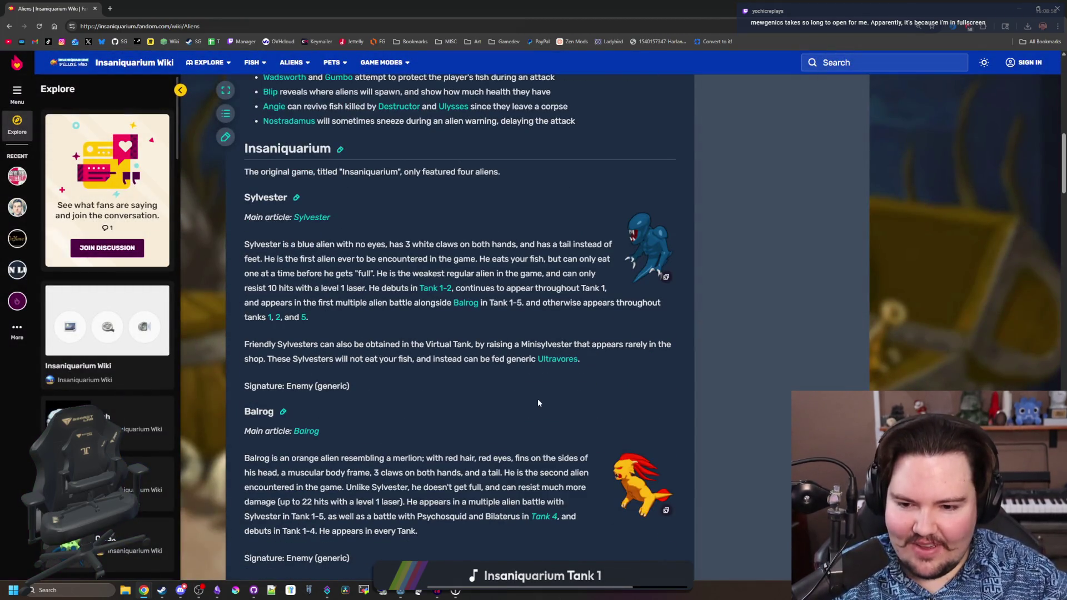
scroll(611, 434, down, 1)
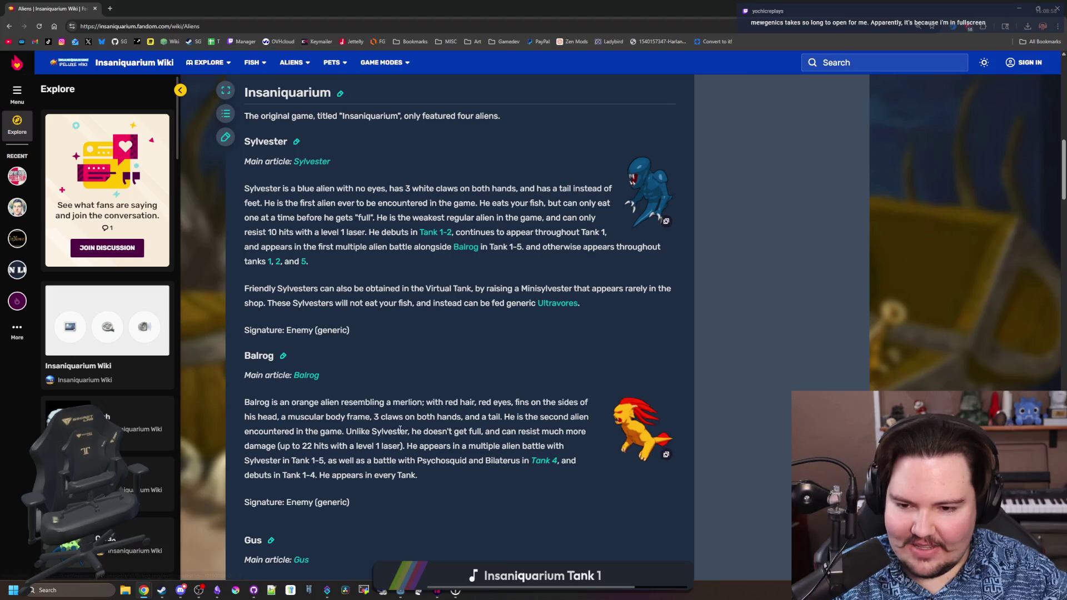
click(628, 434)
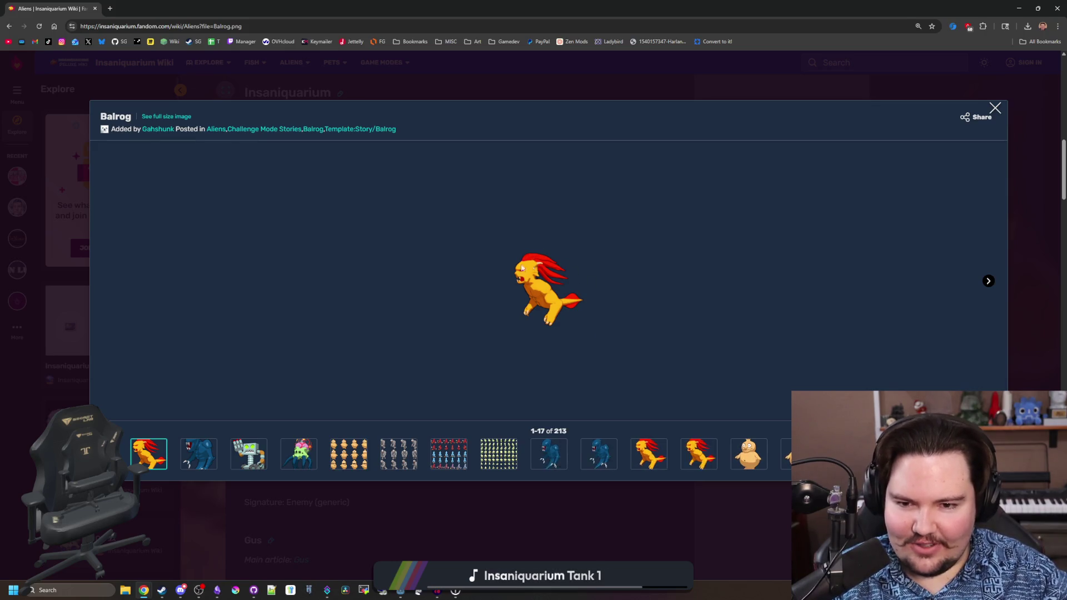
click(702, 542)
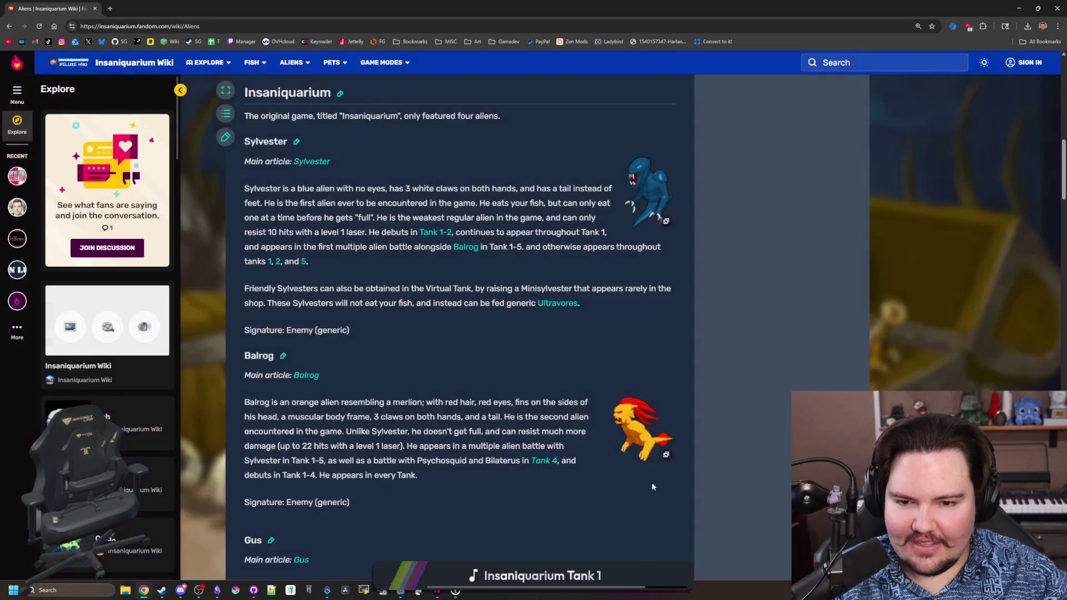
scroll(496, 325, down, 5)
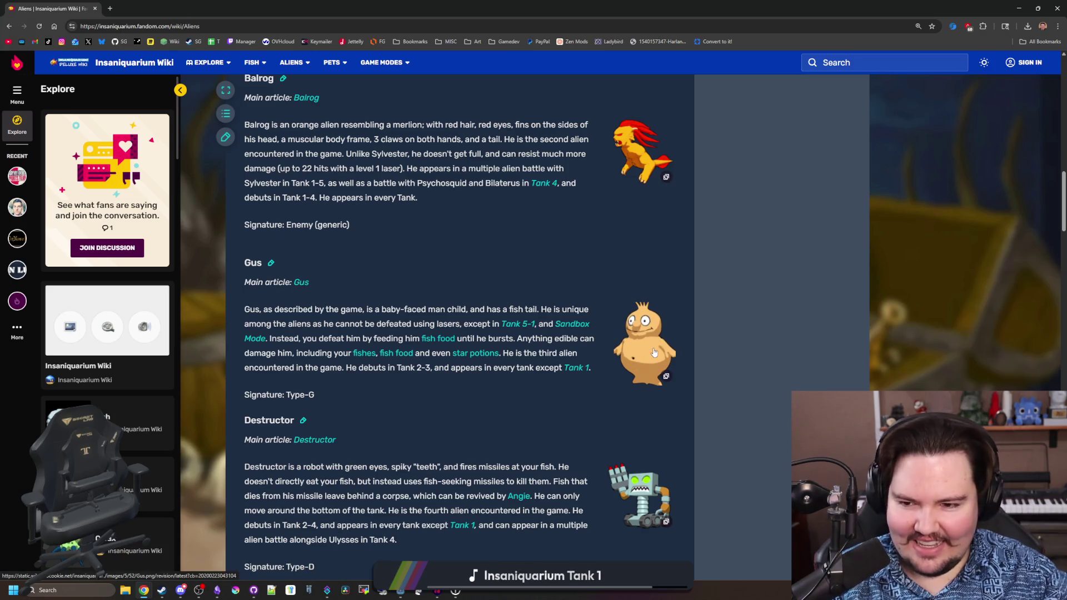
- Read down the Aliens page, briefly selecting the Cyrax description
scroll(654, 352, down, 3)
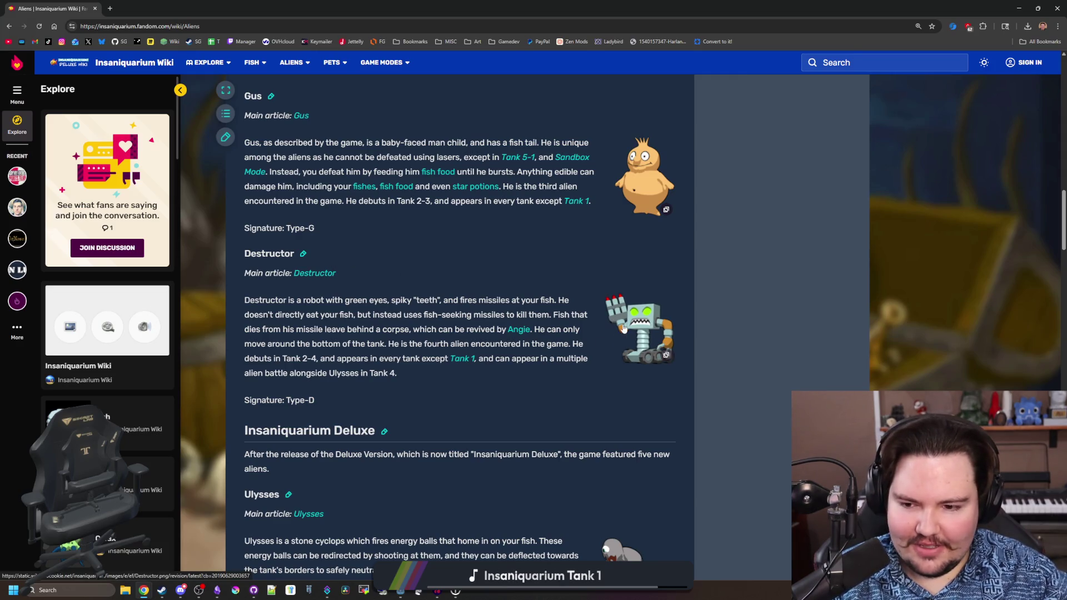
scroll(633, 389, down, 3)
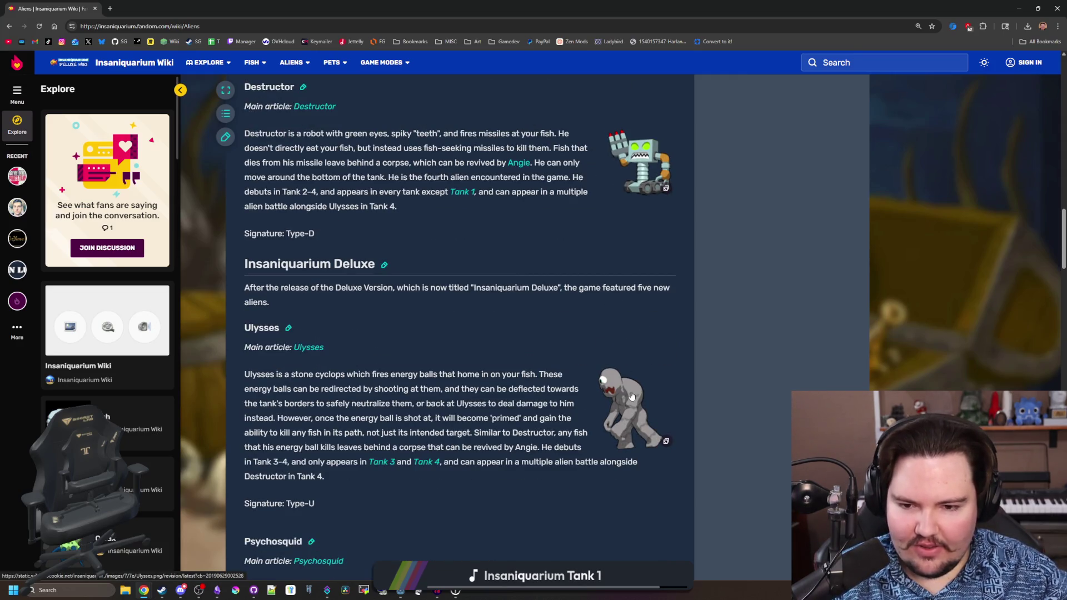
scroll(632, 395, down, 1)
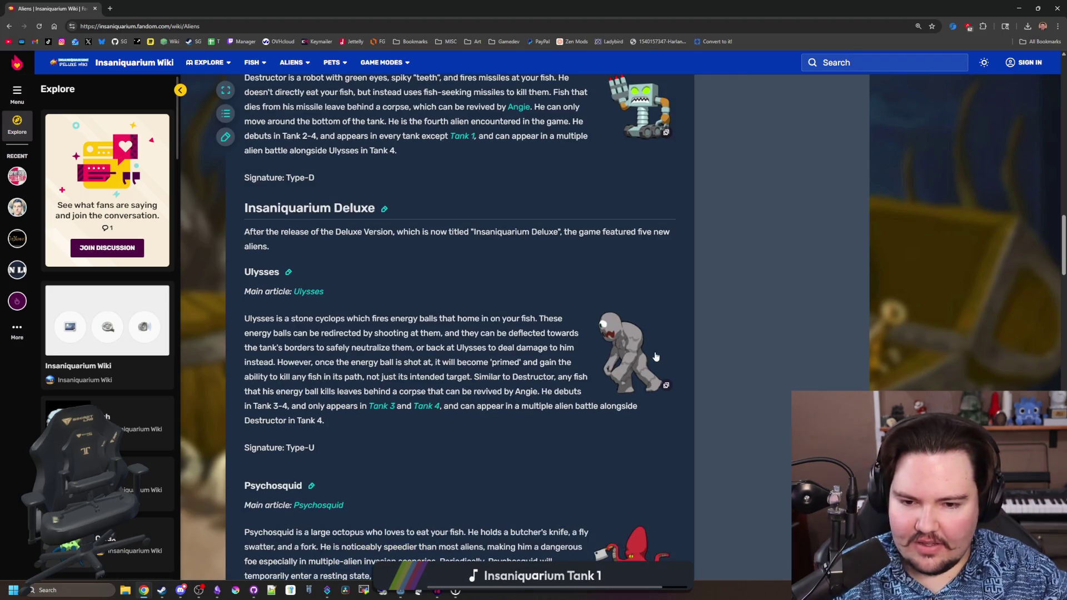
scroll(609, 364, down, 3)
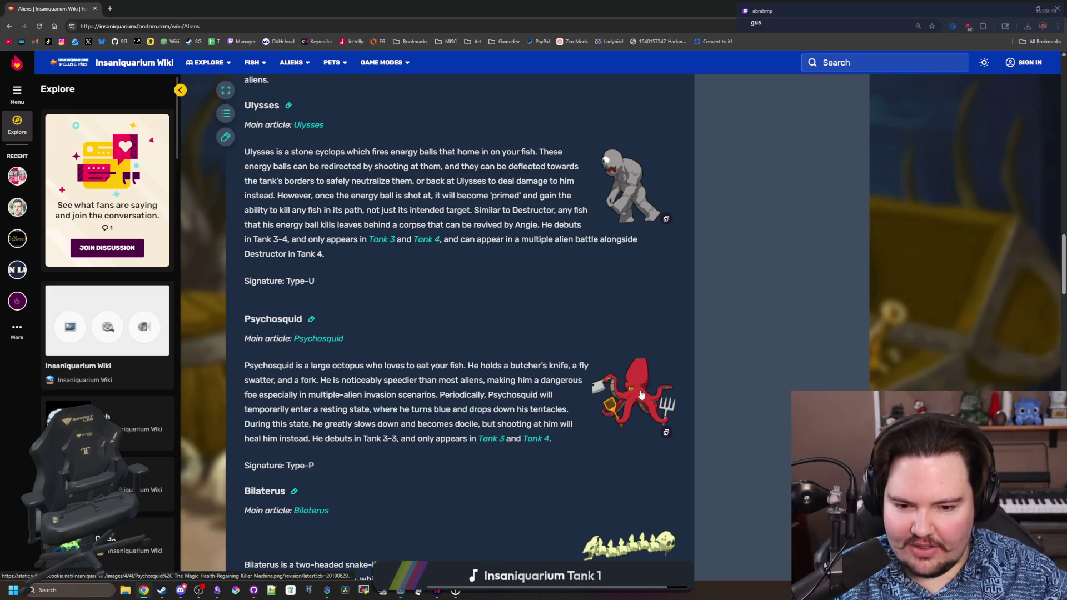
scroll(619, 396, up, 8)
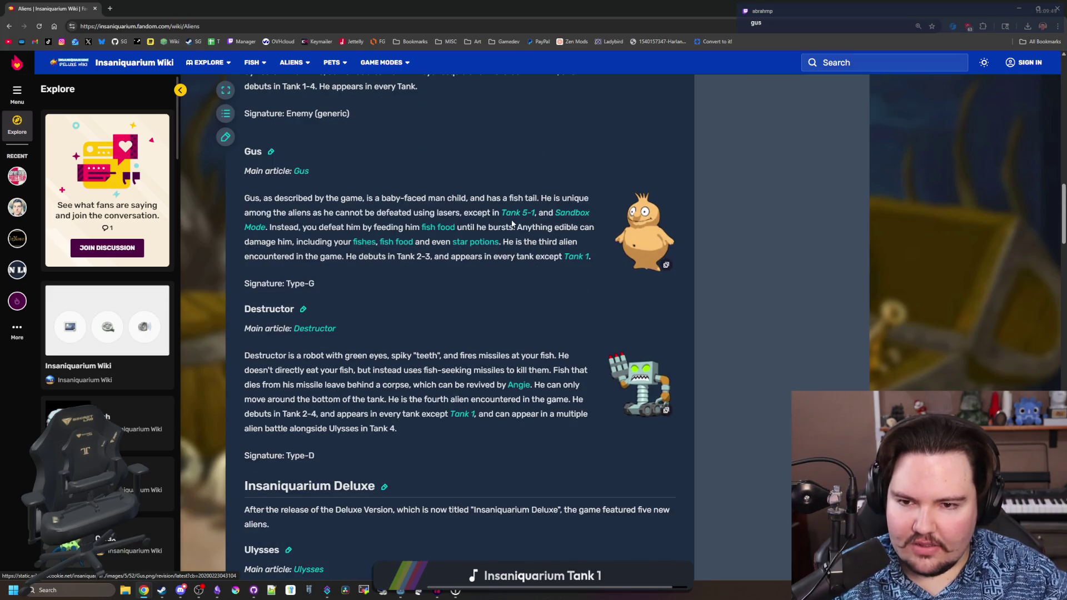
drag(382, 197, 477, 200)
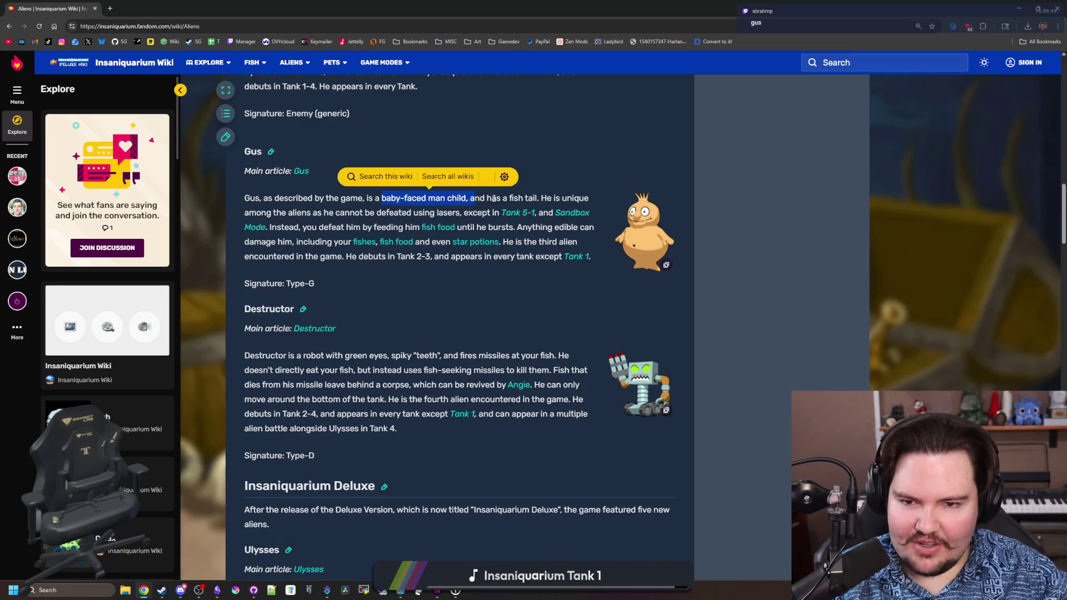
scroll(618, 295, down, 9)
scroll(617, 295, down, 2)
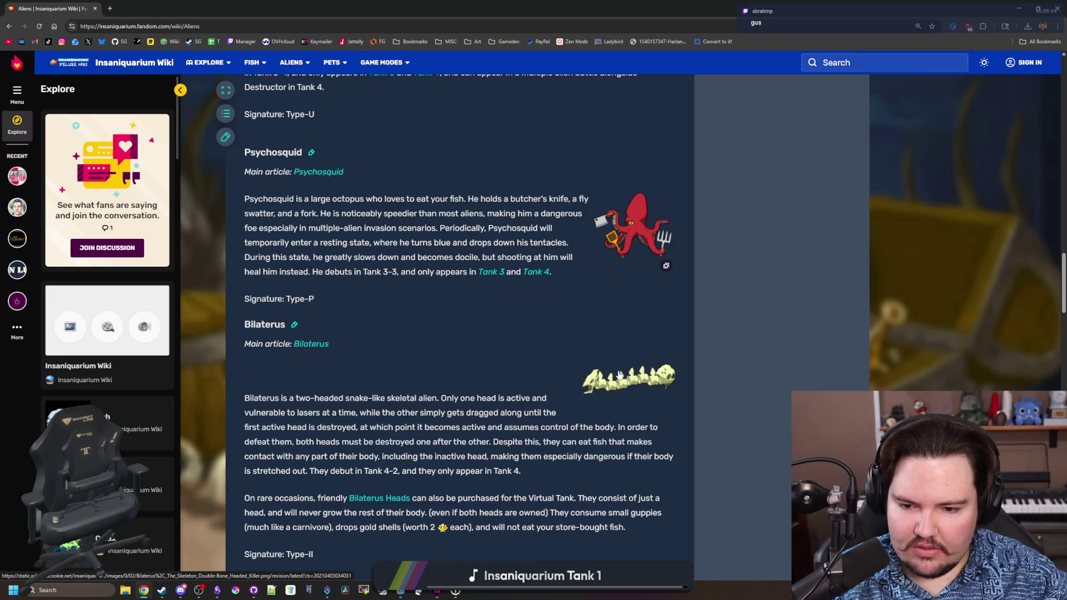
scroll(635, 405, down, 1)
scroll(632, 401, down, 1)
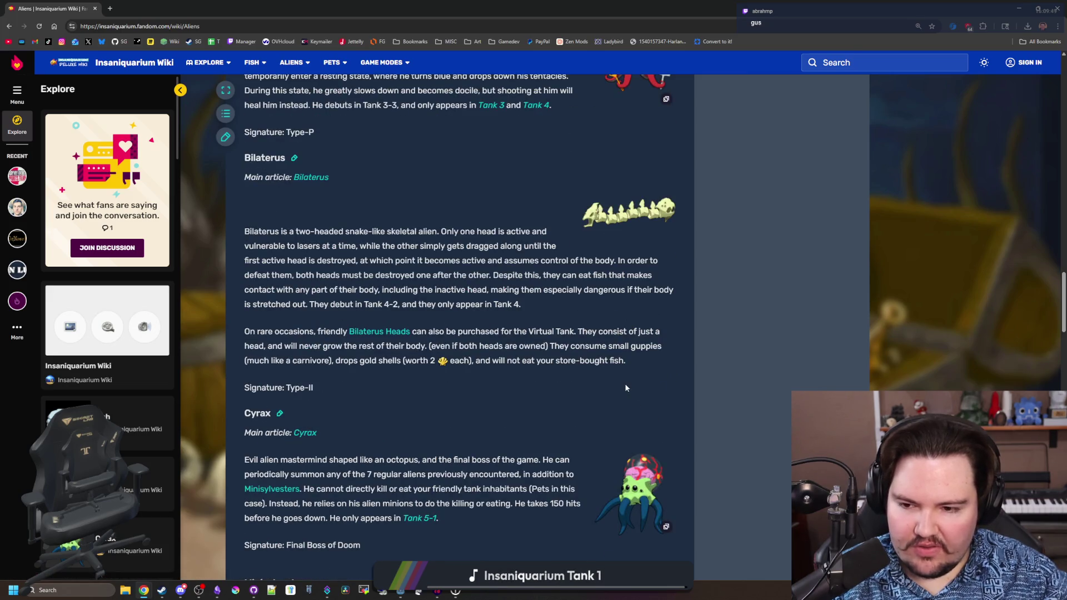
scroll(632, 402, down, 4)
mouse_move(336, 290)
mouse_down()
mouse_move(500, 309)
mouse_move(535, 337)
mouse_up()
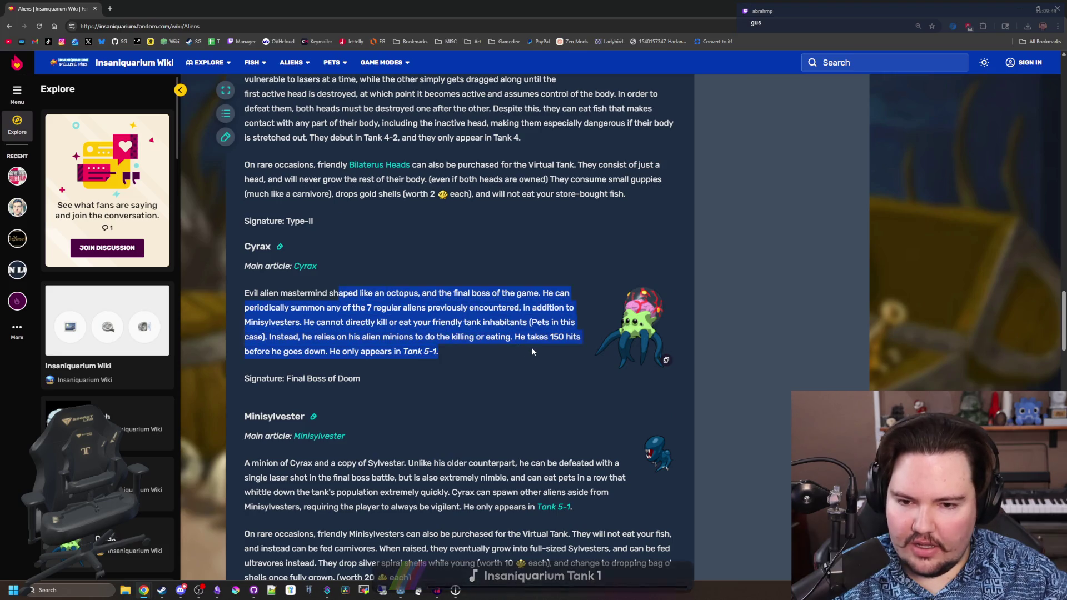
click(536, 338)
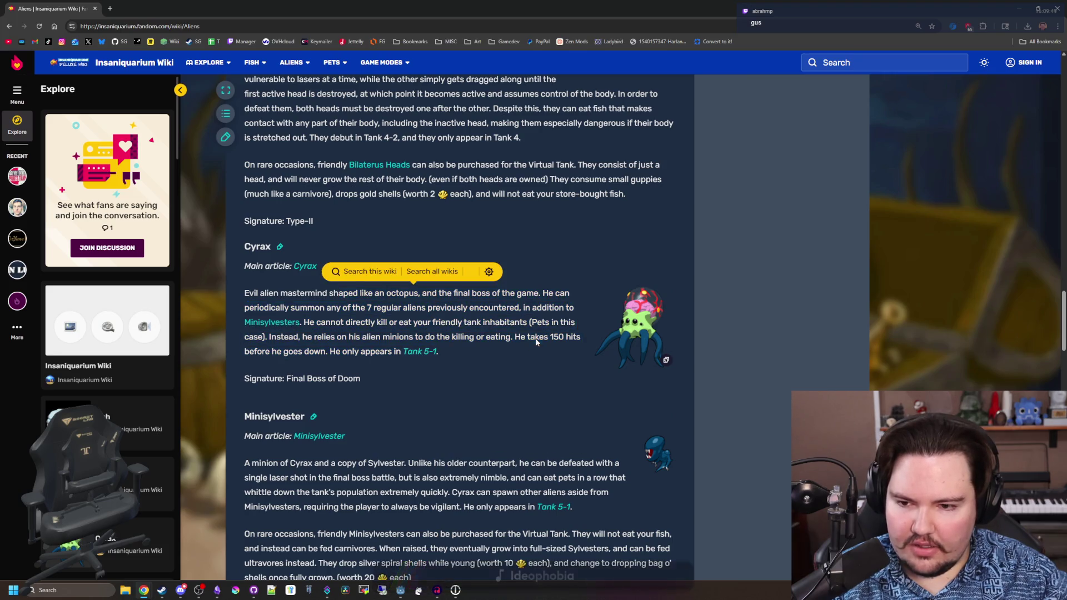
- Open Tank 5-1 in a new tab, view its enlarged picture, and return to Aliens
middle_click(419, 359)
click(151, 9)
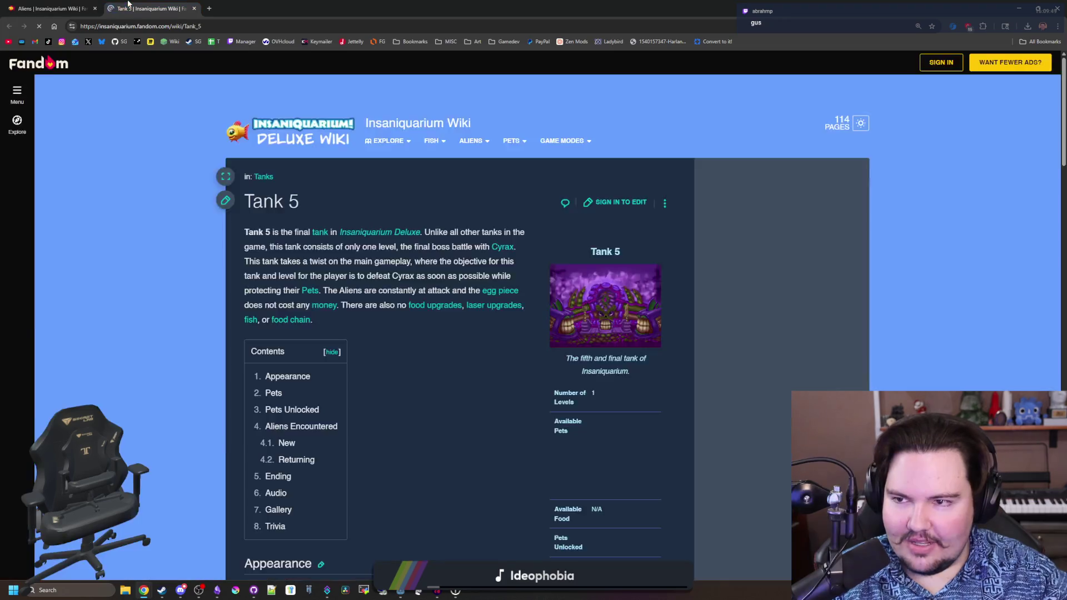
click(600, 329)
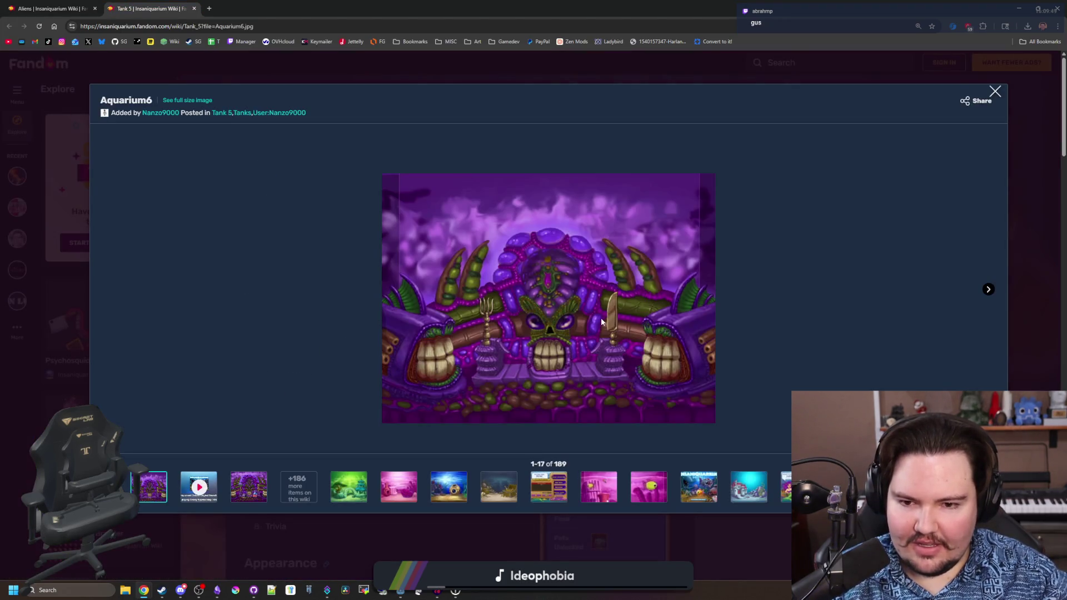
click(517, 536)
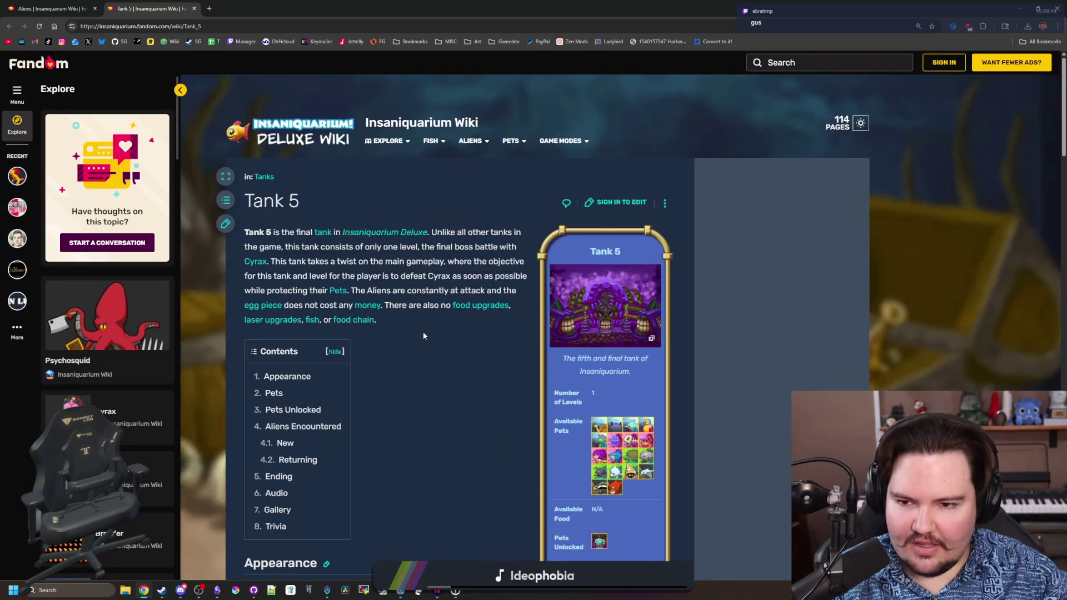
key(ctrl+shift+Tab)
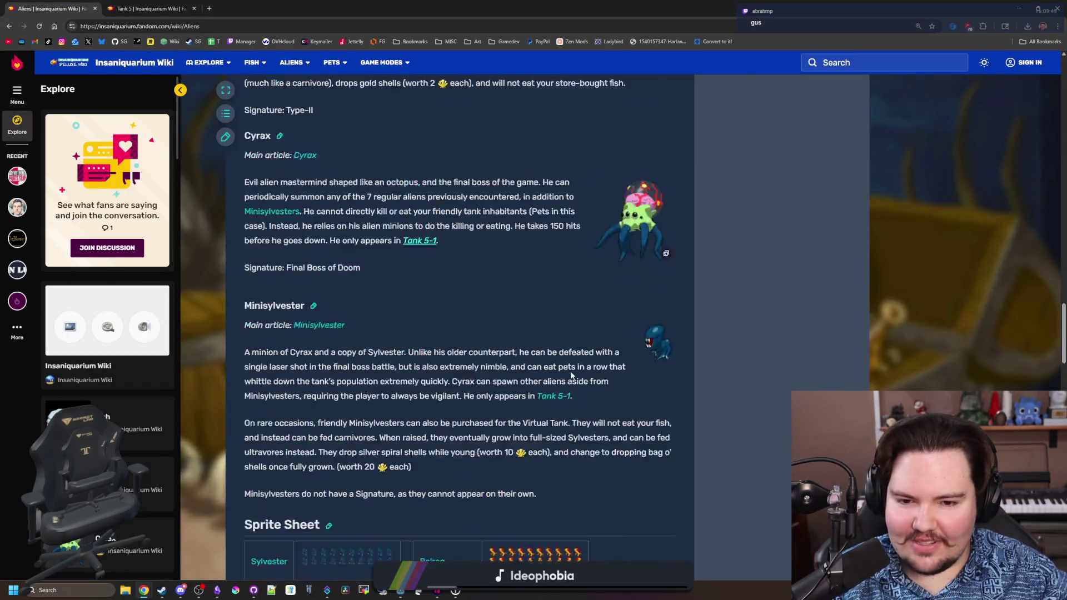
- Move the Chrome and Steam windows aside to reveal Godot
scroll(571, 376, down, 2)
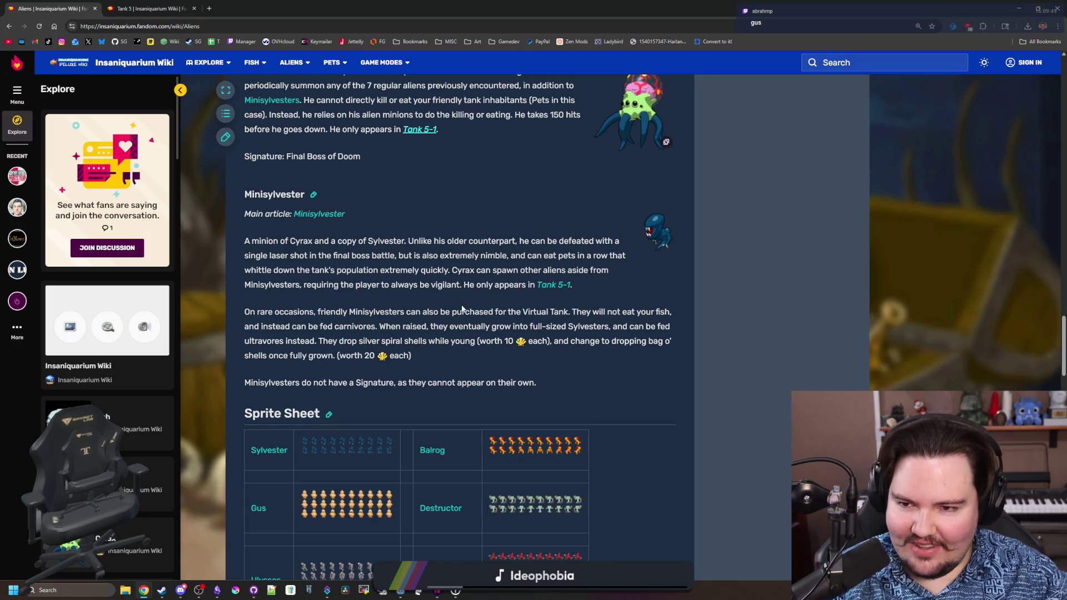
scroll(461, 309, down, 2)
scroll(411, 273, down, 12)
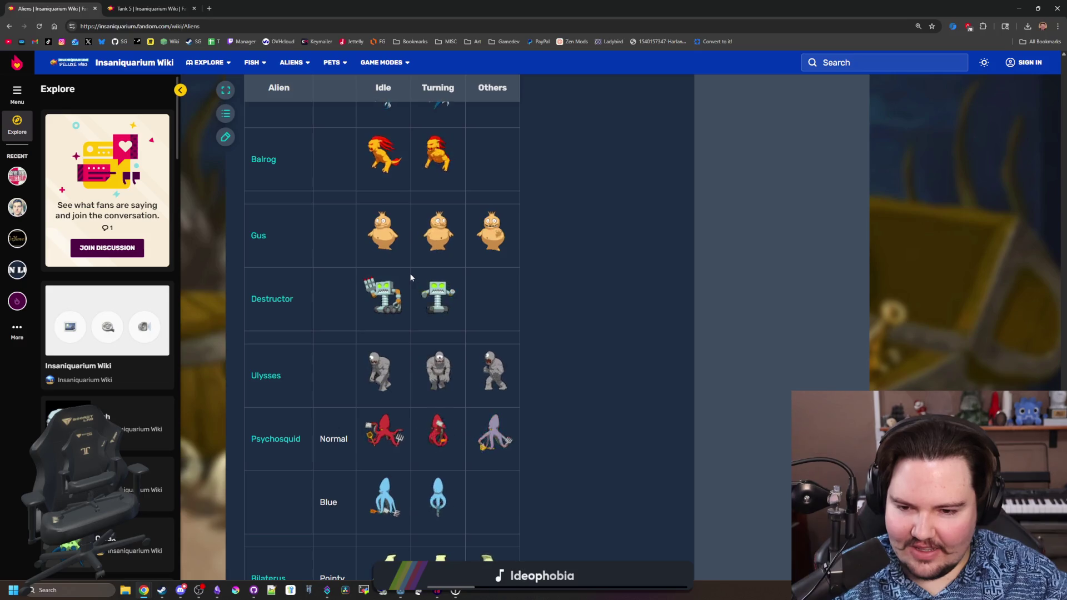
scroll(439, 345, down, 1)
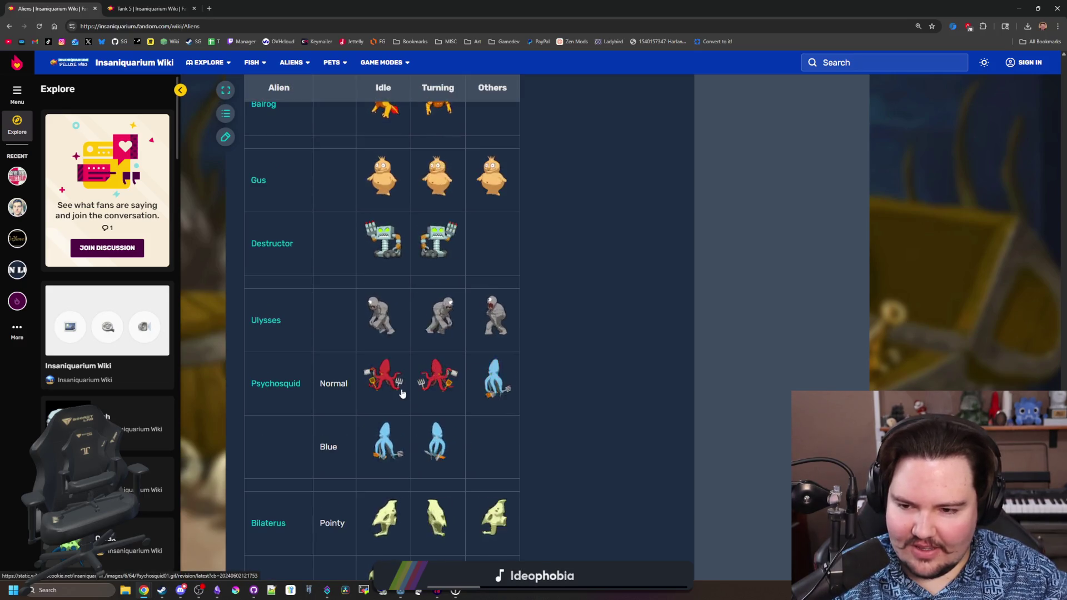
scroll(472, 389, down, 9)
scroll(438, 378, up, 20)
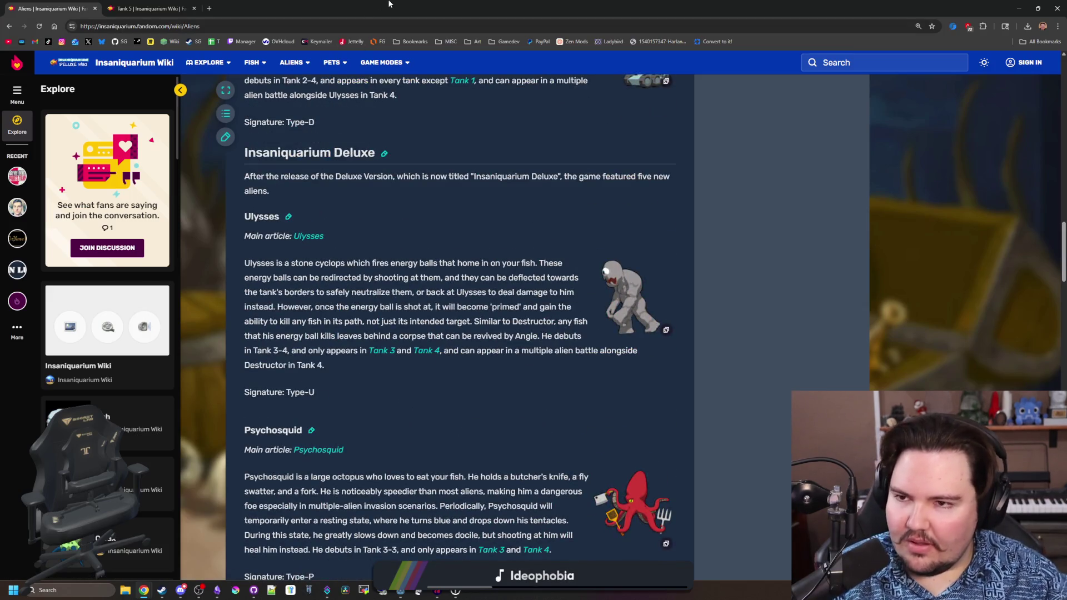
drag(389, 4, 400, 264)
click(908, 204)
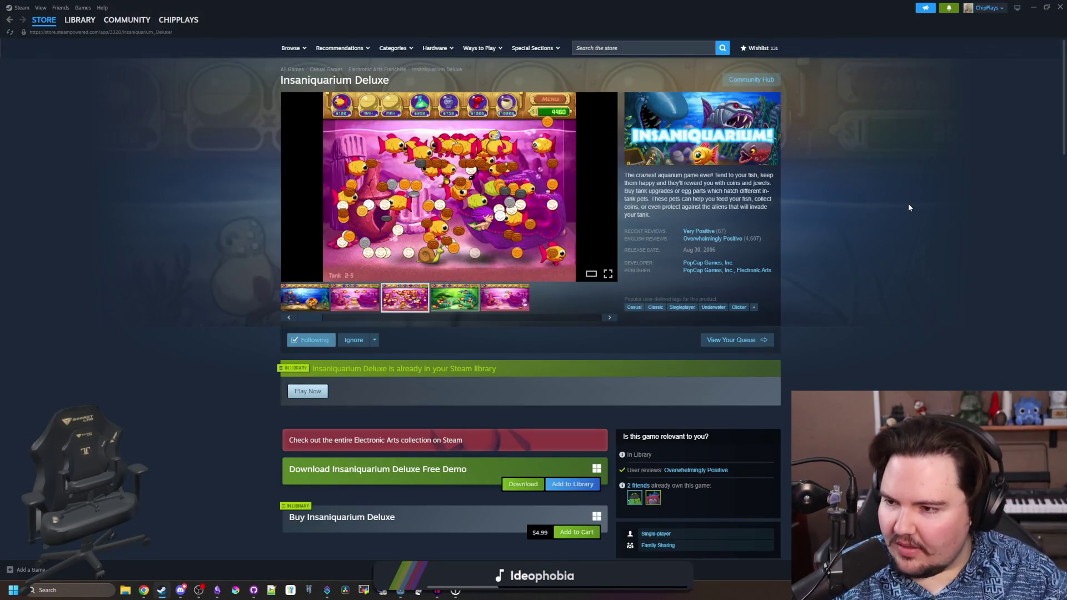
mouse_move(489, 11)
mouse_down()
mouse_move(622, 243)
mouse_move(608, 487)
mouse_up()
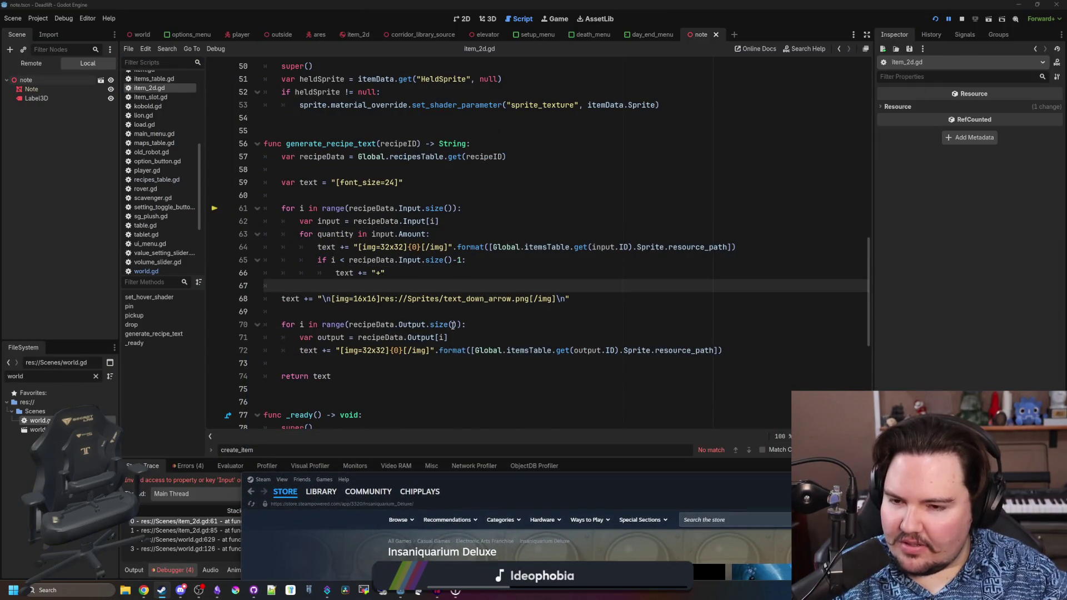
- Add lines under the generate_recipe_text header for the empty-recipeID early return
click(405, 303)
click(410, 273)
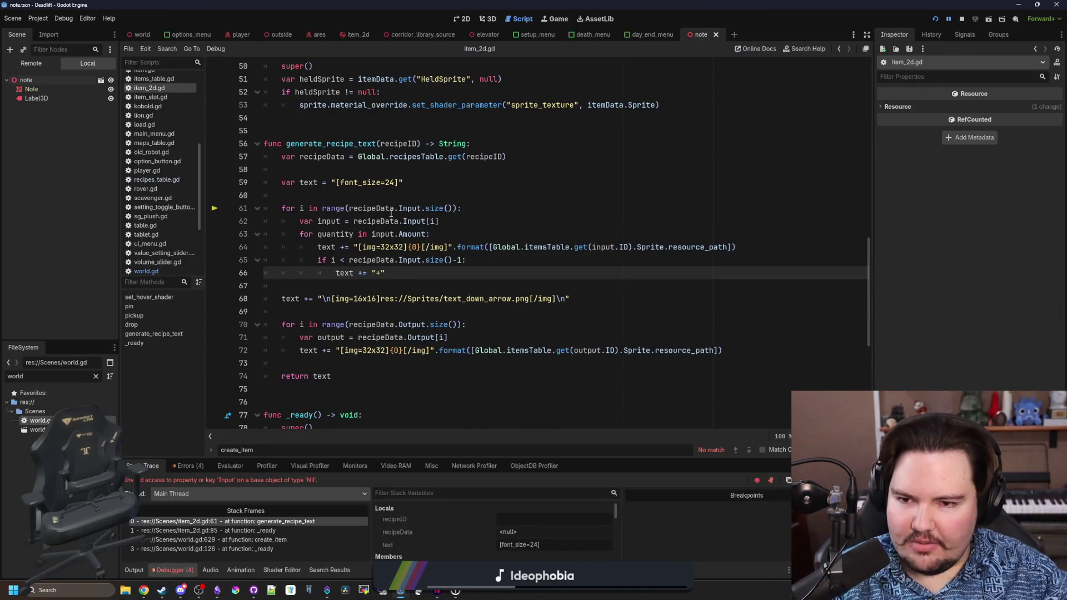
click(384, 195)
click(378, 168)
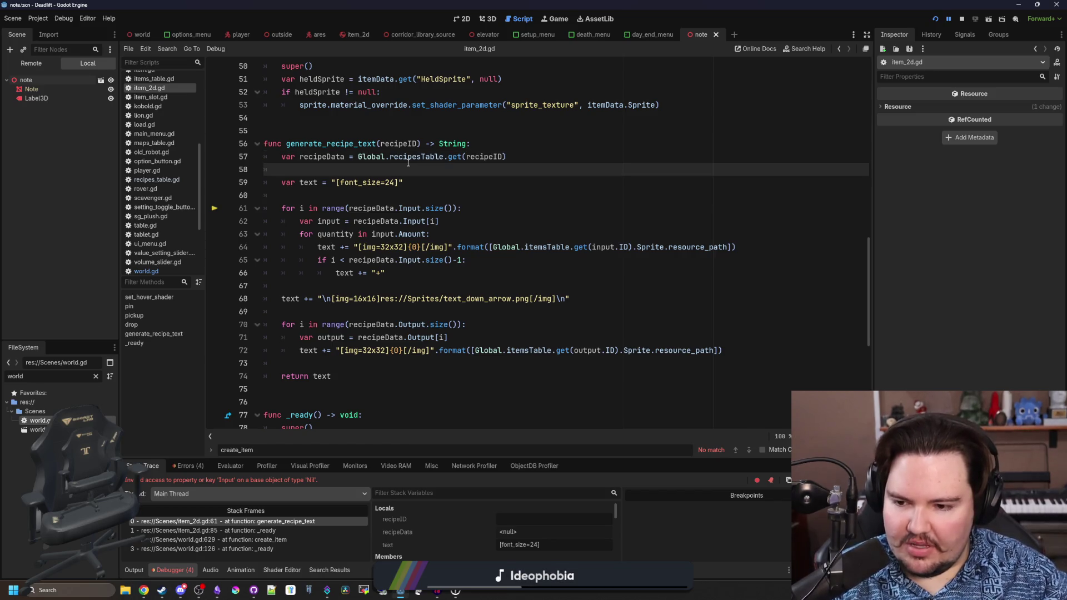
key(Return)
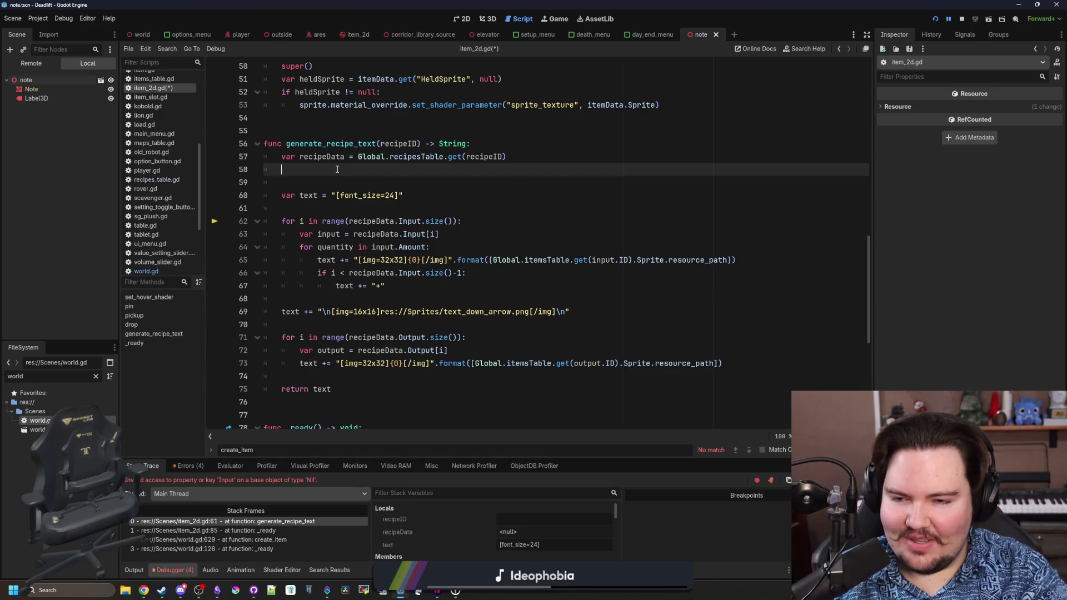
click(495, 146)
key(Return)
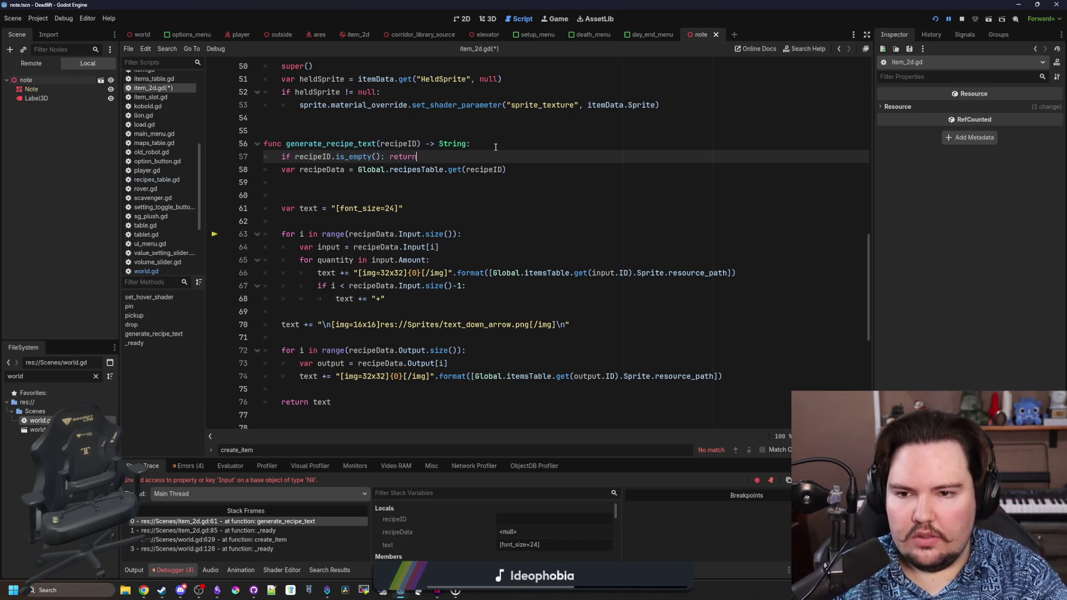
key(Return)
- Type recipeID as ': String', give the return a value, and remove extra blank lines
click(419, 143)
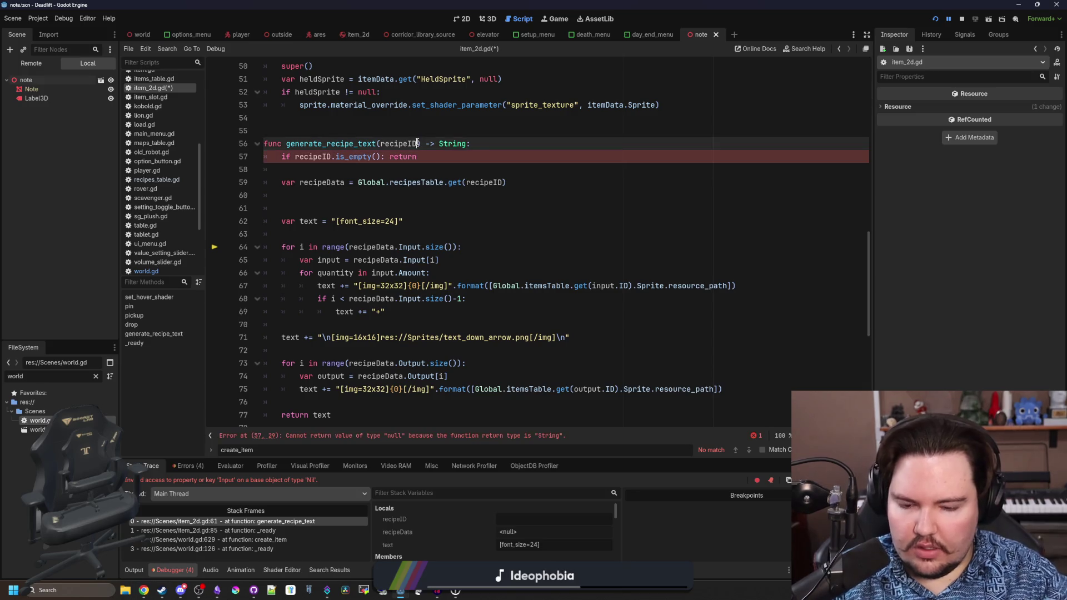
text(: String)
click(423, 156)
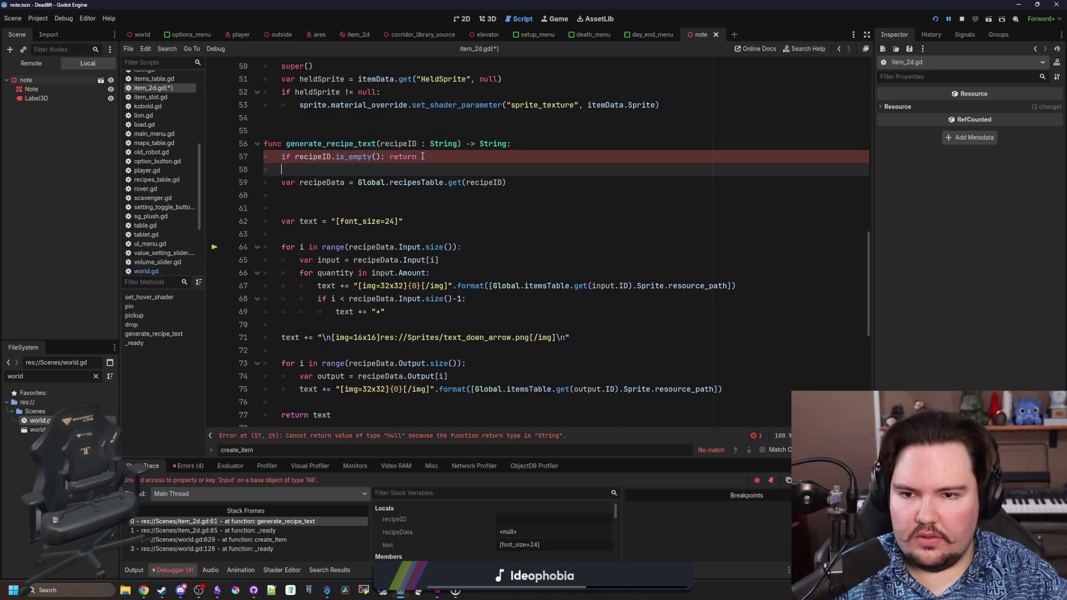
click(314, 210)
key(BackSpace)
key(BackSpace)
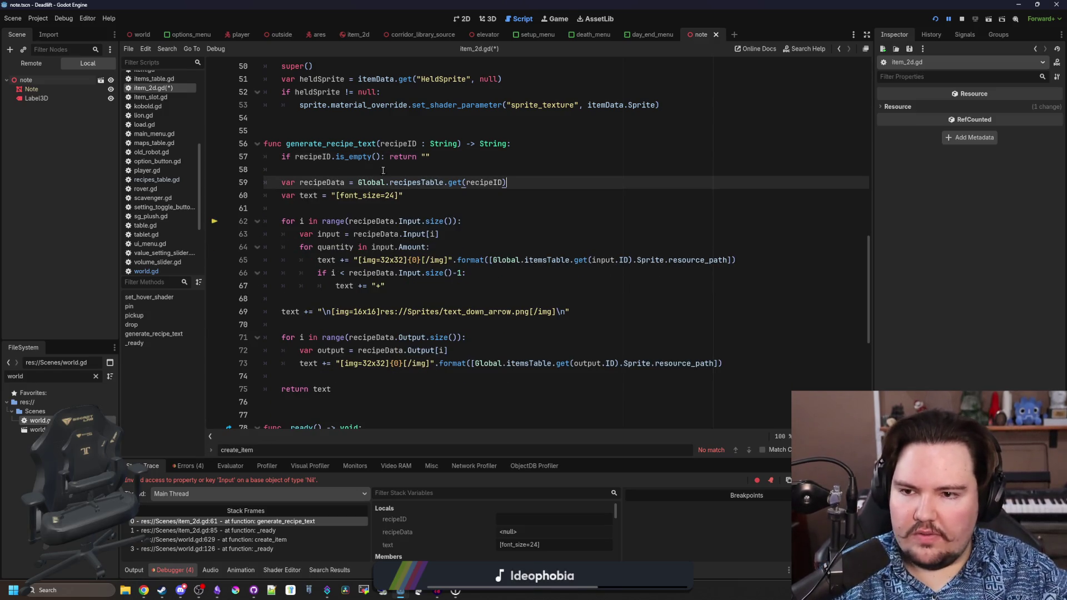
click(316, 164)
- Save item_2d.gd and run the game with F5
key(ctrl+s)
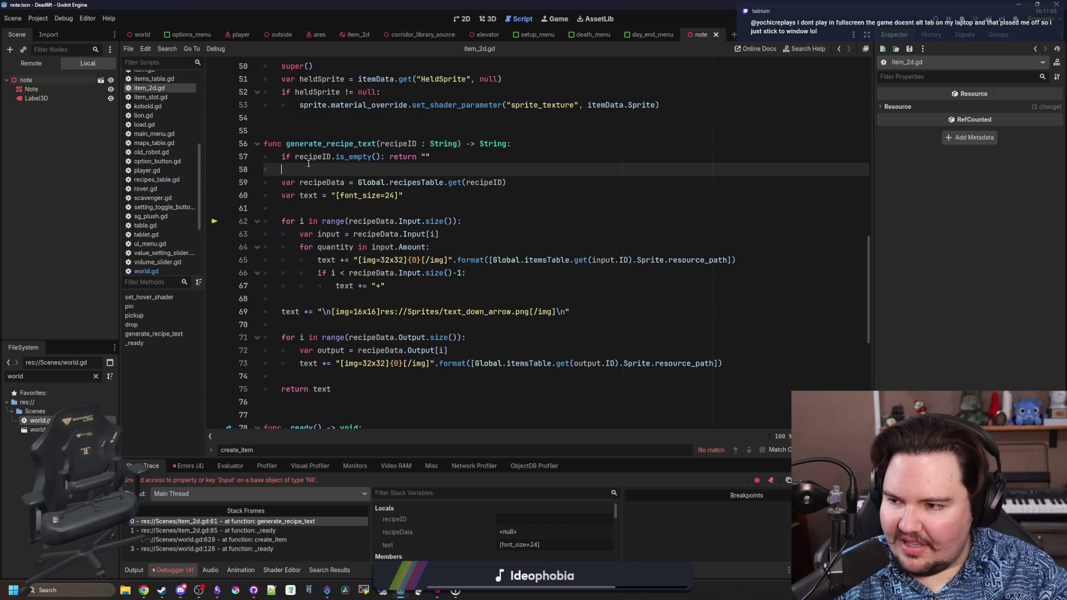
scroll(352, 171, down, 3)
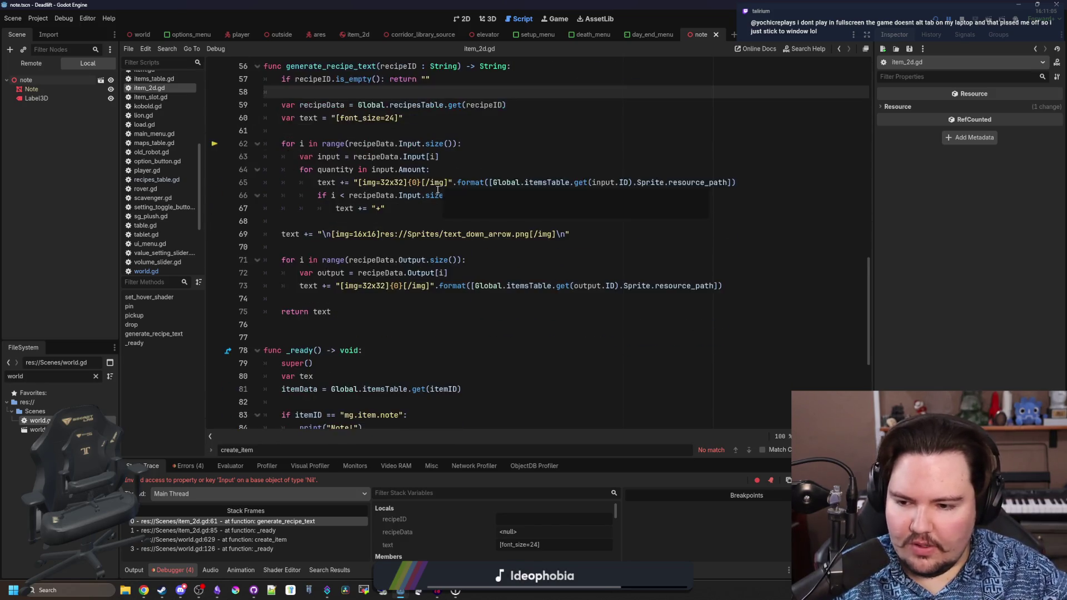
scroll(547, 245, up, 3)
key(F5)
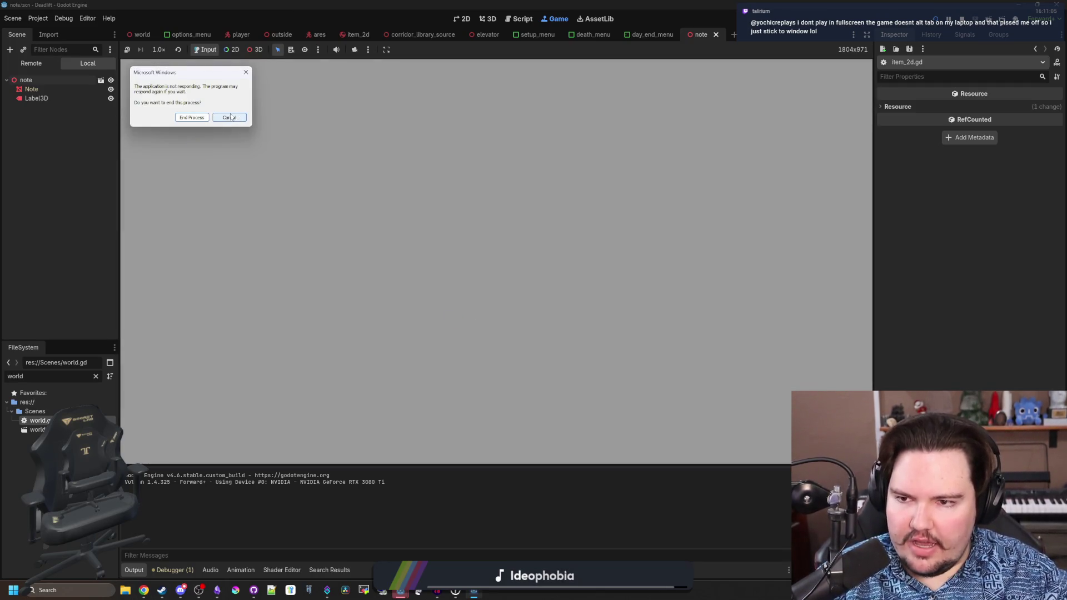
- Dismiss the not-responding warning and start a new game
click(234, 117)
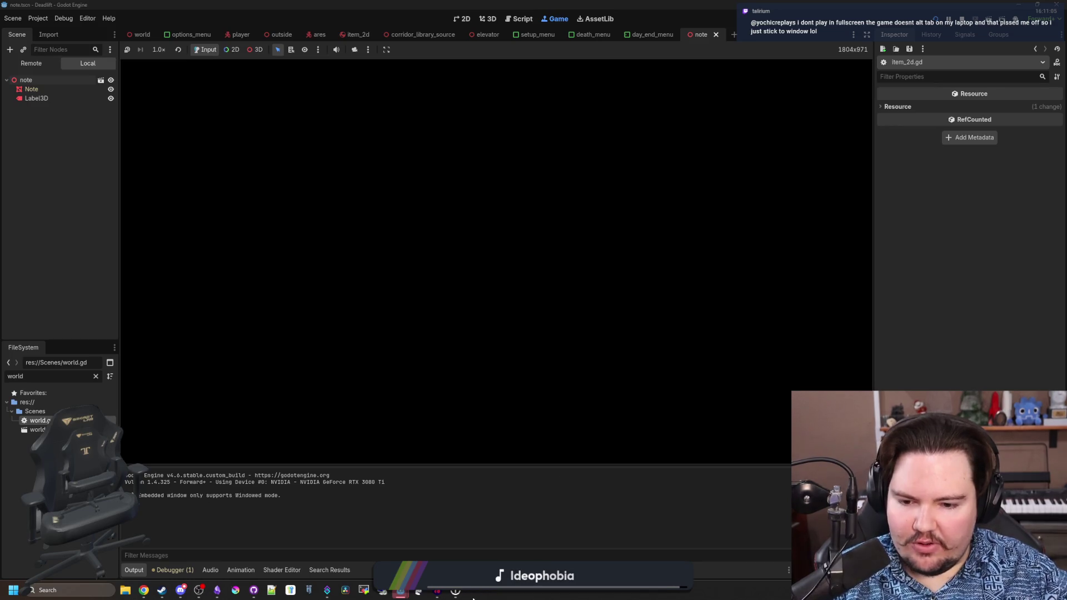
text(dwasdwa)
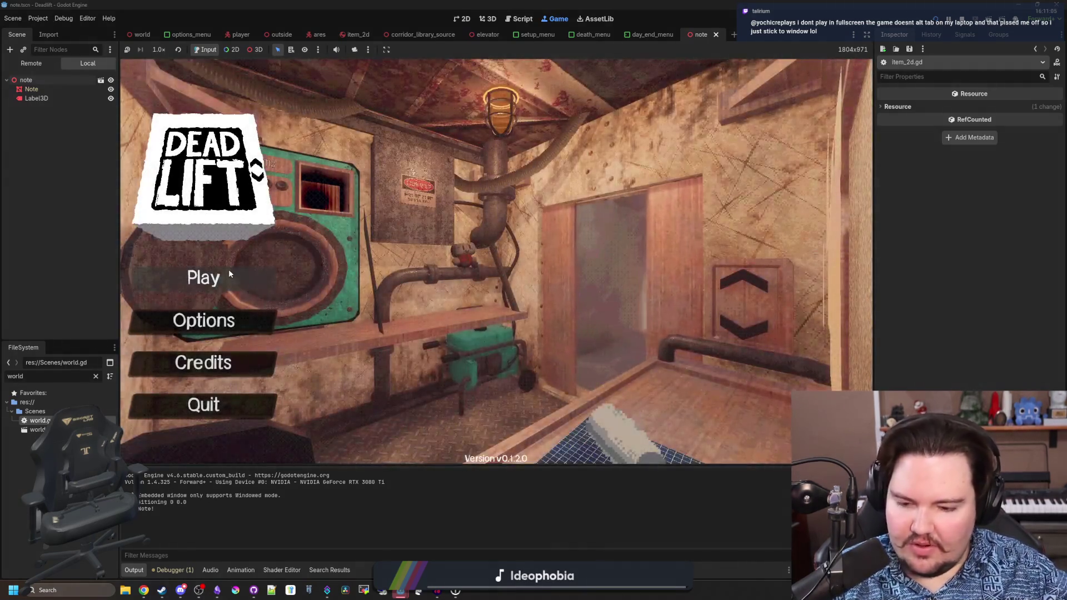
click(229, 269)
click(496, 307)
- Walk outside, pick up the rock, and descend the elevator to the next level
key(w)
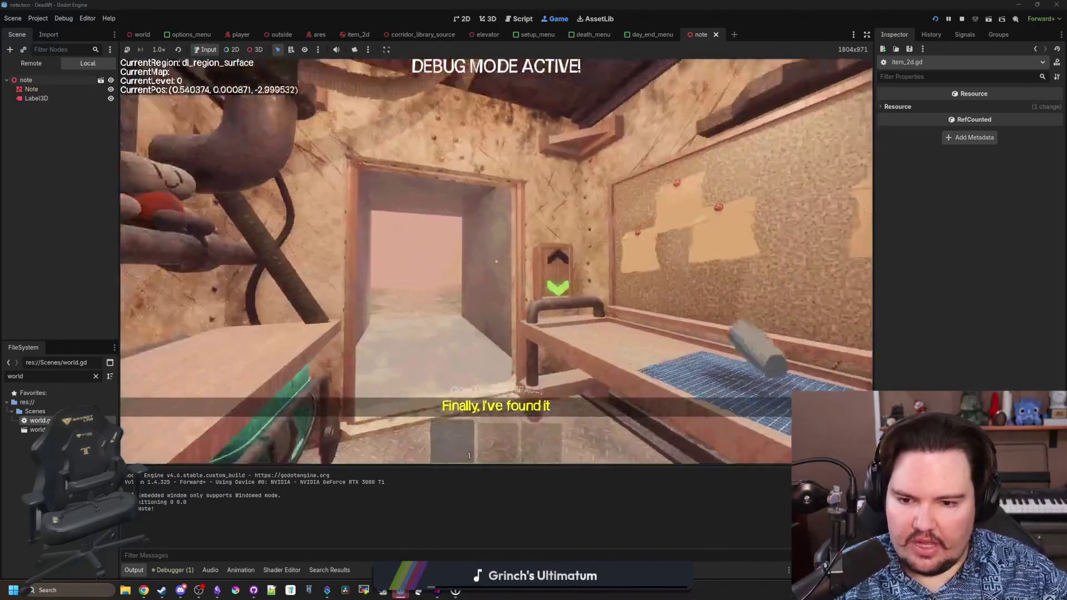
key(w)
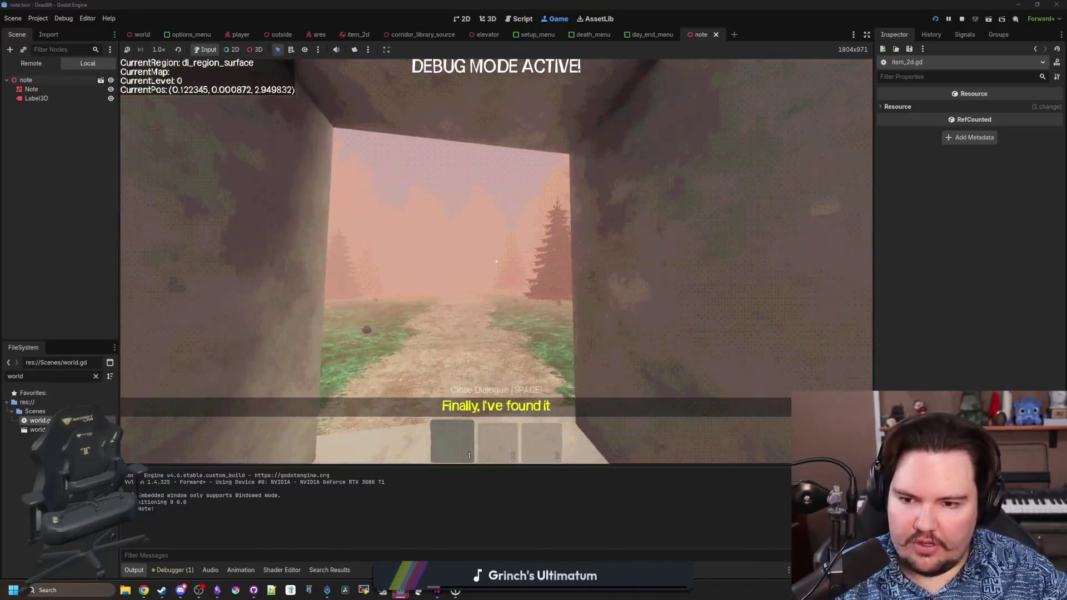
key(w)
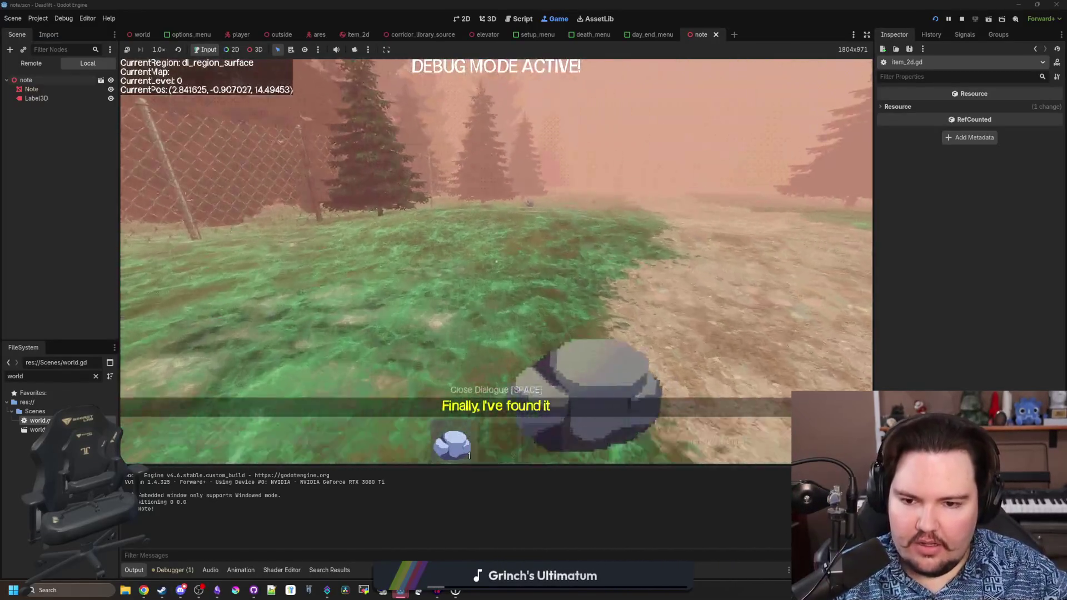
key(e)
key(w)
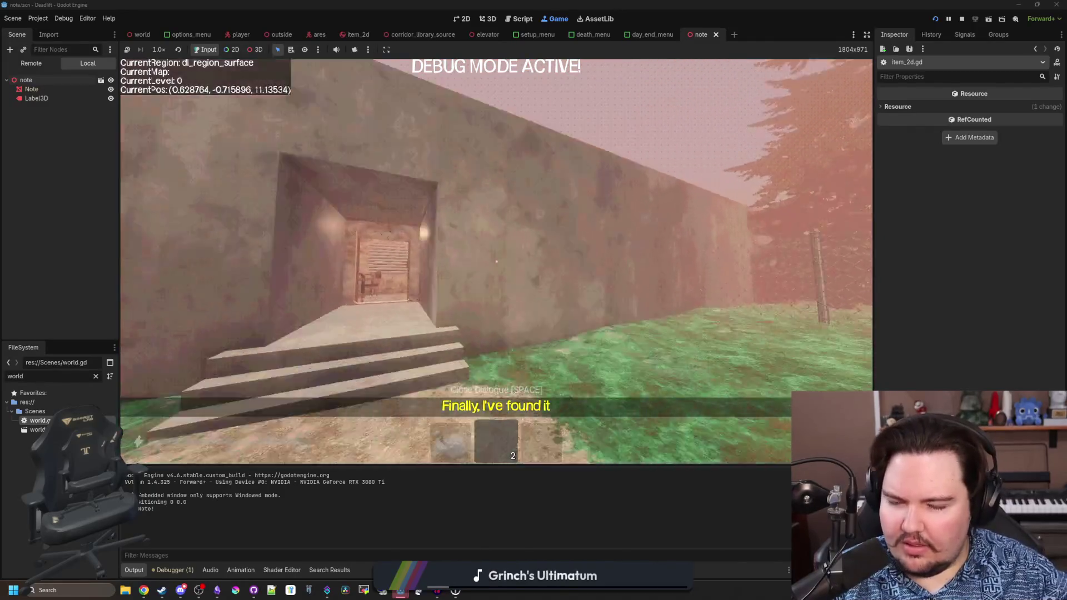
key(w)
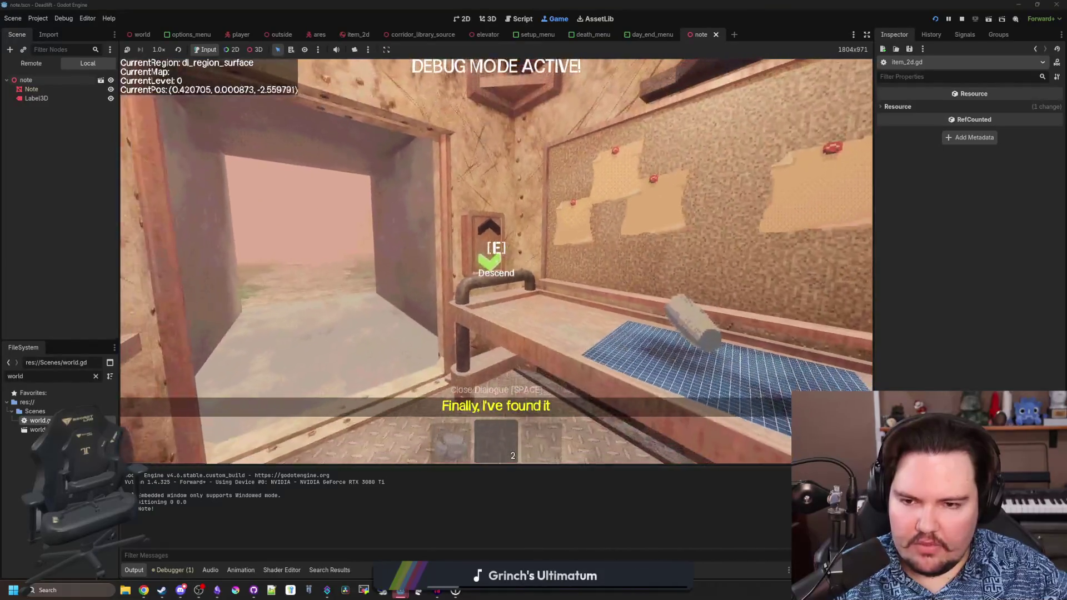
key(e)
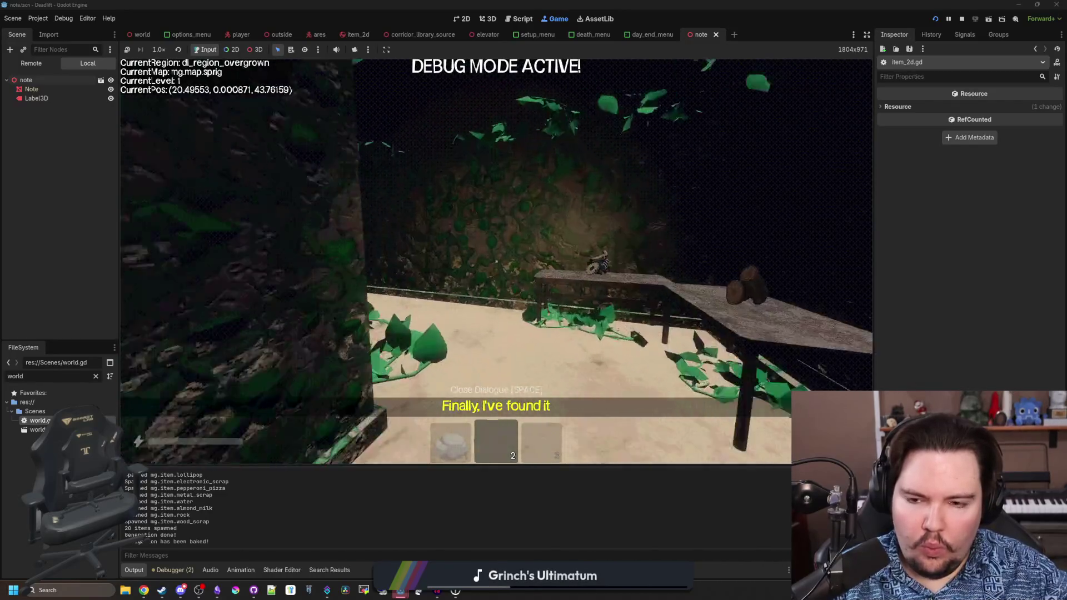
- Walk through the breakroom and overgrown corridor, then pause and quit to the main menu
key(w)
key(w)
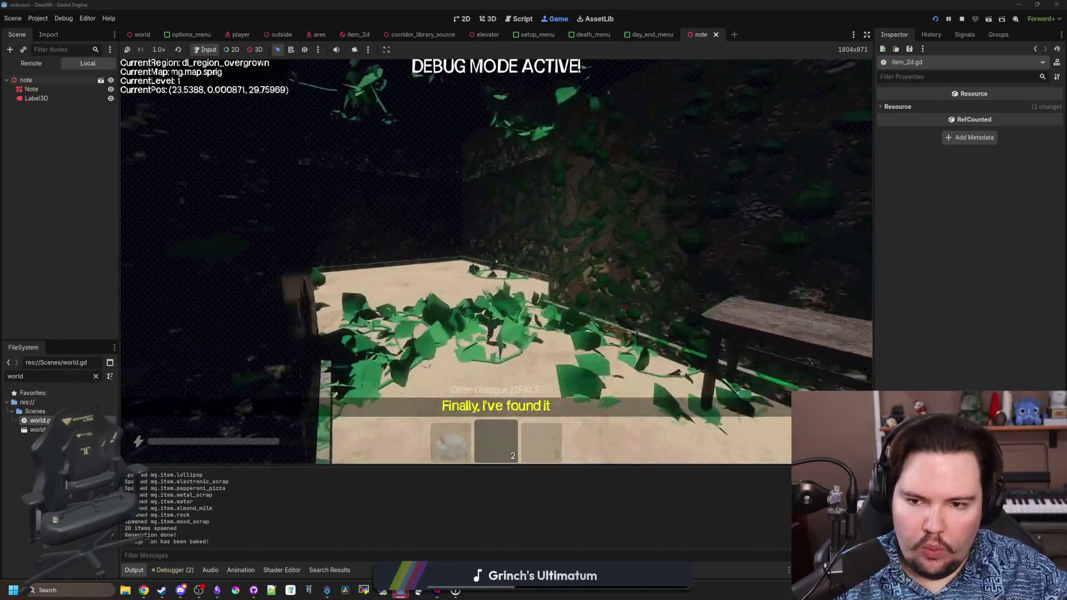
key(w)
key(w)
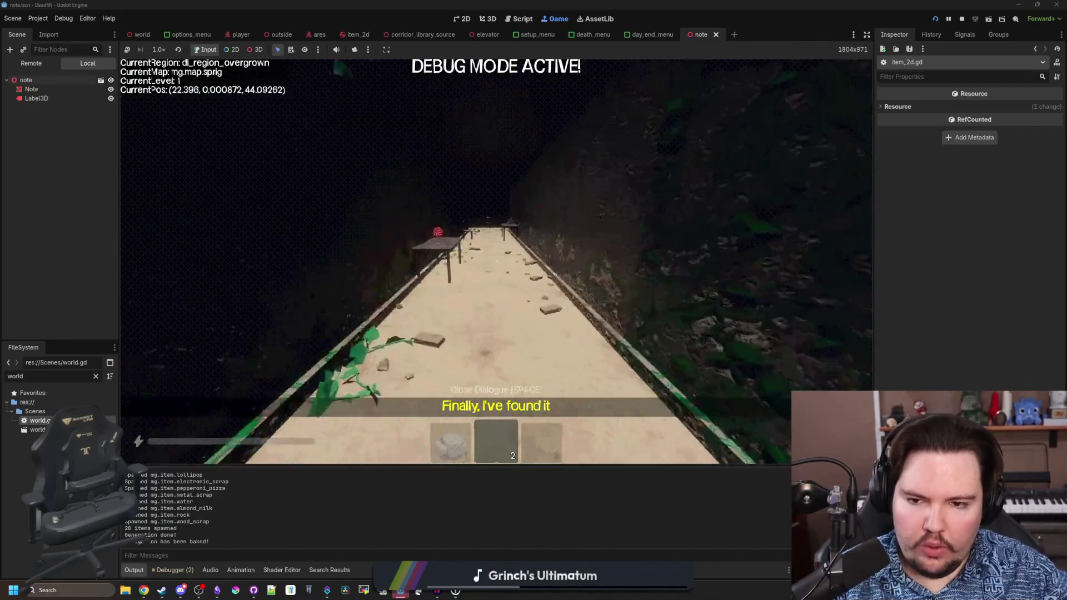
key(w)
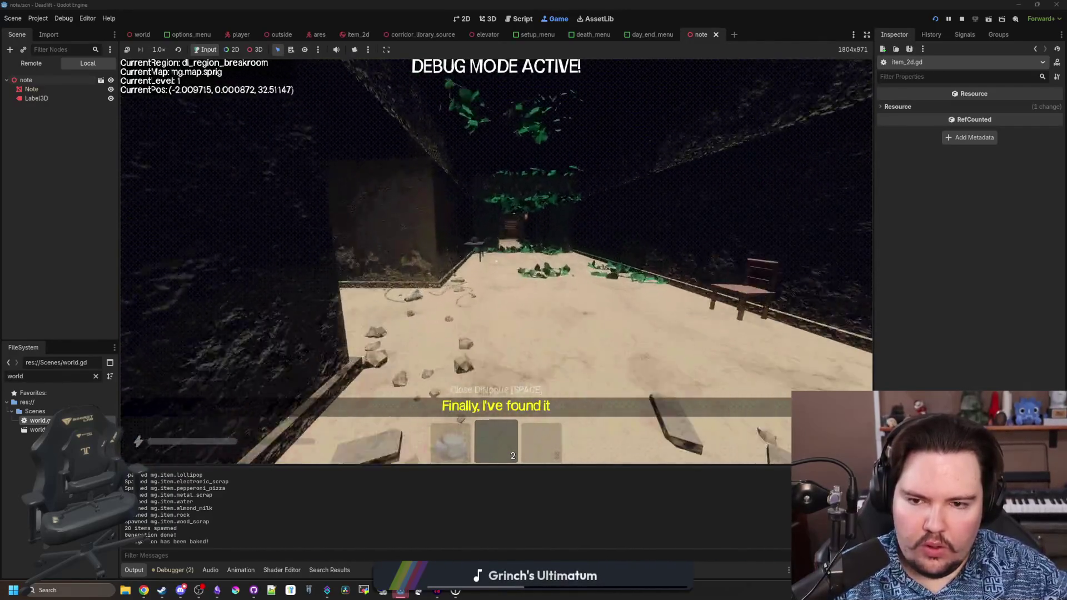
key(w)
key(Escape)
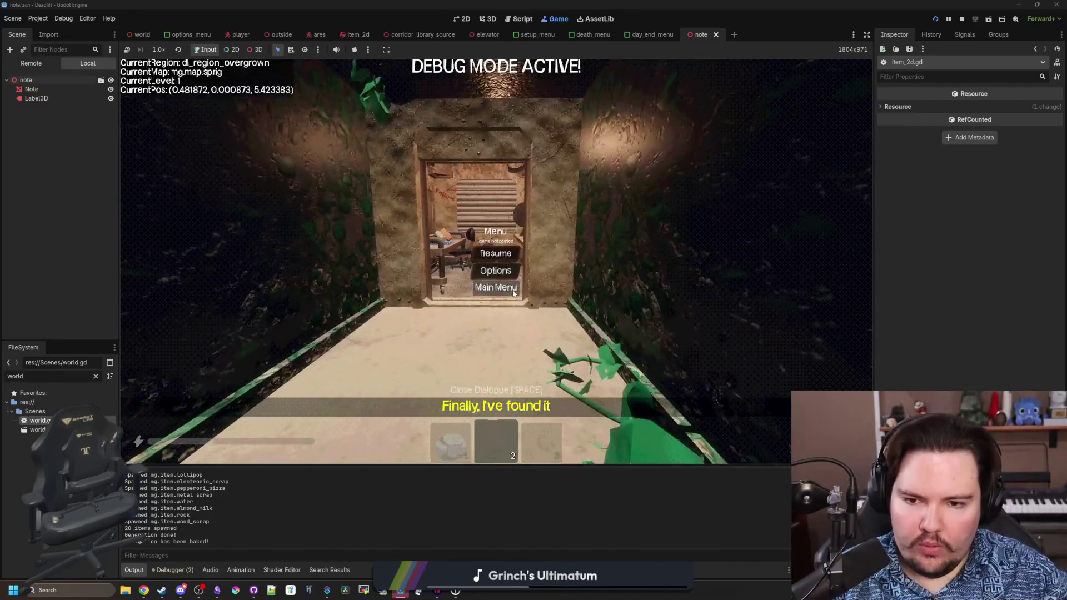
click(140, 34)
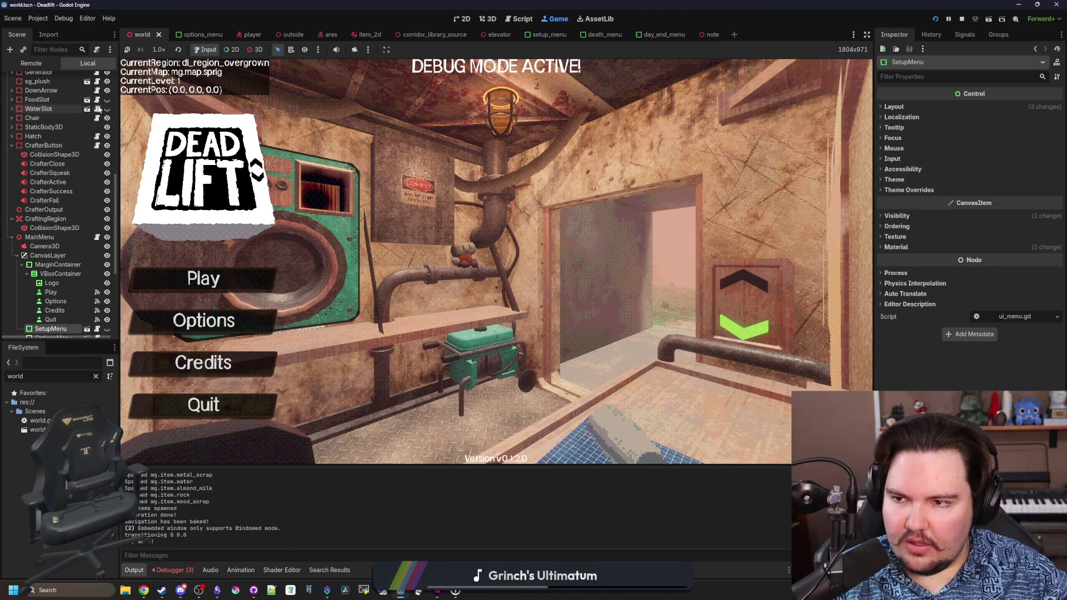
- Find get_random in world.gd, change line 682's randi_range(0,30) to randi_range(0,0), and save
click(96, 80)
key(ctrl+f)
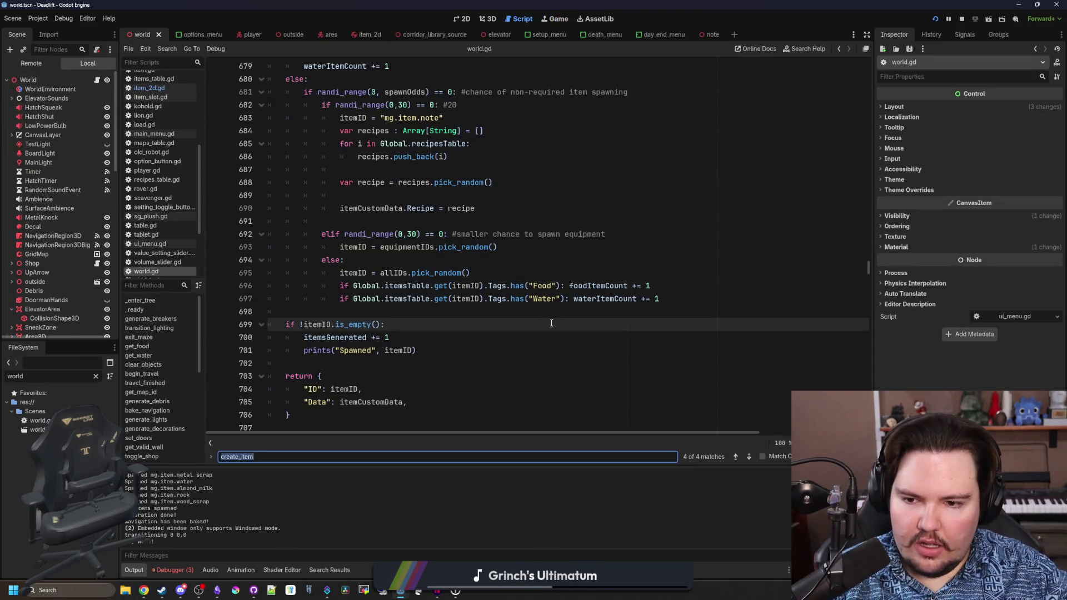
text(get_random)
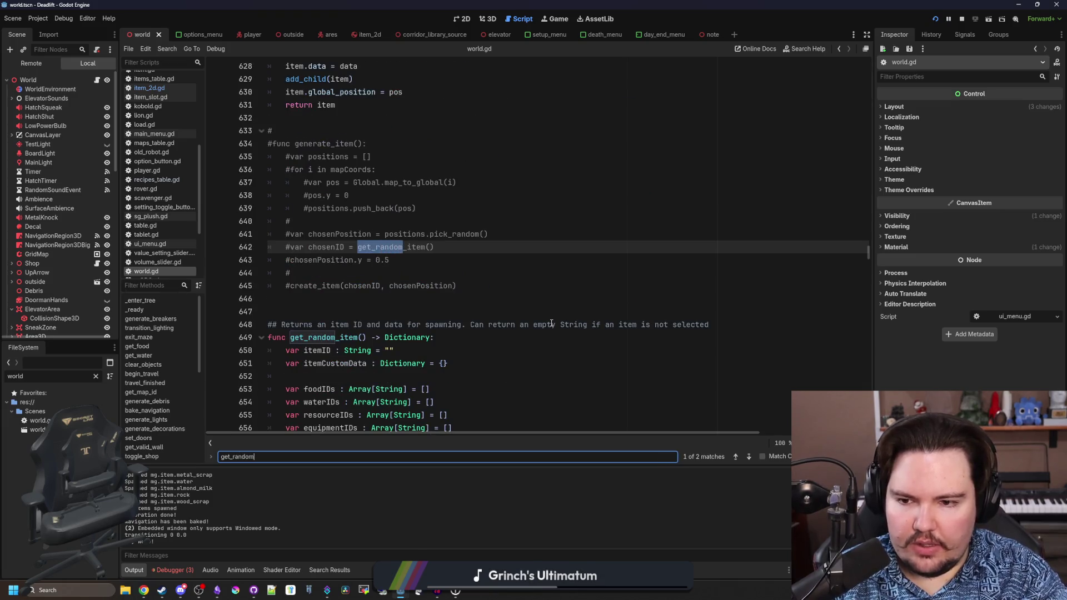
scroll(599, 287, down, 8)
click(424, 302)
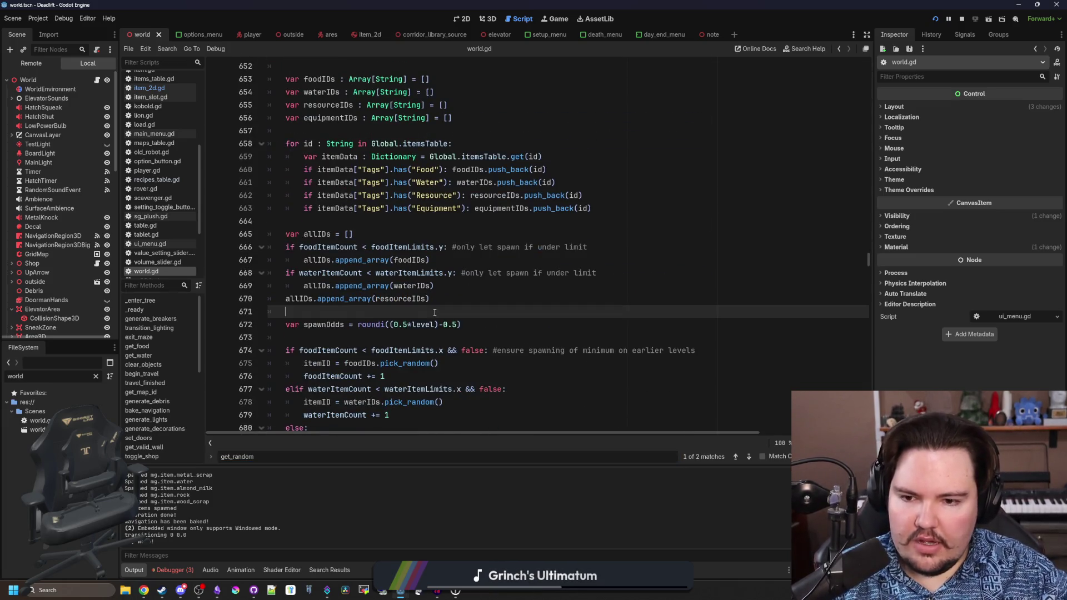
scroll(424, 348, down, 1)
scroll(423, 349, down, 3)
click(409, 298)
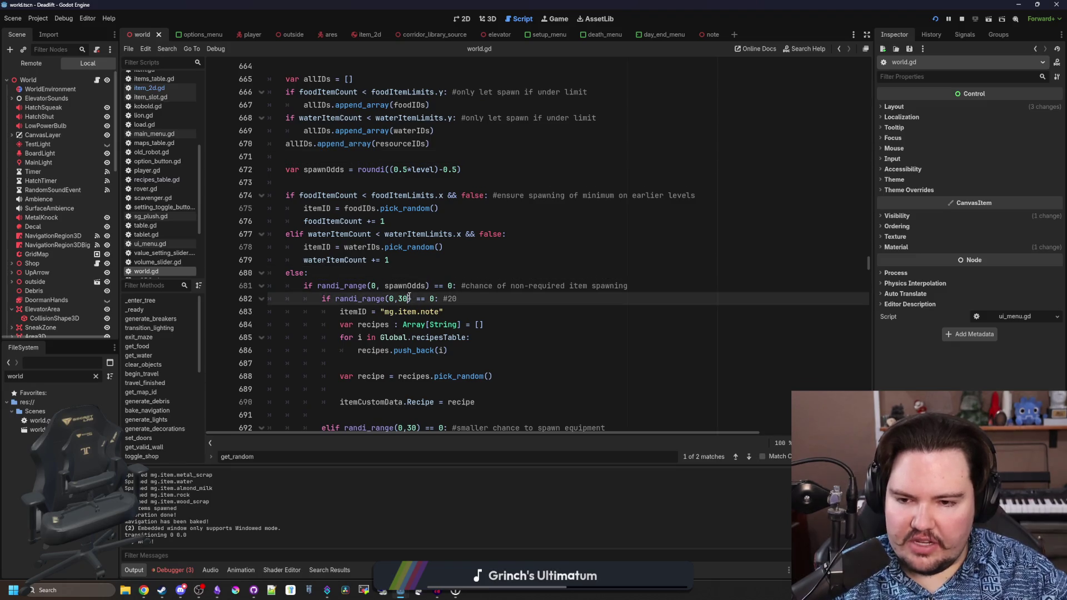
key(BackSpace)
key(BackSpace)
text(0)
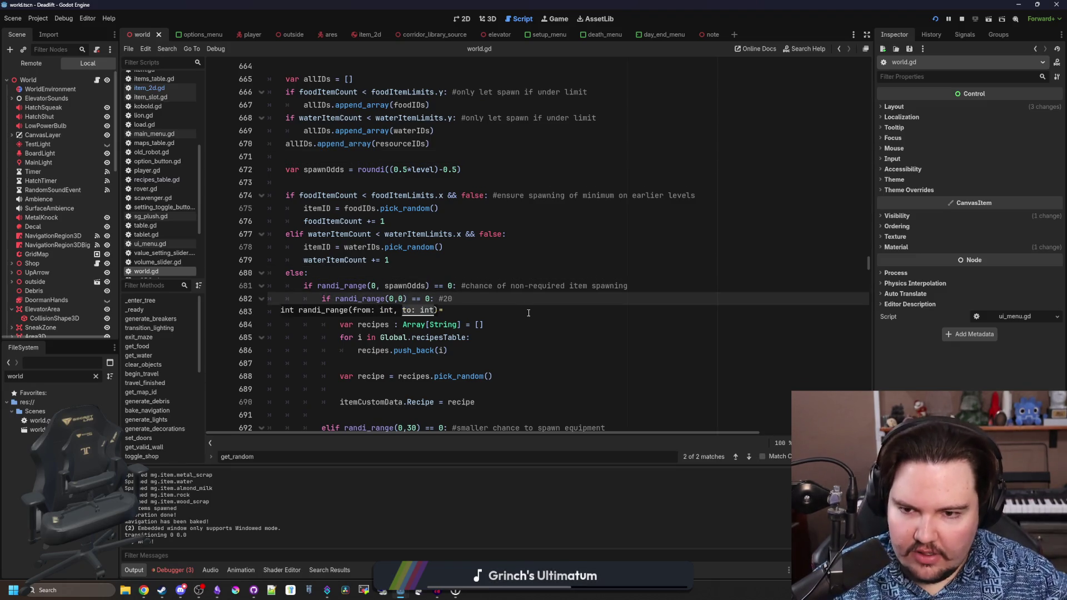
key(ctrl+s)
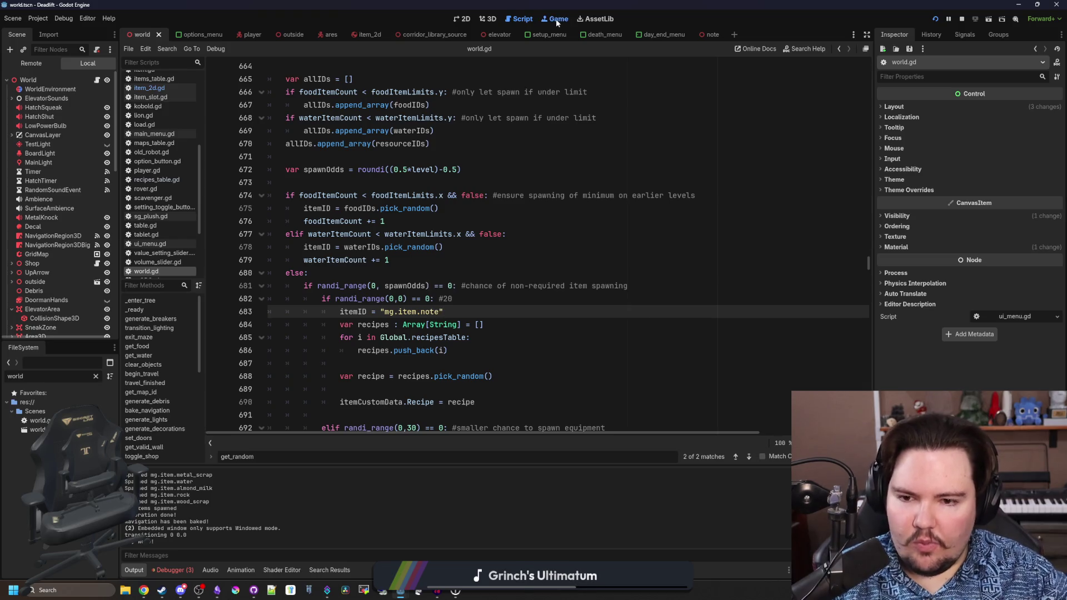
click(556, 19)
- Start a new game and pick up notes from two tables in the overgrown corridor
click(241, 283)
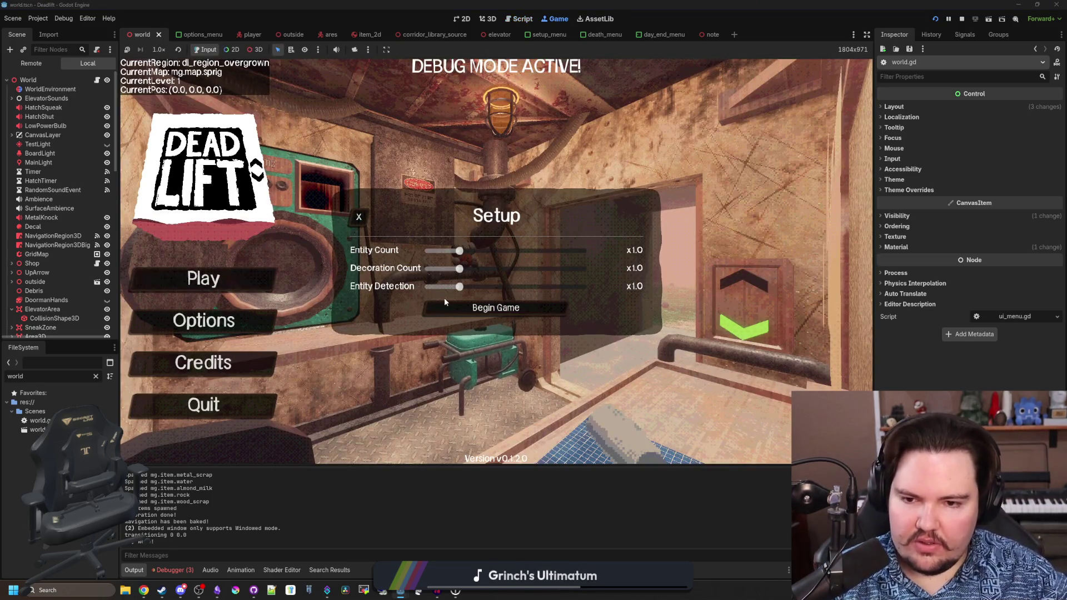
click(496, 307)
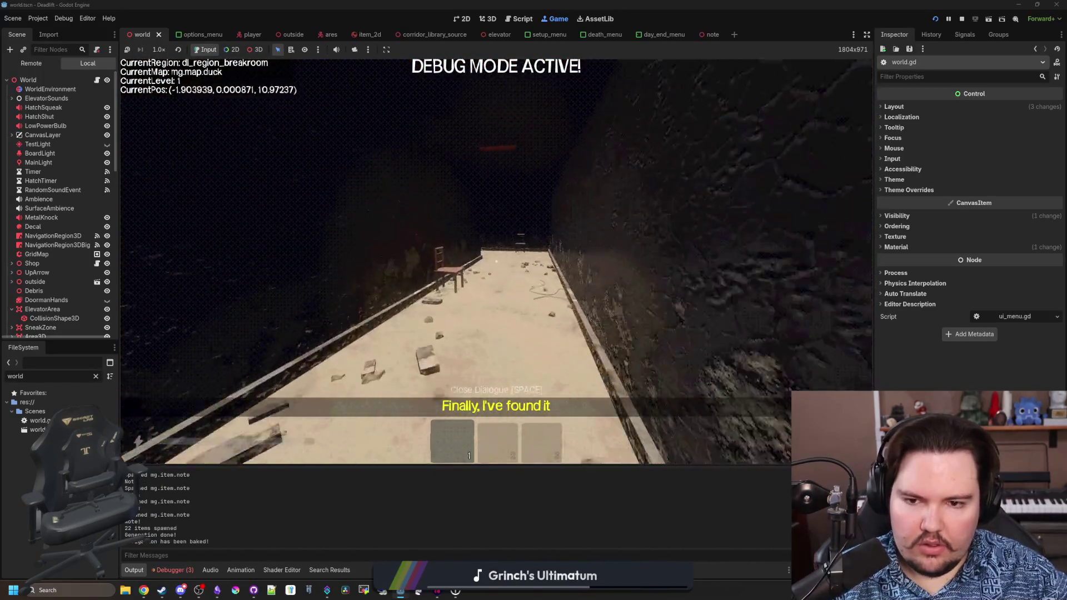
key(w)
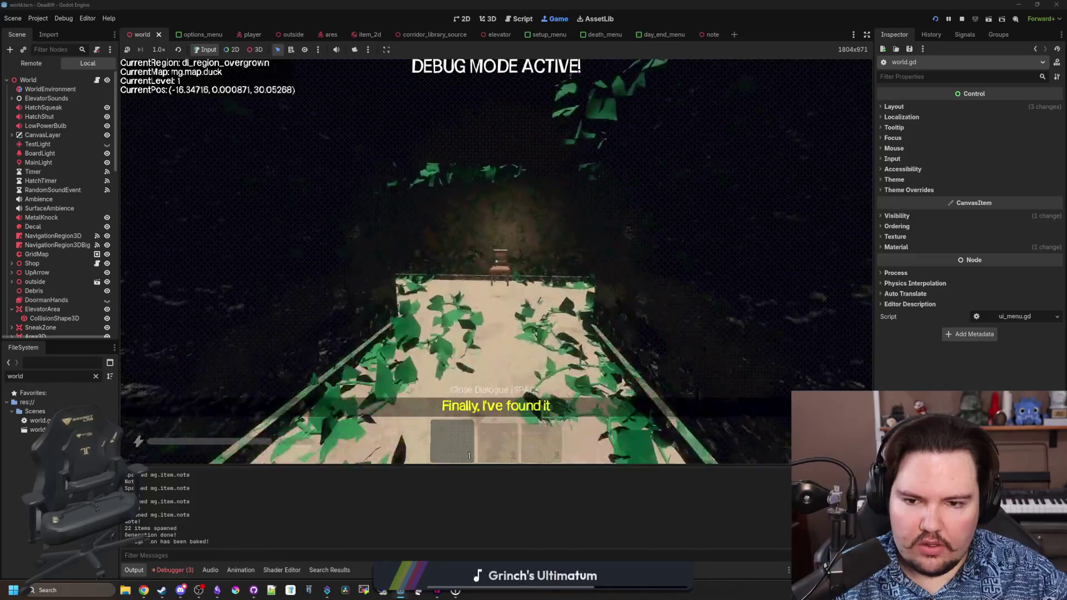
key(w)
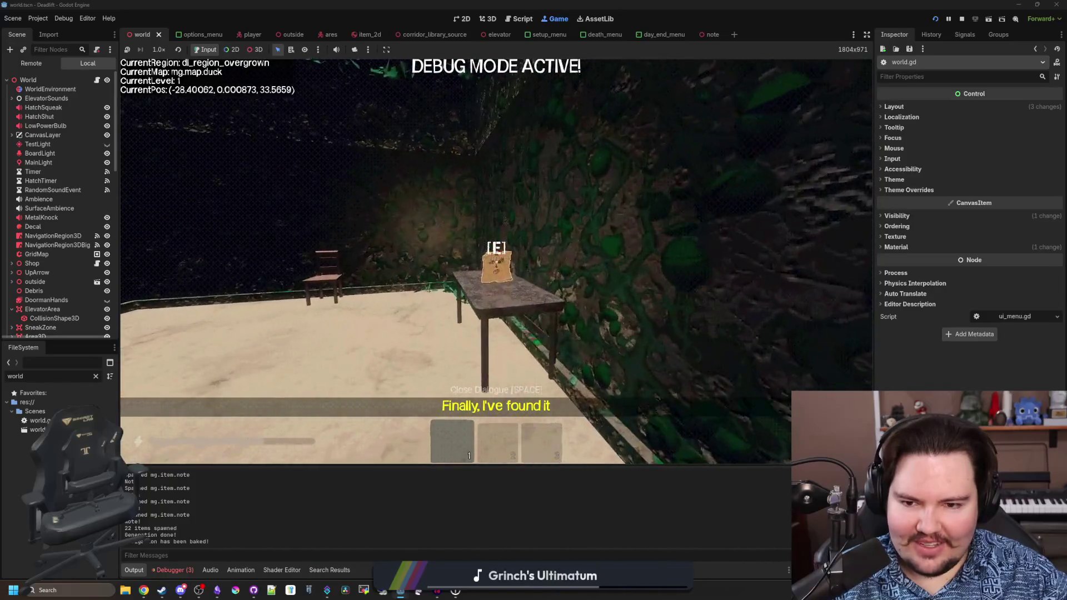
key(e)
key(w)
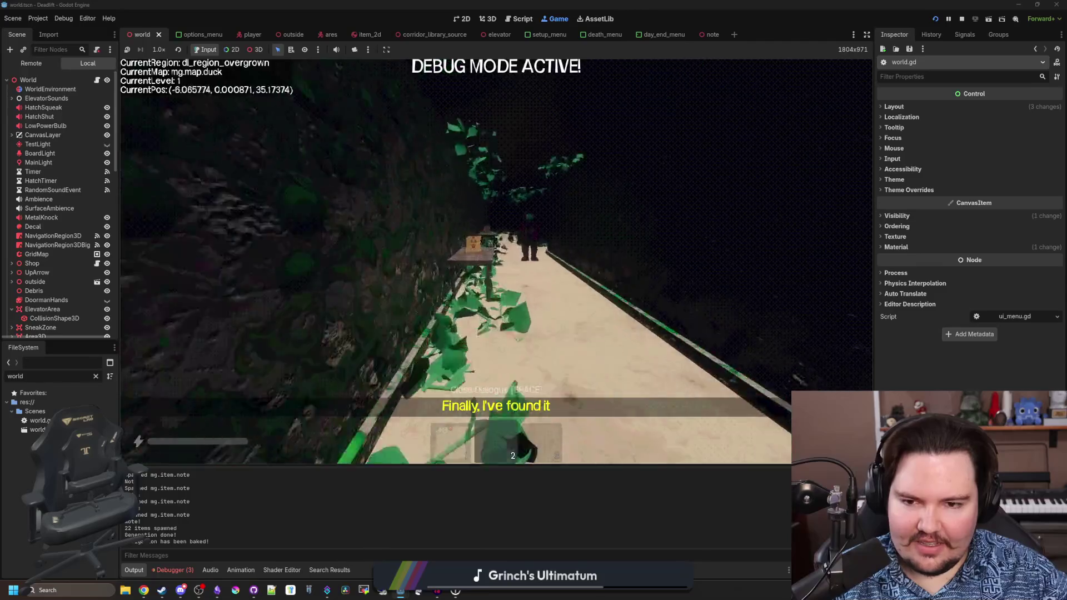
key(w)
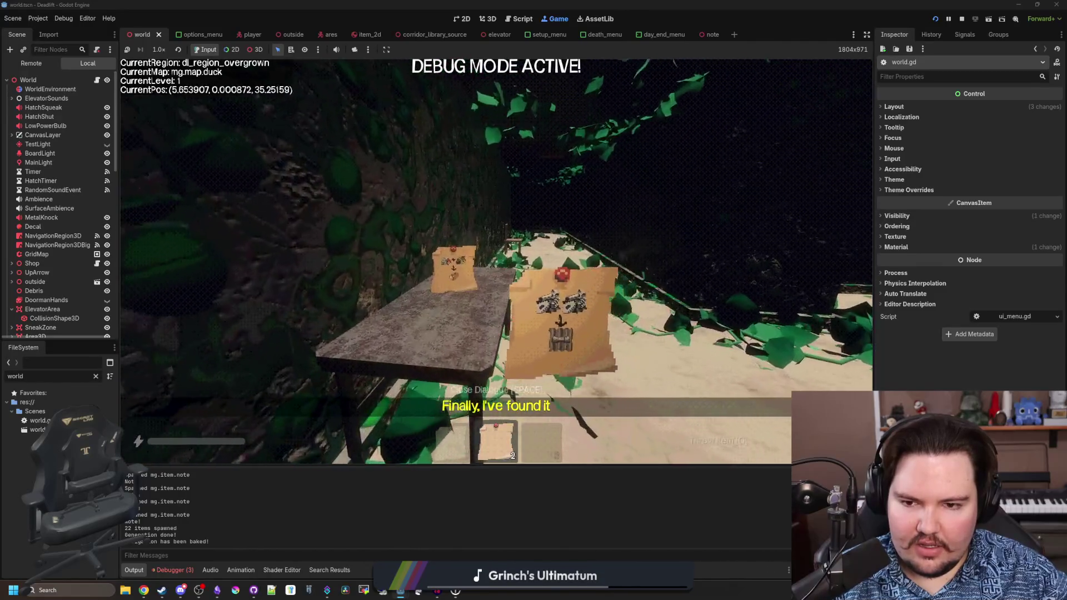
key(e)
- Walk back to the elevator, select slot 1, and inspect the note board
key(w)
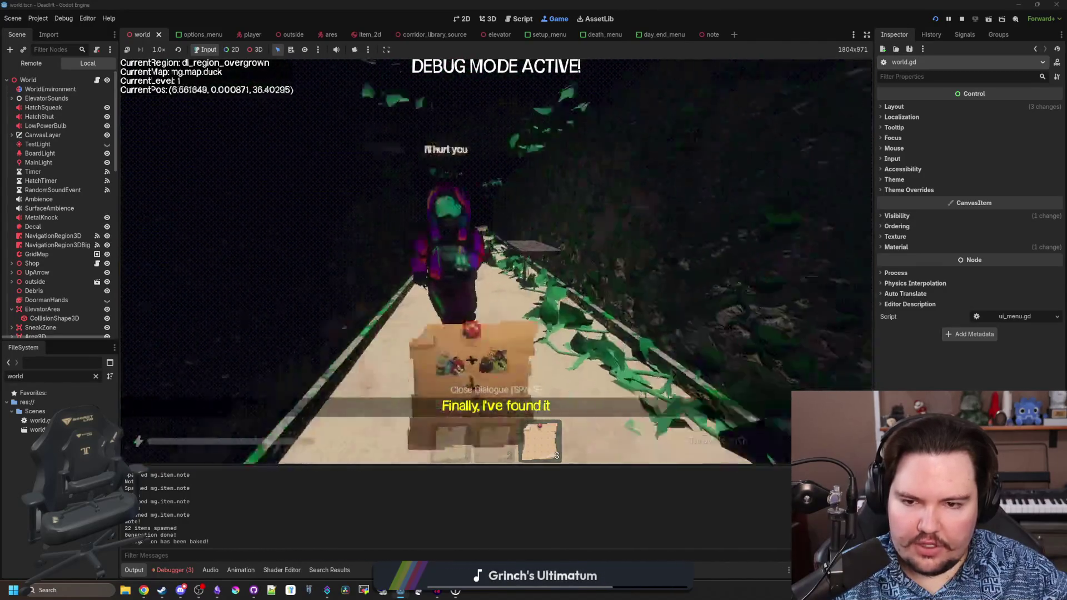
key(w)
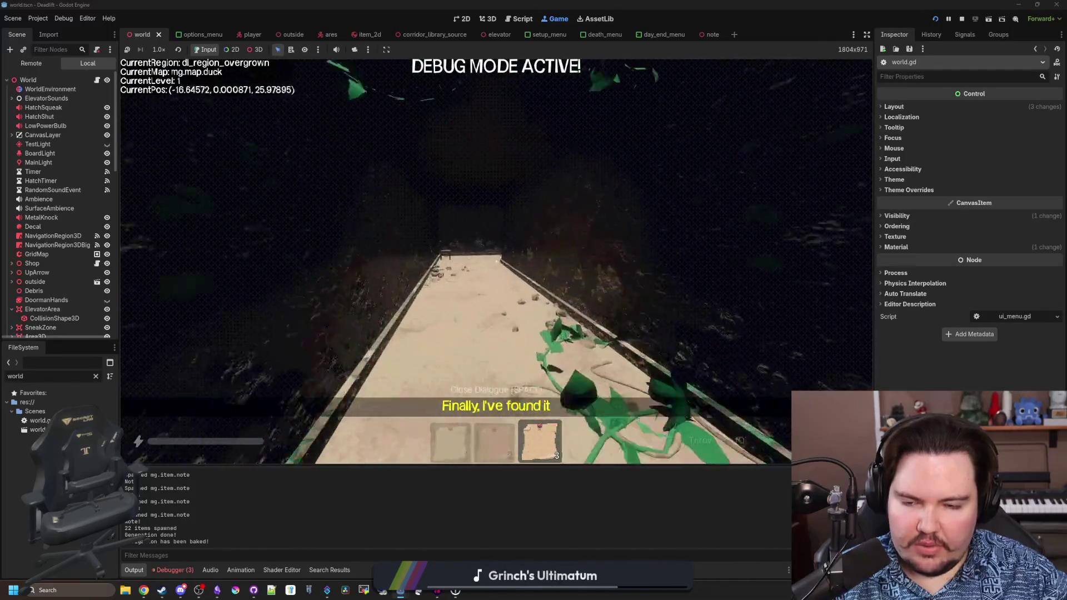
key(w)
key(1)
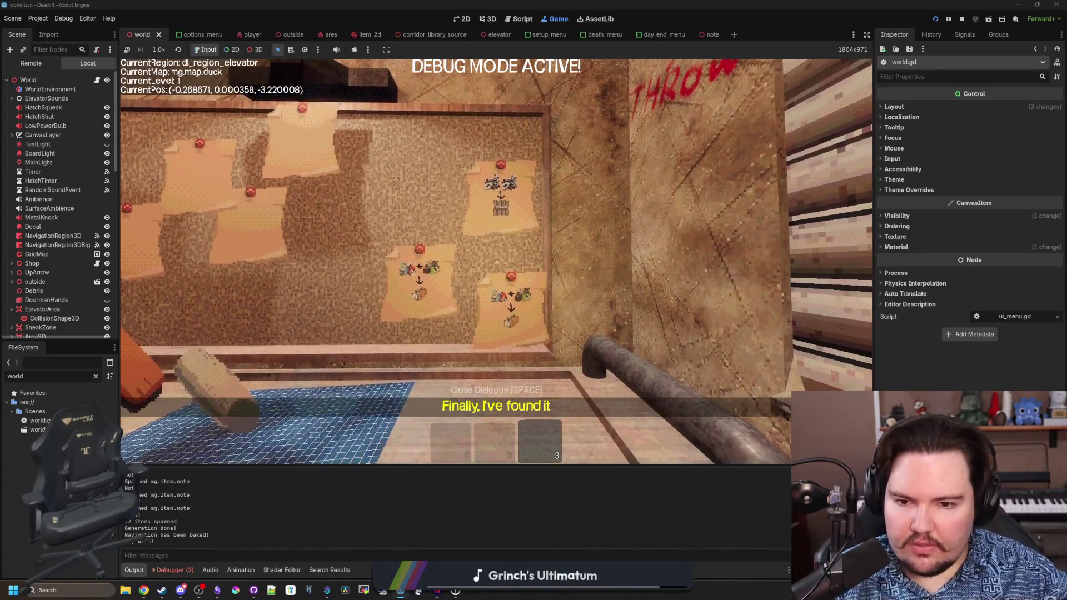
key(w)
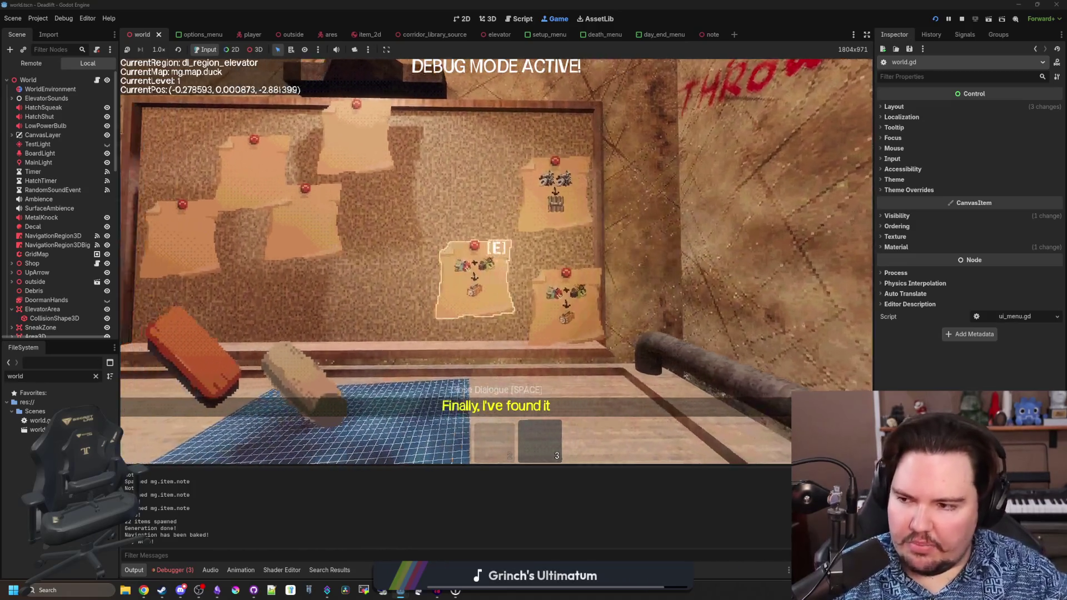
key(s)
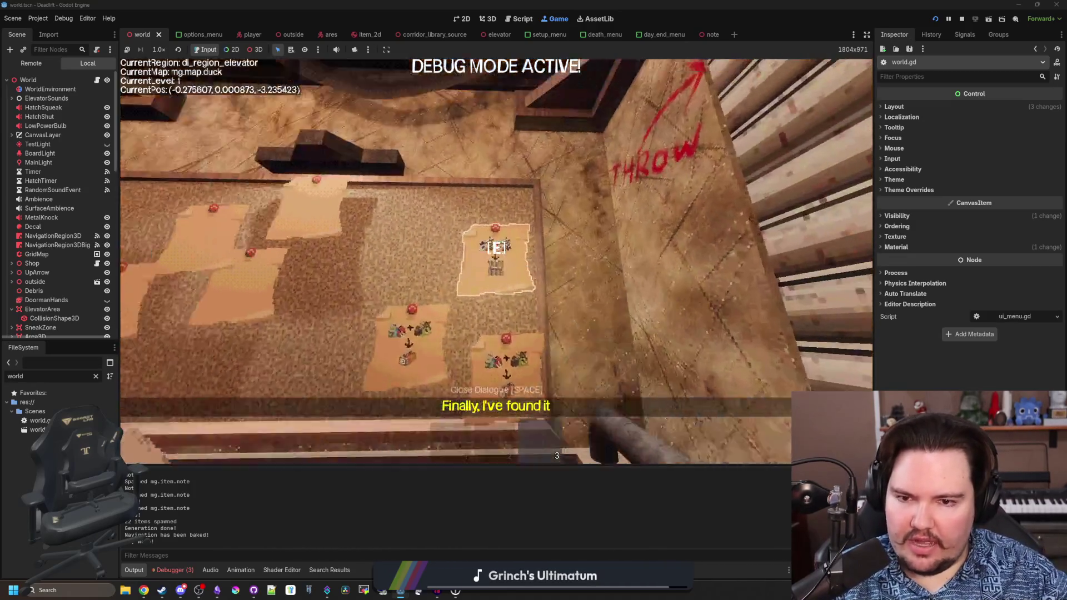
key(space)
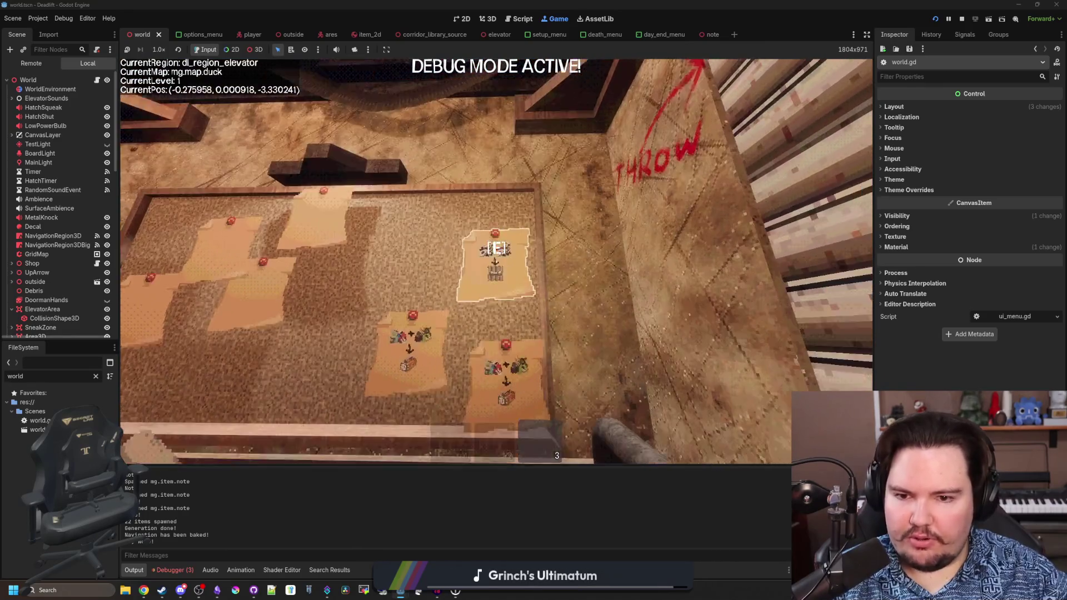
key(w)
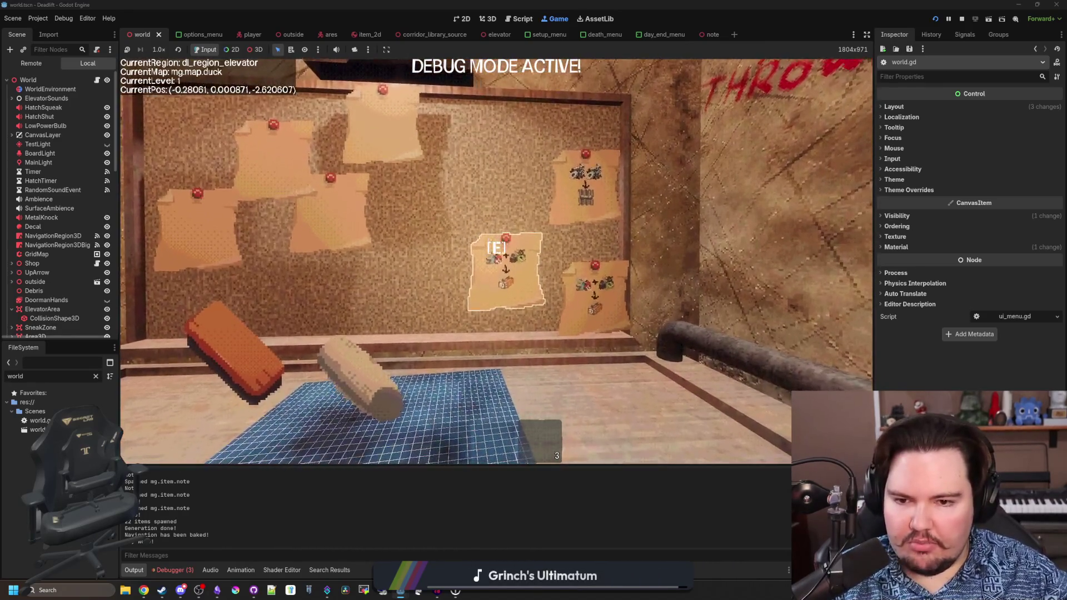
key(s)
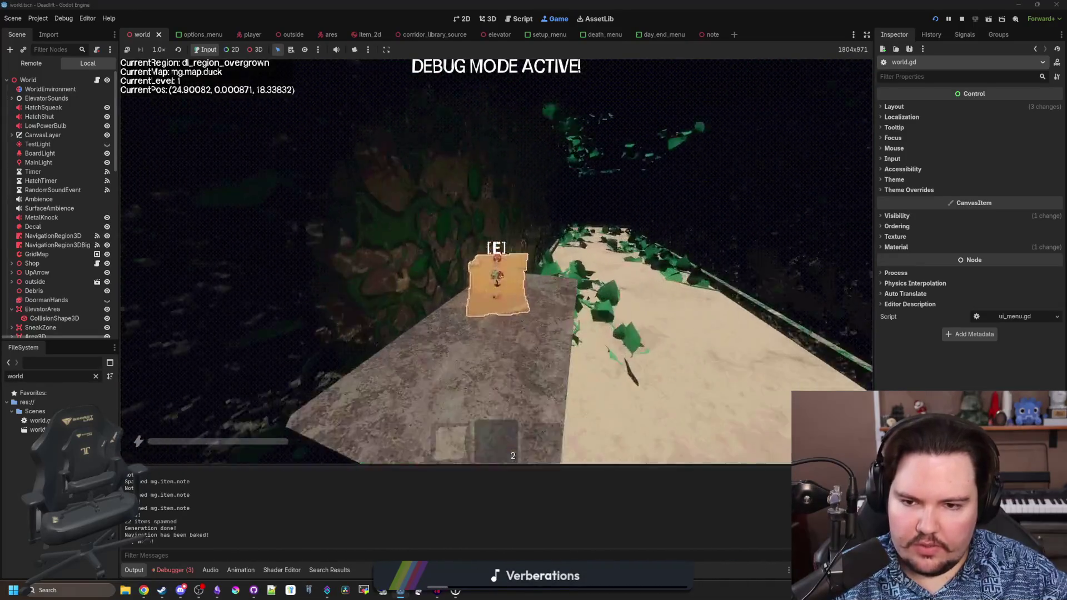
- Sprint to grab another note into slot 3, return to the note board, and pause
key(shift+w)
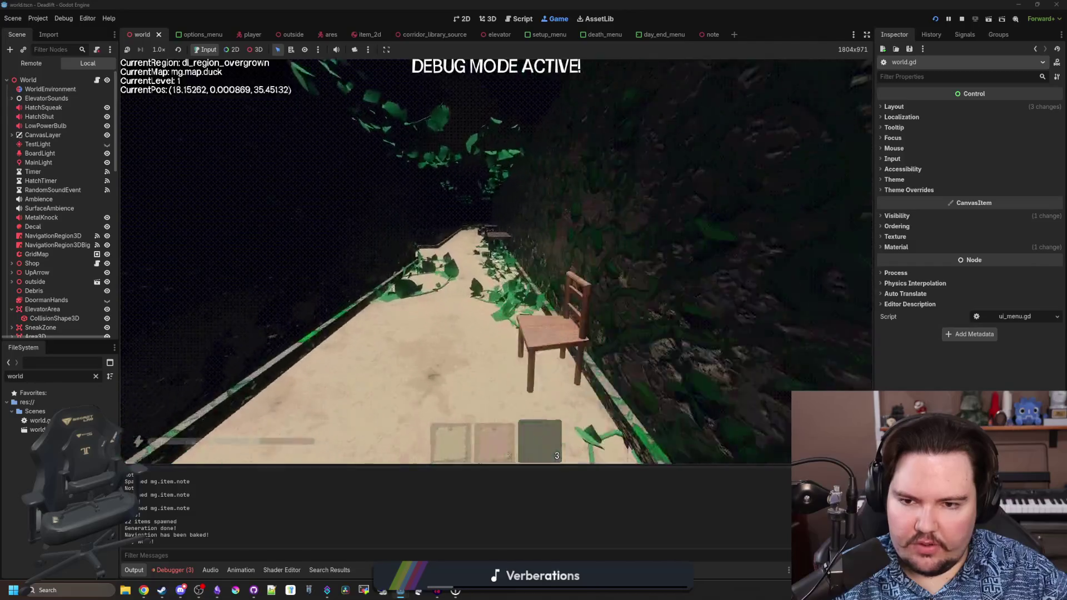
key(3)
key(w)
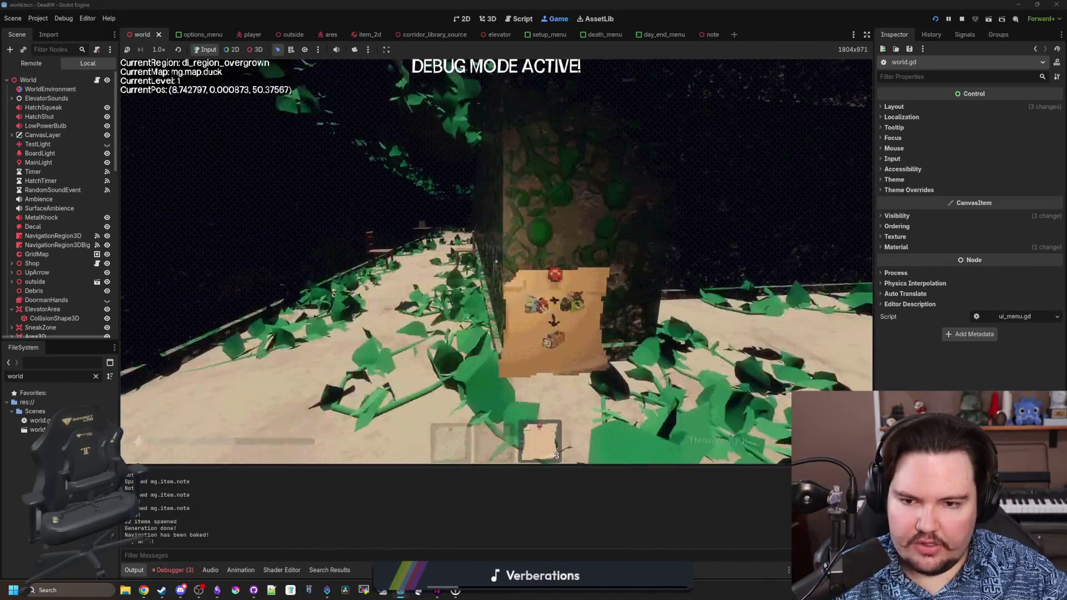
key(e)
key(shift+w)
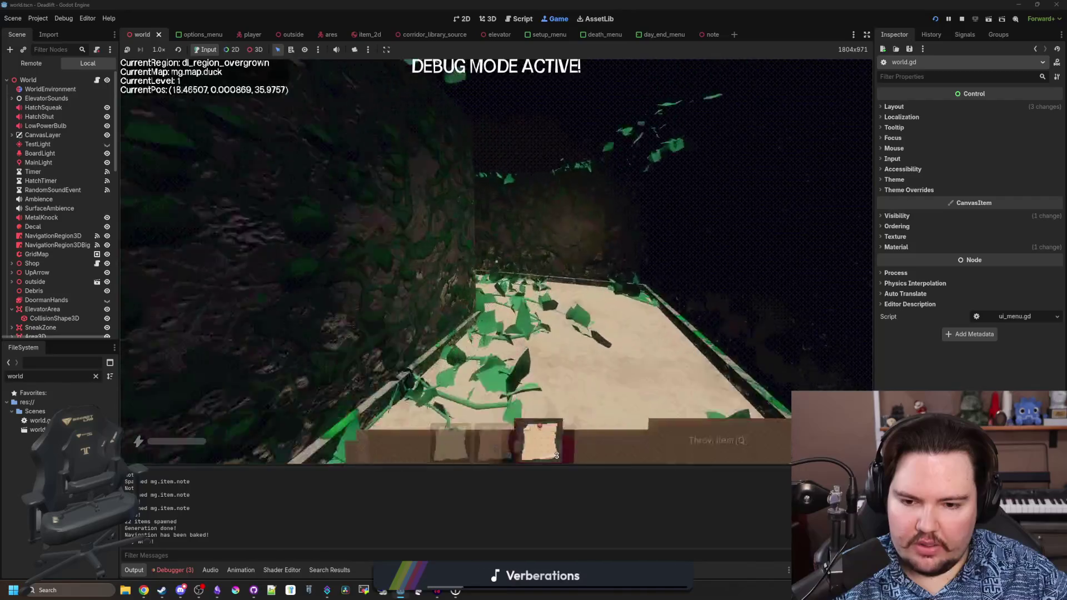
key(shift+w)
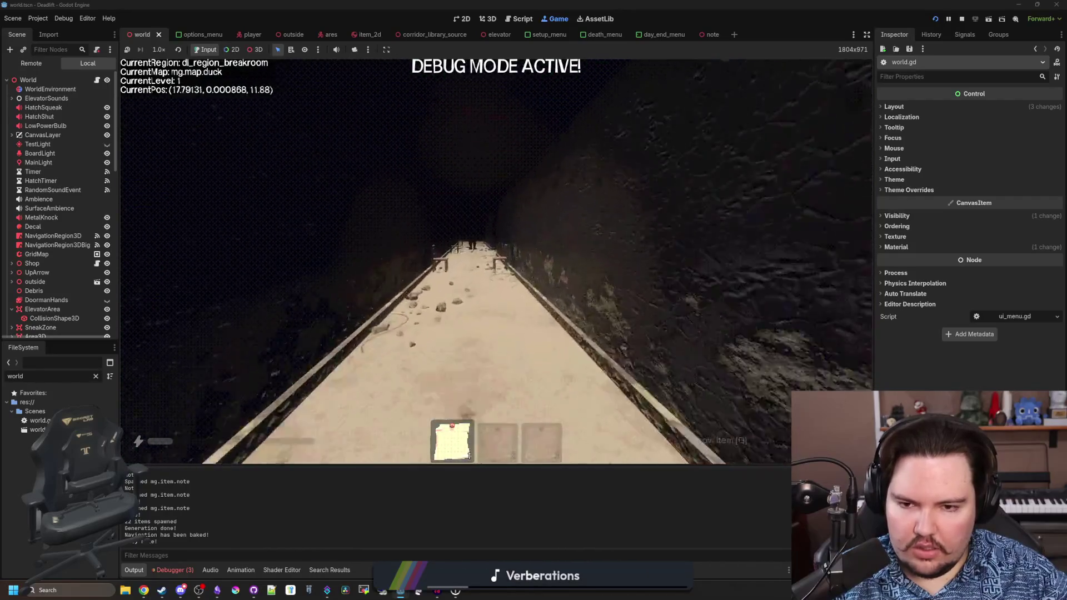
key(shift+w)
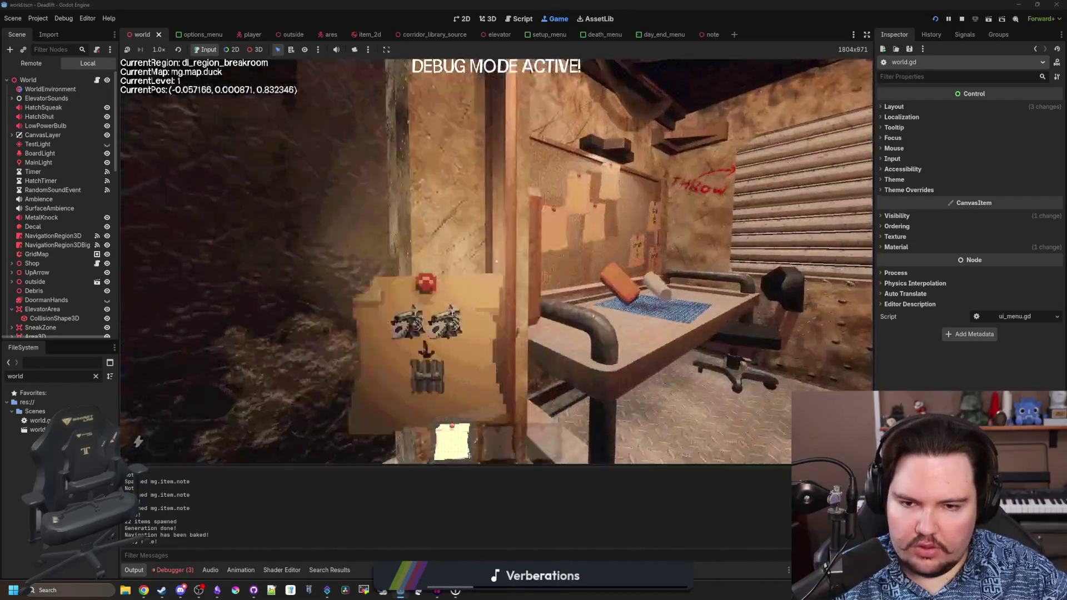
key(w)
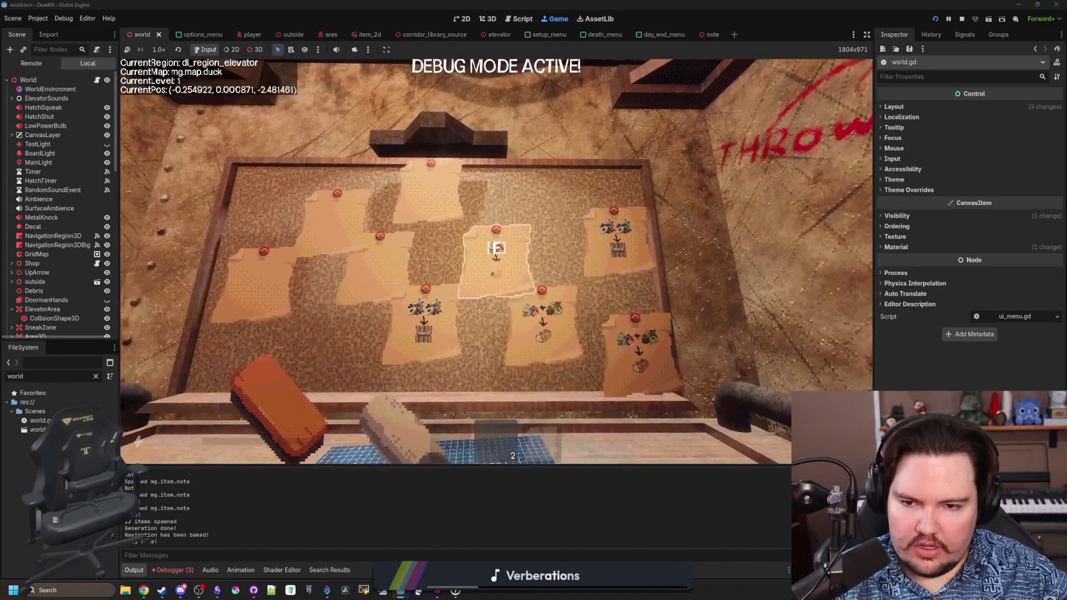
key(d)
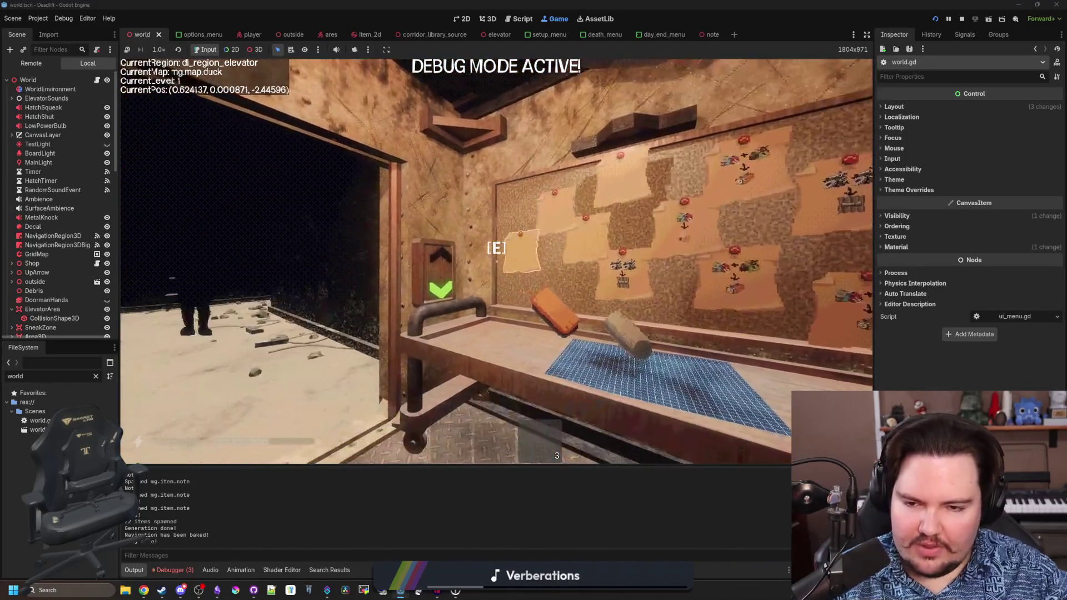
key(Escape)
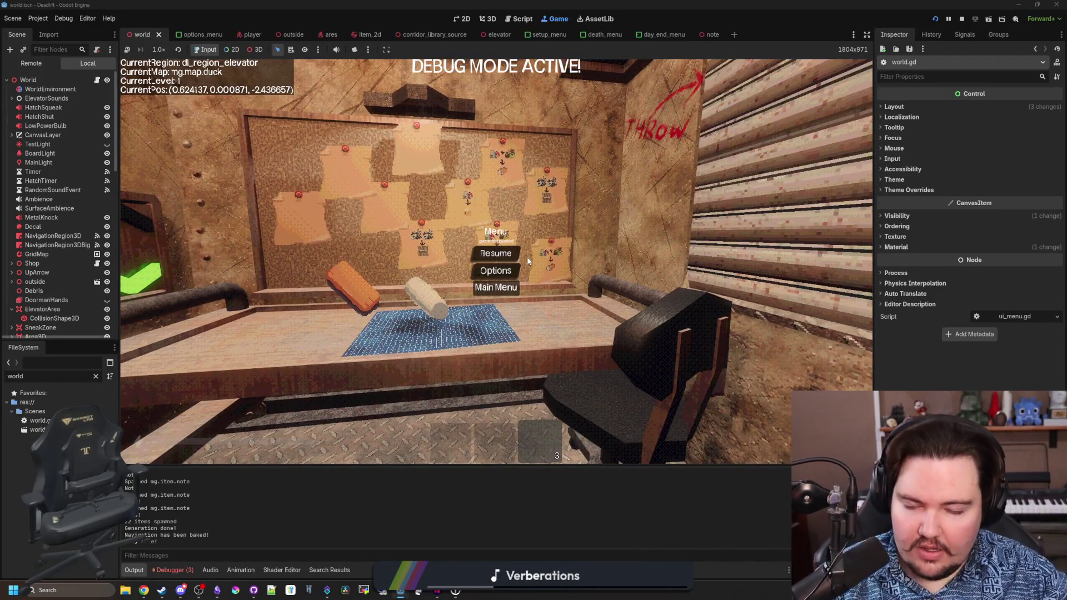
- Quit to the game's main menu and begin a new game with default setup
click(496, 287)
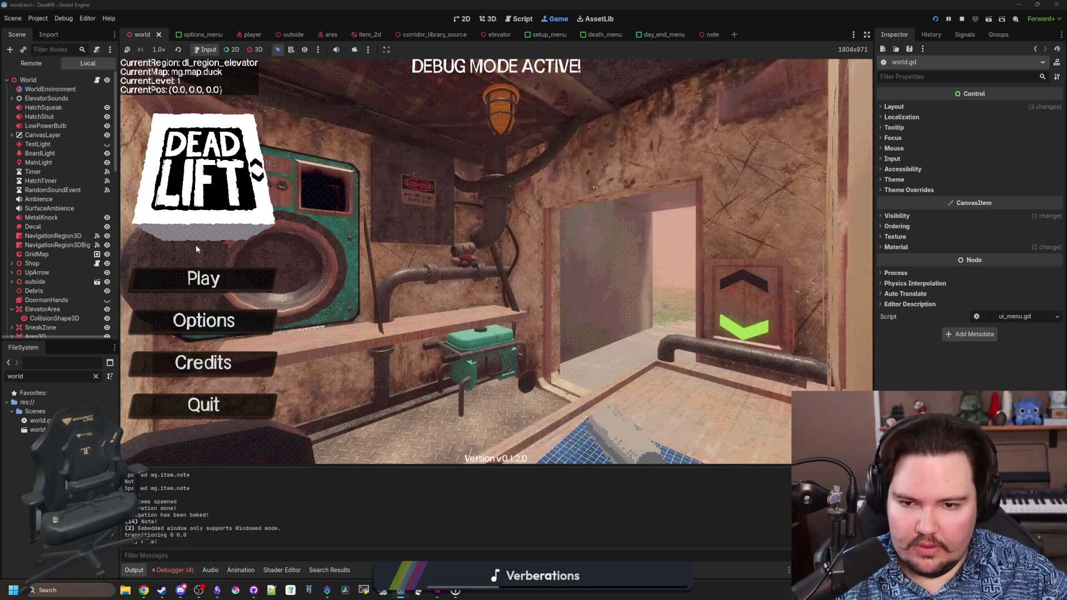
click(190, 278)
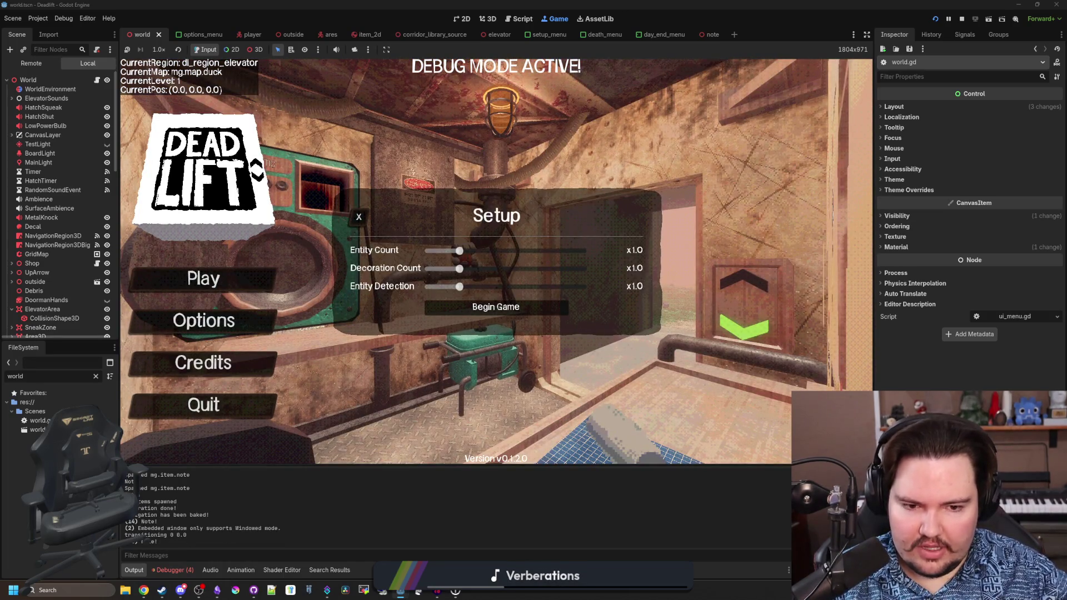
click(496, 307)
- Pause the game, stop the running project, and run it again
key(Escape)
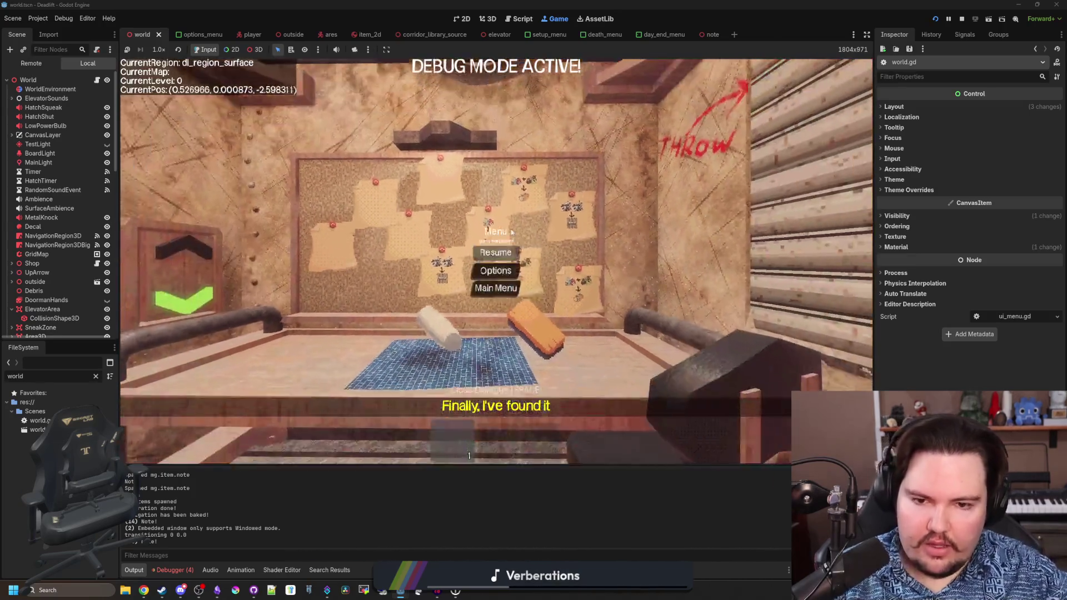
click(962, 19)
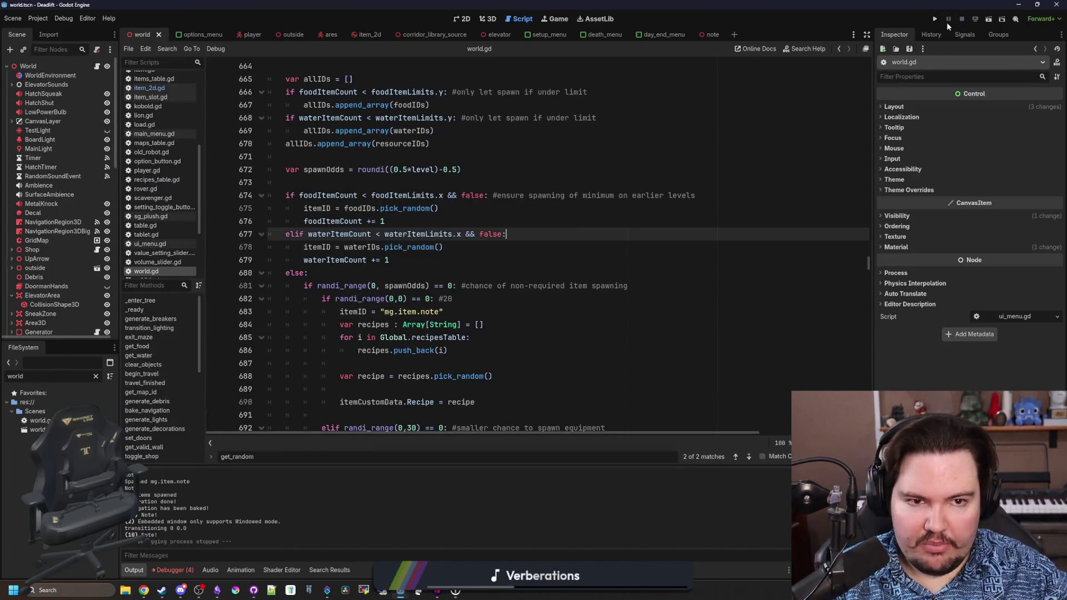
click(935, 19)
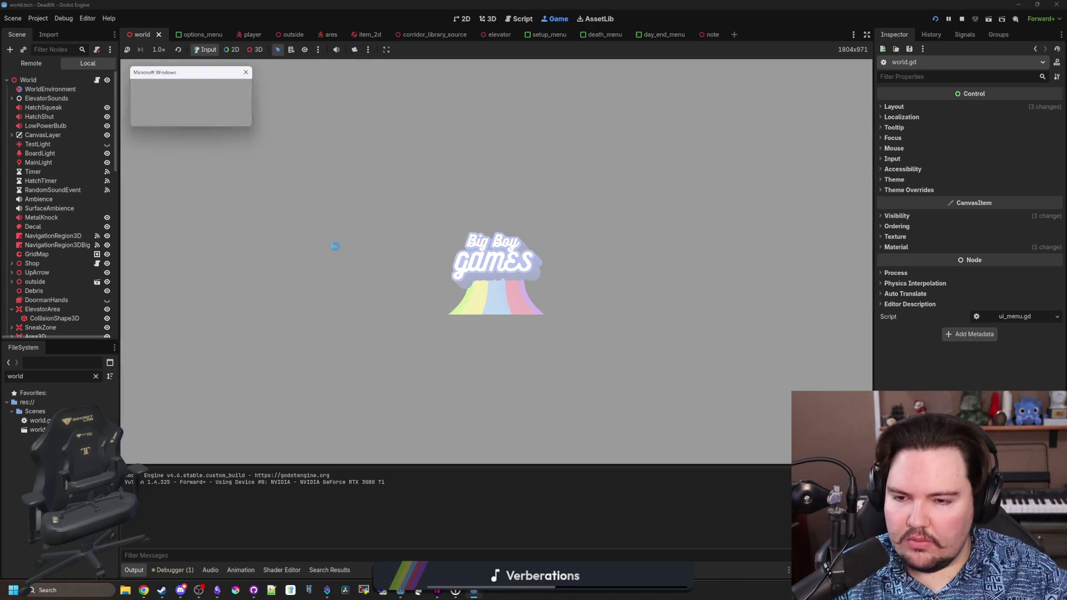
- Move the not-responding warning aside and begin a new game run
mouse_move(189, 76)
mouse_down()
mouse_move(578, 239)
mouse_move(611, 270)
mouse_up()
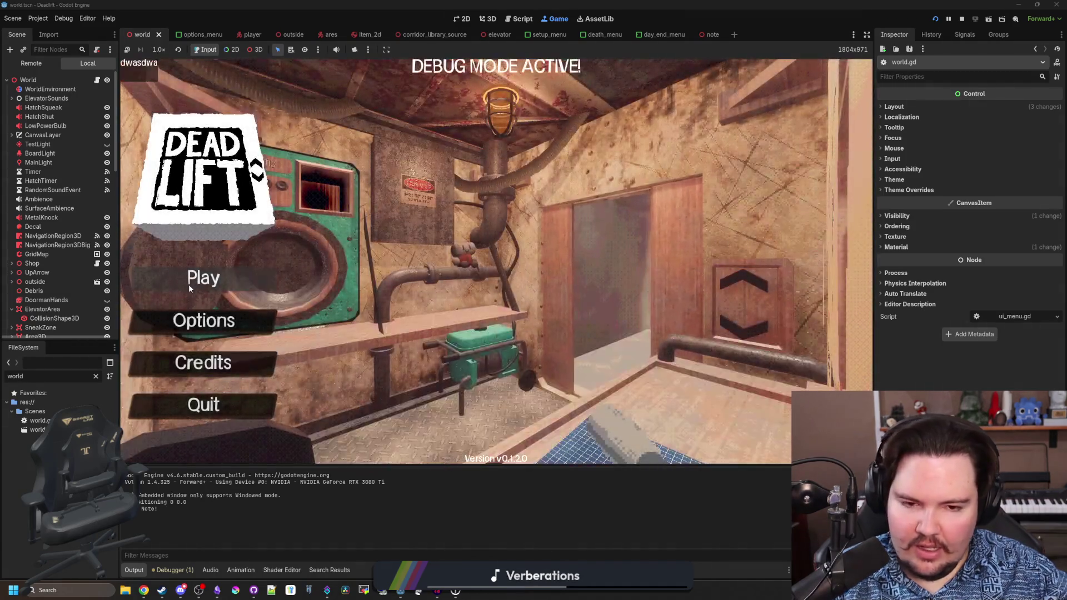
click(188, 284)
click(496, 307)
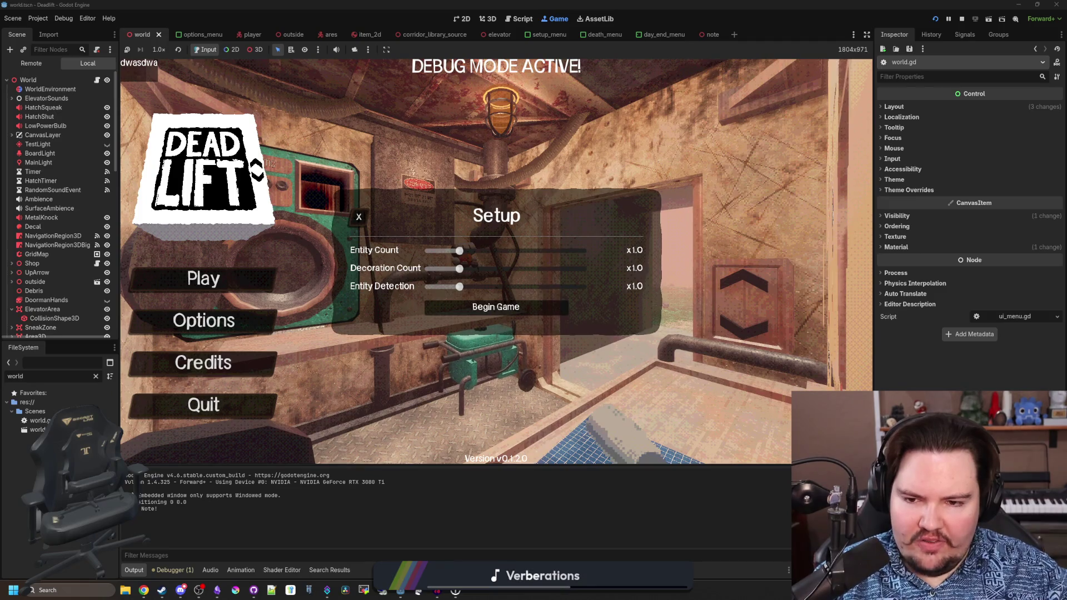
- Walk outside, pick up and drop a rock, then return to the lift room
key(w)
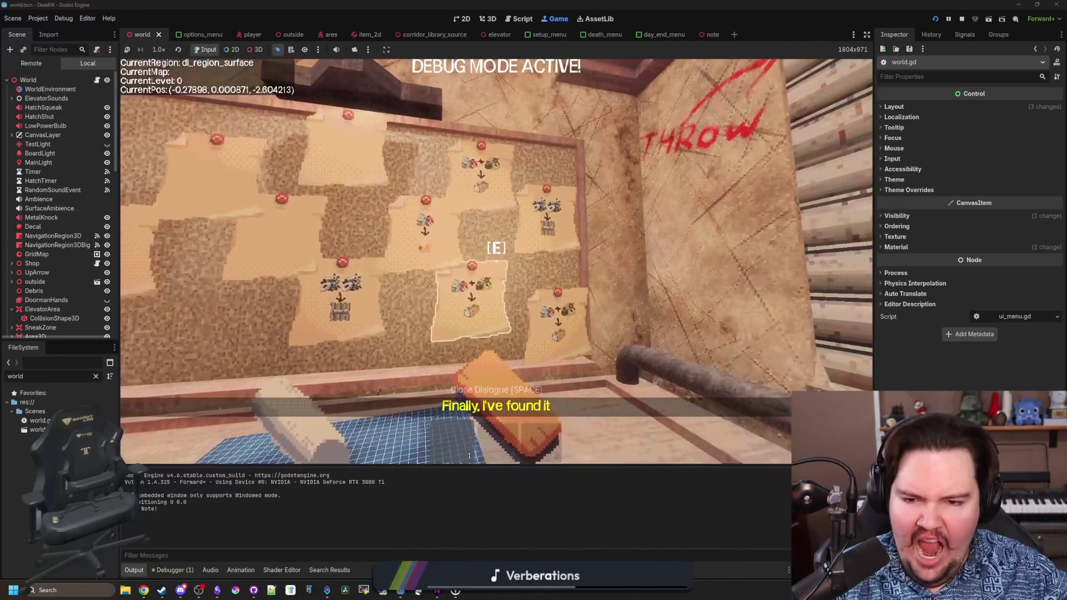
key(d)
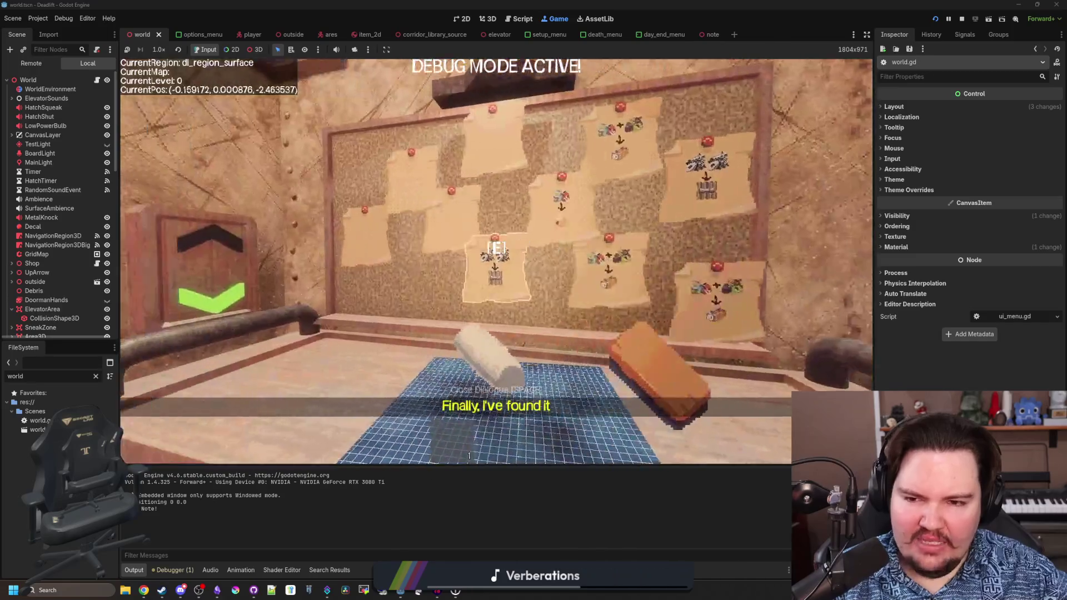
key(w)
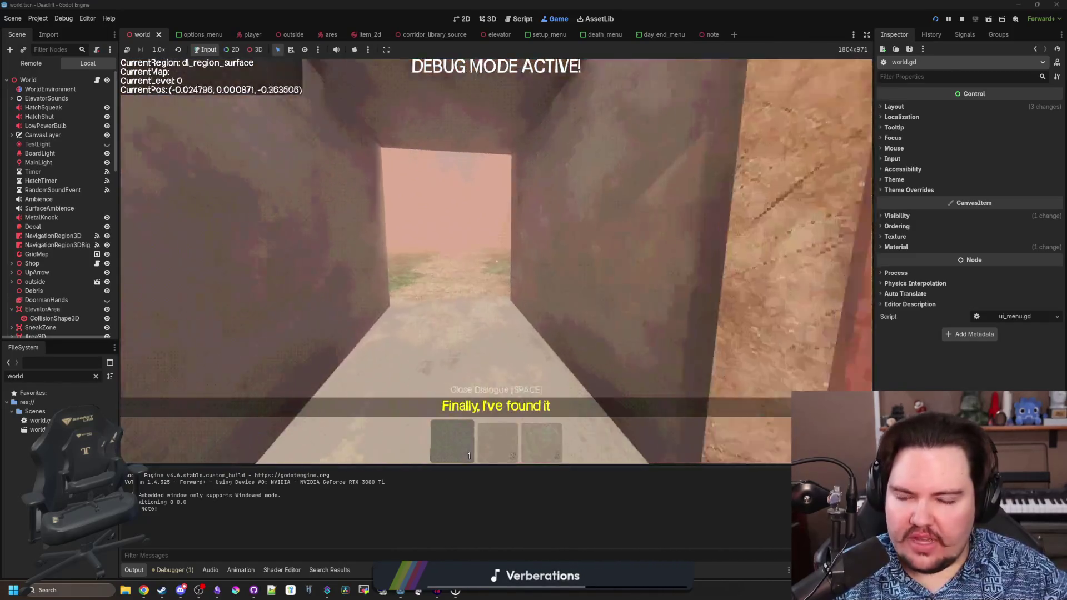
key(w)
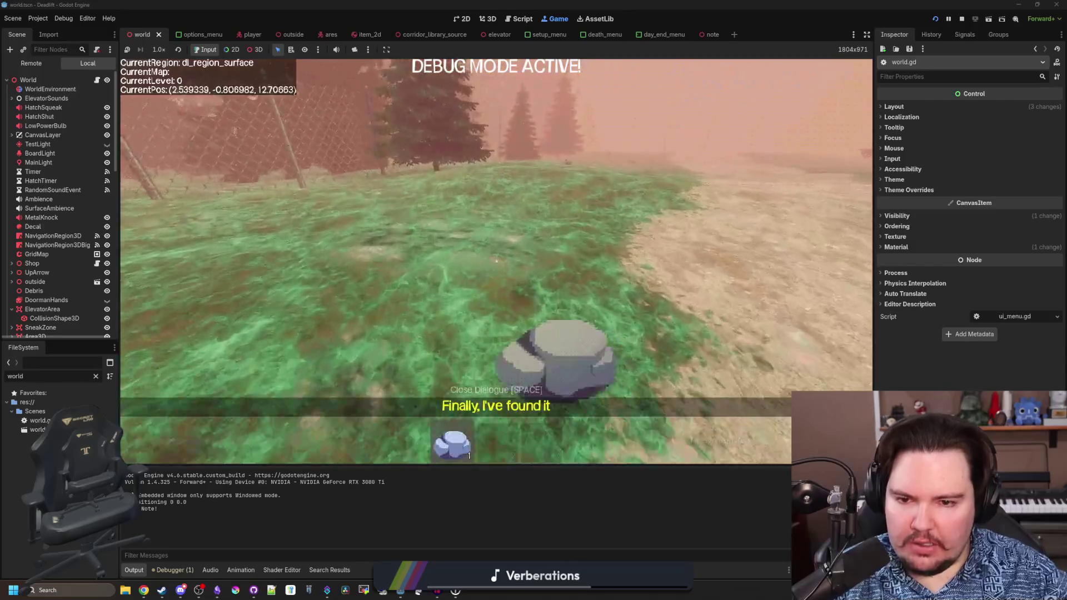
key(w)
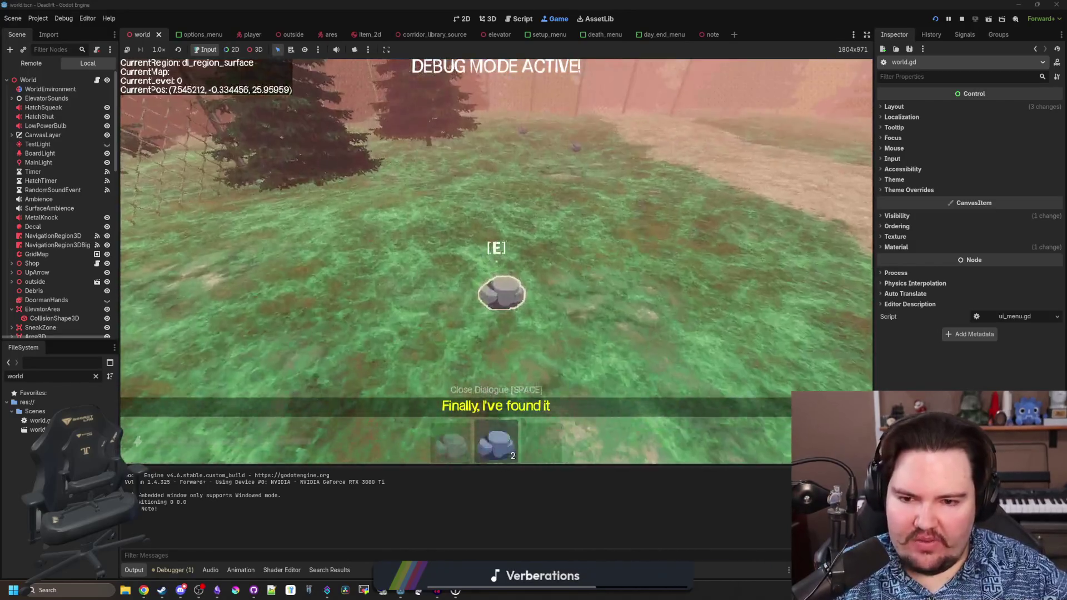
key(w)
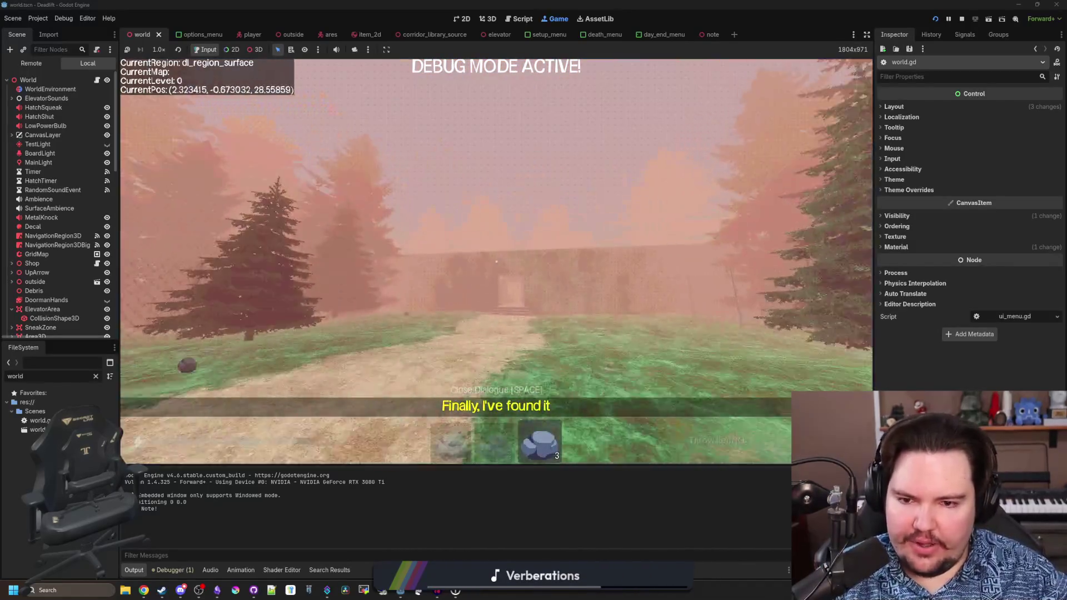
key(w)
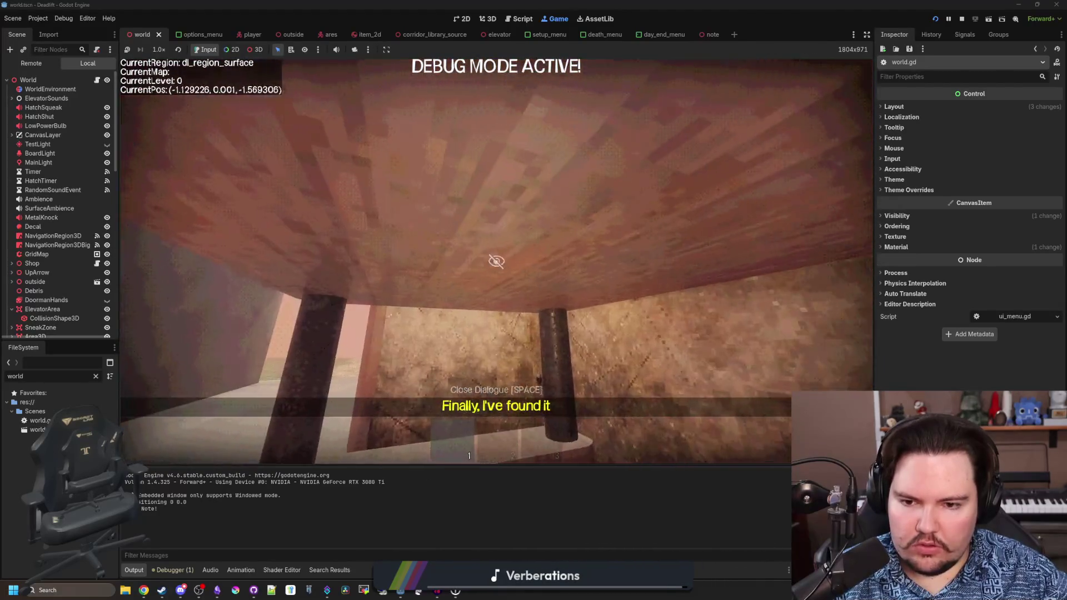
- Descend the elevator one level, then pause and stop the game
key(w)
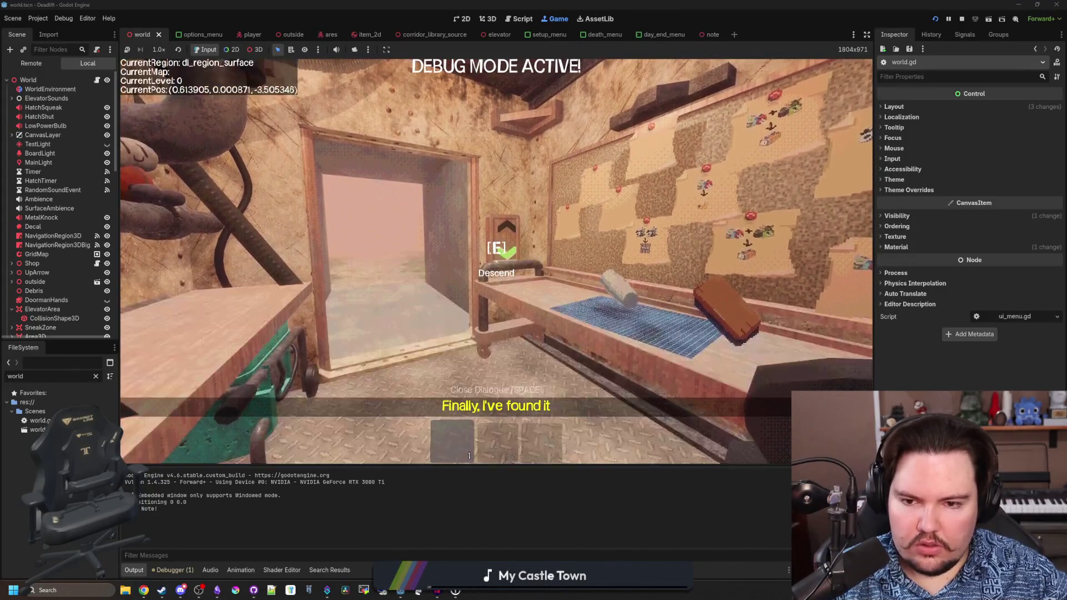
key(e)
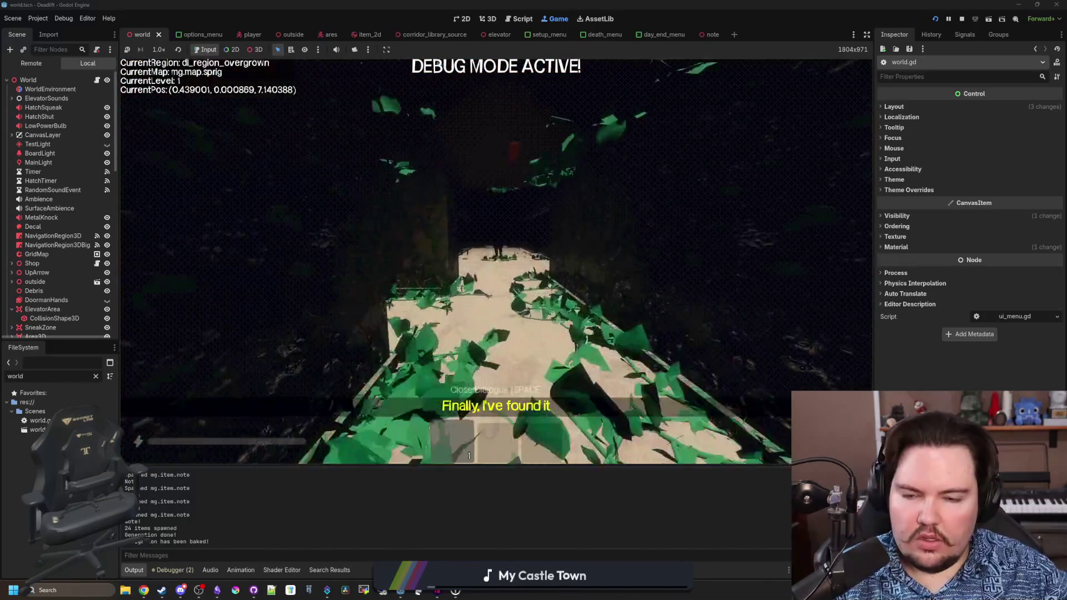
key(Escape)
click(962, 18)
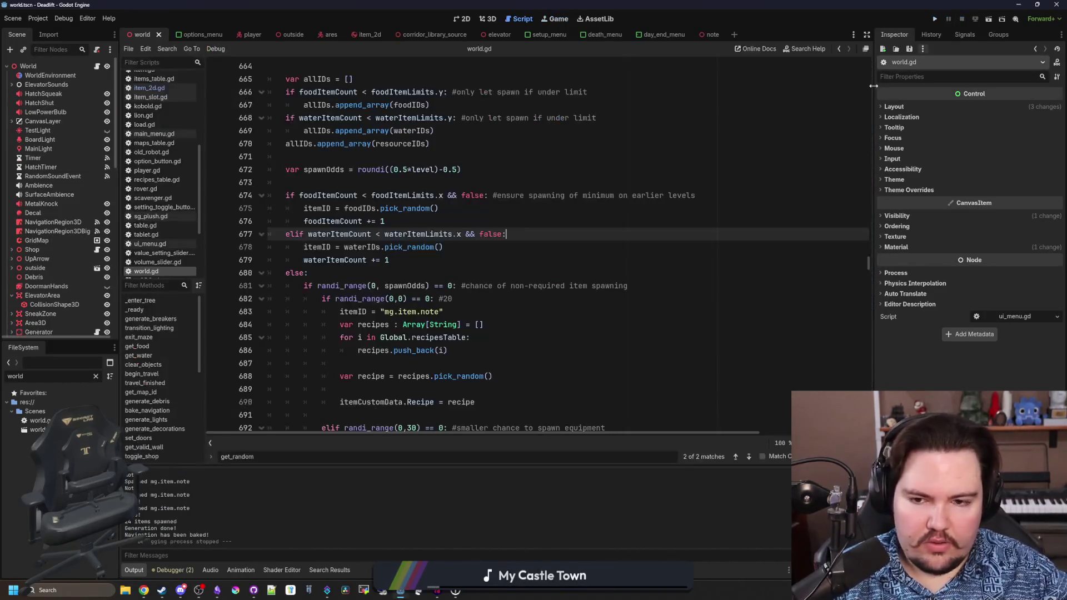
- Open the item_2d.gd script and save it
click(149, 88)
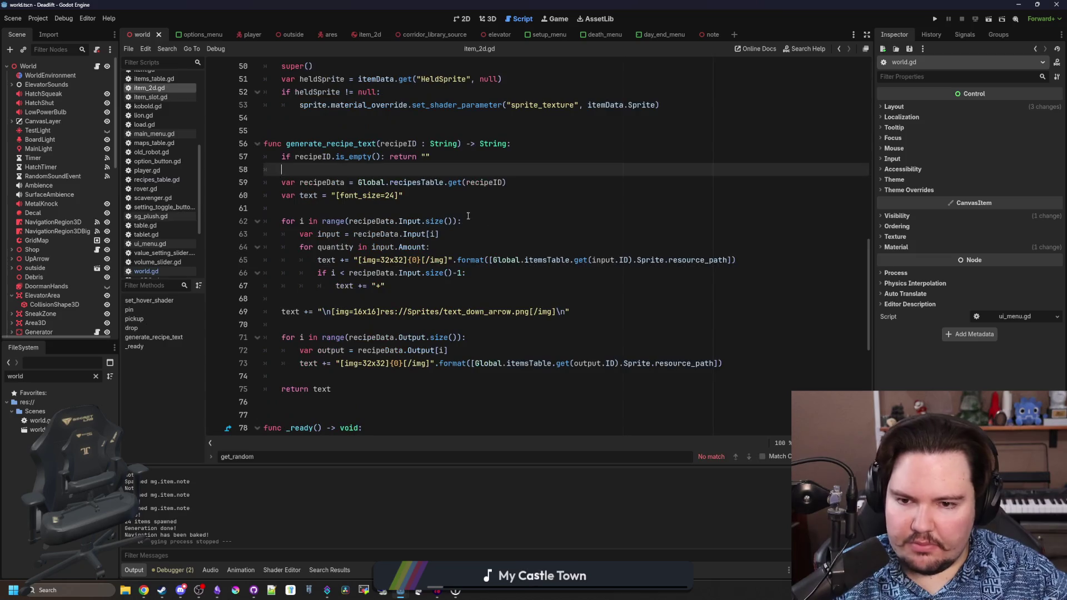
click(492, 221)
key(Up)
key(ctrl+s)
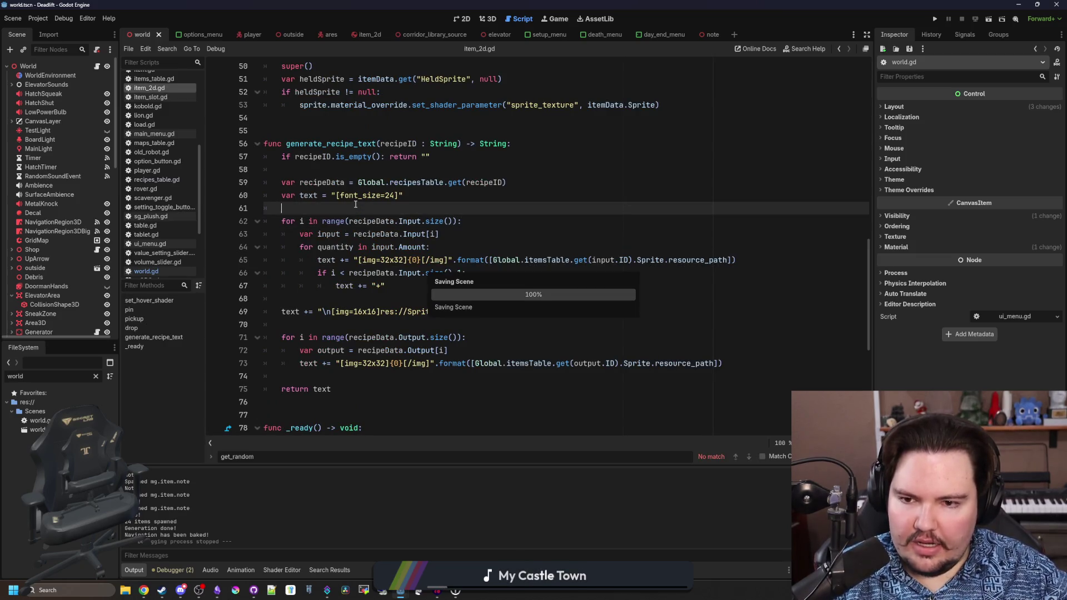
- Change line 682 of world.gd to randi_range(0,30) and save the script
click(146, 272)
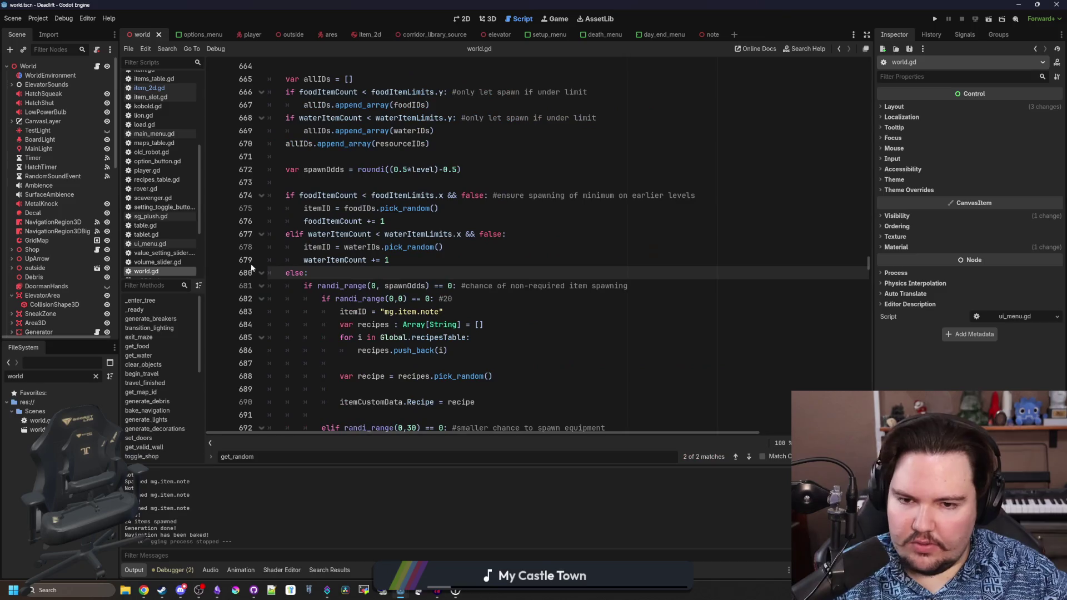
click(399, 299)
double_click(399, 299)
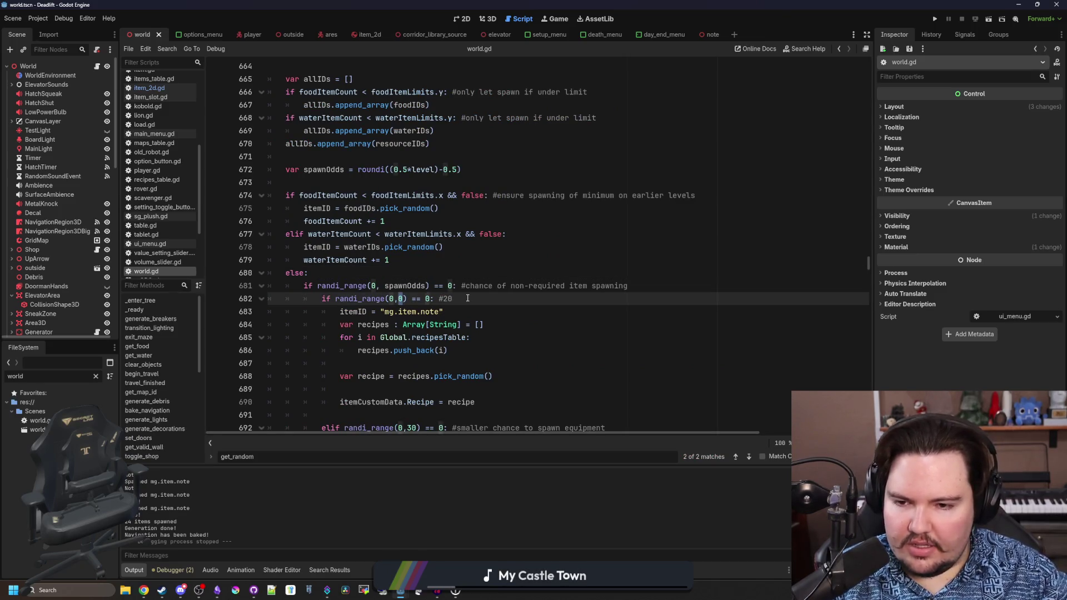
text(30)
key(ctrl+s)
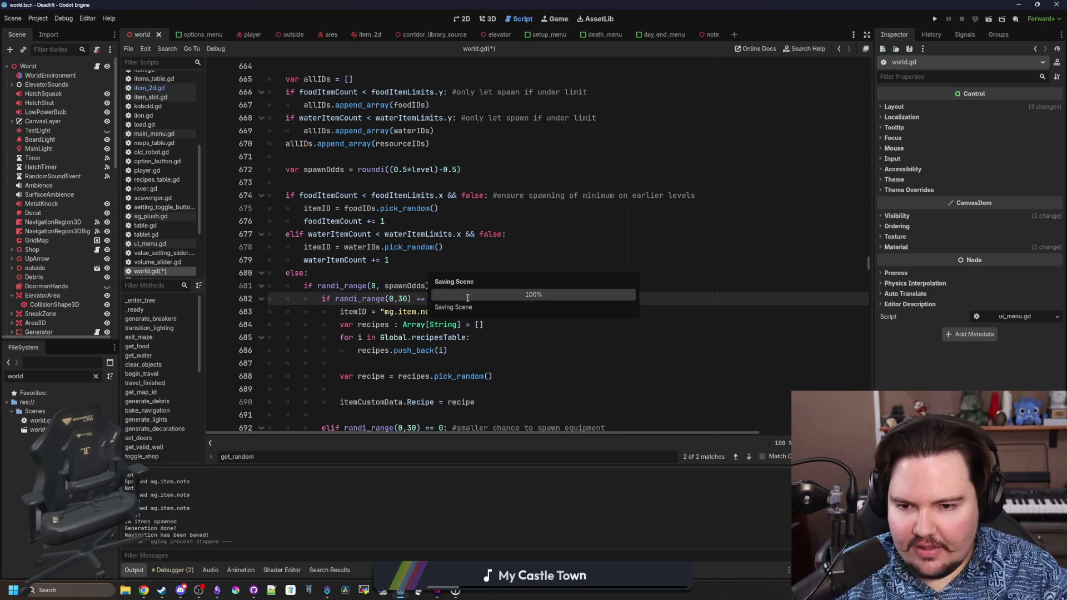
click(349, 275)
key(ctrl+s)
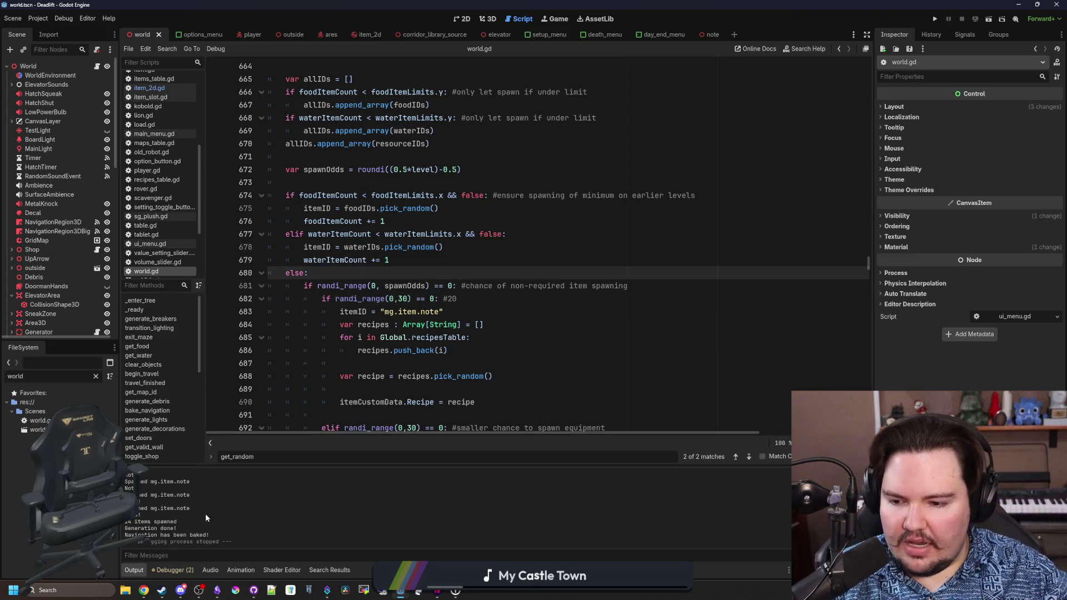
mouse_move(166, 592)
click(182, 549)
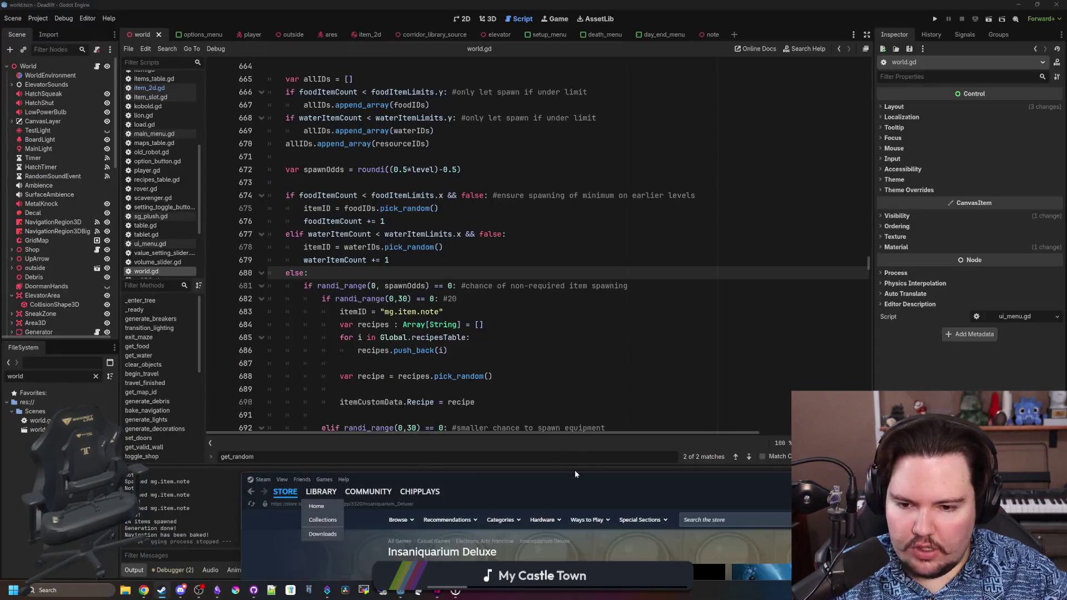
- Search the Steam library for 'blender' and launch Blender from the results
drag(557, 486, 511, 251)
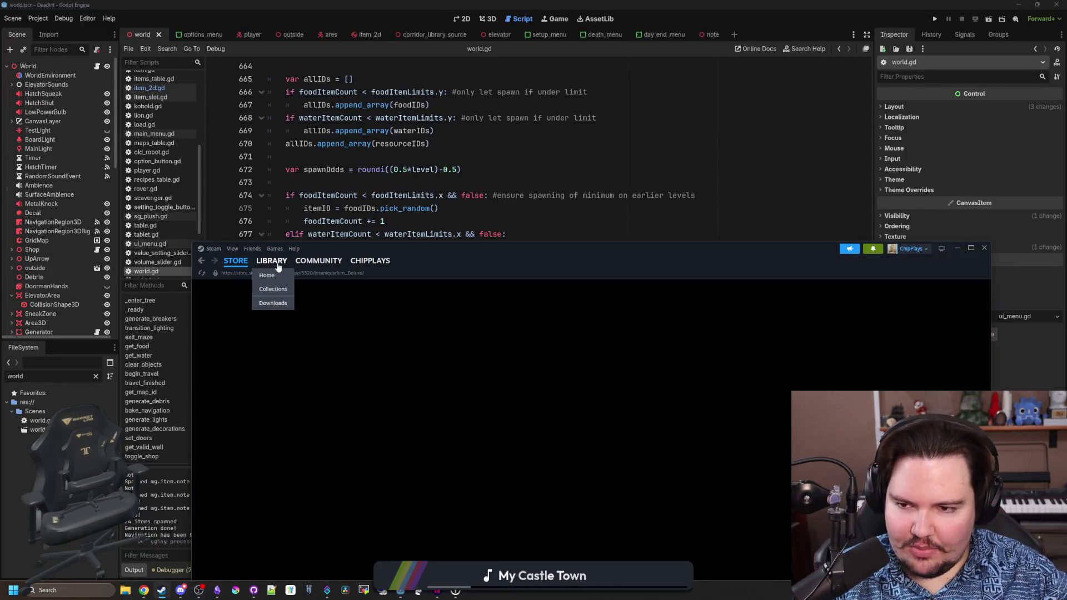
click(271, 260)
click(175, 76)
key(BackSpace)
key(BackSpace)
key(BackSpace)
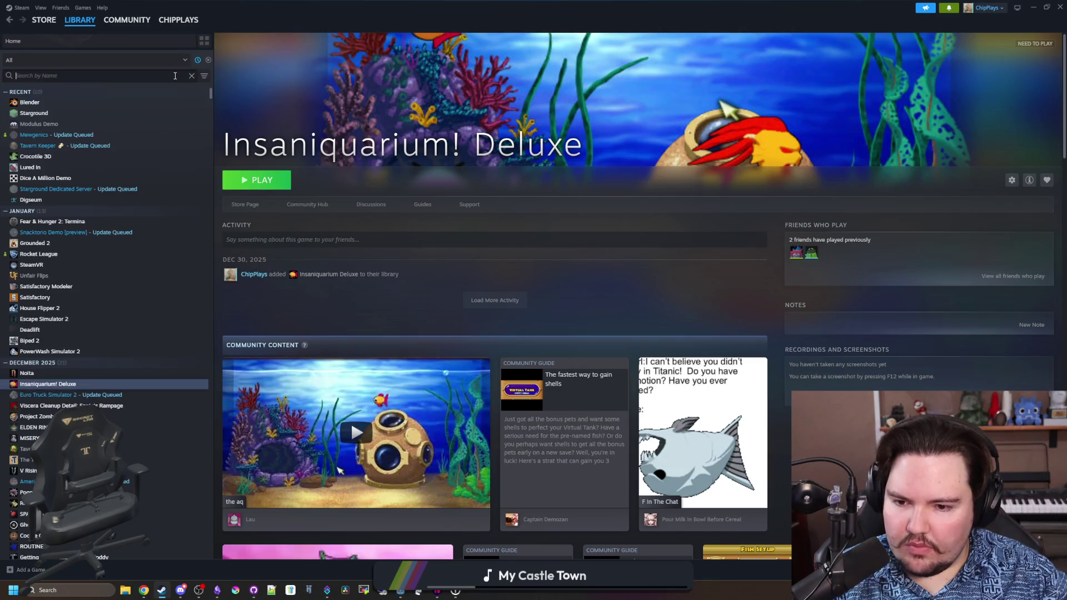
text(blender)
double_click(119, 102)
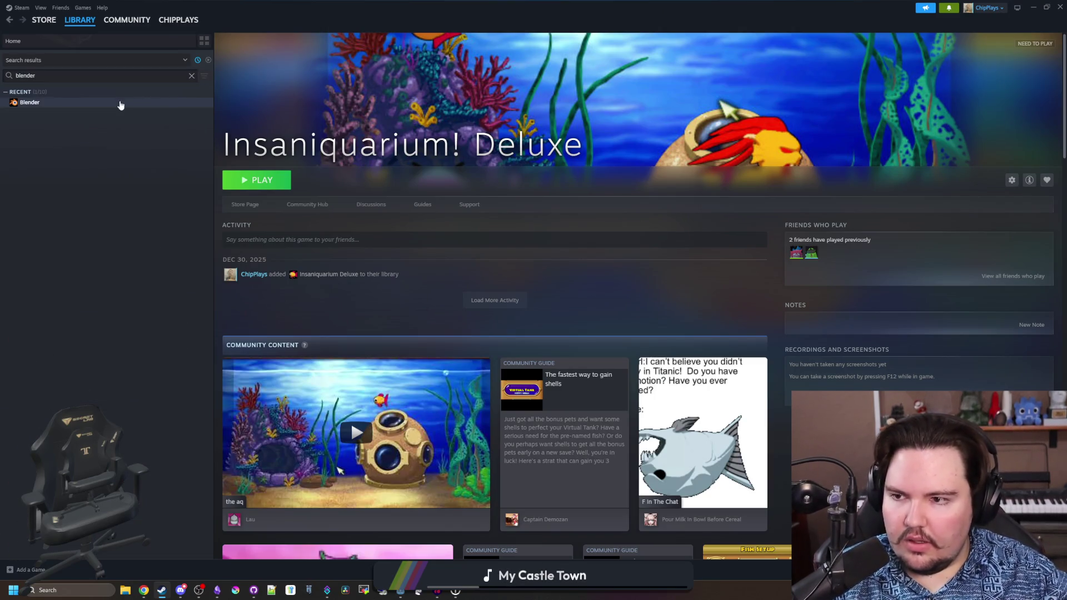
mouse_move(145, 596)
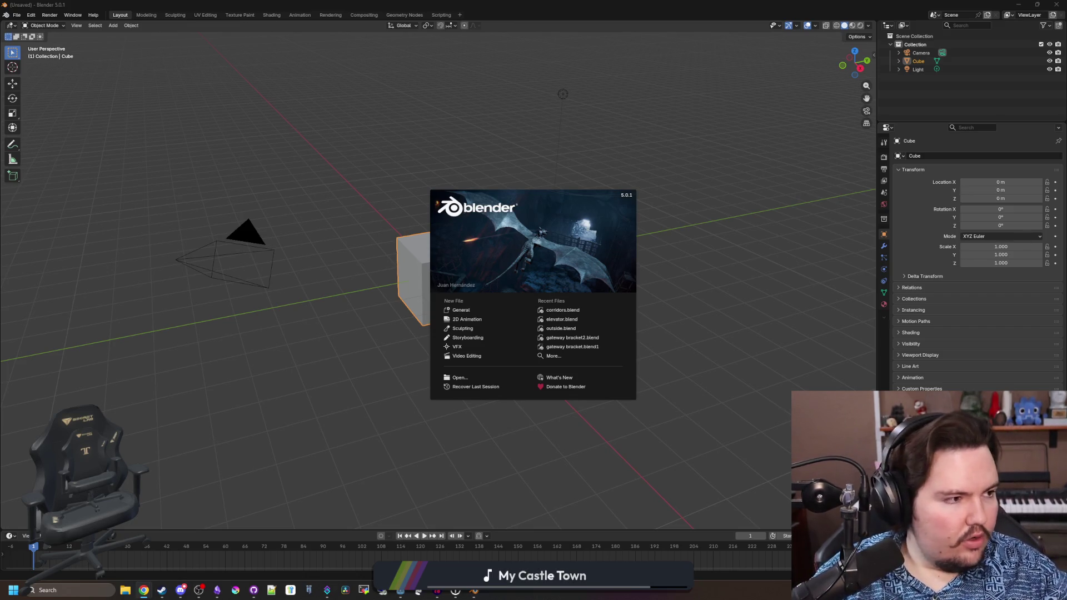
- Close the splash screen and open the dropped Woodpallet.blend file
click(465, 312)
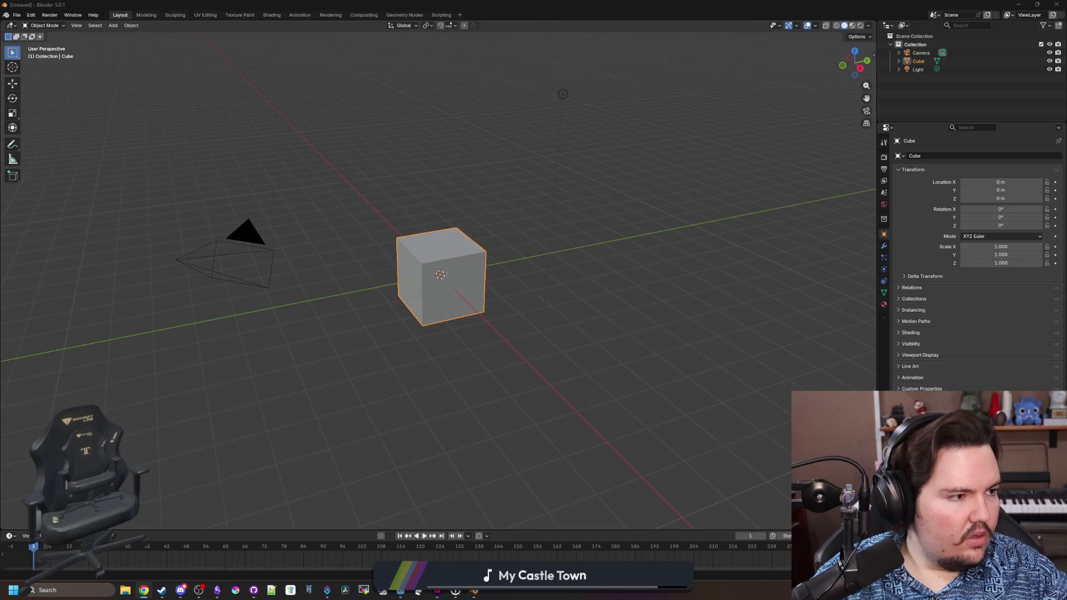
drag(675, 228, 673, 222)
click(673, 222)
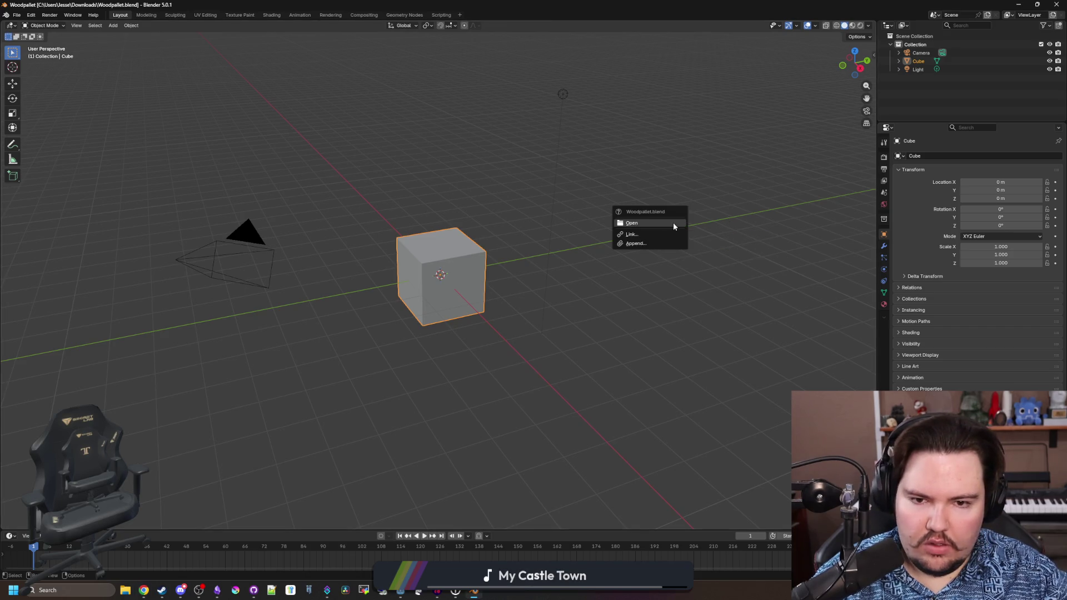
- Select the pallet and inspect its mesh from top, front and three-quarter views
click(485, 325)
right_click(580, 372)
drag(595, 312, 479, 402)
key(Tab)
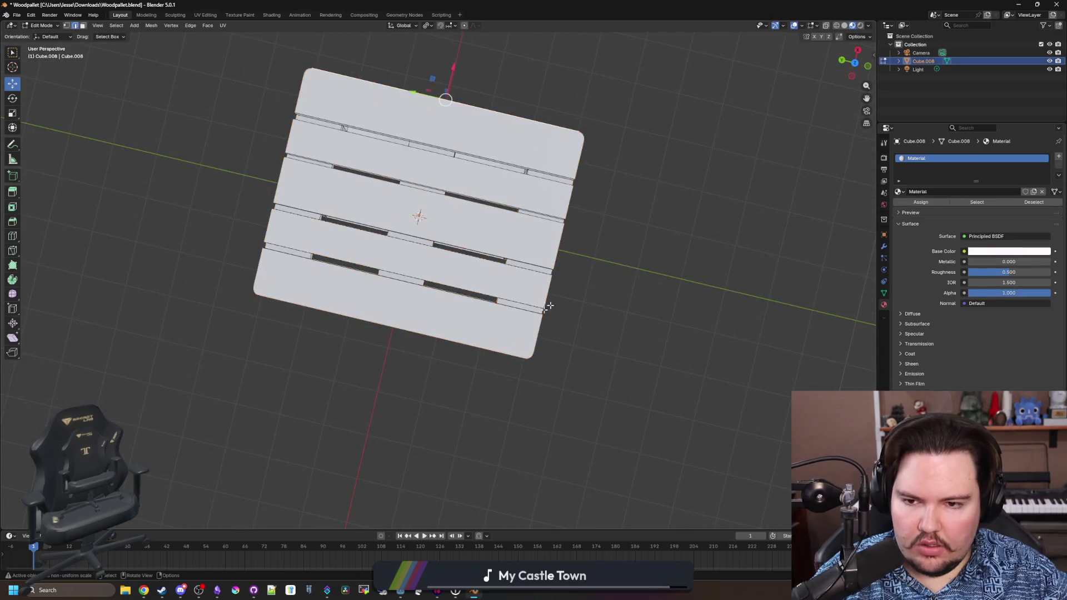
mouse_move(591, 328)
mouse_down()
mouse_move(570, 372)
mouse_move(555, 355)
mouse_move(556, 372)
mouse_move(632, 353)
mouse_move(389, 336)
mouse_move(412, 376)
mouse_up()
scroll(570, 372, up, 3)
scroll(556, 373, up, 2)
key(Tab)
scroll(382, 337, up, 3)
scroll(382, 337, down, 3)
key(KP_1)
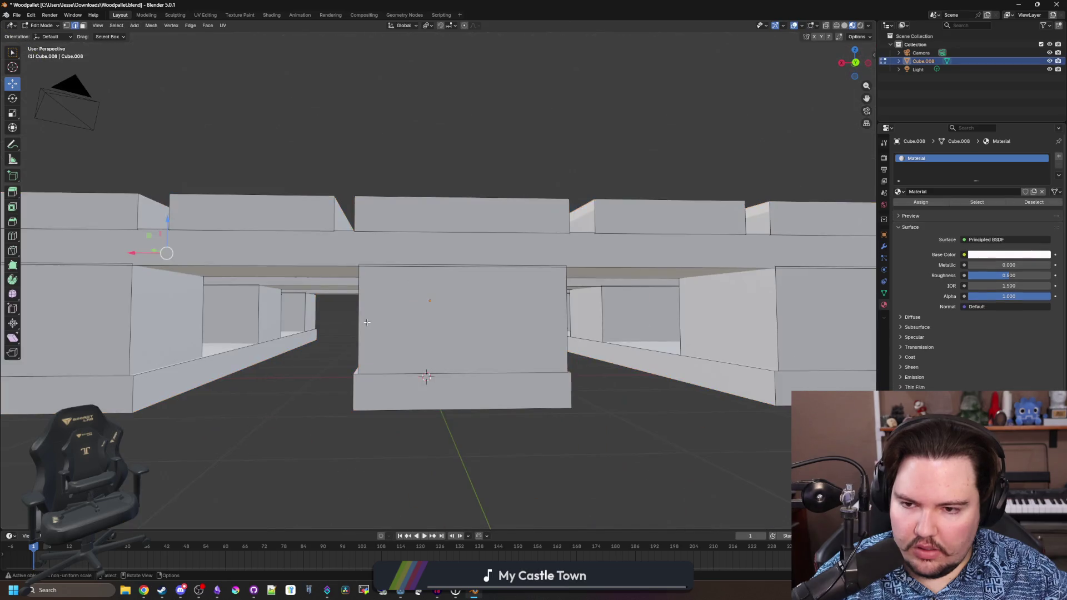
scroll(172, 163, down, 4)
drag(172, 164, 166, 193)
- Enter Edit Mode on the pallet and select its entire mesh
key(Tab)
key(Tab)
key(Tab)
key(KP_1)
key(a)
drag(250, 138, 200, 28)
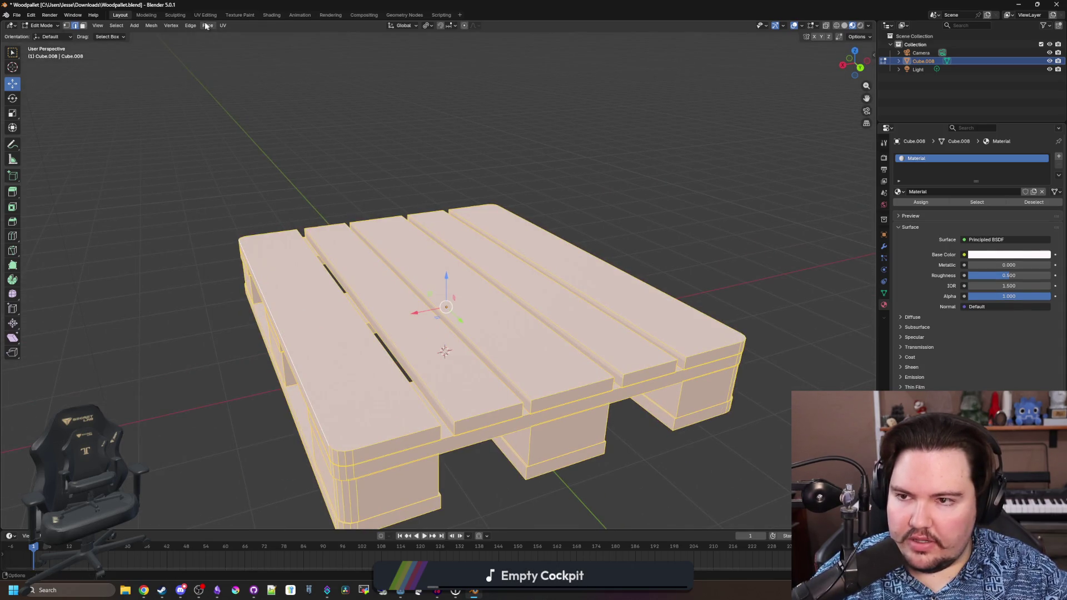
drag(293, 136, 288, 156)
- Separate the selected mesh into its own object, Cube.001
key(p)
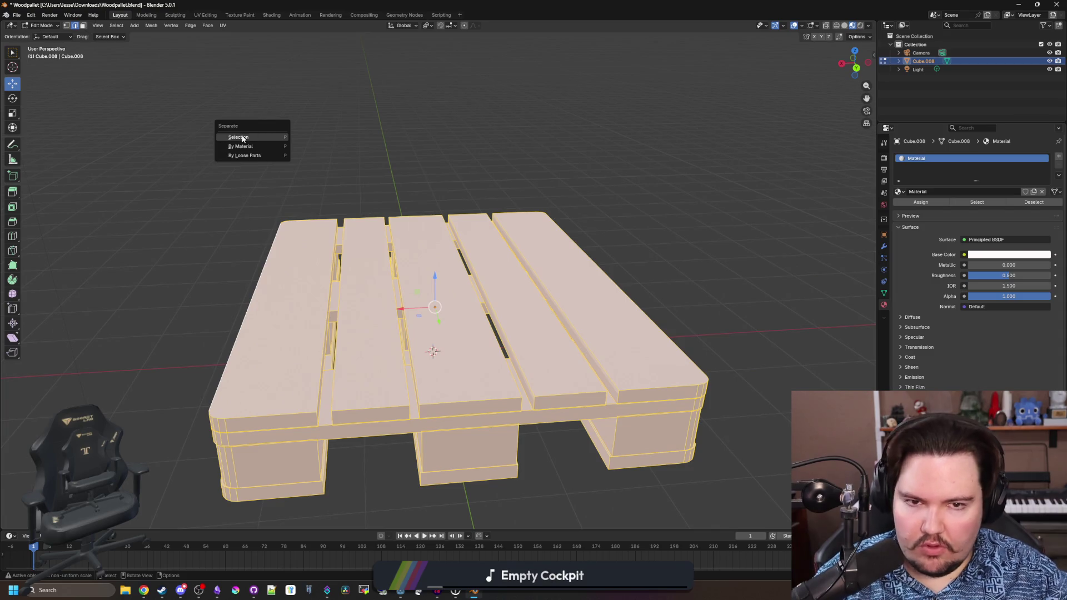
click(244, 137)
drag(295, 162, 300, 130)
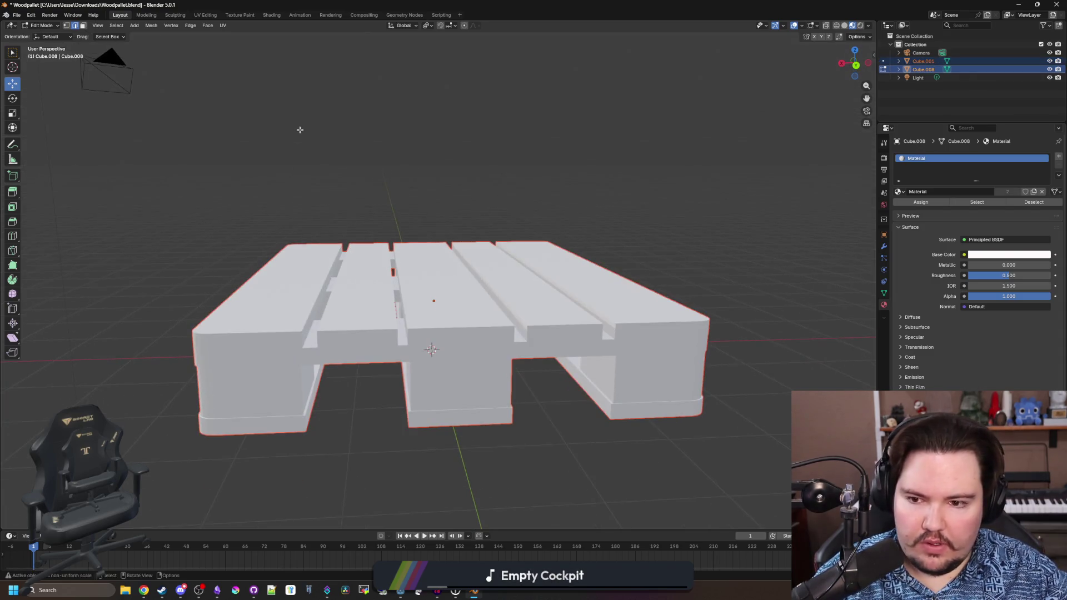
key(Tab)
click(370, 301)
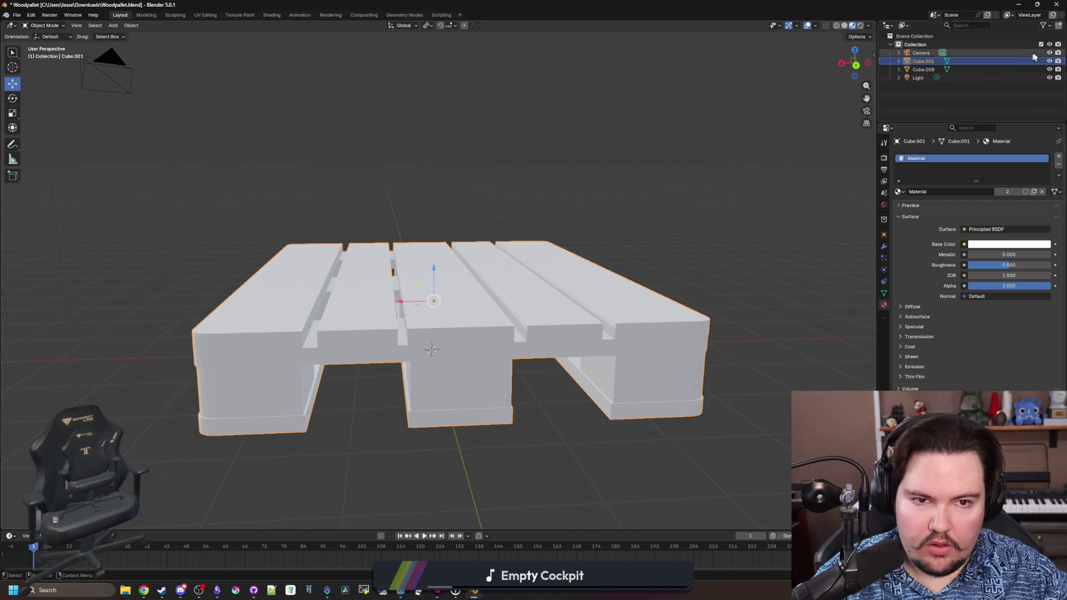
- Delete the leftover Cube.008 object and reselect Cube.001
click(1052, 61)
click(1052, 61)
click(1020, 70)
key(x)
click(929, 60)
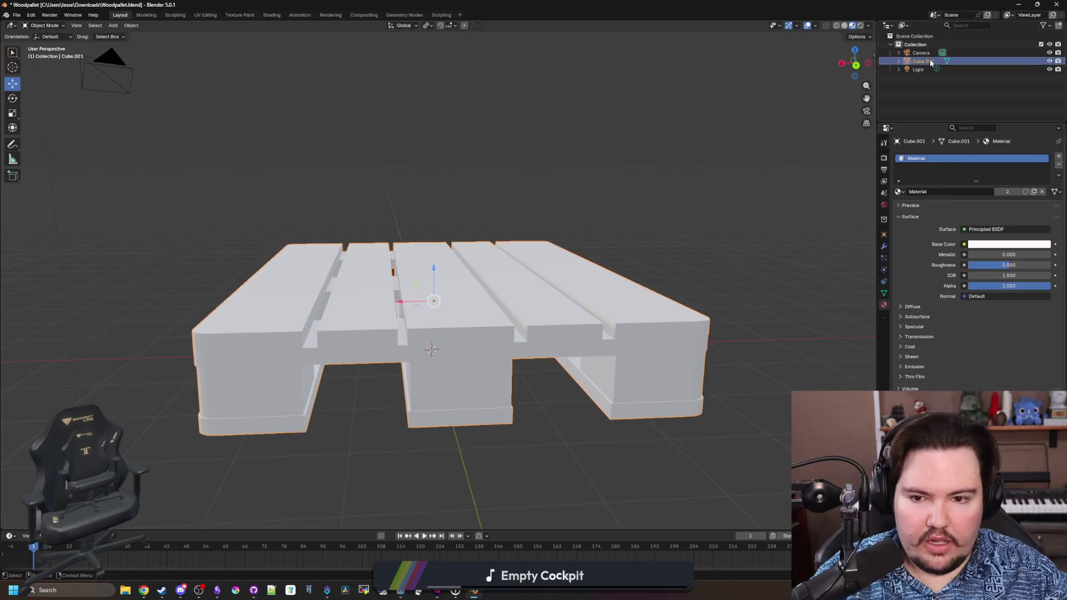
- Inspect Cube.001's mesh in Edit Mode with X-ray see-through shading
key(Tab)
scroll(630, 232, up, 2)
key(alt+z)
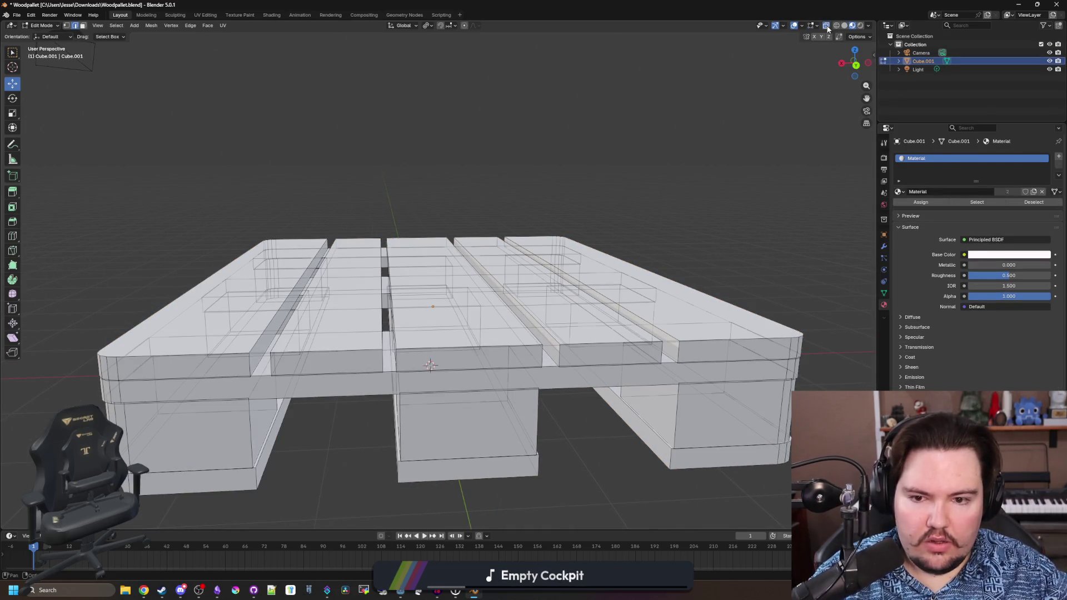
mouse_move(630, 232)
mouse_down()
mouse_move(567, 212)
mouse_move(429, 216)
mouse_move(392, 232)
mouse_move(445, 355)
mouse_move(400, 287)
mouse_up()
scroll(449, 361, up, 5)
scroll(449, 361, down, 5)
key(Tab)
scroll(401, 283, down, 3)
scroll(401, 282, up, 3)
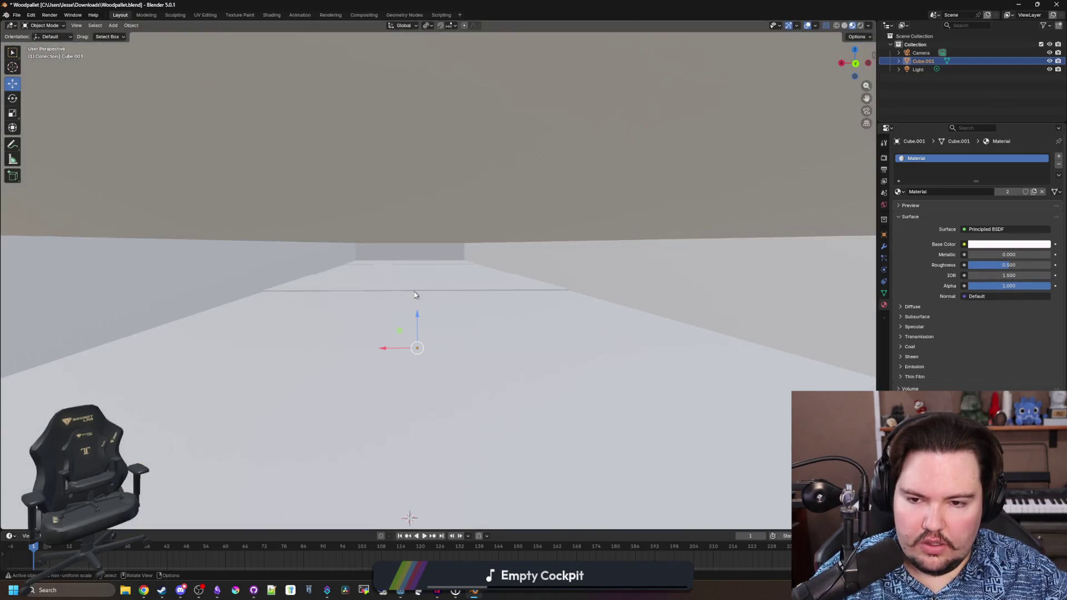
scroll(414, 294, down, 3)
scroll(414, 295, down, 3)
mouse_move(414, 295)
mouse_down()
mouse_move(456, 322)
mouse_move(500, 278)
mouse_move(638, 357)
mouse_up()
scroll(488, 313, up, 6)
- Turn off X-ray and examine the pallet from below and above
key(Tab)
scroll(488, 313, down, 6)
scroll(503, 271, up, 4)
scroll(503, 271, down, 4)
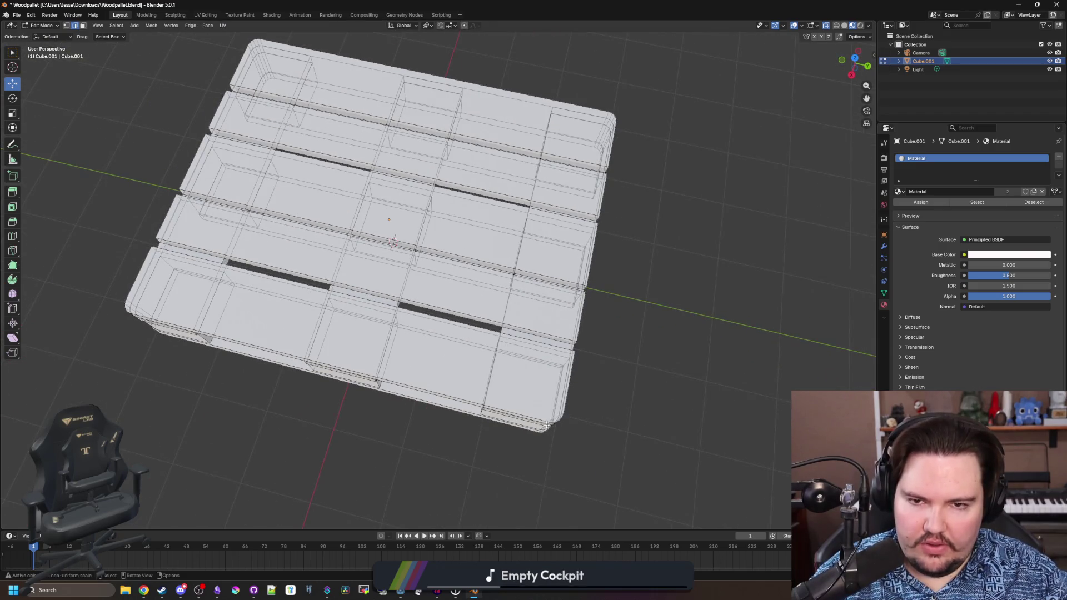
key(Tab)
key(alt+z)
mouse_move(652, 396)
mouse_down()
mouse_move(515, 325)
mouse_move(484, 245)
mouse_move(458, 293)
mouse_move(445, 391)
mouse_move(488, 385)
mouse_move(508, 326)
mouse_move(419, 336)
mouse_move(488, 303)
mouse_up()
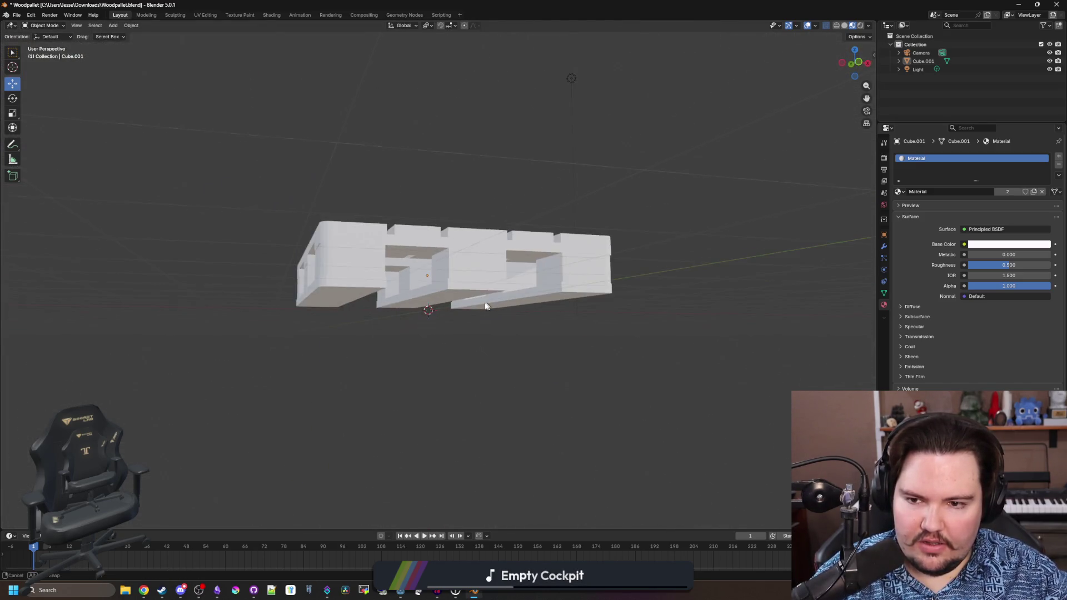
scroll(434, 304, up, 2)
scroll(417, 289, up, 4)
drag(409, 282, 395, 304)
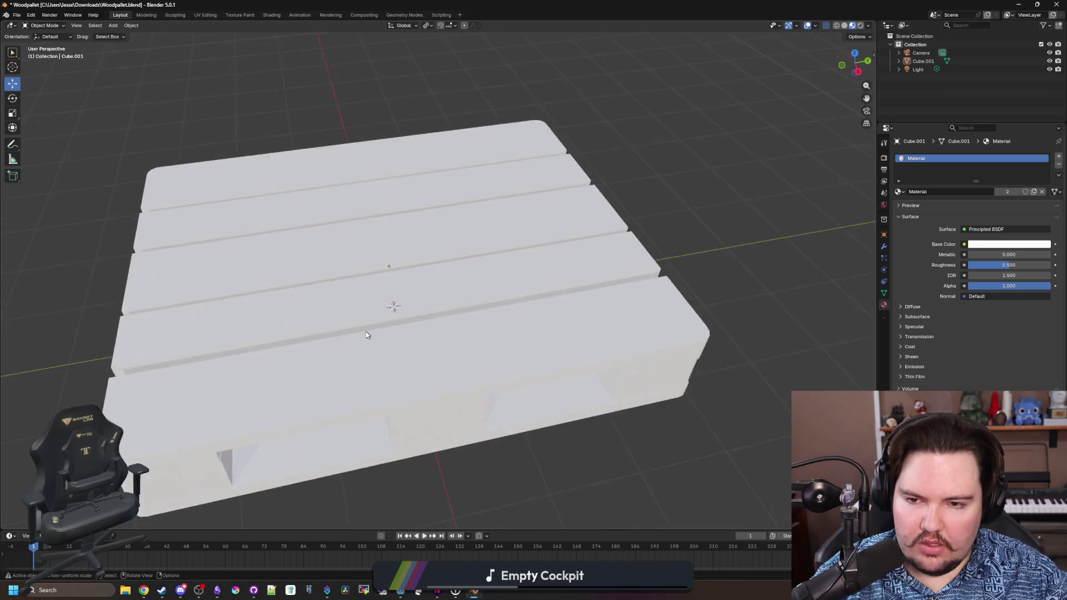
scroll(517, 409, down, 4)
mouse_move(517, 410)
mouse_down()
mouse_move(398, 302)
mouse_move(366, 289)
mouse_up()
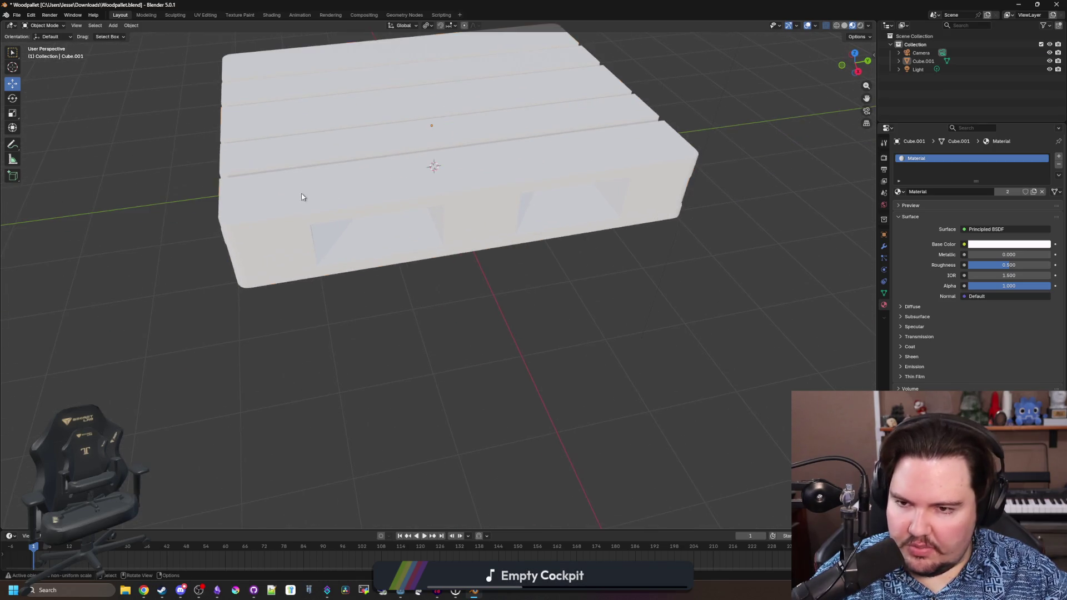
- Add a single loop cut to the pallet mesh and return to Object Mode
key(Tab)
scroll(376, 281, up, 5)
scroll(376, 281, up, 3)
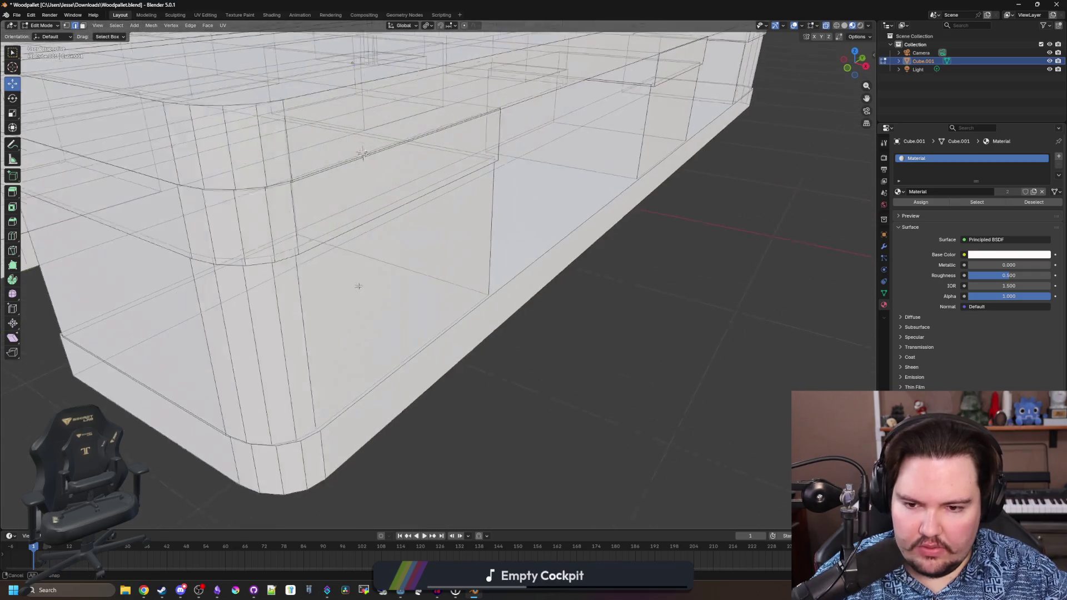
scroll(100, 76, down, 3)
key(w)
mouse_move(333, 278)
mouse_down()
mouse_move(378, 308)
mouse_move(524, 341)
mouse_move(500, 312)
mouse_up()
scroll(378, 308, down, 5)
click(13, 235)
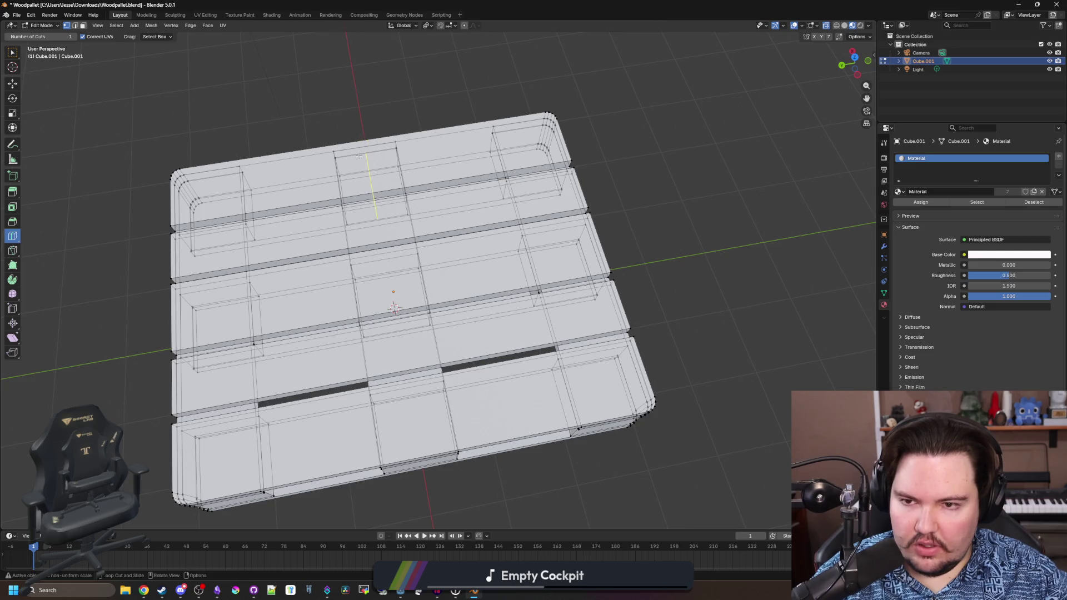
drag(364, 161, 393, 254)
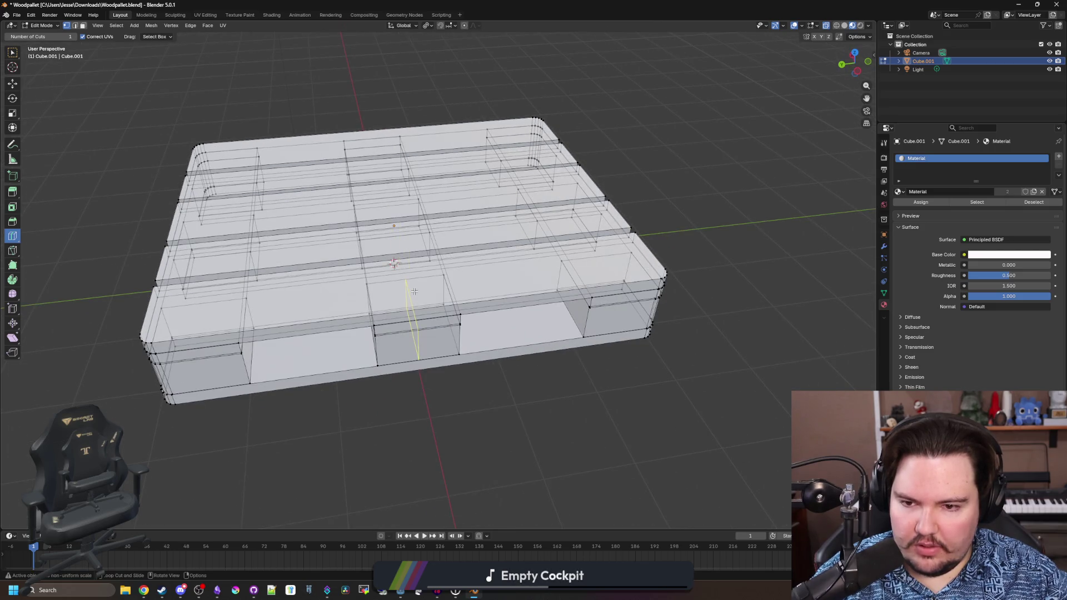
mouse_move(426, 311)
mouse_down()
mouse_move(501, 377)
mouse_move(495, 362)
mouse_up()
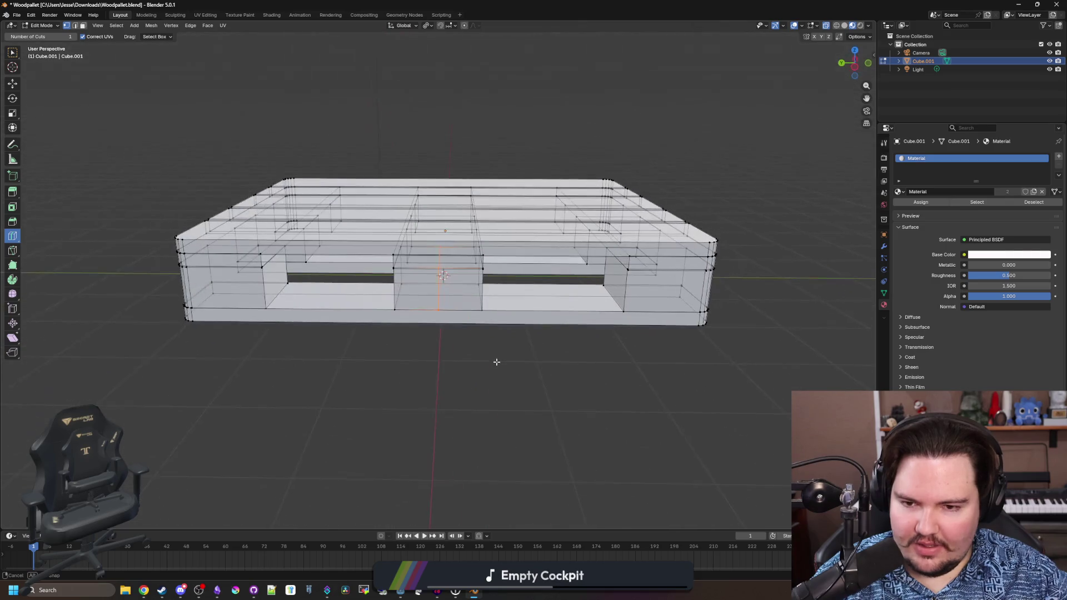
scroll(412, 336, down, 2)
key(Tab)
key(shift+a)
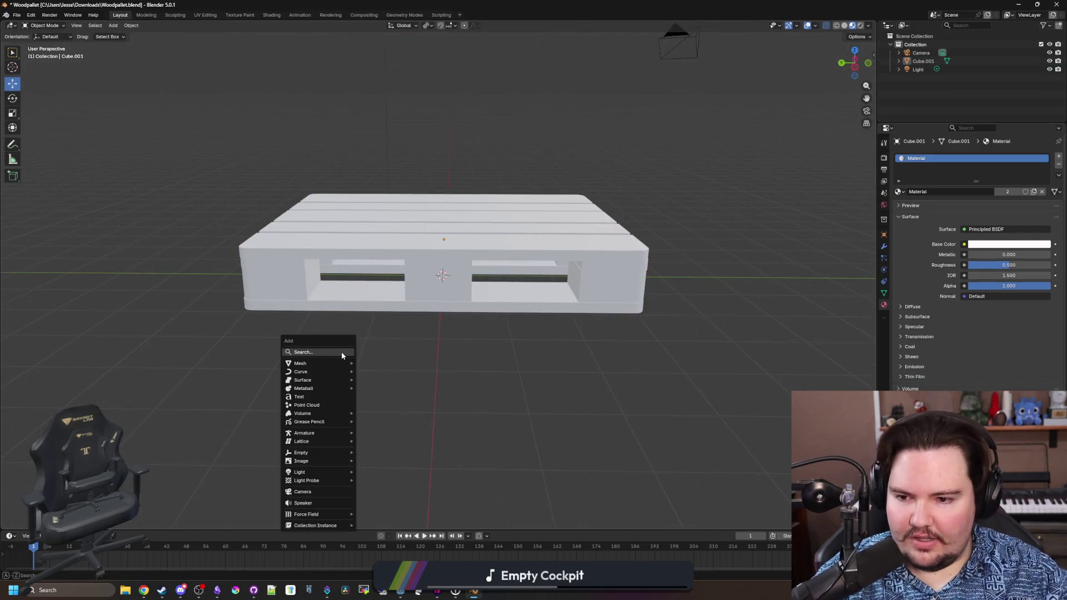
- Add a cube, scale it by 5, and move it along the Y axis
click(379, 367)
scroll(444, 334, down, 4)
key(s)
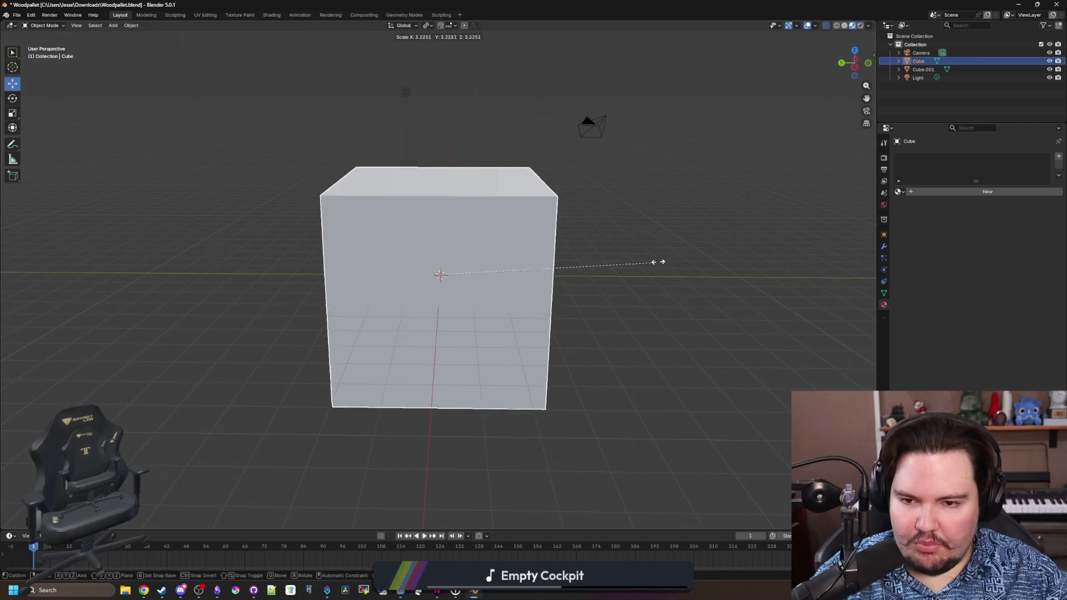
right_click(694, 248)
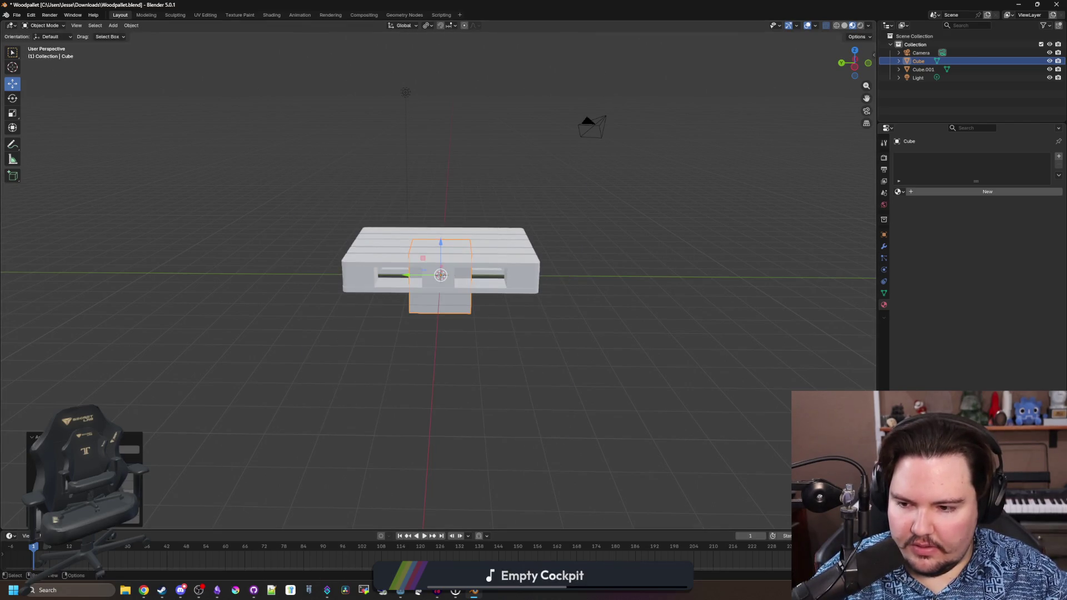
key(s)
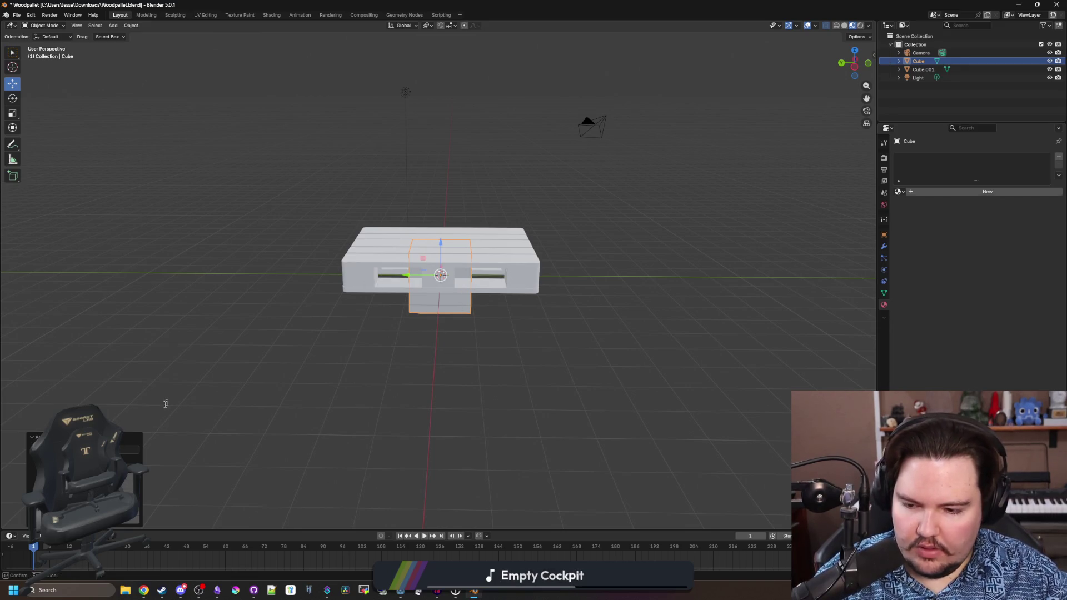
text(5)
key(Return)
key(g)
key(y)
click(264, 304)
drag(263, 304, 467, 388)
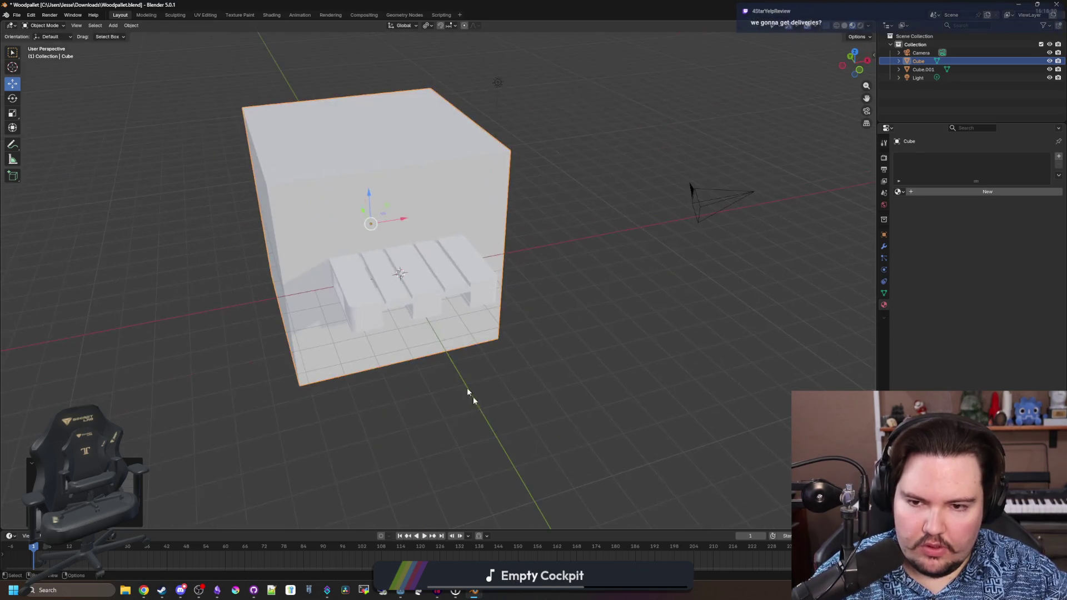
- Add a Boolean modifier to Cube.001 using the large cube as its cutter
click(387, 259)
click(884, 246)
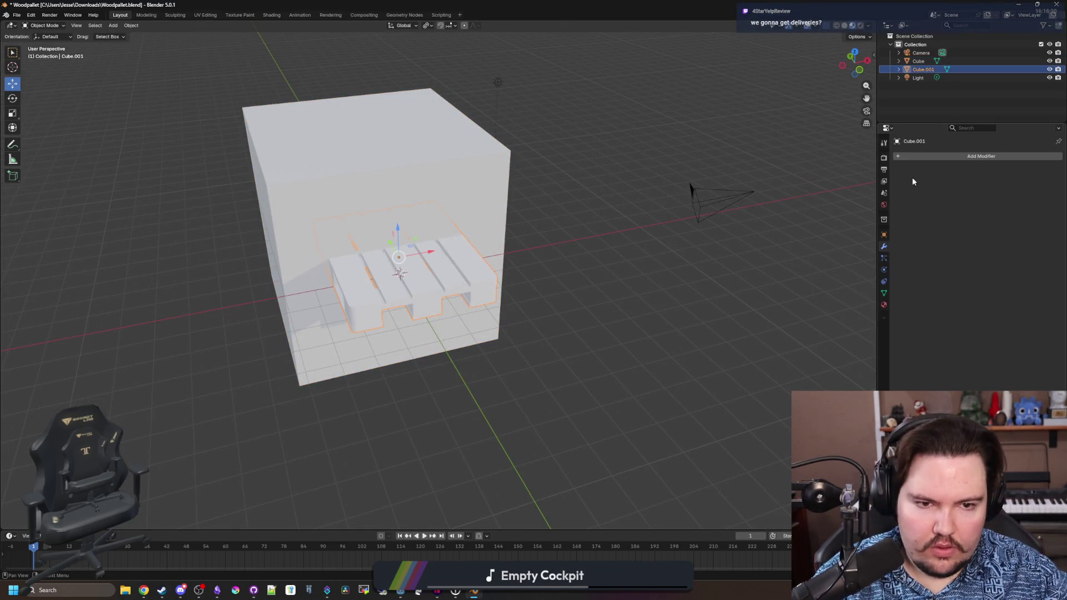
click(920, 156)
text(bool)
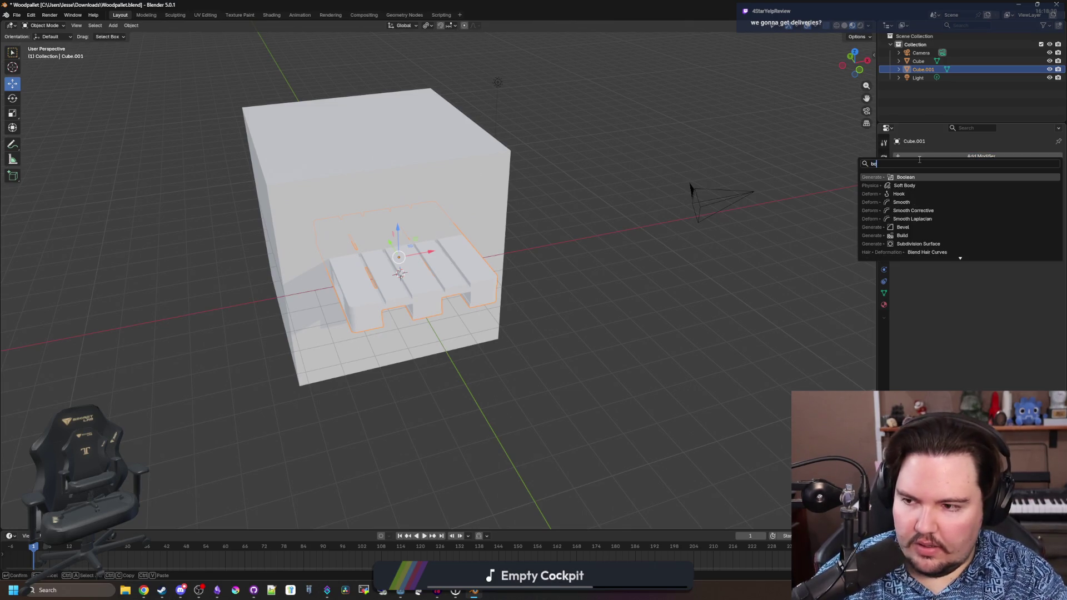
key(Return)
click(1046, 204)
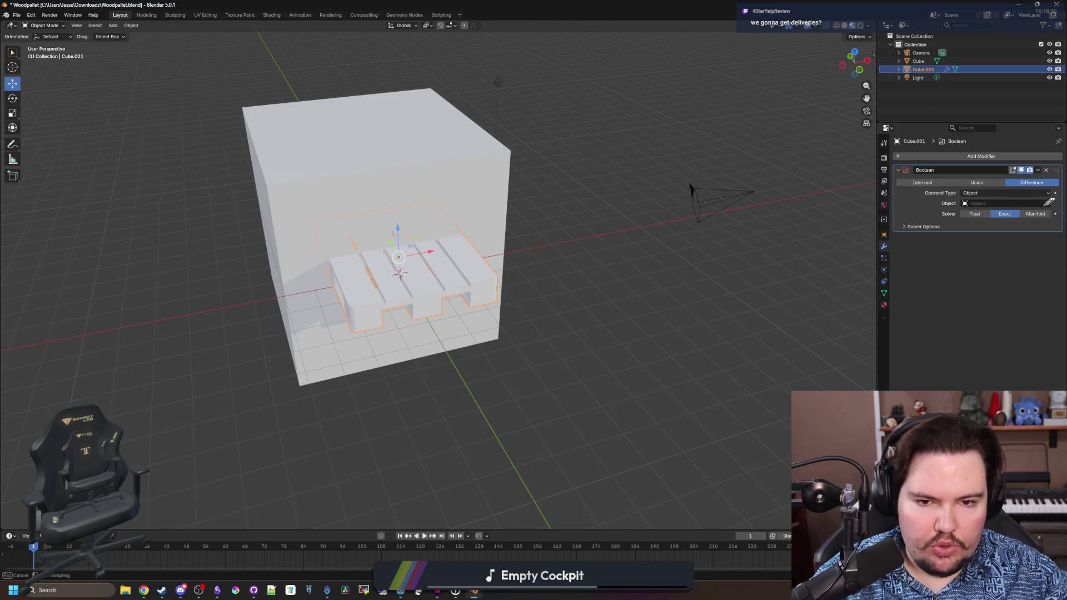
click(436, 170)
drag(436, 170, 634, 198)
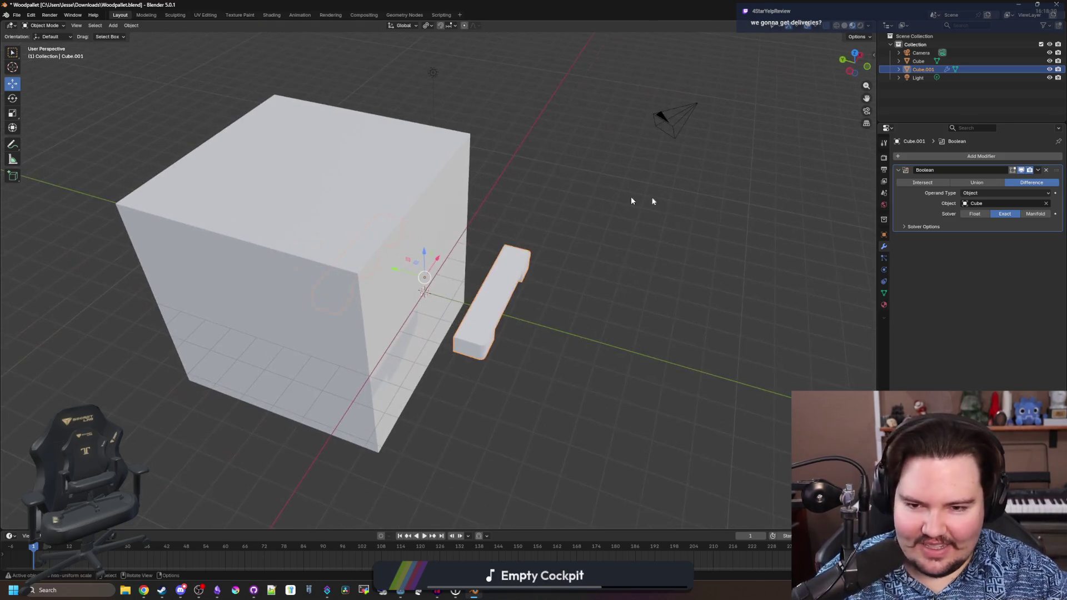
- Set the Boolean solver to Float, apply the cut, and delete the cutter cube
click(1034, 215)
key(ctrl+z)
click(983, 218)
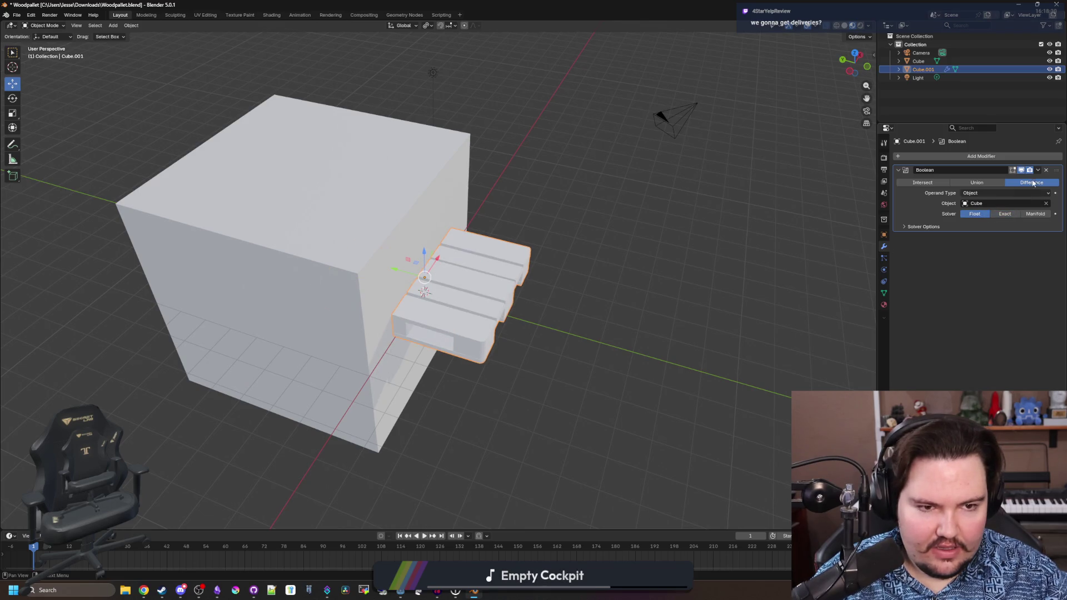
drag(423, 183, 452, 190)
click(1037, 170)
click(982, 182)
click(421, 200)
key(Delete)
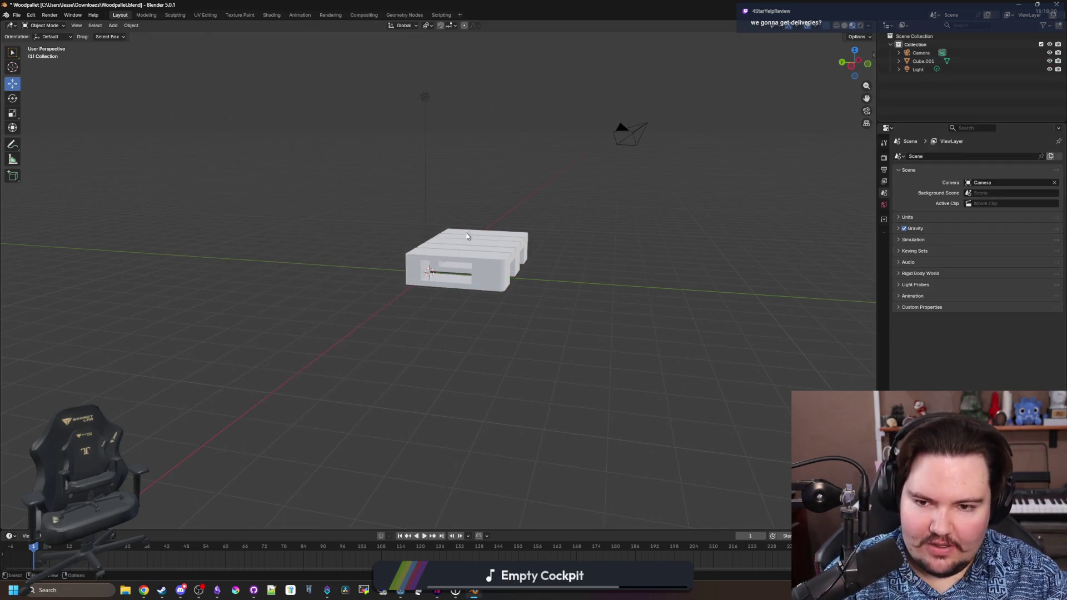
- Delete the centre and right-hand block faces of the pallet in face select mode
click(591, 261)
key(Tab)
mouse_move(481, 295)
mouse_down()
mouse_move(438, 343)
mouse_move(400, 357)
mouse_up()
scroll(372, 359, up, 3)
click(82, 26)
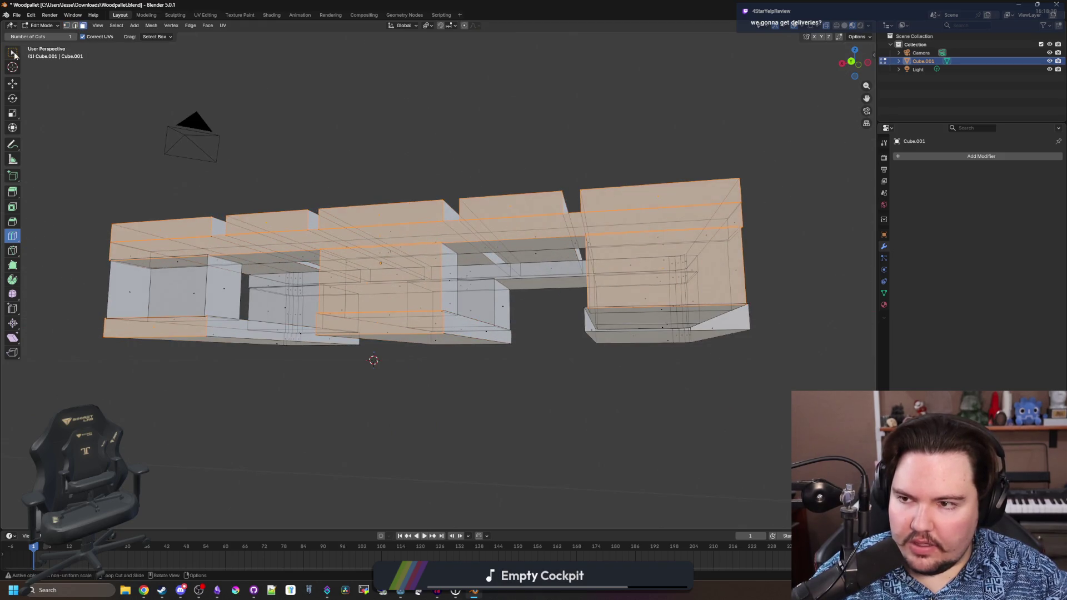
key(w)
key(alt+a)
click(375, 306)
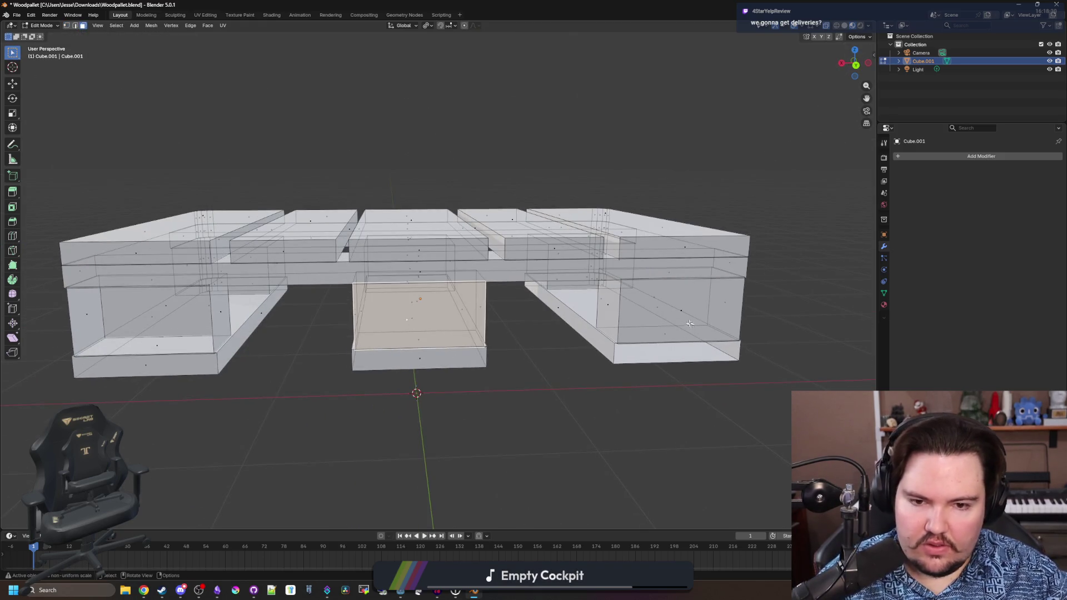
shift+click(689, 324)
key(x)
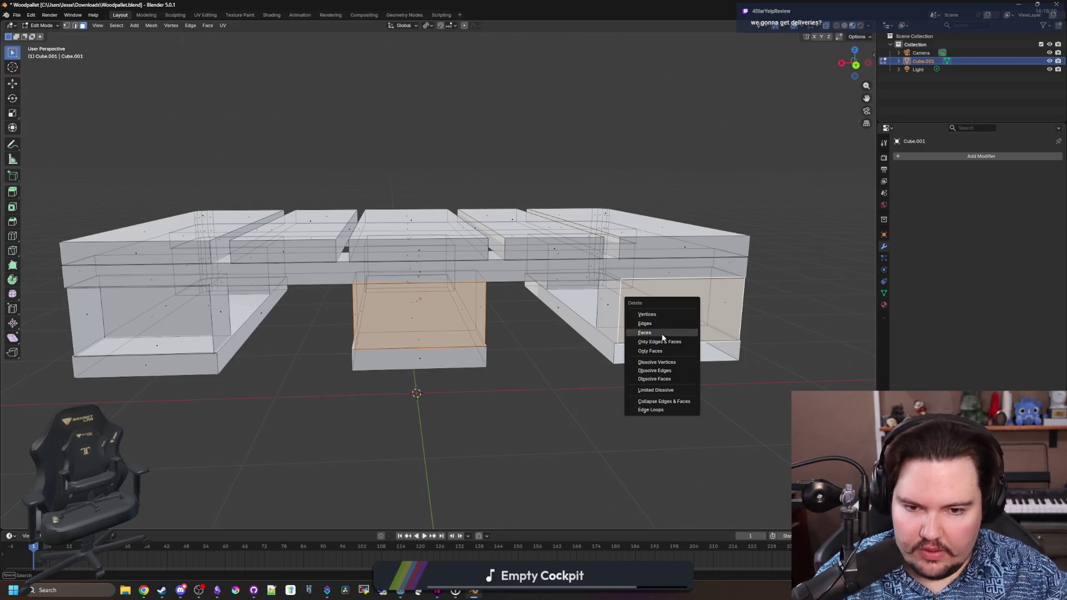
click(662, 332)
- Inspect the pallet in see-through view from several angles, then bring up the Add menu
key(Tab)
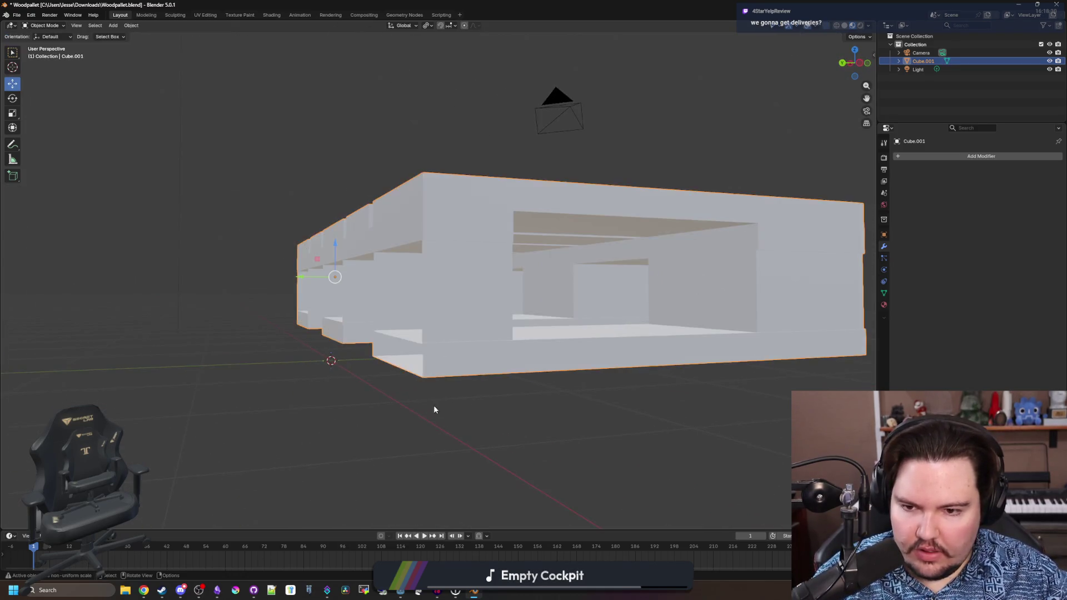
scroll(423, 394, up, 5)
key(Tab)
key(alt+z)
mouse_move(510, 411)
mouse_down()
mouse_move(434, 357)
mouse_move(403, 392)
mouse_up()
scroll(428, 367, down, 5)
mouse_move(402, 349)
mouse_down()
mouse_move(448, 354)
mouse_move(467, 337)
mouse_move(696, 292)
mouse_up()
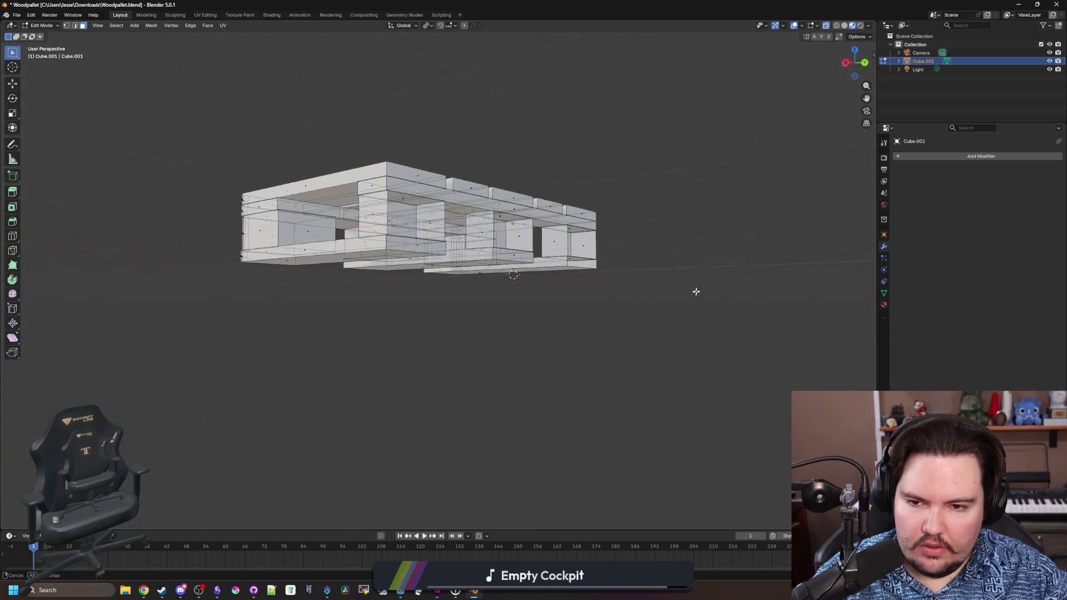
key(Tab)
mouse_move(302, 279)
mouse_down()
mouse_move(526, 366)
mouse_move(515, 398)
mouse_move(402, 369)
mouse_move(335, 375)
mouse_move(292, 333)
mouse_move(269, 289)
mouse_move(322, 301)
mouse_move(317, 341)
mouse_move(328, 300)
mouse_up()
click(536, 375)
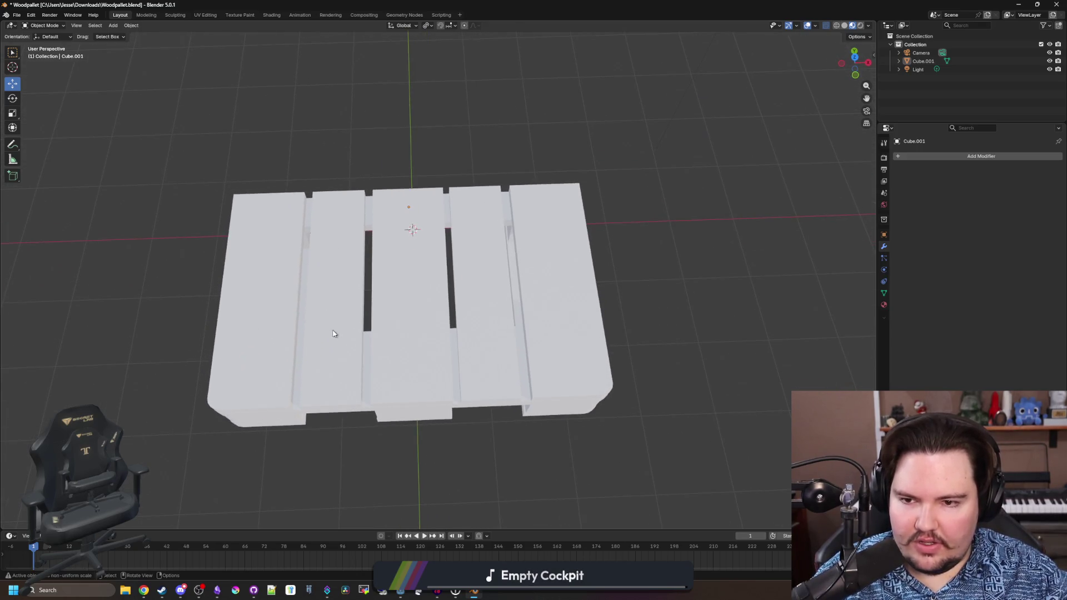
mouse_move(393, 217)
mouse_down()
mouse_move(539, 266)
mouse_move(686, 286)
mouse_move(635, 293)
mouse_up()
key(shift+a)
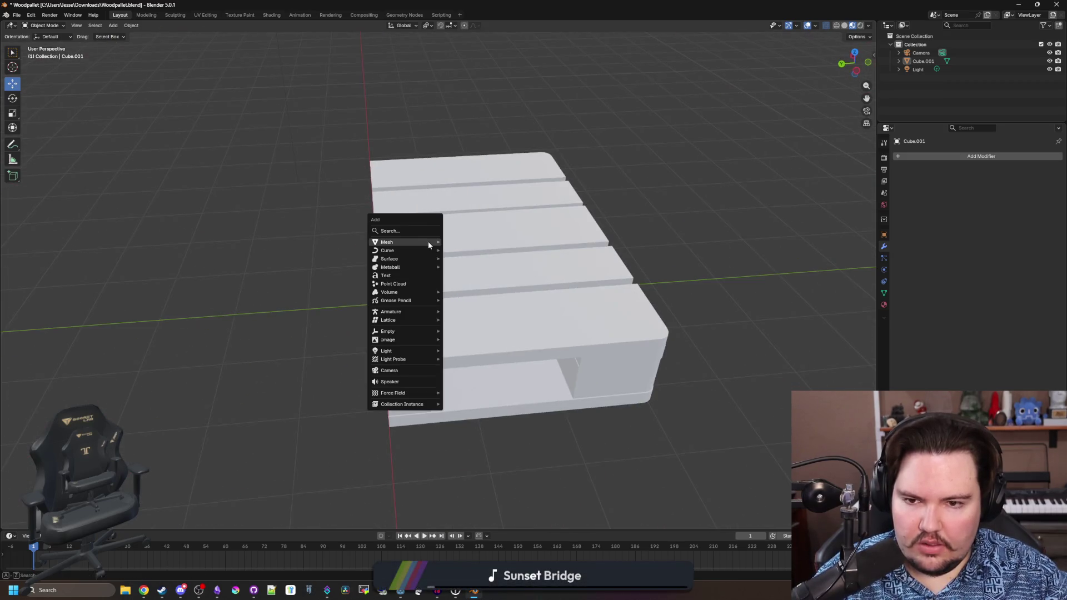
- Add a plane and raise it along Z into the middle of the pallet
mouse_move(428, 241)
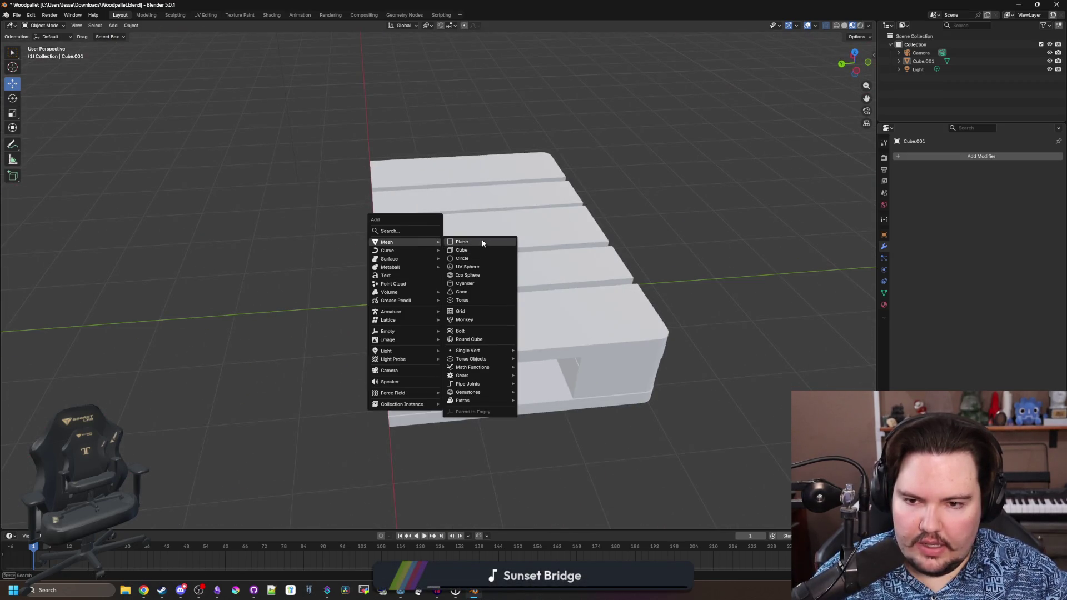
click(473, 242)
mouse_move(559, 270)
mouse_down()
mouse_move(635, 253)
mouse_move(639, 239)
mouse_up()
key(g)
key(z)
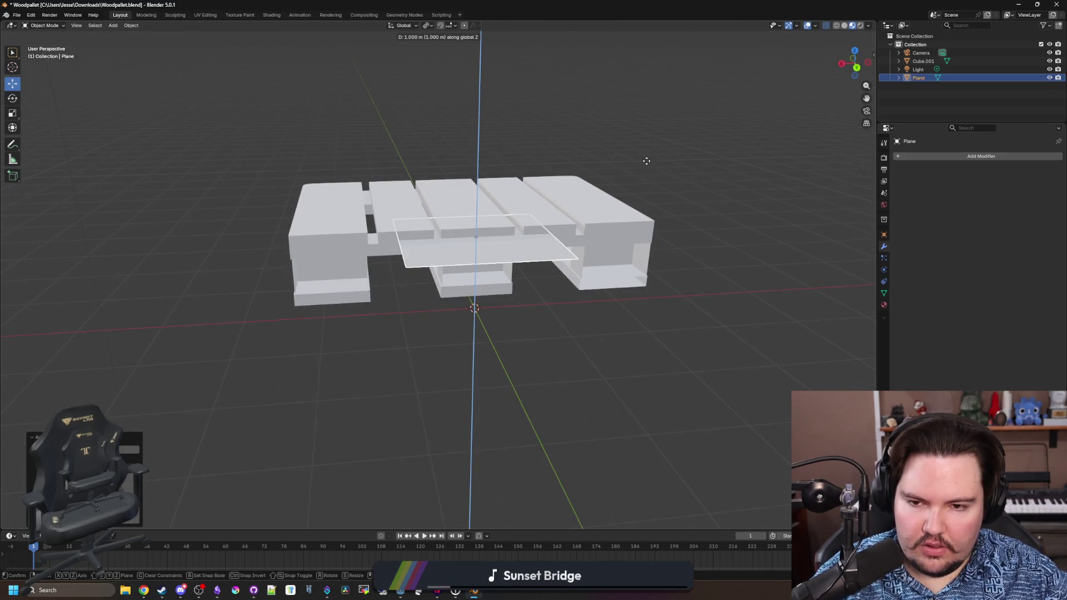
click(610, 215)
scroll(627, 228, up, 2)
mouse_move(628, 230)
mouse_down()
mouse_move(611, 286)
mouse_move(631, 288)
mouse_up()
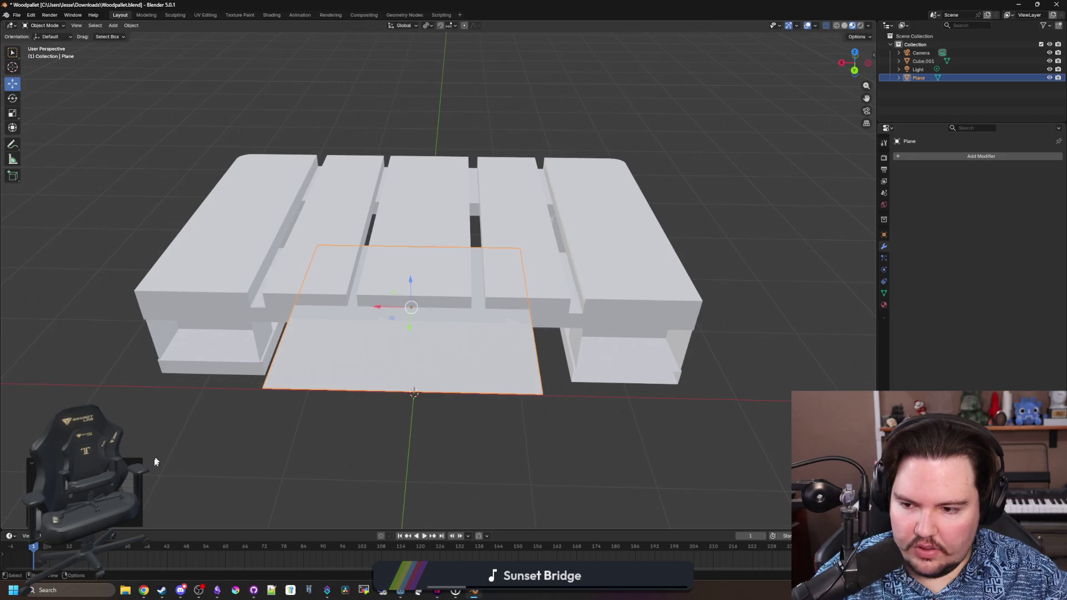
- Scale the plane by 0.5 along X, then stretch it 3× along X
text(0.5)
key(Return)
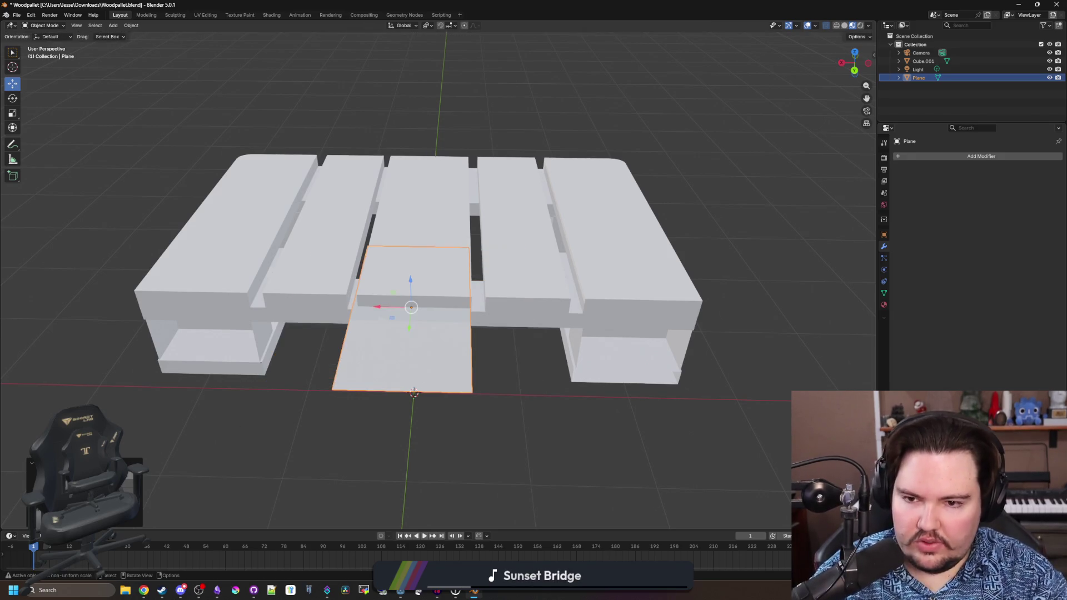
mouse_move(388, 341)
mouse_down()
mouse_move(519, 237)
mouse_move(337, 335)
mouse_up()
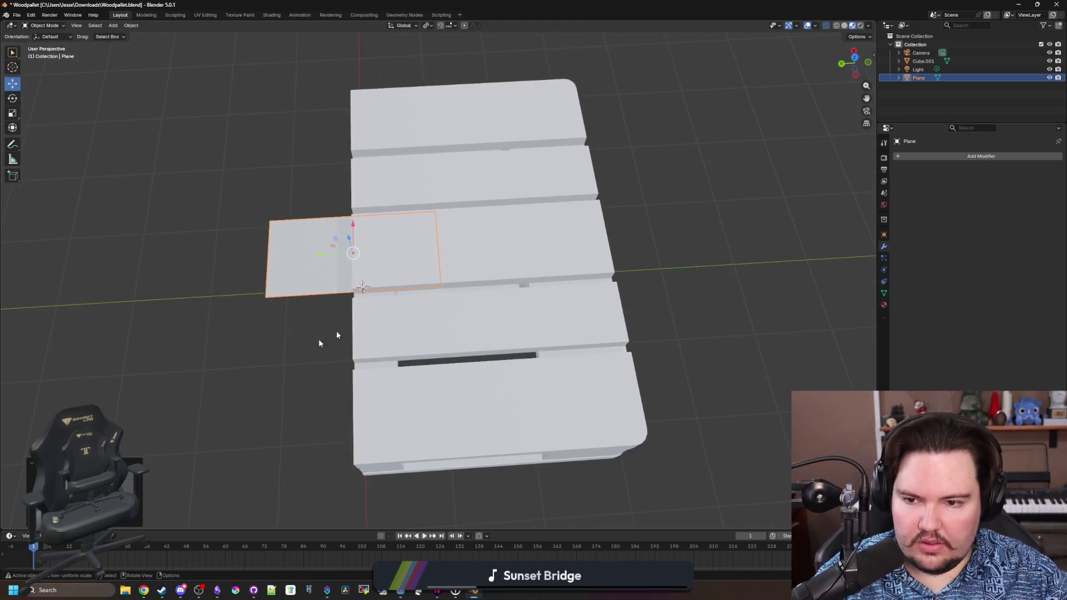
text(sx3)
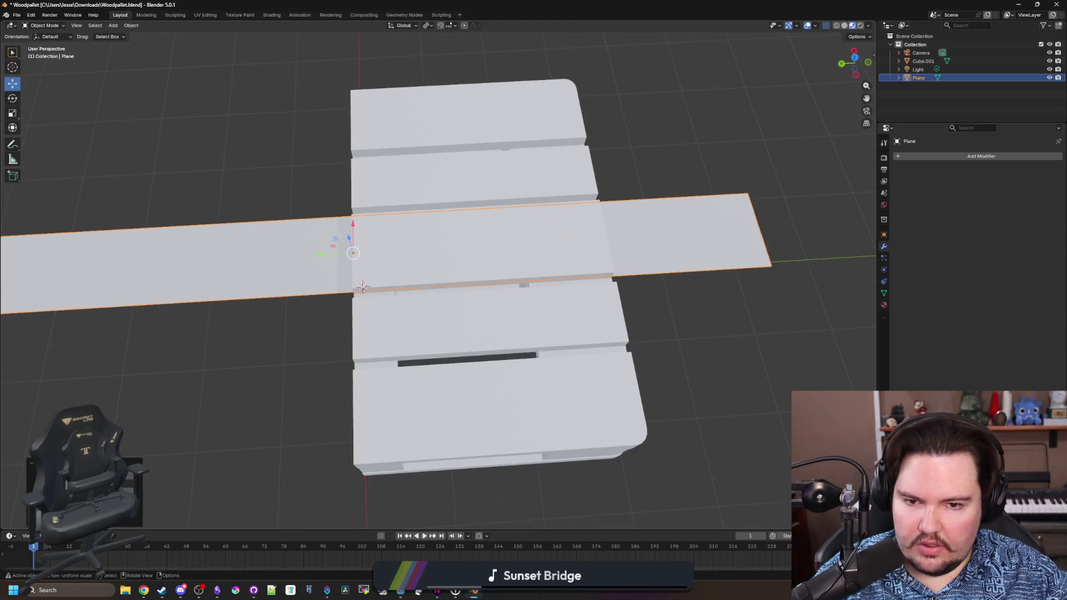
key(Return)
key(Return)
drag(440, 416, 474, 375)
- Add an Array modifier to the plane, count 3 with Relative Offset X 1.1
click(925, 157)
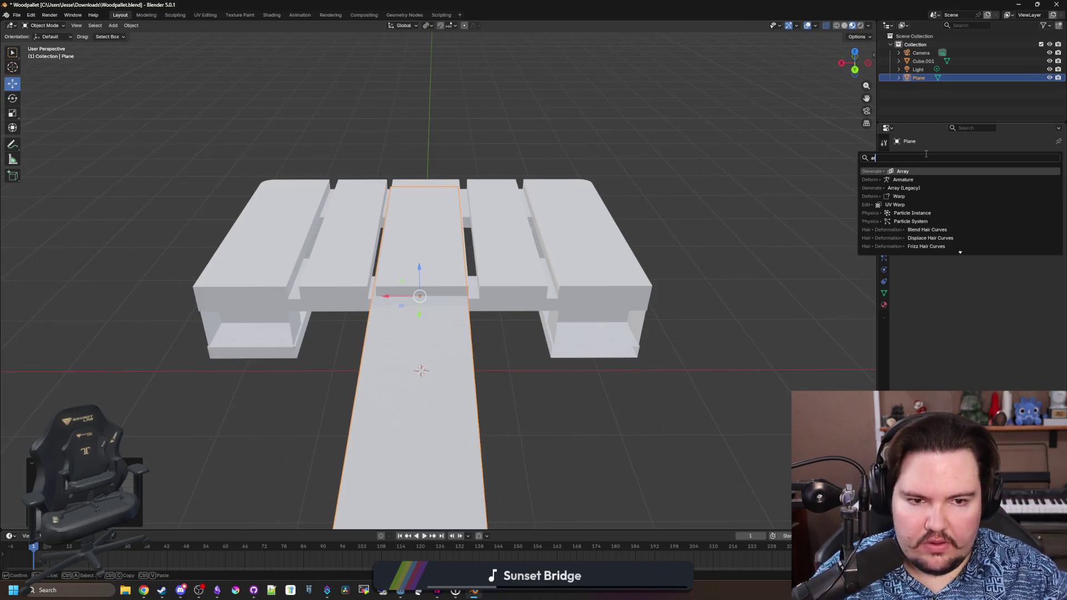
click(939, 169)
scroll(630, 339, down, 2)
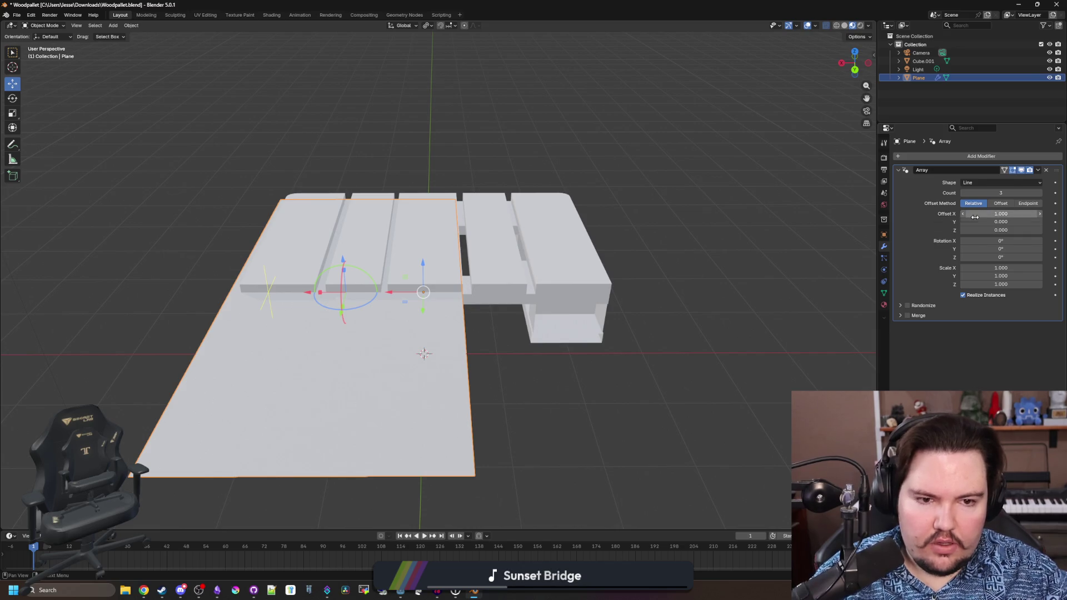
click(1012, 214)
text(1.1)
key(Return)
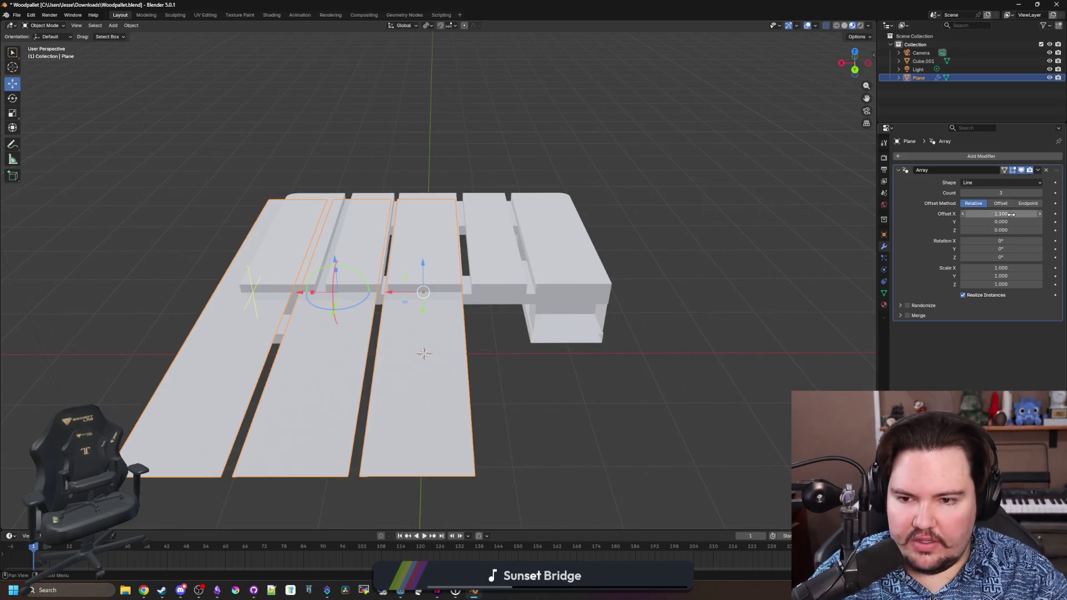
- Inspect the three boards, briefly trying constant offset before keeping relative offset
drag(723, 244, 706, 252)
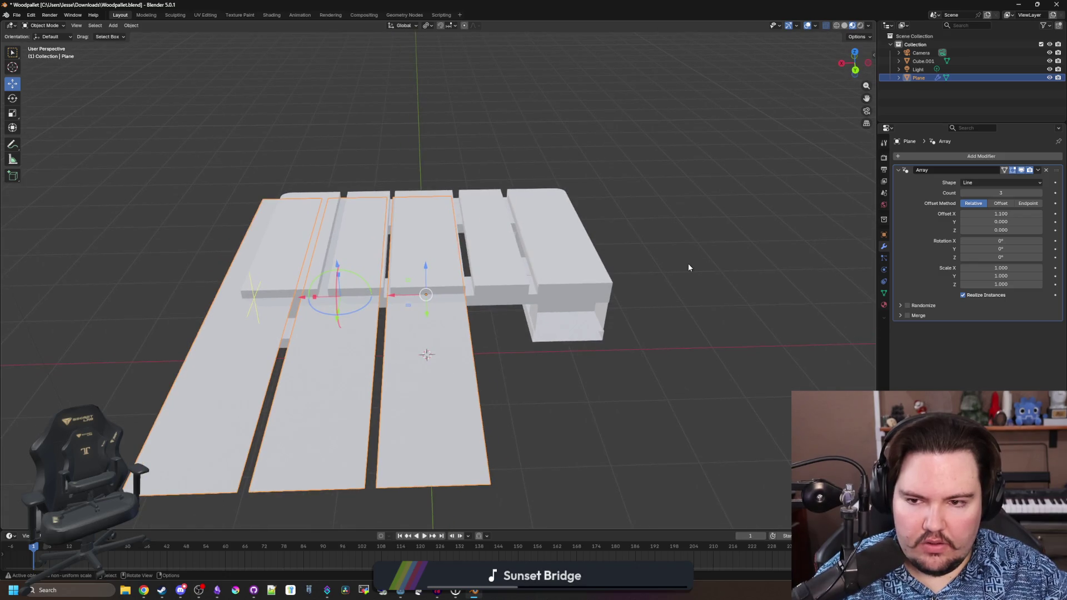
scroll(628, 255, down, 5)
mouse_move(478, 360)
mouse_down()
mouse_move(567, 391)
mouse_move(465, 431)
mouse_move(483, 350)
mouse_up()
scroll(484, 347, up, 3)
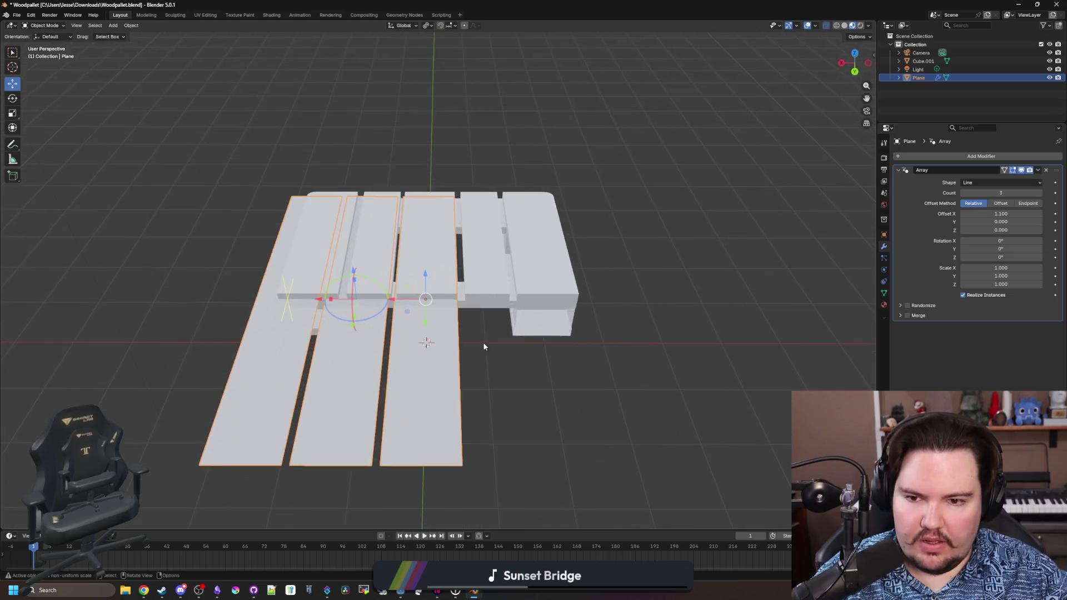
scroll(495, 333, up, 4)
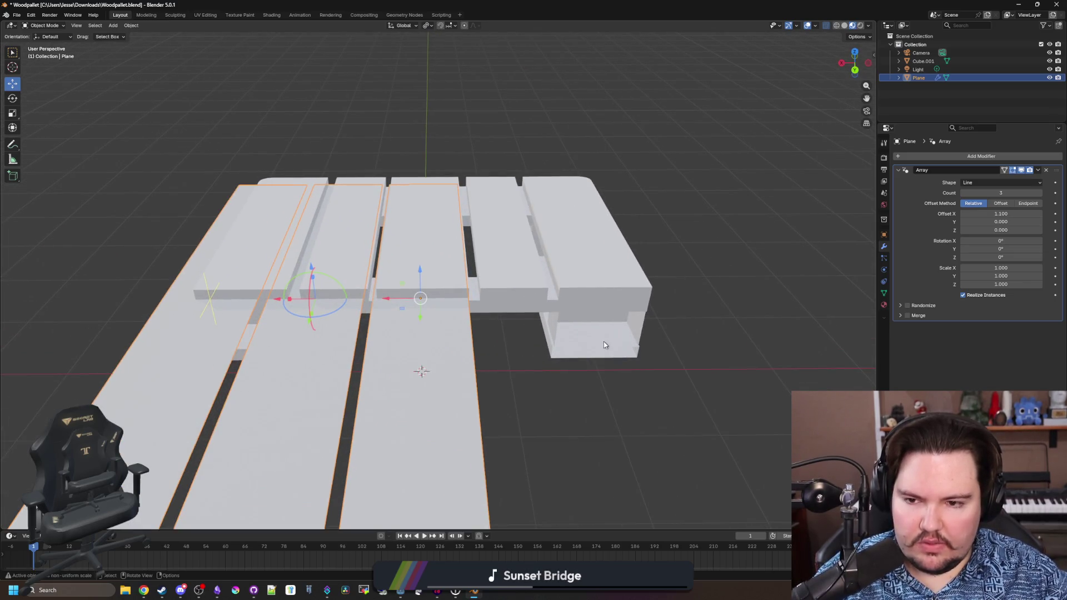
scroll(605, 345, down, 1)
scroll(624, 357, down, 1)
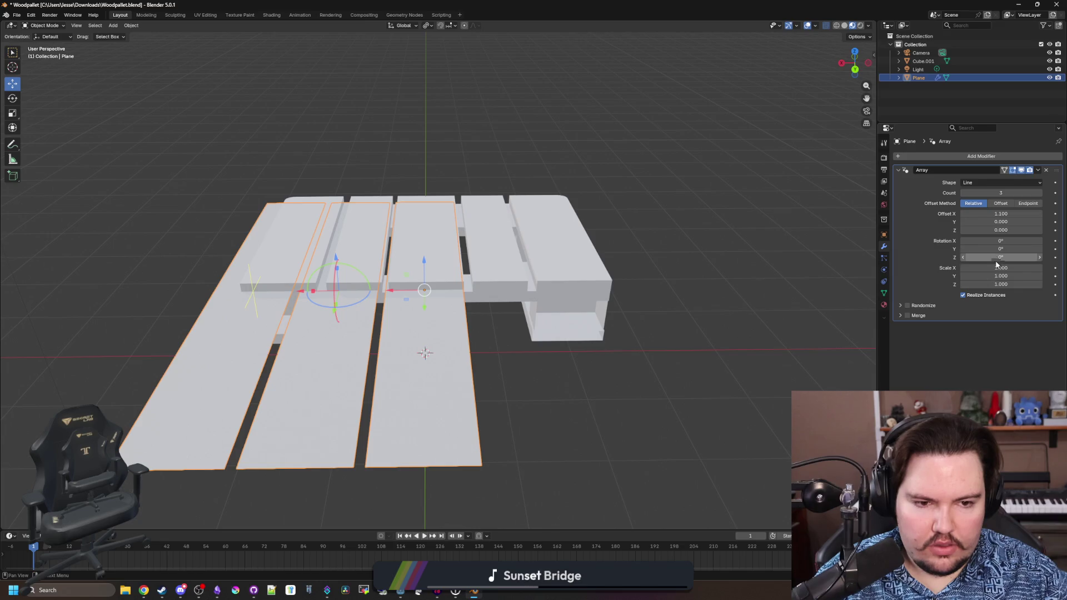
click(1000, 204)
click(974, 203)
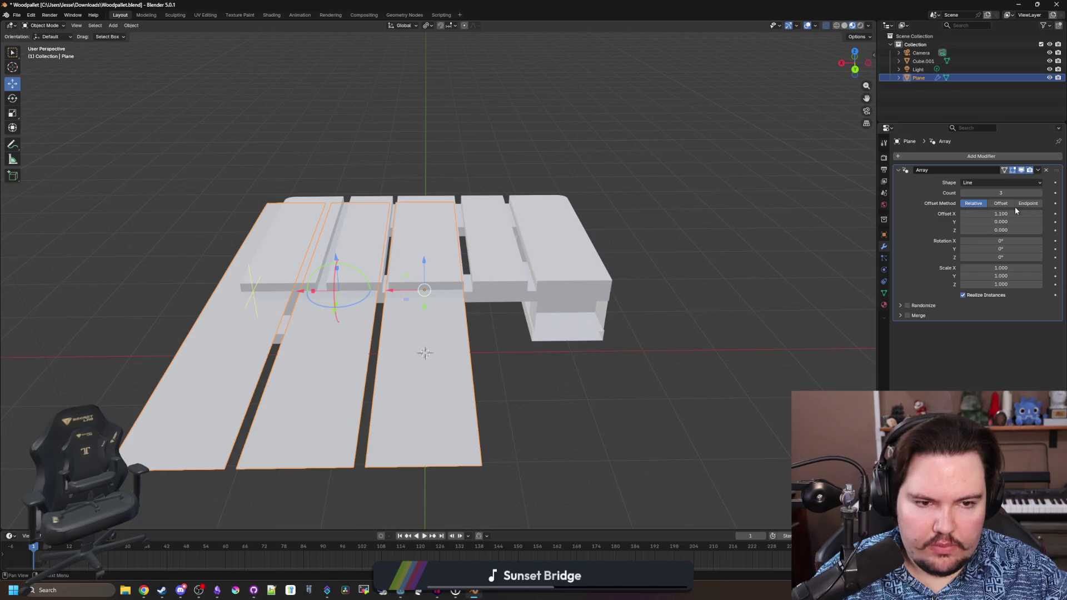
drag(580, 247, 617, 248)
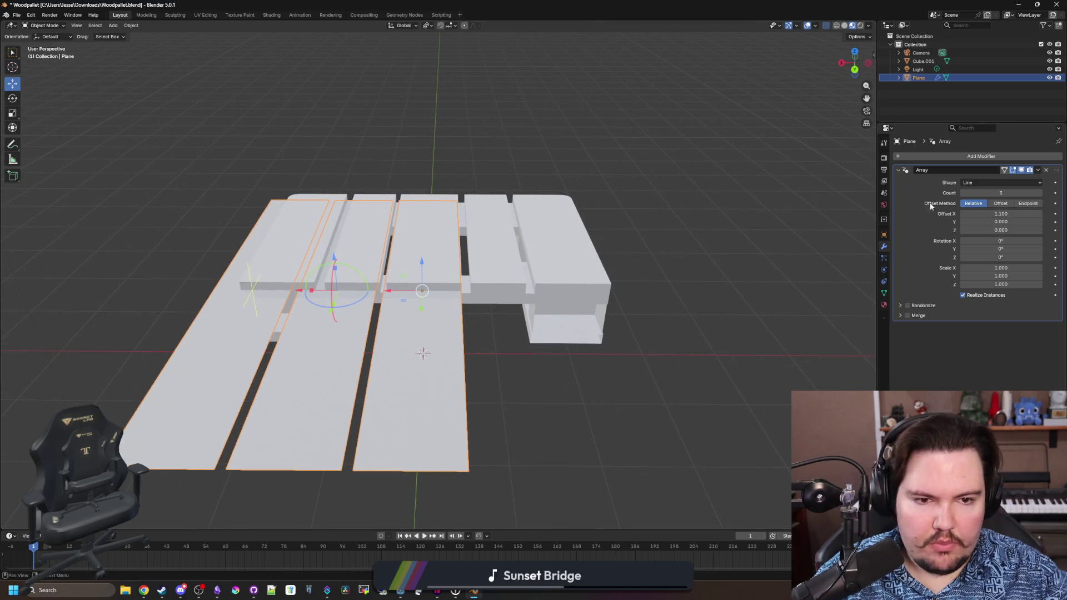
key(Tab)
key(Tab)
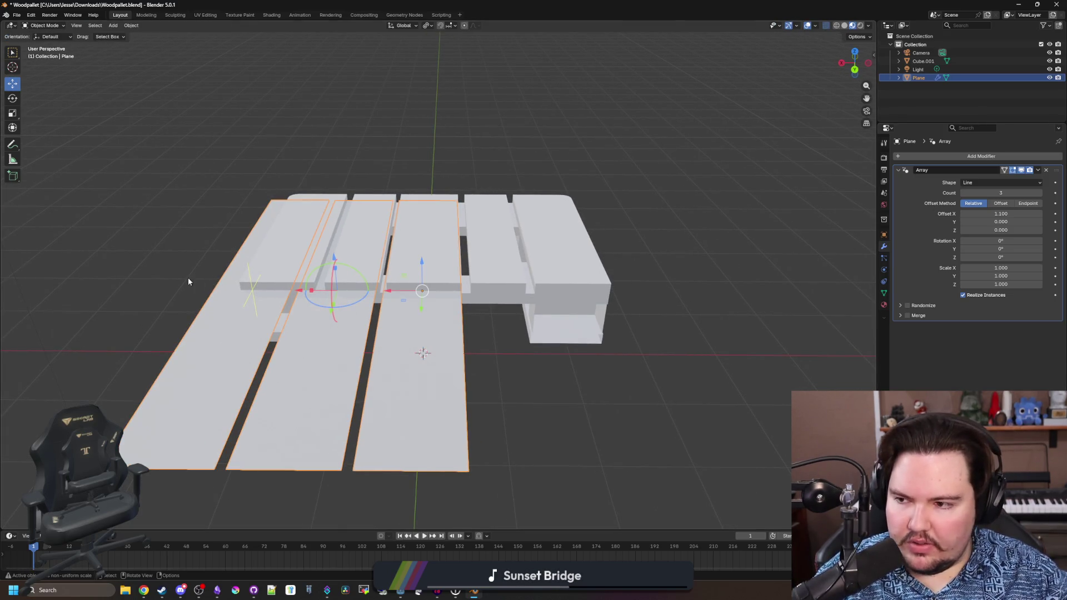
key(Tab)
drag(553, 364, 557, 364)
key(Tab)
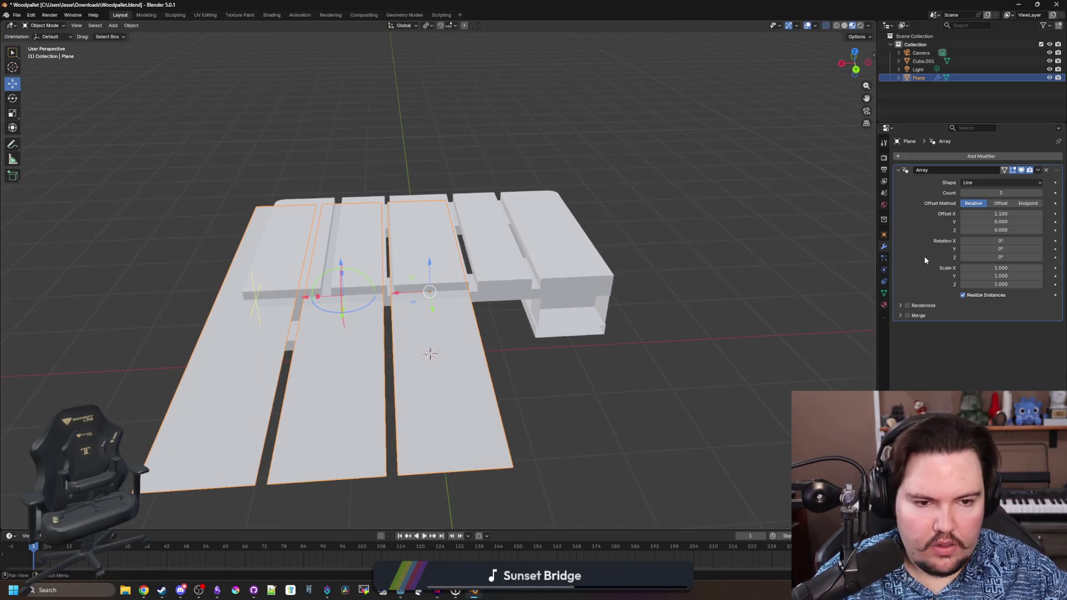
- Narrow the boards along X and set the Array Offset X to 1.2
key(s)
key(x)
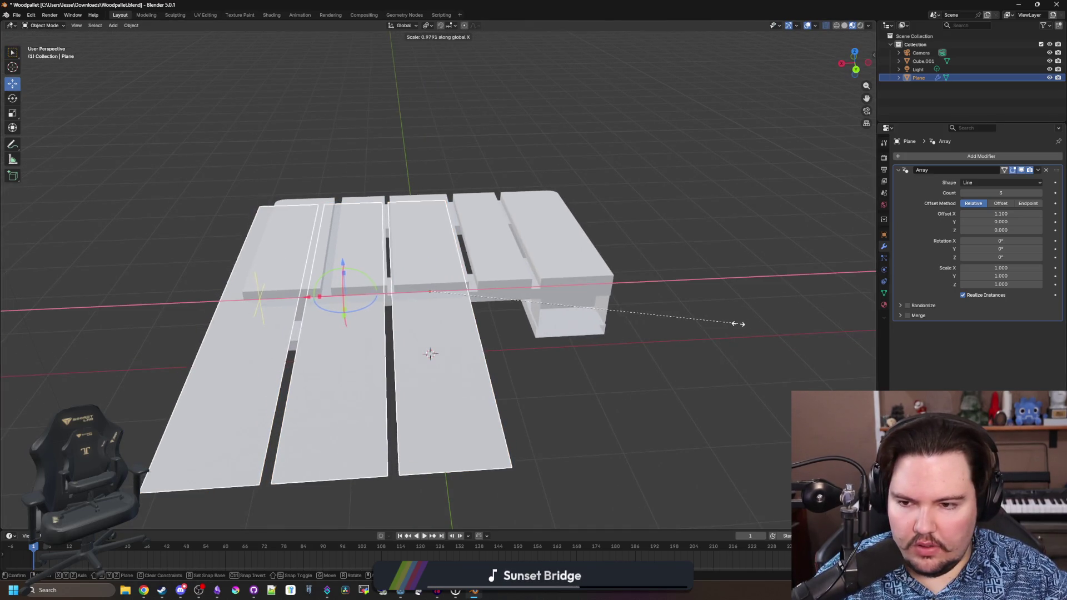
click(695, 311)
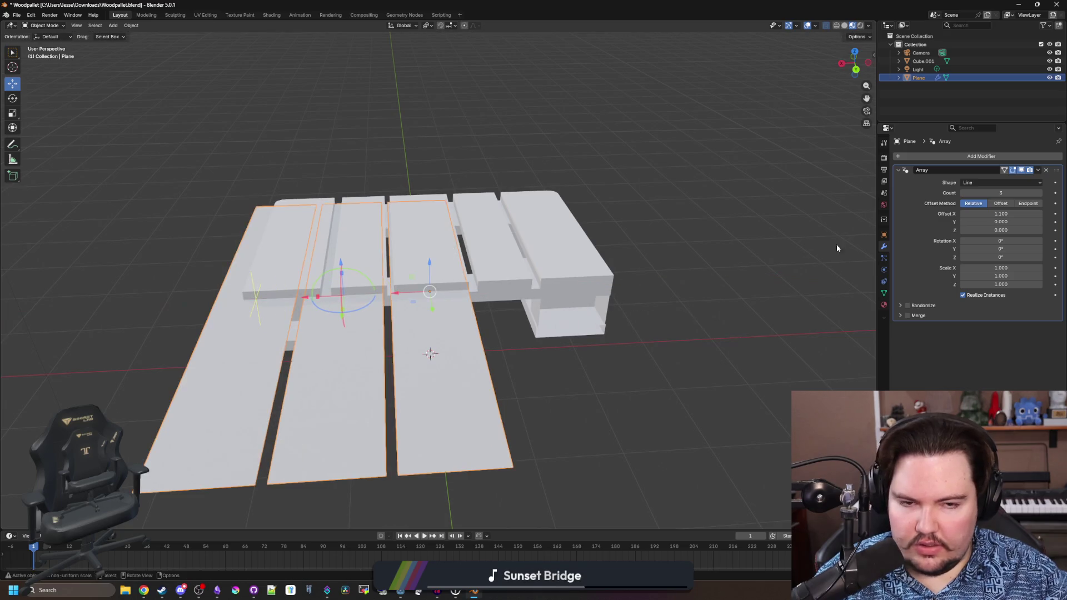
text(1.2)
key(Return)
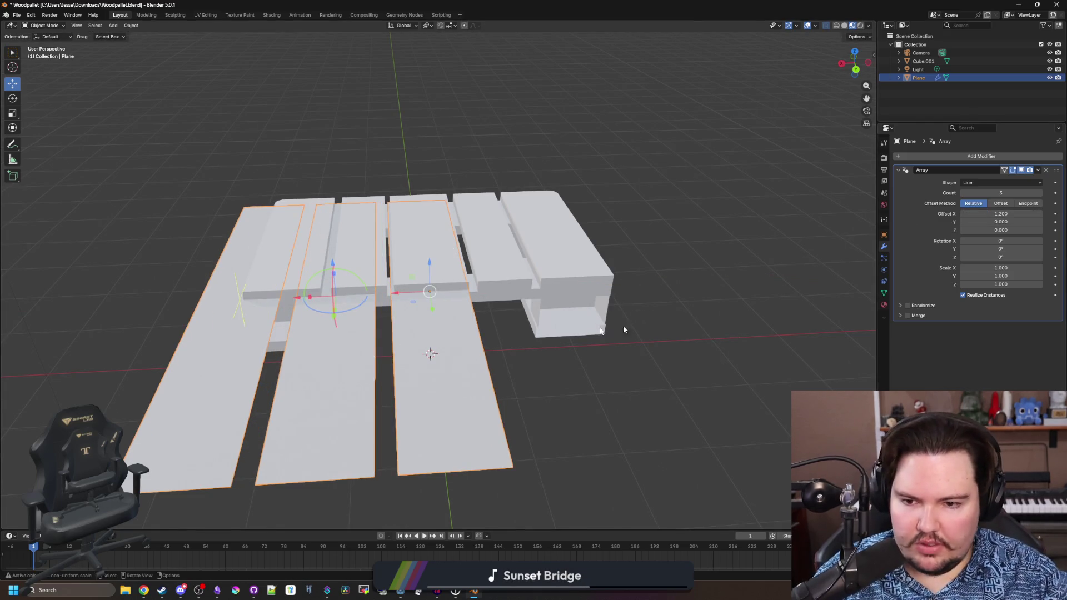
key(s)
key(x)
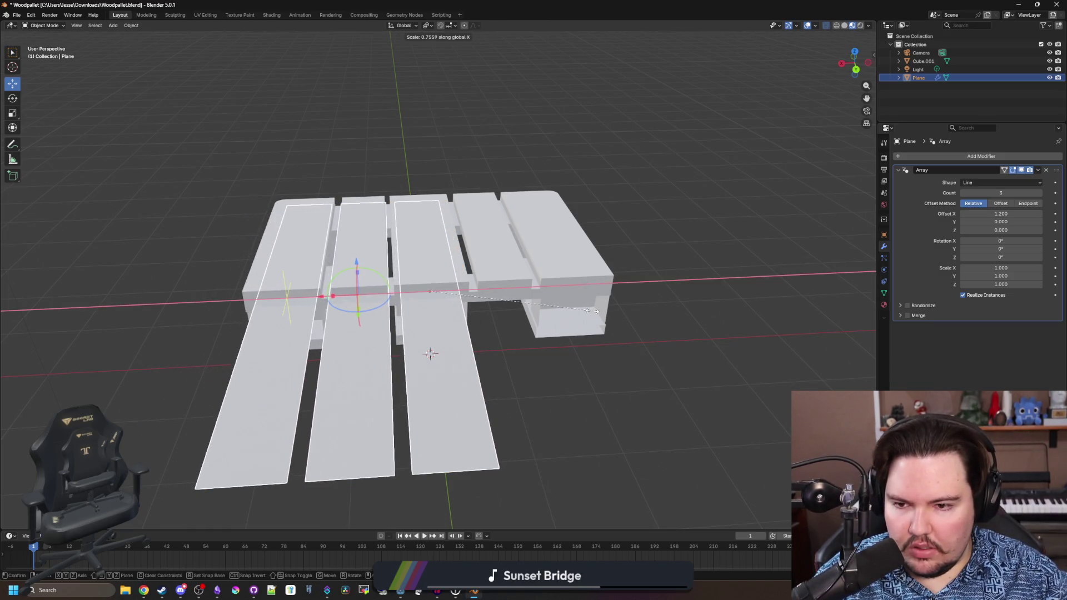
key(Escape)
drag(328, 382, 357, 385)
key(s)
click(445, 354)
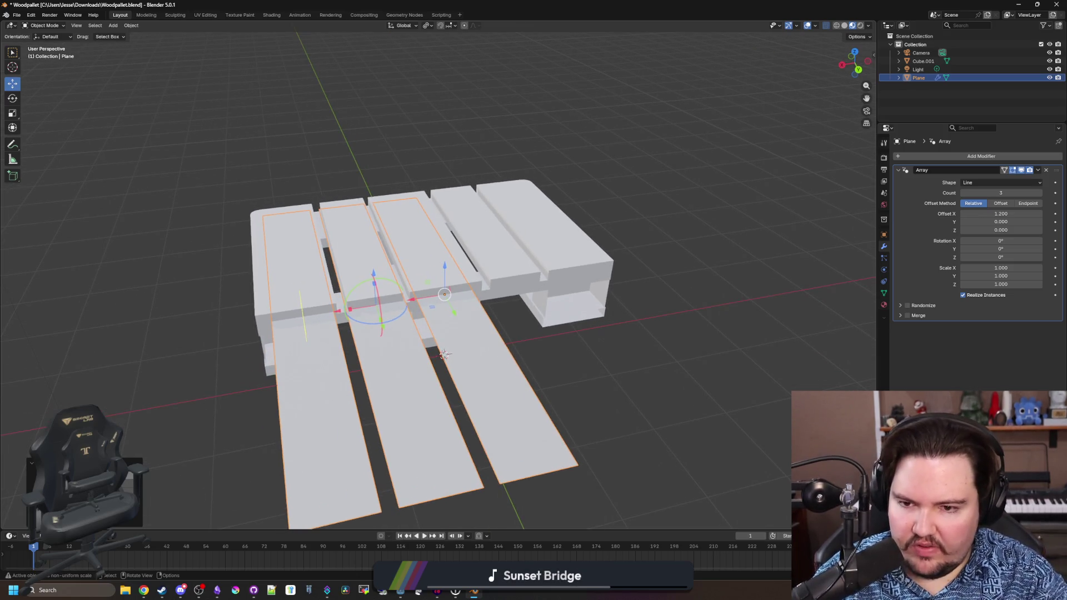
- Reselect the board object and pick one board face in Edit Mode, then exit
mouse_move(391, 394)
mouse_down()
mouse_move(631, 336)
mouse_move(564, 374)
mouse_move(431, 419)
mouse_move(449, 378)
mouse_move(568, 392)
mouse_move(491, 428)
mouse_move(441, 431)
mouse_move(488, 445)
mouse_move(431, 345)
mouse_up()
click(568, 392)
click(460, 312)
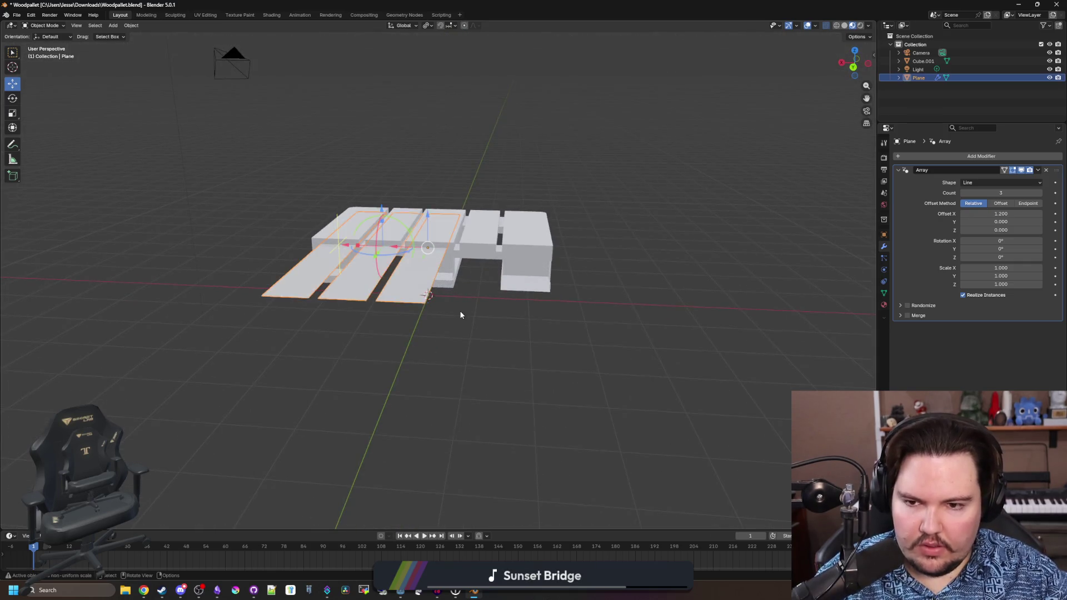
key(Tab)
scroll(391, 271, up, 2)
click(391, 271)
mouse_move(496, 351)
mouse_down()
mouse_move(429, 331)
mouse_move(396, 300)
mouse_move(424, 278)
mouse_move(350, 391)
mouse_move(378, 383)
mouse_move(431, 326)
mouse_move(454, 329)
mouse_move(433, 401)
mouse_move(416, 339)
mouse_move(409, 329)
mouse_move(402, 338)
mouse_move(422, 339)
mouse_up()
key(Tab)
key(Tab)
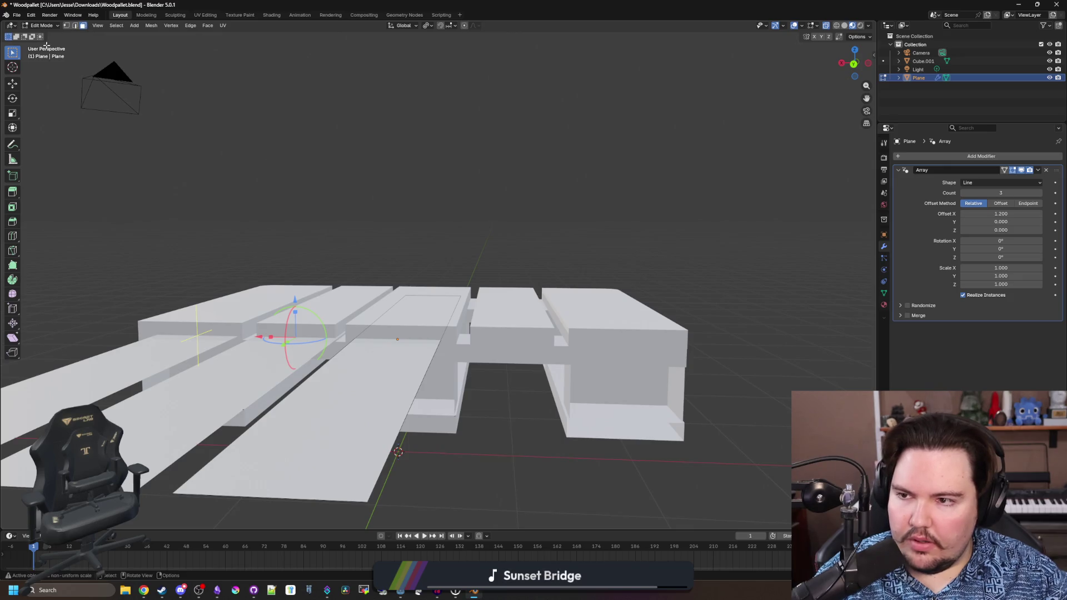
- Extrude the long plank face vertically to give the boards thickness, then return to Object Mode
click(406, 368)
key(g)
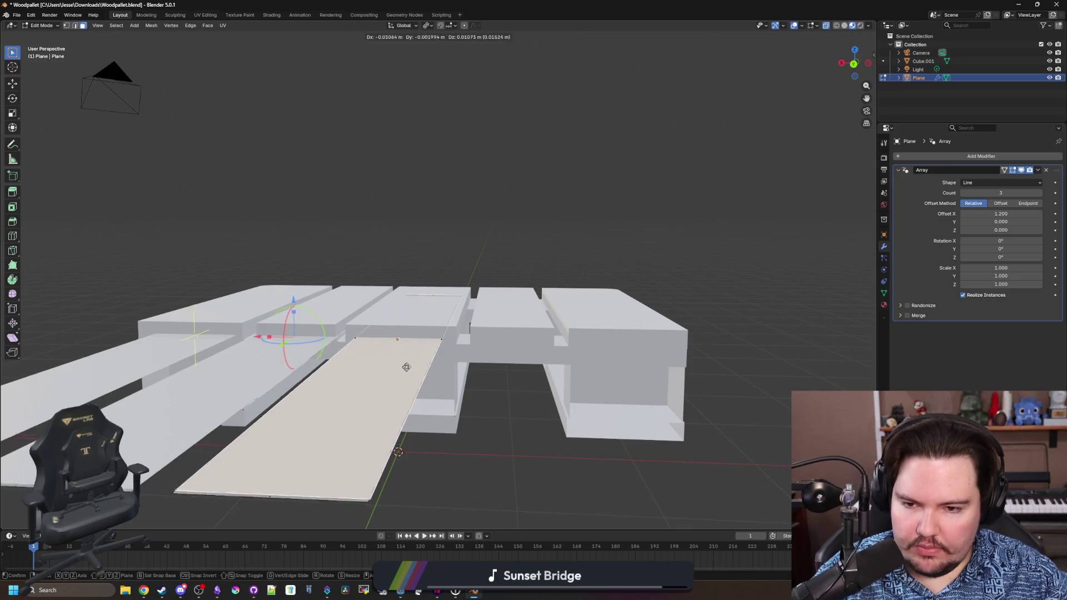
key(Escape)
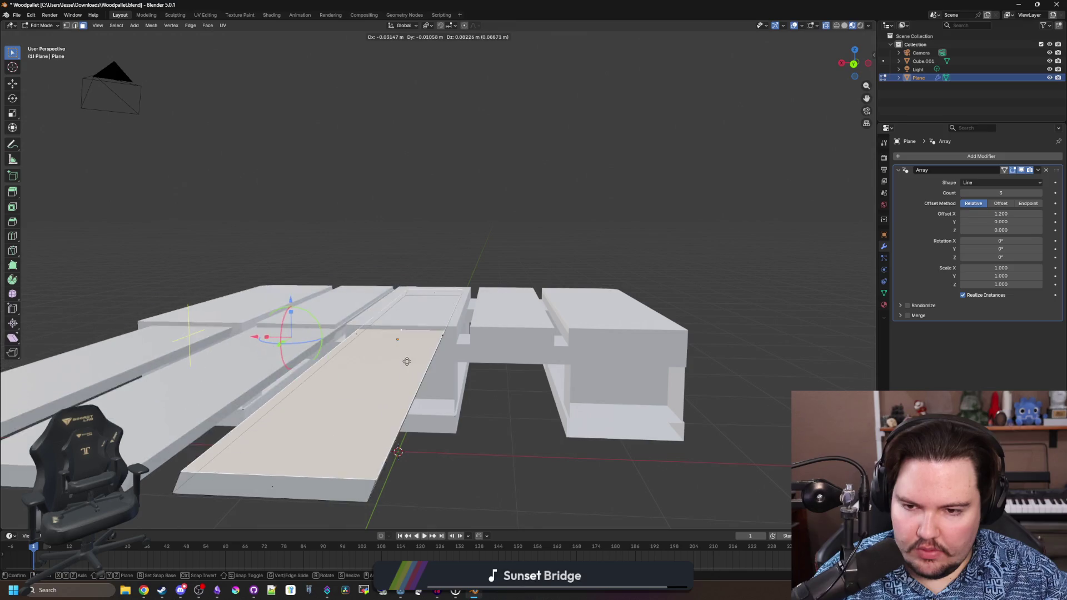
key(e)
click(404, 358)
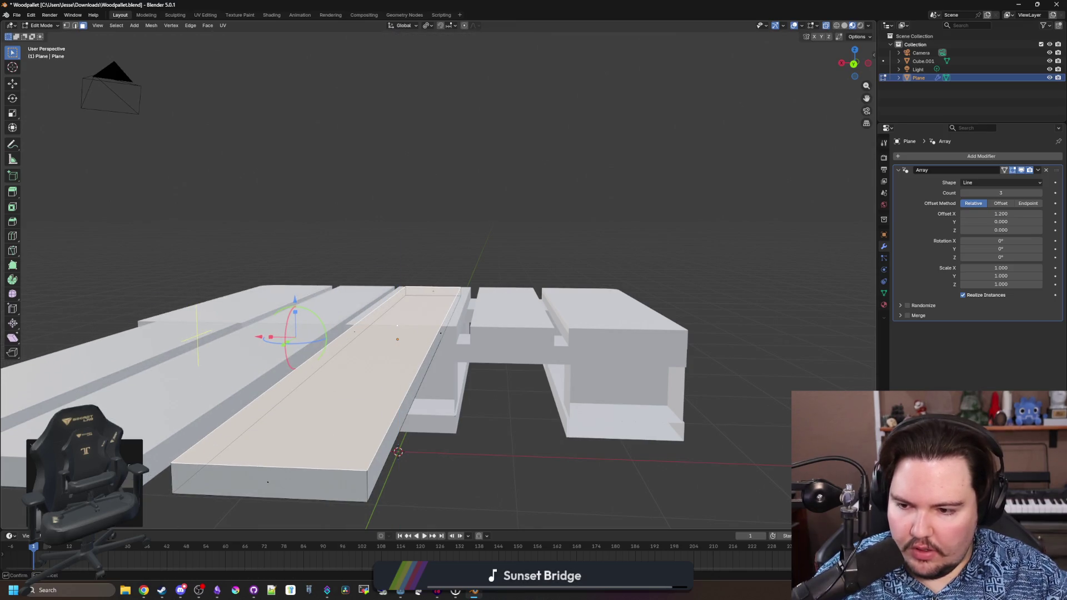
key(Return)
scroll(488, 441, down, 5)
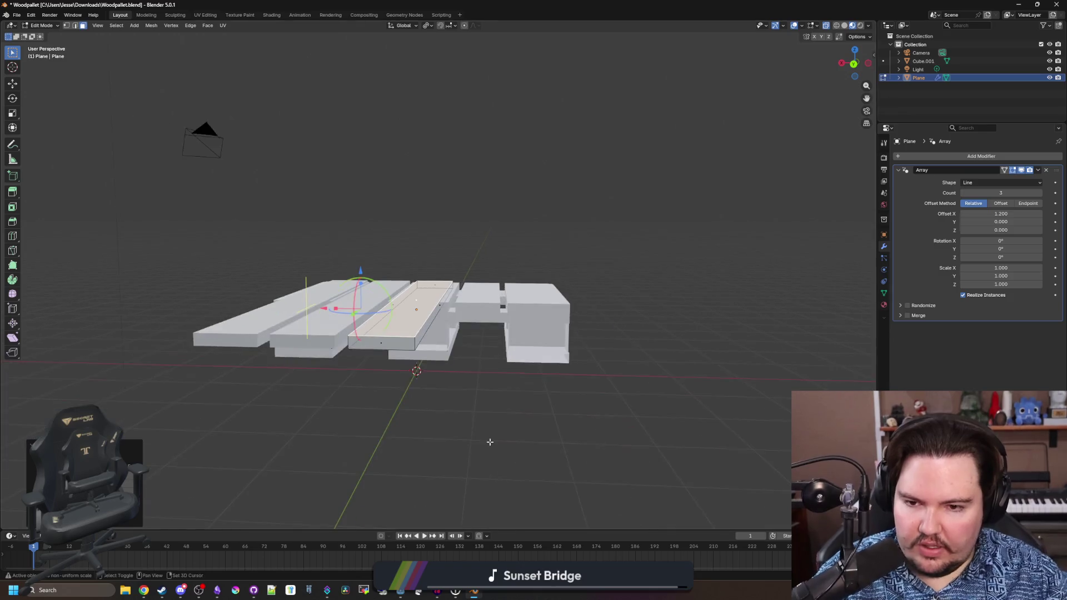
scroll(490, 408, up, 4)
mouse_move(479, 278)
mouse_down()
mouse_move(502, 351)
mouse_move(444, 341)
mouse_up()
key(Tab)
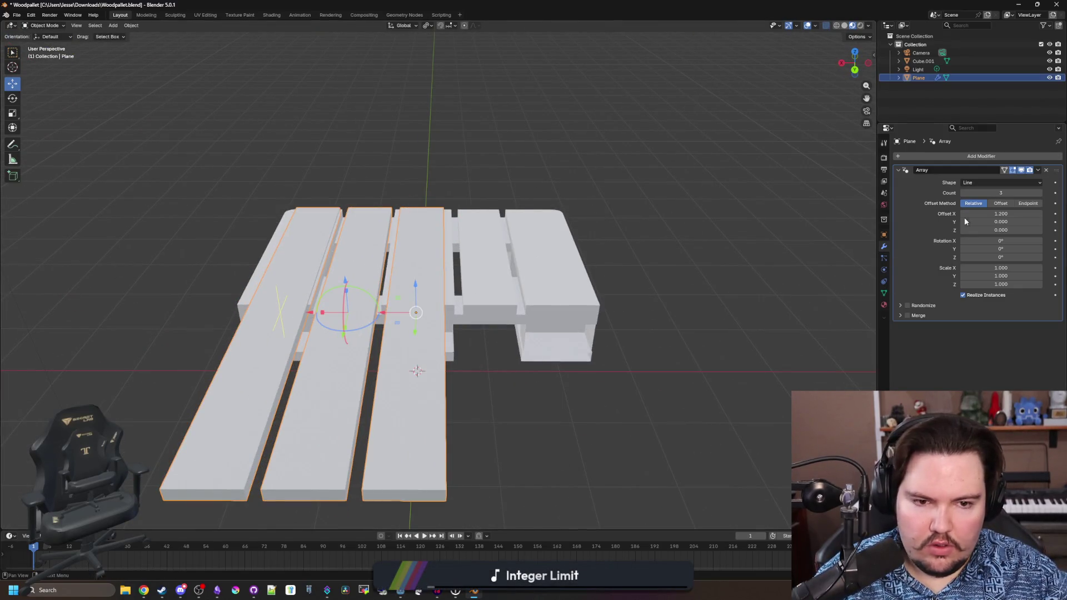
click(1037, 171)
- Apply the Array modifier and loop cut lengthwise down the middle of the third board
click(1022, 178)
key(Tab)
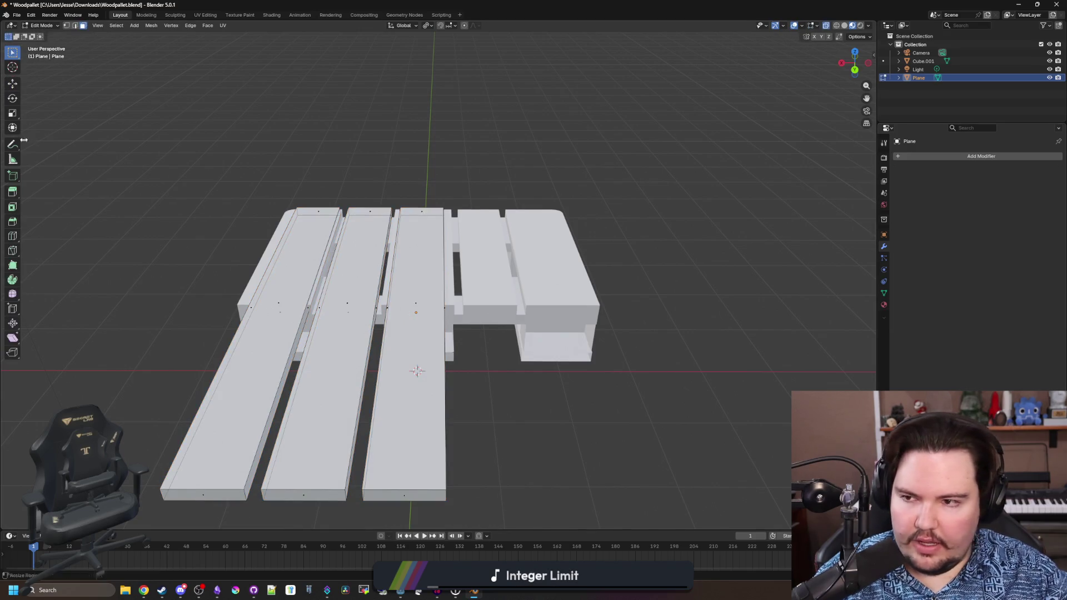
click(12, 236)
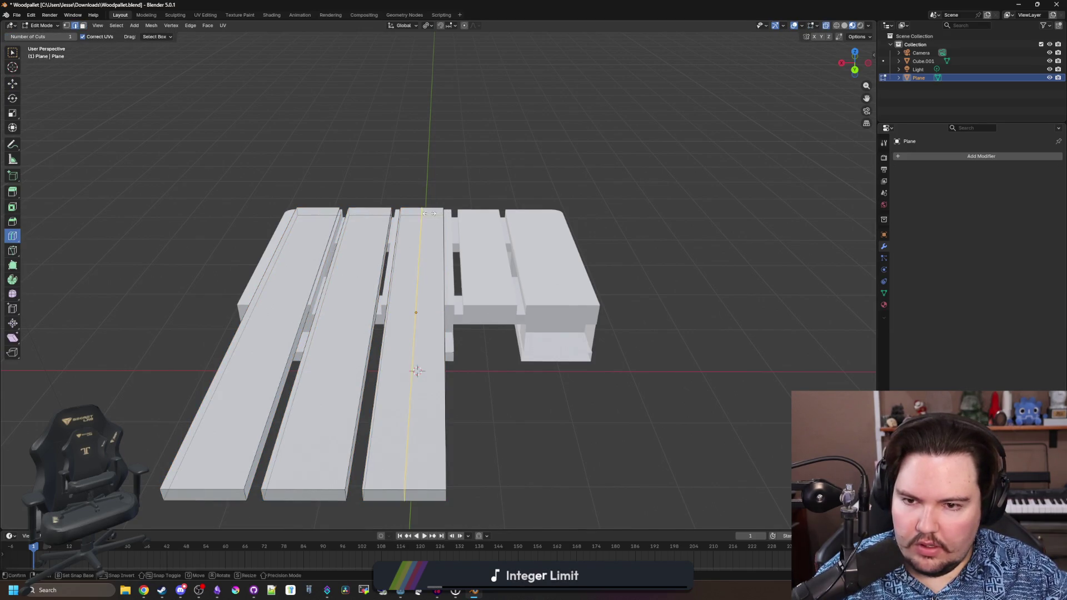
click(418, 306)
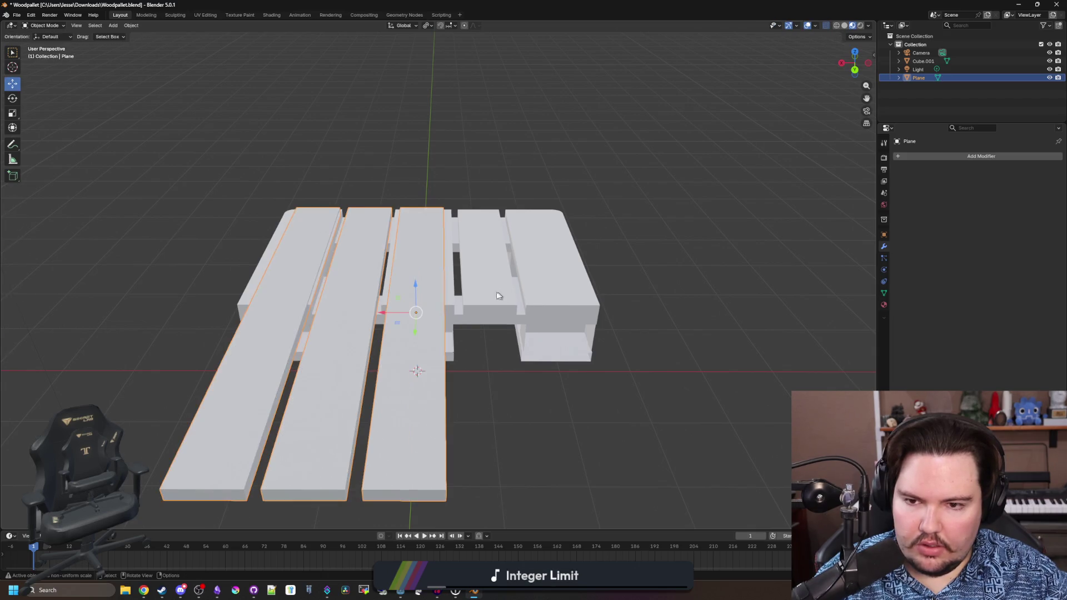
click(418, 309)
- Delete the right half of the third board
click(13, 53)
scroll(473, 358, down, 2)
mouse_move(514, 482)
mouse_down()
mouse_move(455, 313)
mouse_move(437, 314)
mouse_up()
key(x)
click(431, 168)
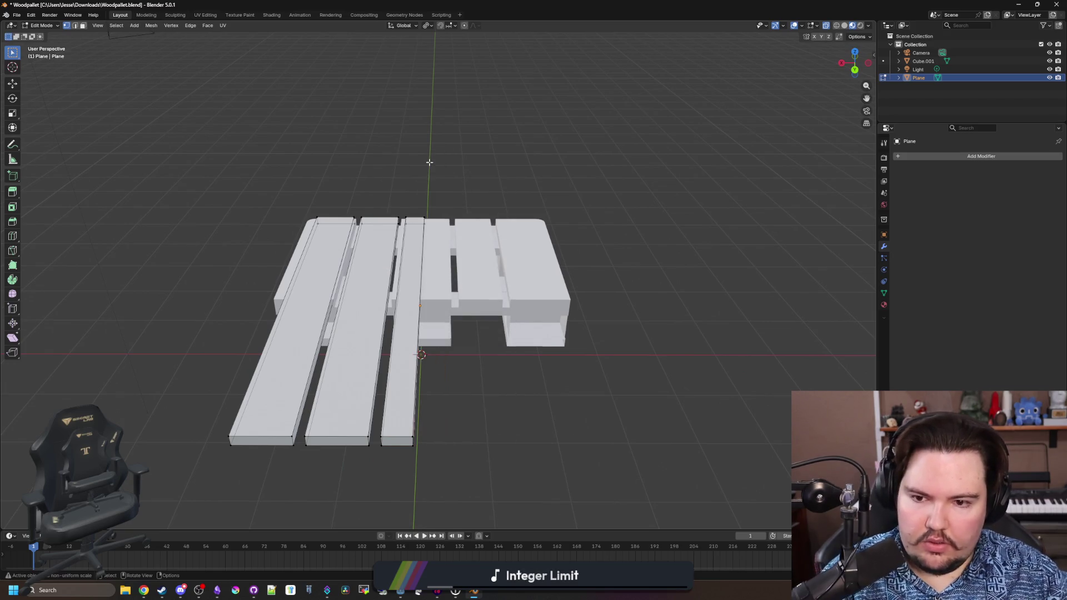
- Add a Mirror modifier on X to the planks, then select Cube.001
key(Tab)
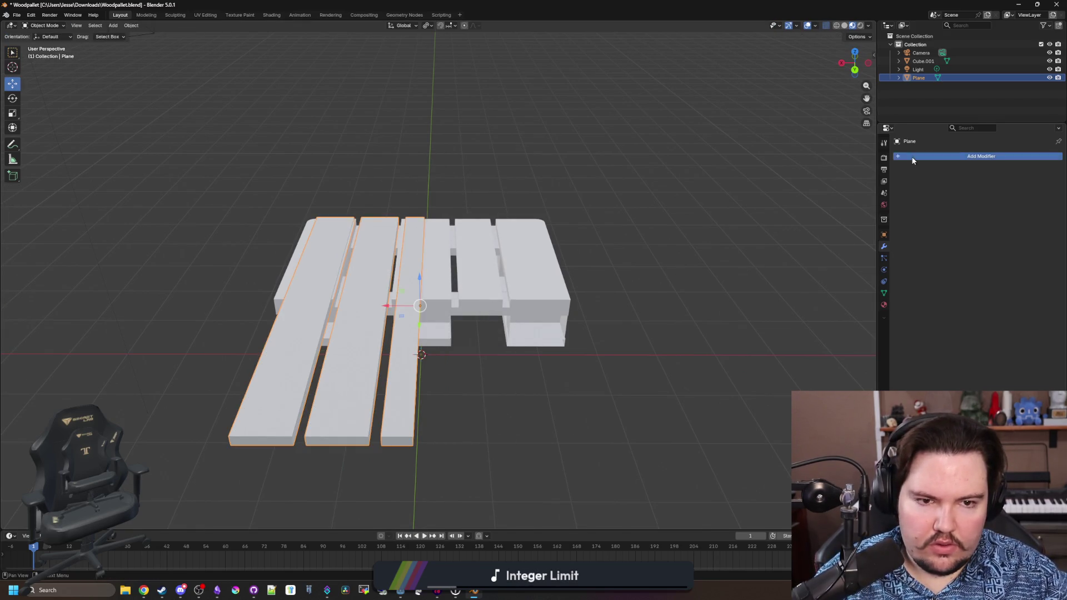
click(915, 157)
text(mirror)
key(Return)
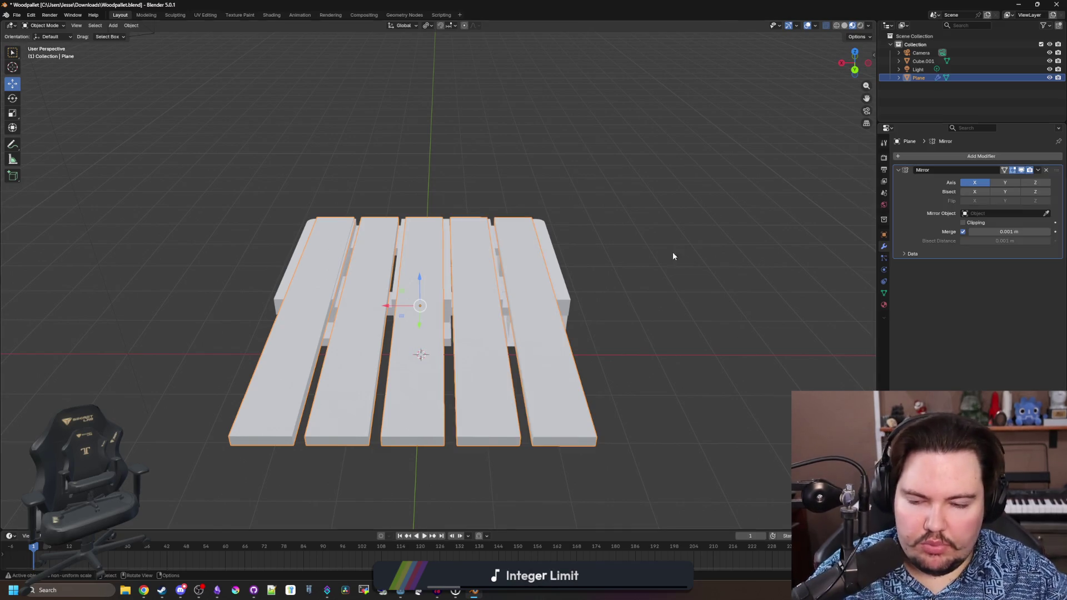
click(616, 264)
mouse_move(616, 263)
mouse_down()
mouse_move(486, 374)
mouse_move(429, 400)
mouse_move(393, 374)
mouse_move(482, 311)
mouse_move(515, 307)
mouse_move(428, 282)
mouse_up()
click(486, 374)
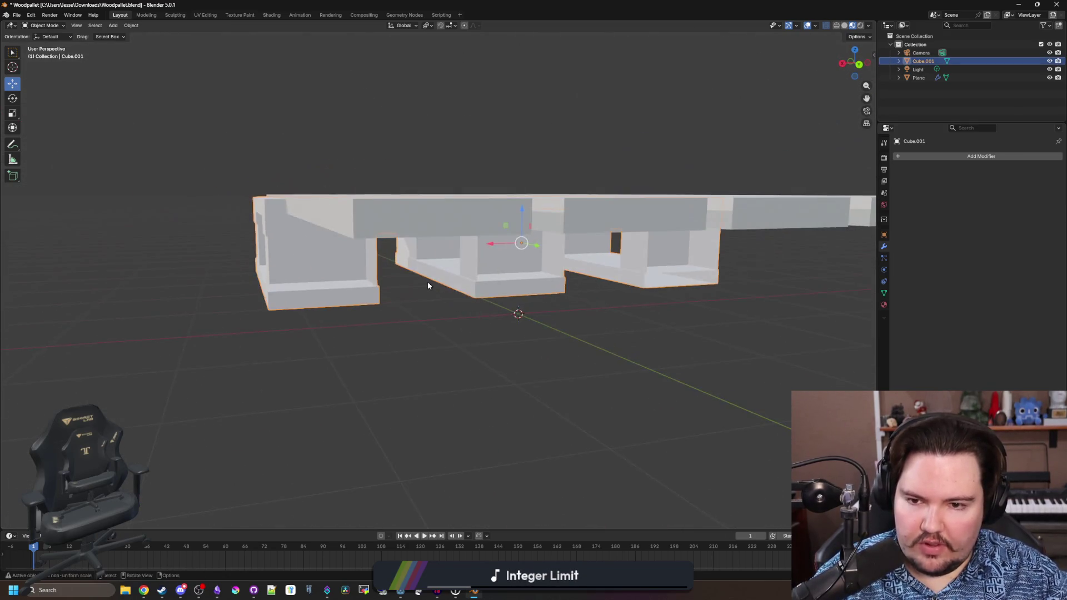
- Select the mirrored deck planks and duplicate them with Shift+D
drag(395, 316, 448, 298)
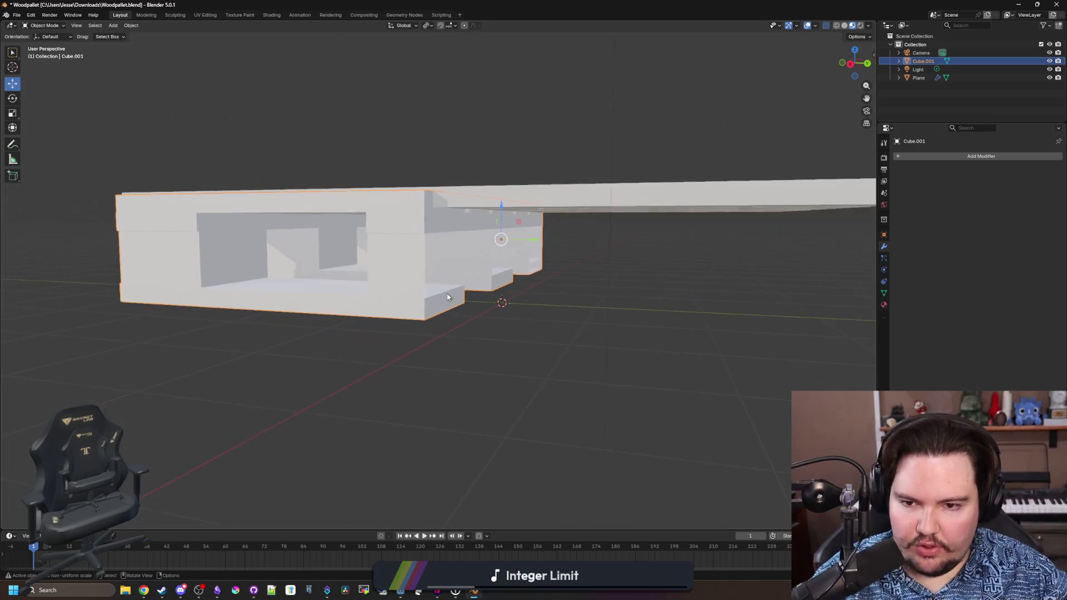
mouse_move(343, 309)
mouse_down()
mouse_move(402, 318)
mouse_move(693, 302)
mouse_up()
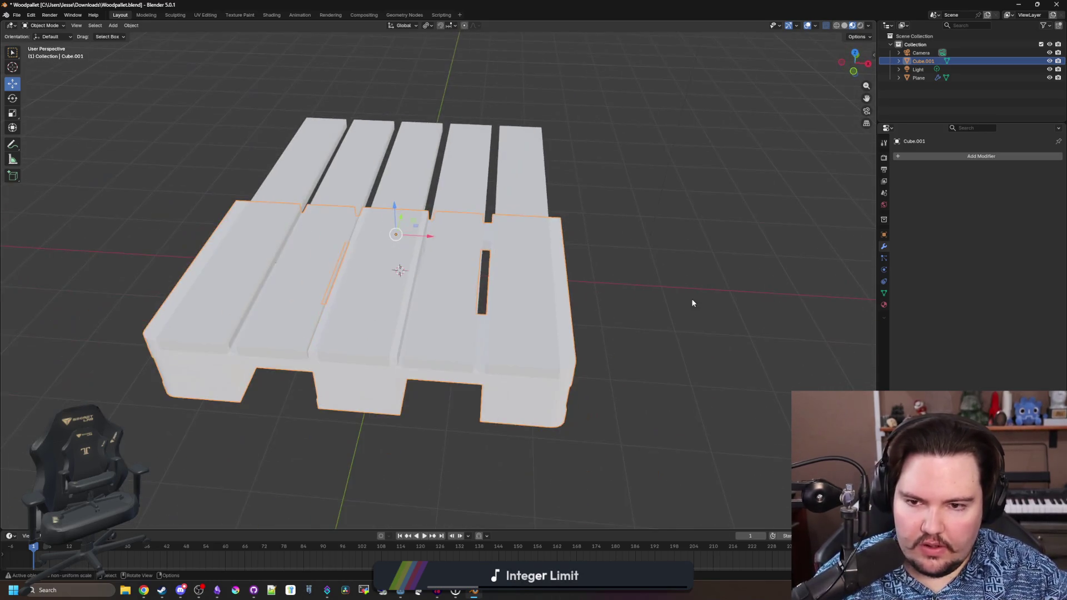
click(529, 189)
mouse_move(529, 190)
mouse_down()
mouse_move(535, 247)
mouse_move(574, 248)
mouse_move(596, 230)
mouse_move(532, 335)
mouse_up()
key(shift+d)
- Drop the plank copy below the pallet and set its Z location to 0 m
key(z)
click(591, 261)
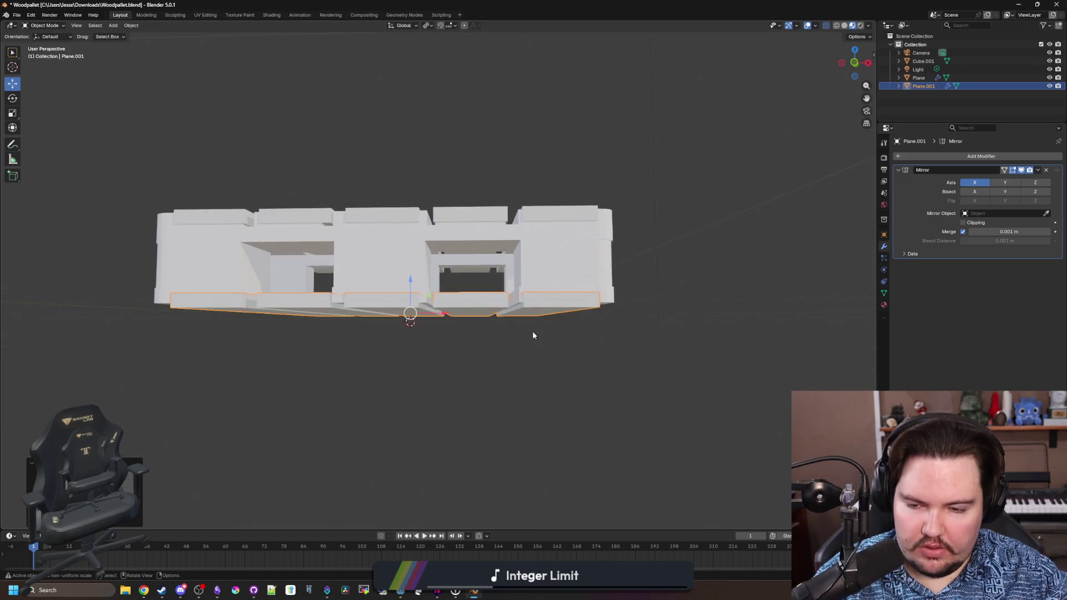
click(883, 235)
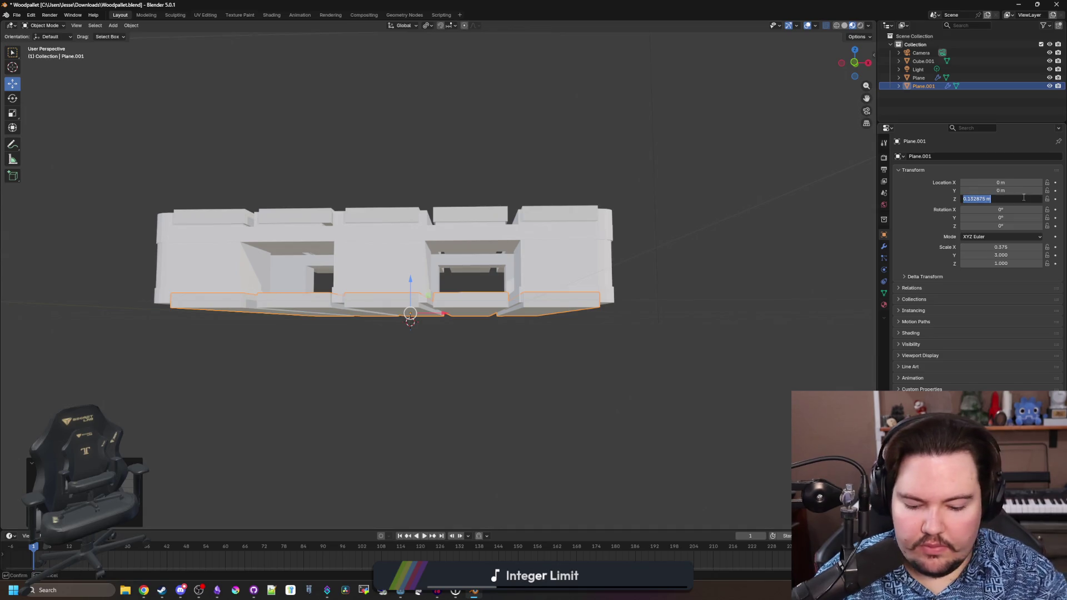
text(0)
key(Return)
- Hide the Cube.001 support blocks
mouse_move(563, 293)
mouse_down()
mouse_move(444, 367)
mouse_move(467, 356)
mouse_up()
click(419, 395)
click(923, 61)
key(h)
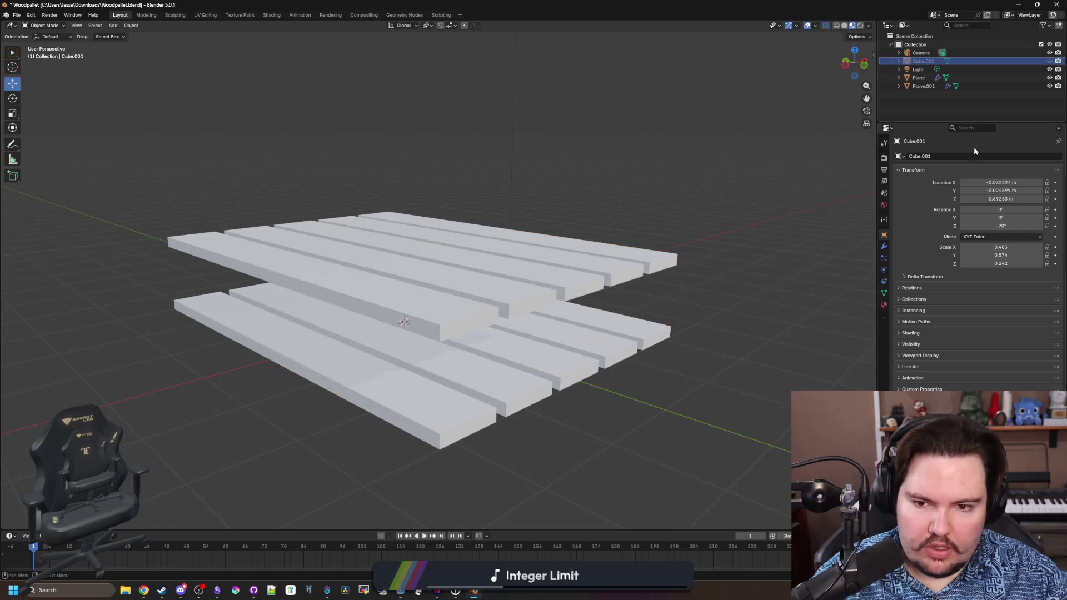
- Apply the Mirror modifier on the bottom plank layer
drag(389, 414, 424, 417)
click(429, 377)
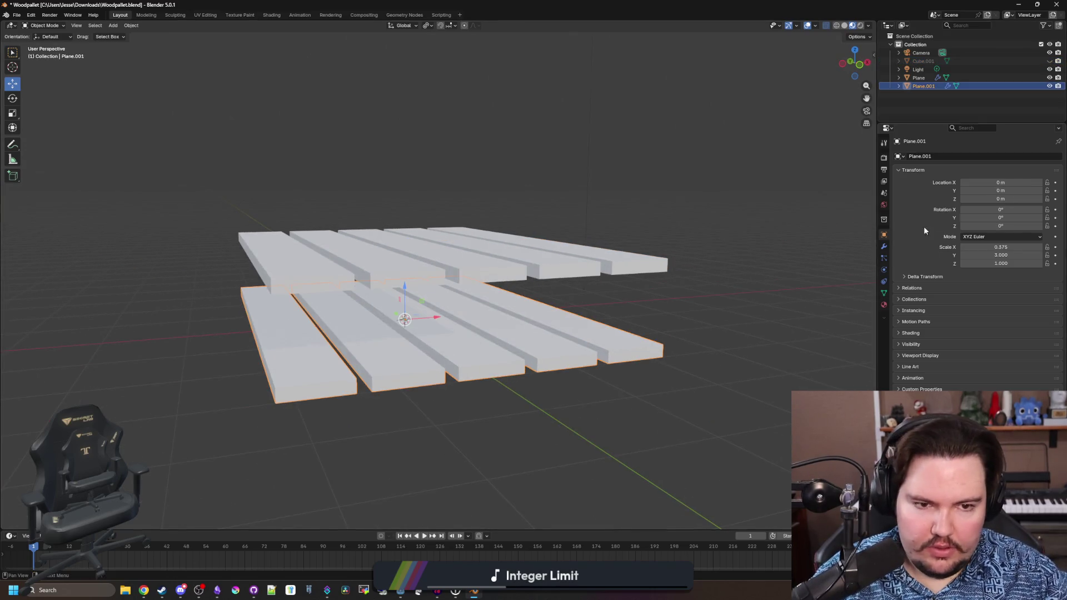
click(884, 246)
click(1036, 171)
click(998, 184)
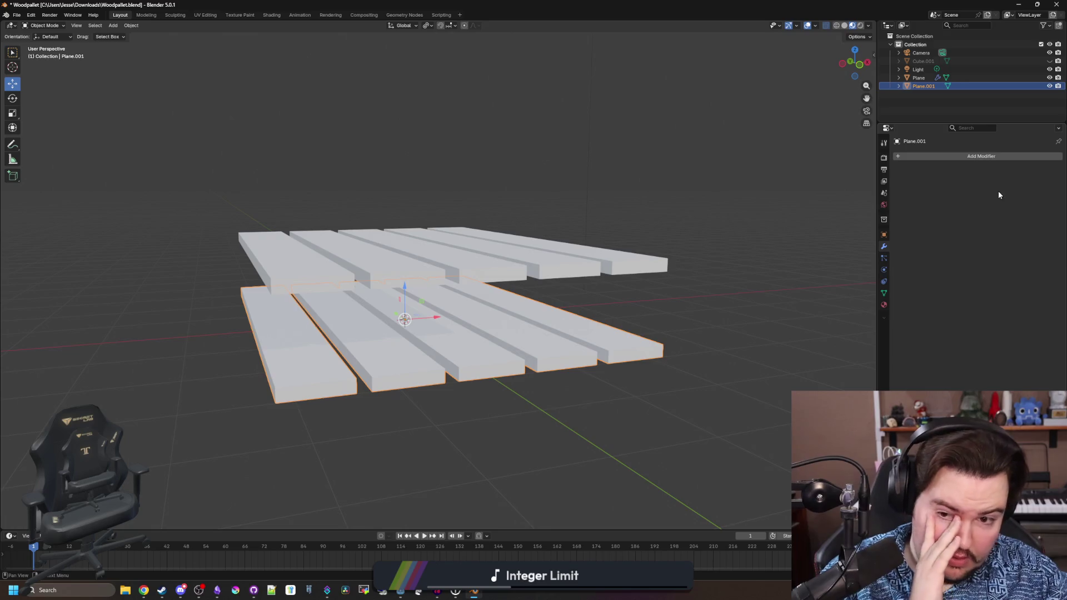
- In Edit Mode, select the two linked boards and delete them, leaving three boards
drag(590, 372, 623, 375)
key(Tab)
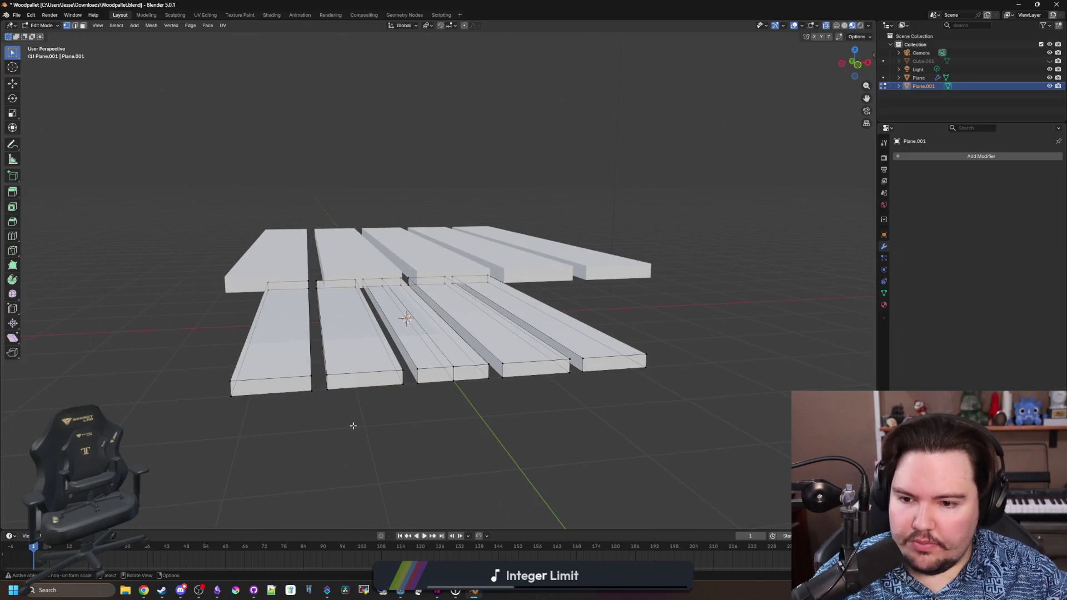
click(116, 25)
mouse_move(169, 146)
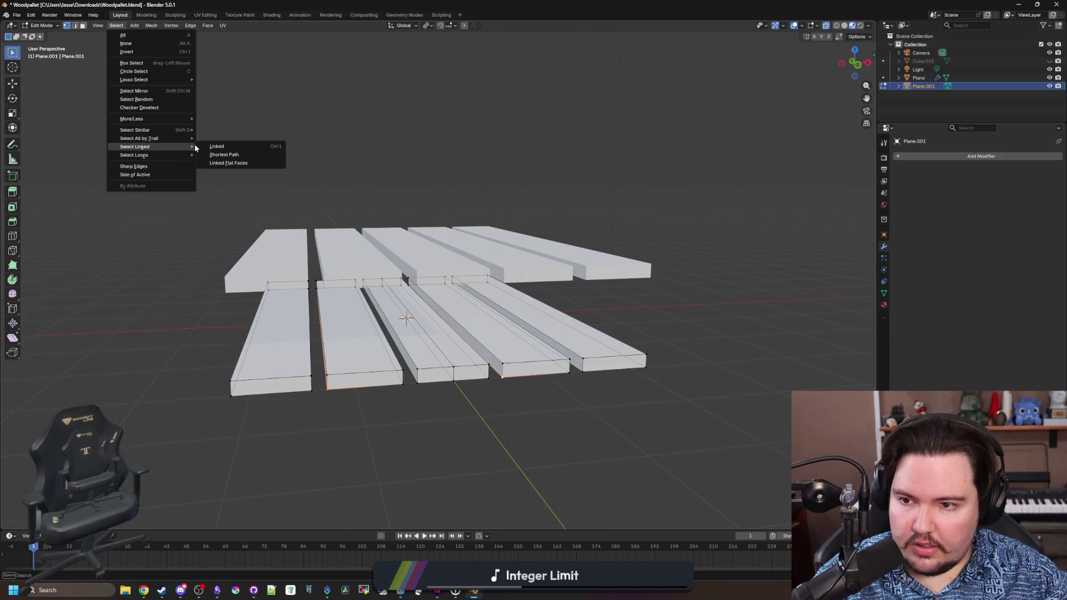
click(214, 146)
key(x)
click(332, 196)
key(Tab)
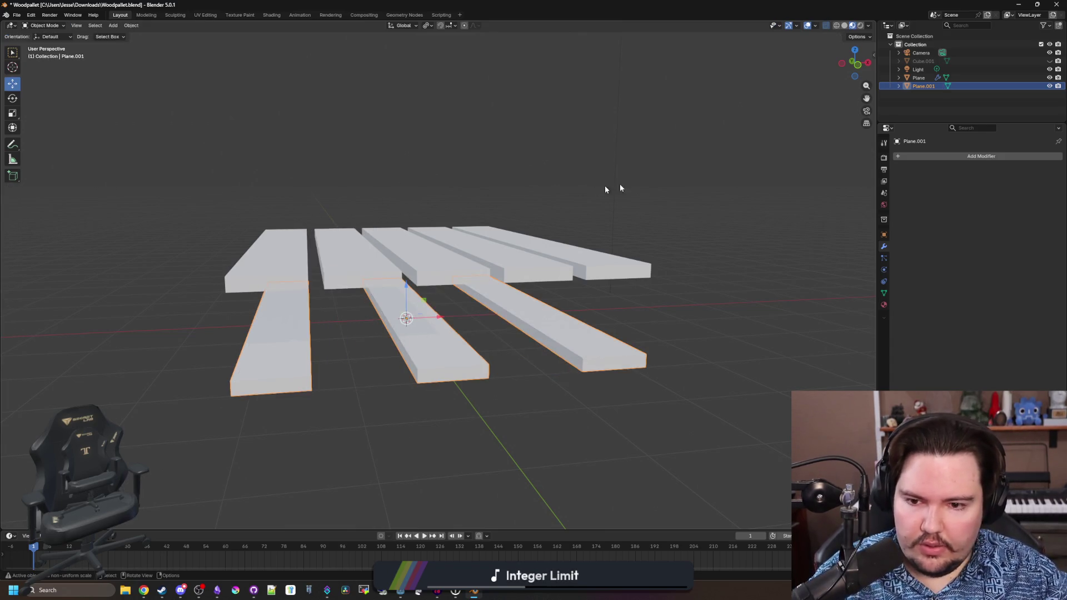
- Briefly show the support blocks again, then hide them once more
drag(726, 273, 720, 265)
click(720, 266)
click(1049, 60)
mouse_move(874, 188)
mouse_down()
mouse_move(676, 282)
mouse_move(599, 289)
mouse_move(672, 277)
mouse_move(624, 282)
mouse_move(614, 293)
mouse_move(578, 281)
mouse_move(425, 307)
mouse_up()
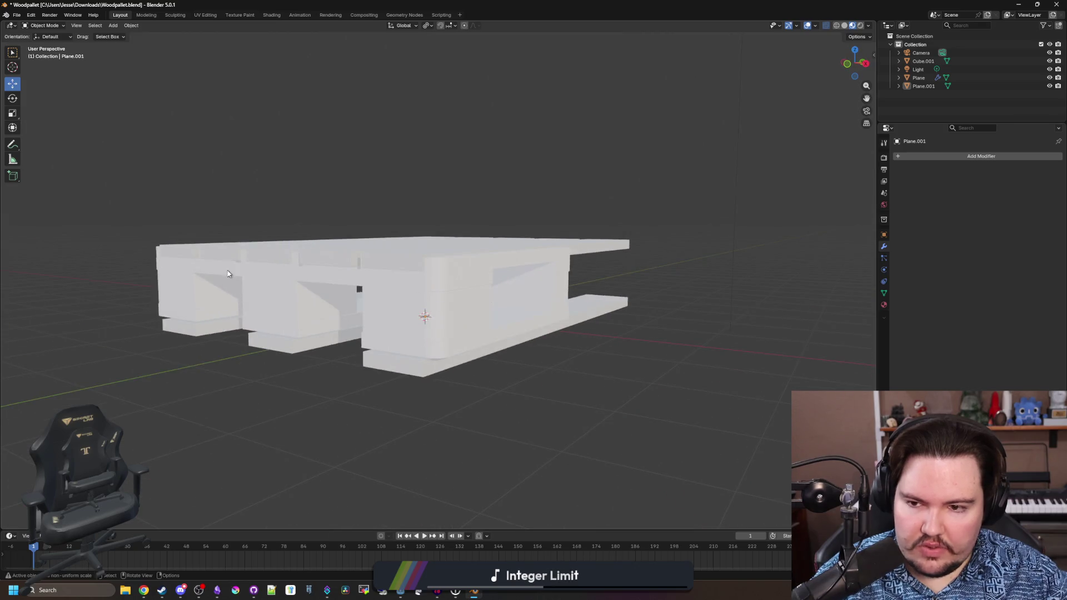
click(412, 322)
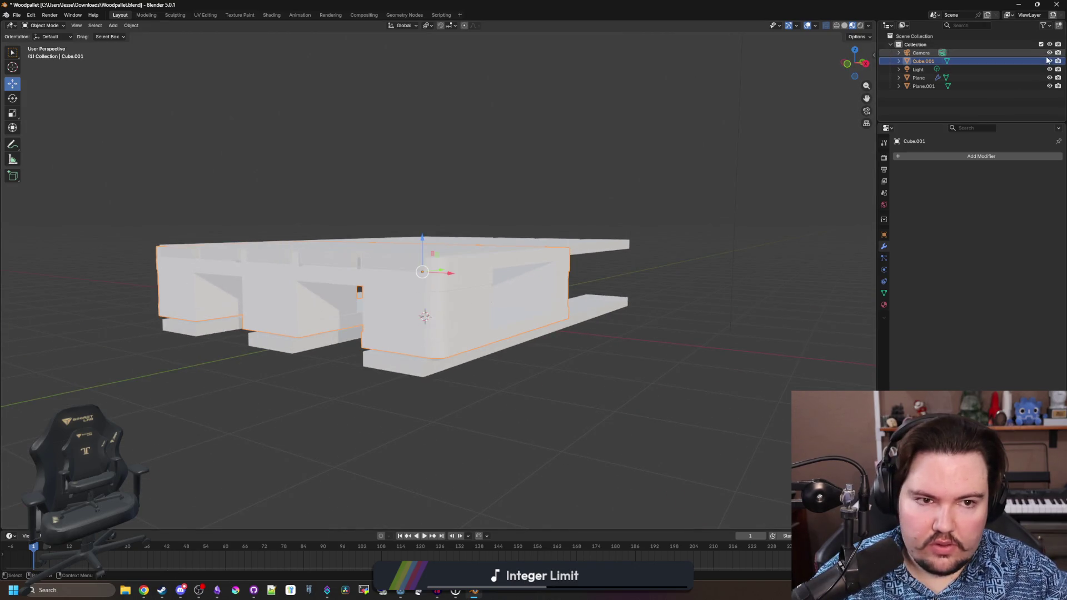
key(h)
- Duplicate the top deck planks in place as Plane.002
drag(689, 314, 609, 397)
click(562, 305)
mouse_move(561, 305)
mouse_down()
mouse_move(588, 368)
mouse_move(684, 345)
mouse_move(600, 315)
mouse_move(590, 262)
mouse_move(598, 282)
mouse_up()
key(shift+d)
right_click(598, 282)
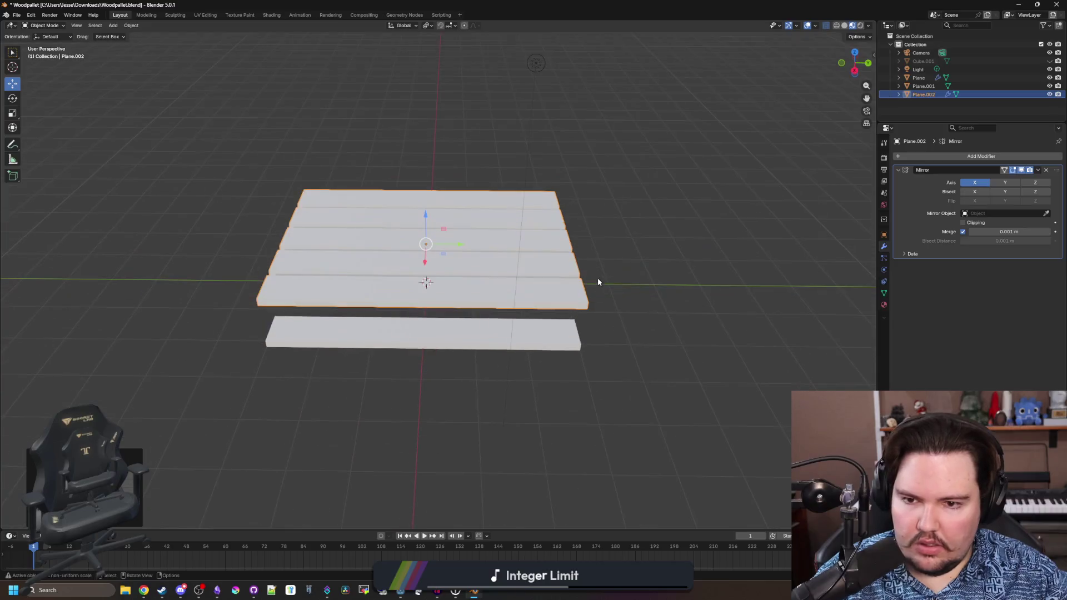
- Switch to solid shading with X-ray on and rotate Plane.002 -90° around Z
key(z)
click(647, 297)
key(alt+z)
key(r)
key(z)
- Select the top deck and bottom plank layers and set Transform Orientation to Local
mouse_move(410, 348)
mouse_down()
mouse_move(524, 381)
mouse_move(688, 264)
mouse_up()
click(688, 264)
click(572, 261)
mouse_move(562, 245)
mouse_down()
mouse_move(556, 302)
mouse_move(534, 284)
mouse_move(428, 319)
mouse_move(342, 307)
mouse_up()
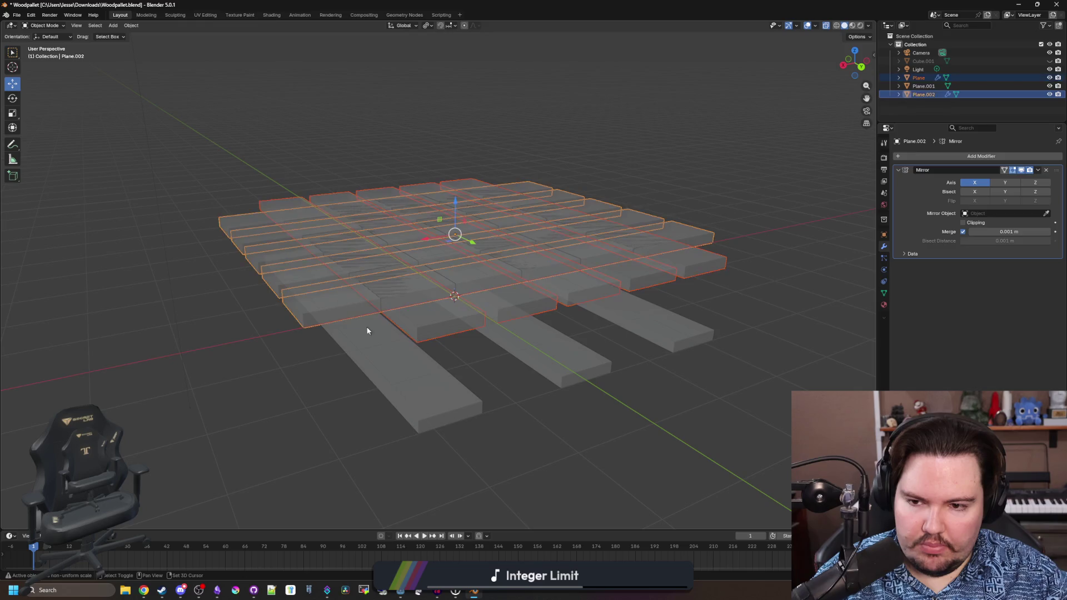
shift+click(315, 231)
scroll(371, 239, up, 3)
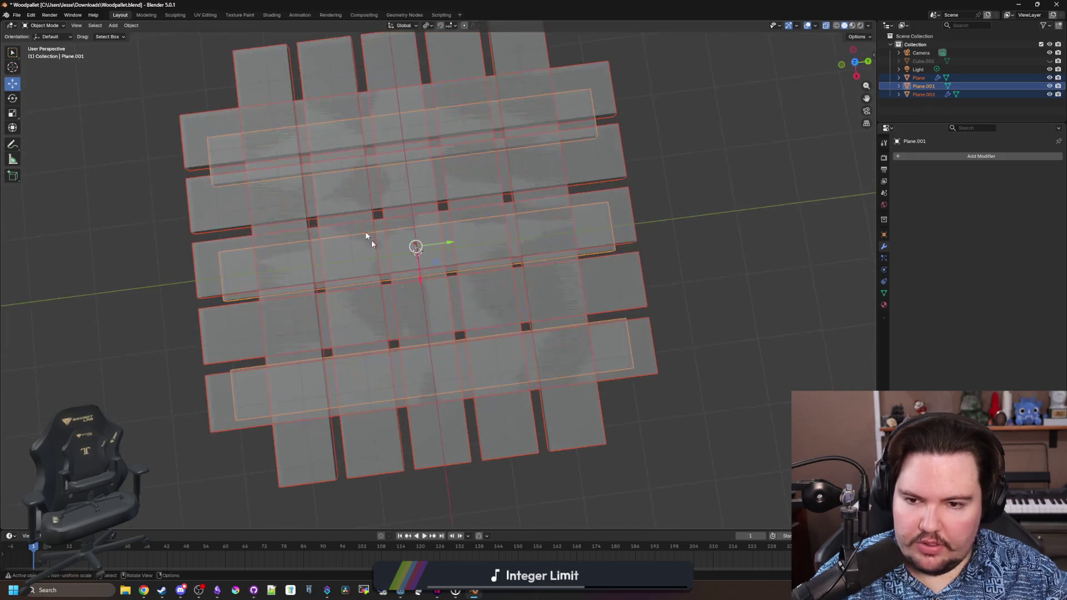
click(403, 26)
click(388, 60)
- Scale the selected plank layers along local Y to about 0.7294
drag(546, 160, 650, 228)
key(s)
key(y)
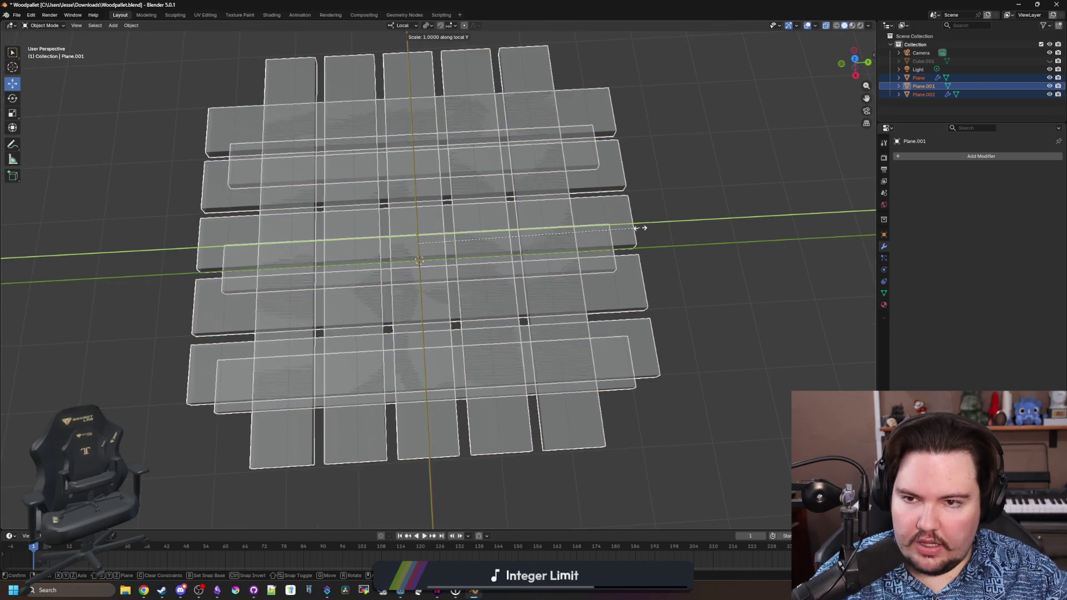
mouse_move(588, 233)
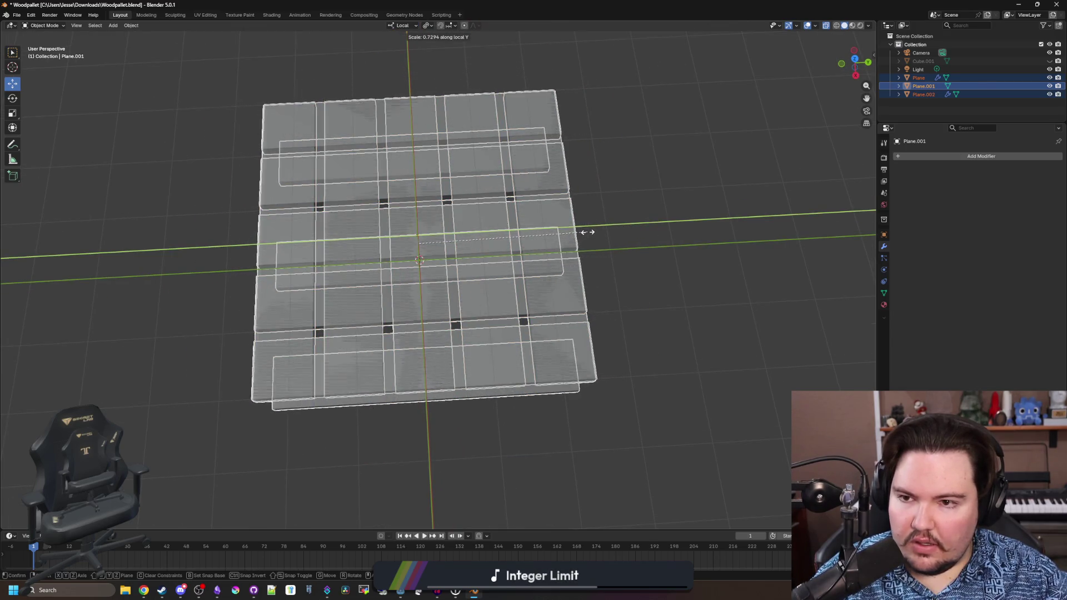
click(587, 232)
mouse_move(610, 345)
mouse_down()
mouse_move(584, 319)
mouse_move(582, 290)
mouse_move(622, 204)
mouse_up()
click(404, 27)
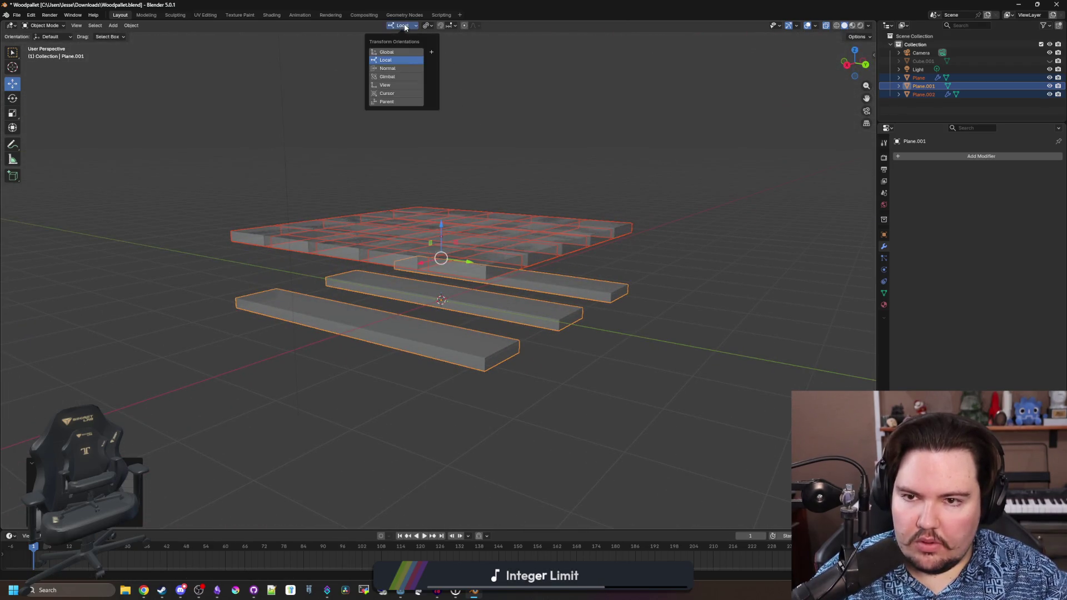
- Restore Global transform orientation, turn off X-ray, and switch to top view
click(402, 53)
key(Tab)
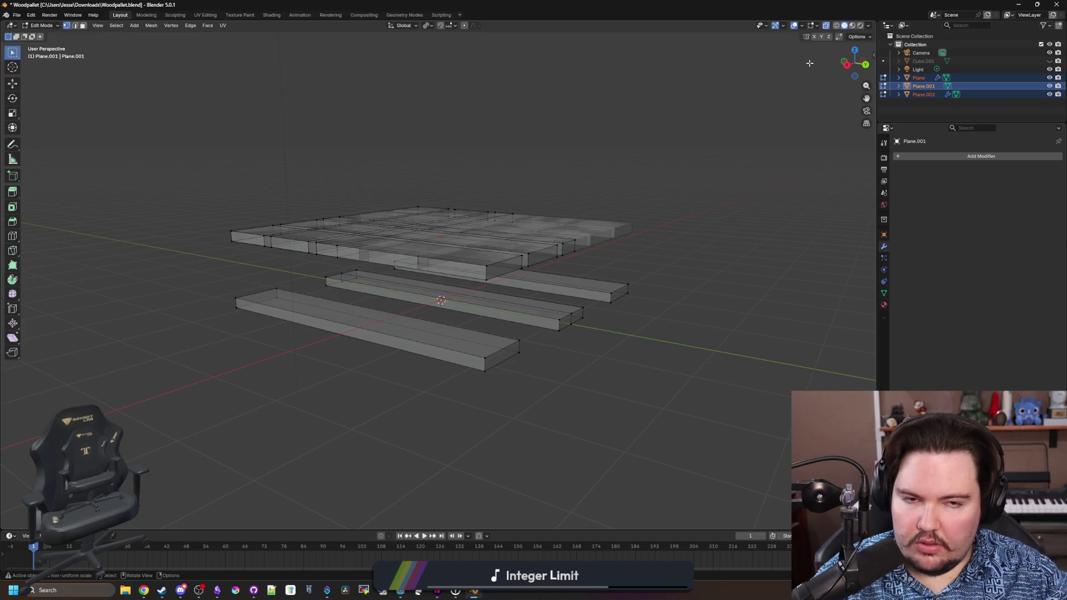
key(alt+z)
click(611, 283)
key(Tab)
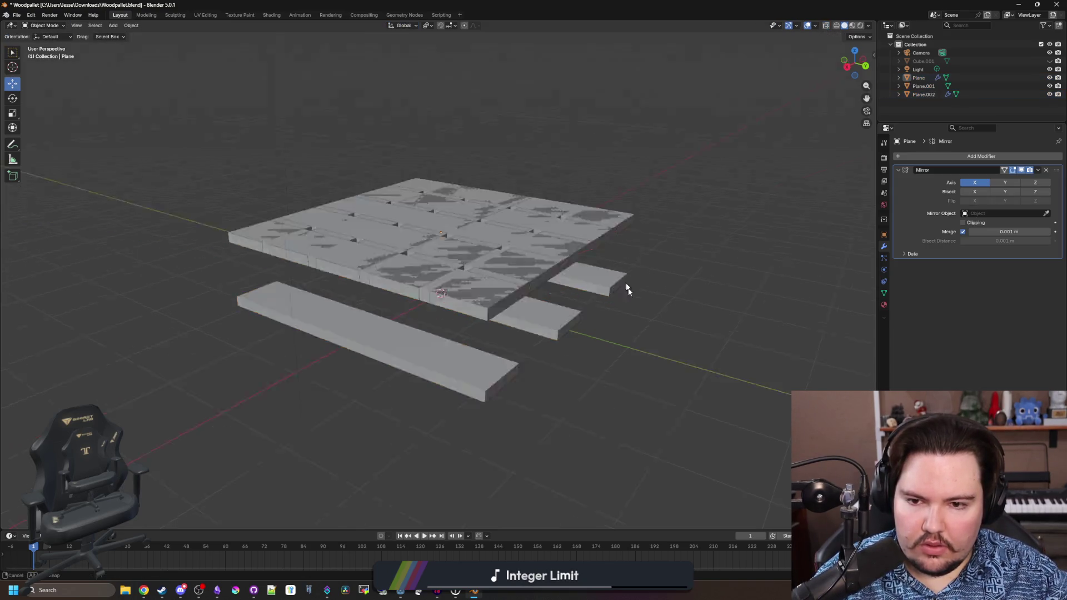
key(KP_7)
- Move Plane.002 down along Z so it sits just beneath the top deck boards
click(474, 321)
key(g)
key(z)
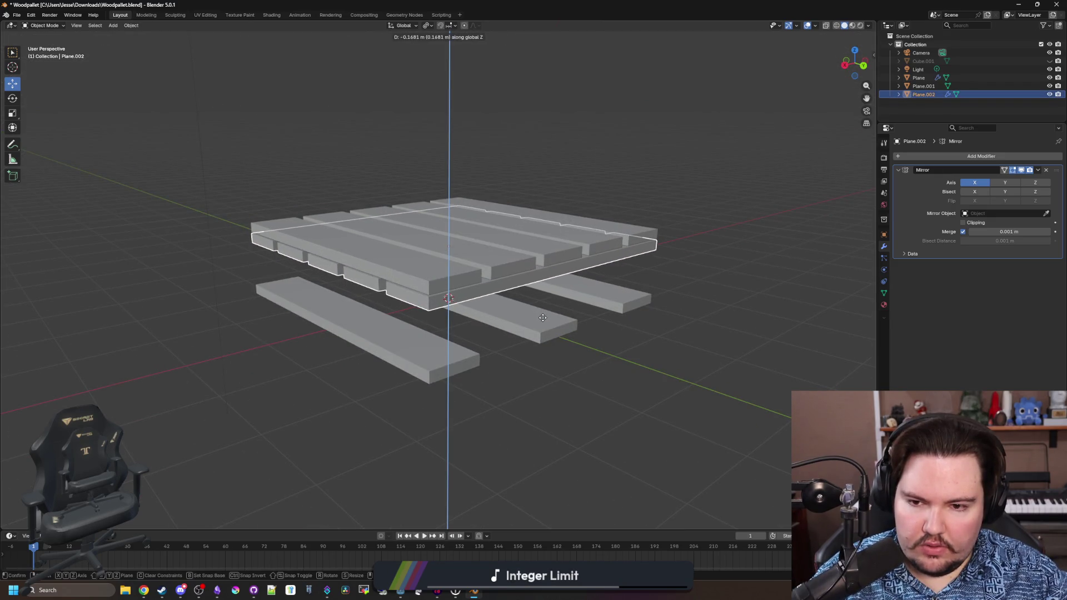
click(543, 317)
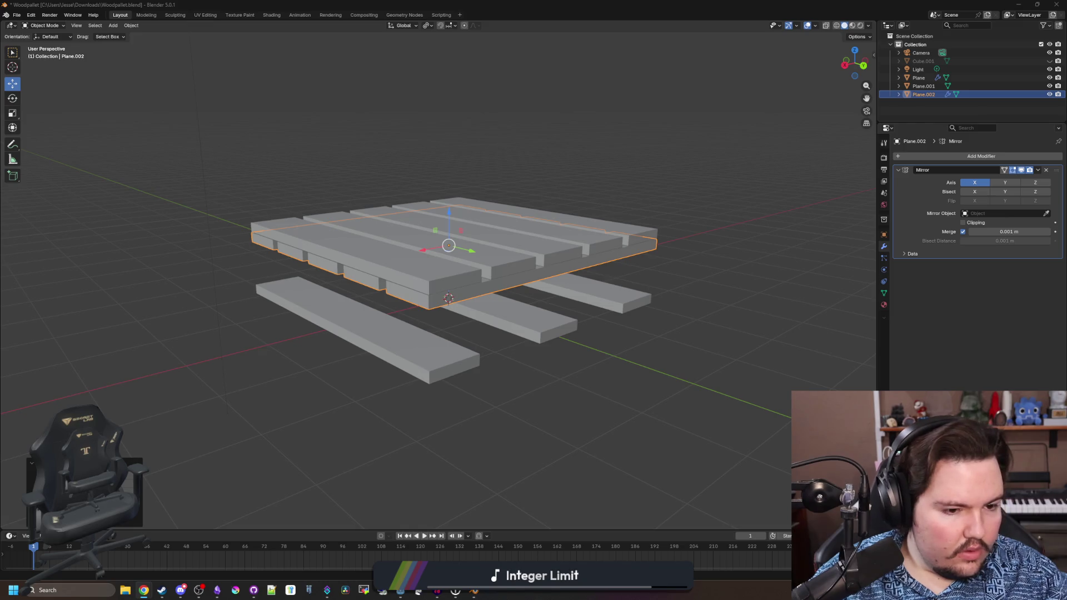
key(alt+Tab)
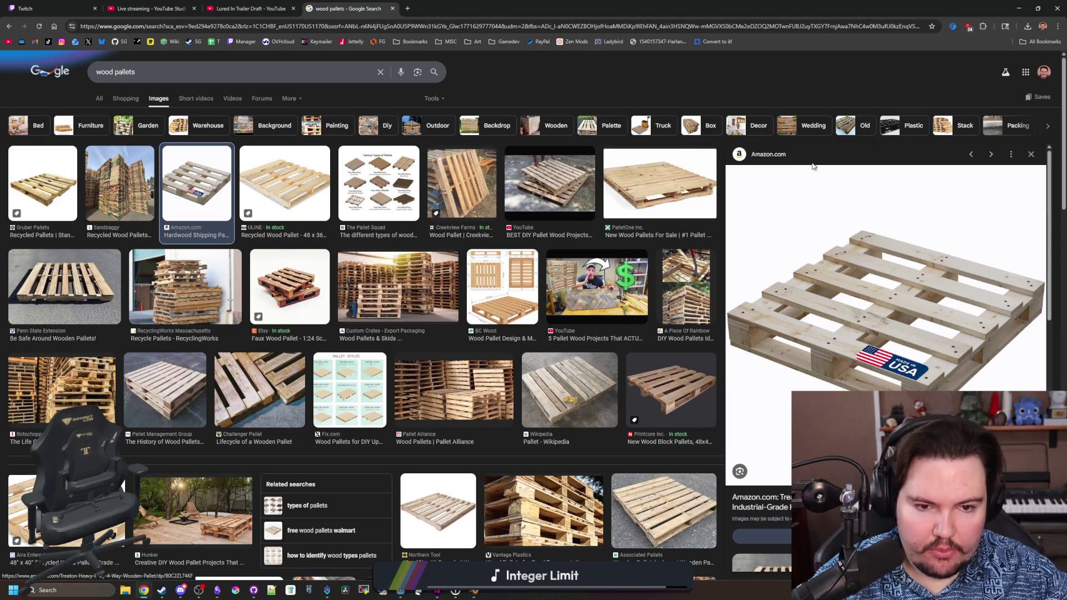
key(super+Down)
key(super+Down)
mouse_move(577, 289)
mouse_down()
mouse_move(575, 409)
mouse_move(598, 351)
mouse_move(484, 283)
mouse_move(511, 204)
mouse_up()
key(Tab)
- Apply the Mirror modifier on the crosswise Plane.002 layer
scroll(512, 204, up, 2)
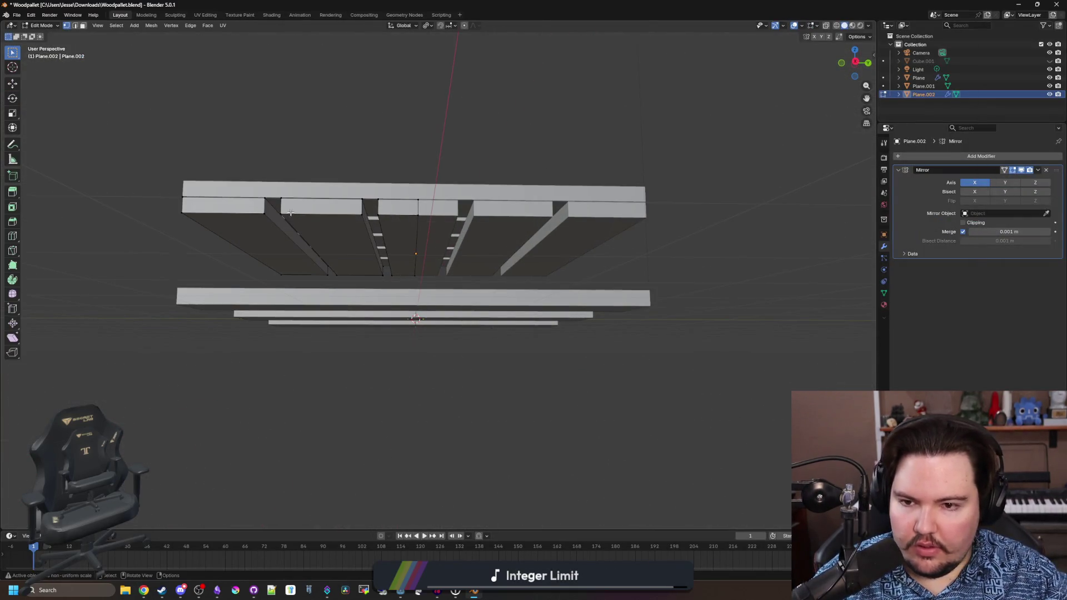
key(Tab)
click(1034, 173)
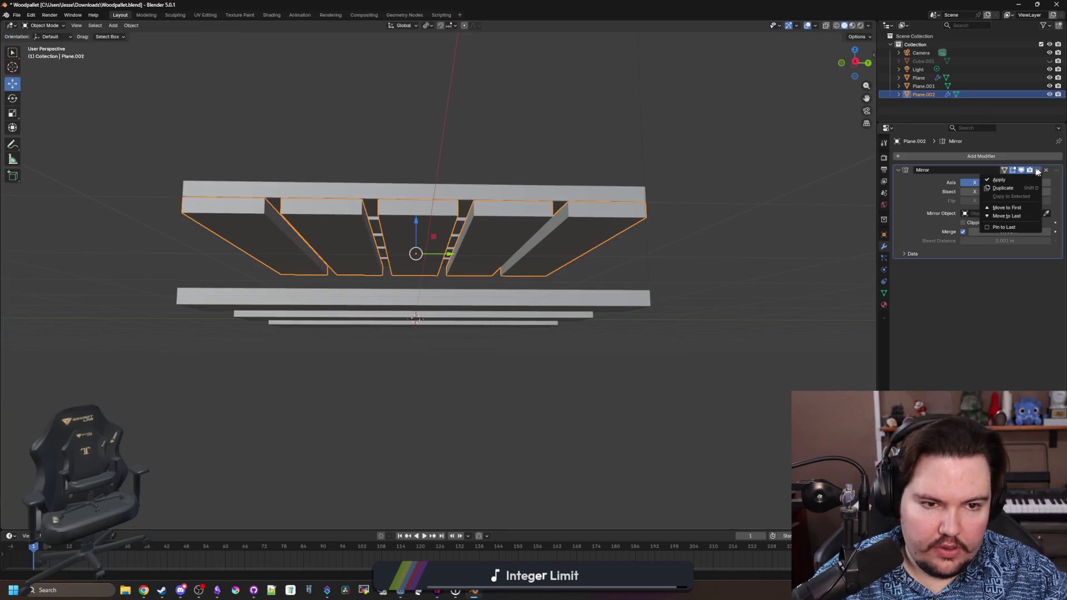
click(1001, 176)
- Select two edge loops, select their inner region, and delete those faces
key(Tab)
alt+click(358, 211)
alt+shift+click(542, 228)
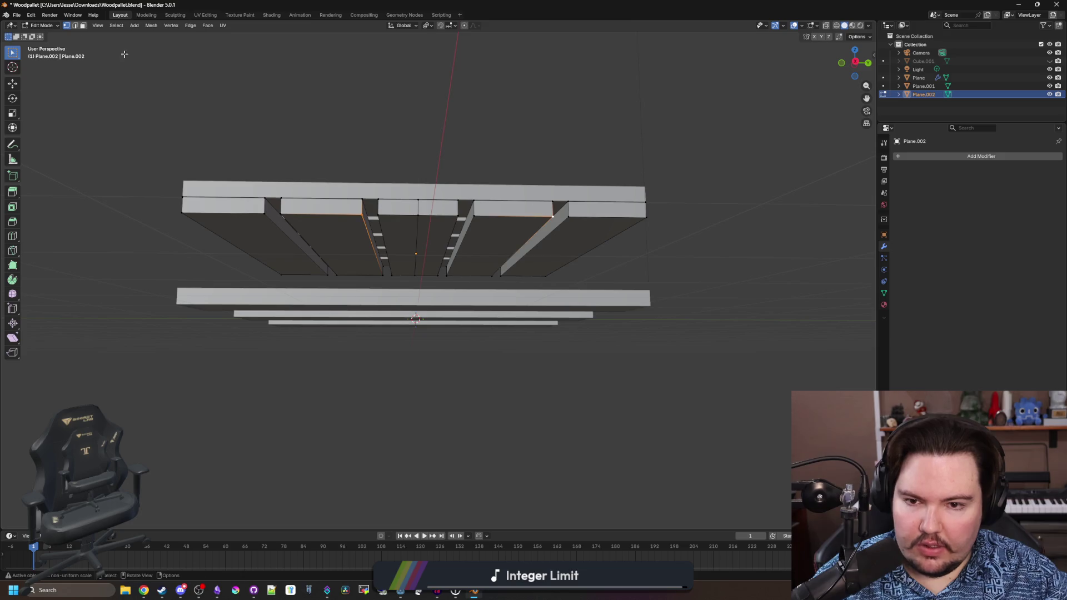
click(116, 25)
mouse_move(190, 149)
click(250, 161)
key(x)
click(485, 195)
key(Tab)
mouse_move(667, 391)
mouse_down()
mouse_move(646, 328)
mouse_move(441, 405)
mouse_move(451, 419)
mouse_up()
key(Tab)
key(Tab)
mouse_move(355, 405)
mouse_down()
mouse_move(414, 393)
mouse_move(366, 404)
mouse_up()
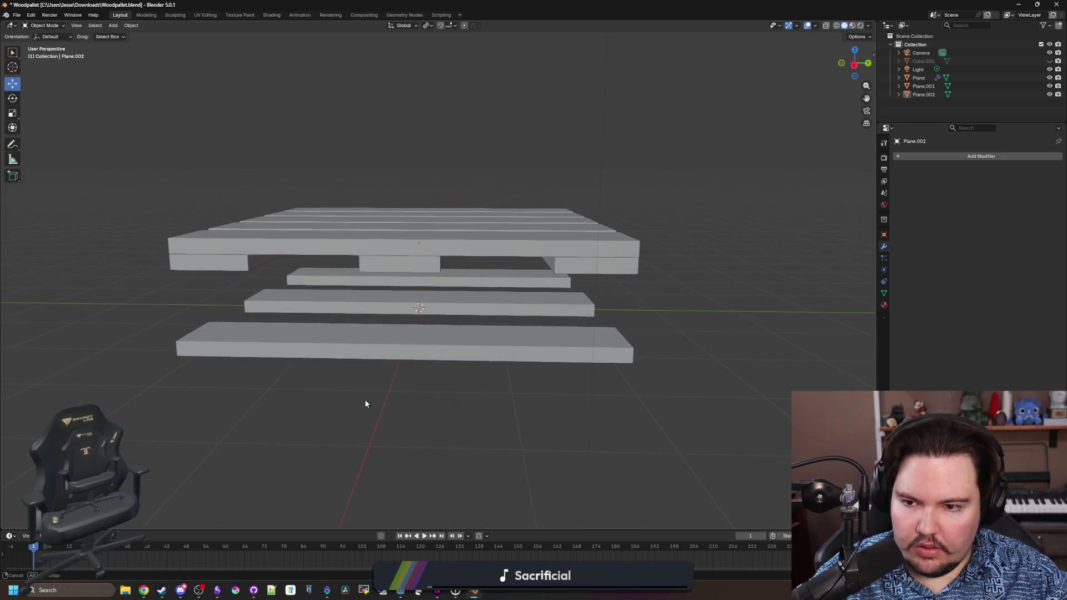
- Add a new cube and scale it down
key(shift+a)
mouse_move(322, 382)
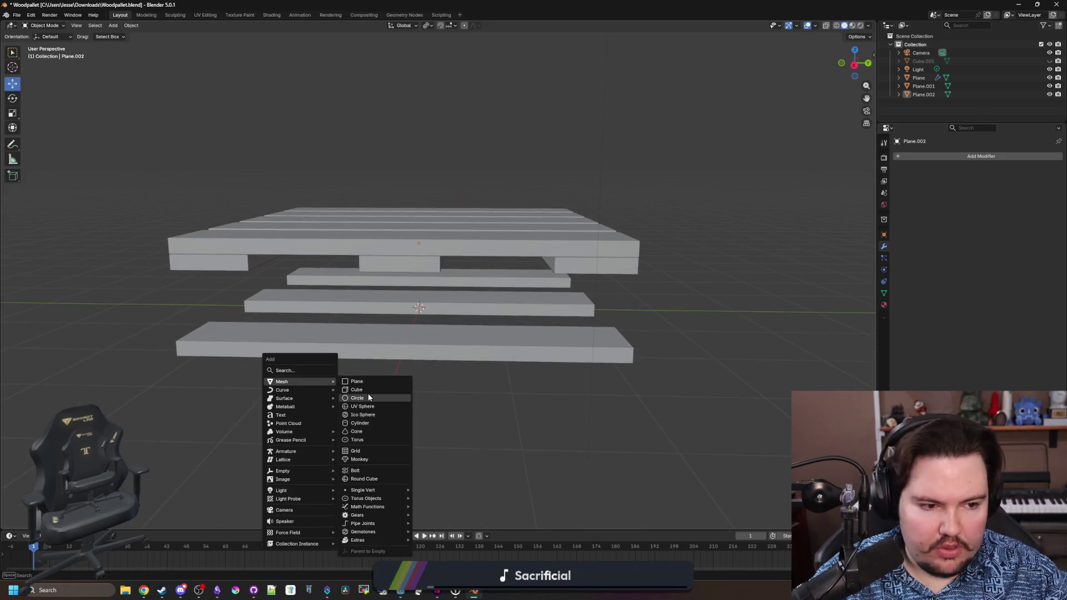
click(369, 389)
key(s)
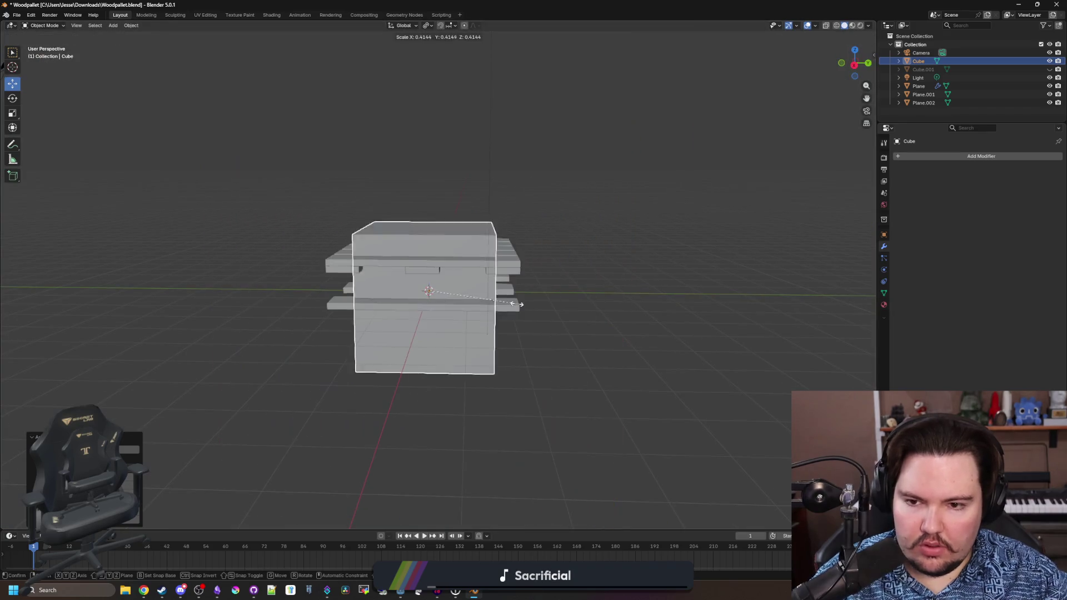
click(453, 286)
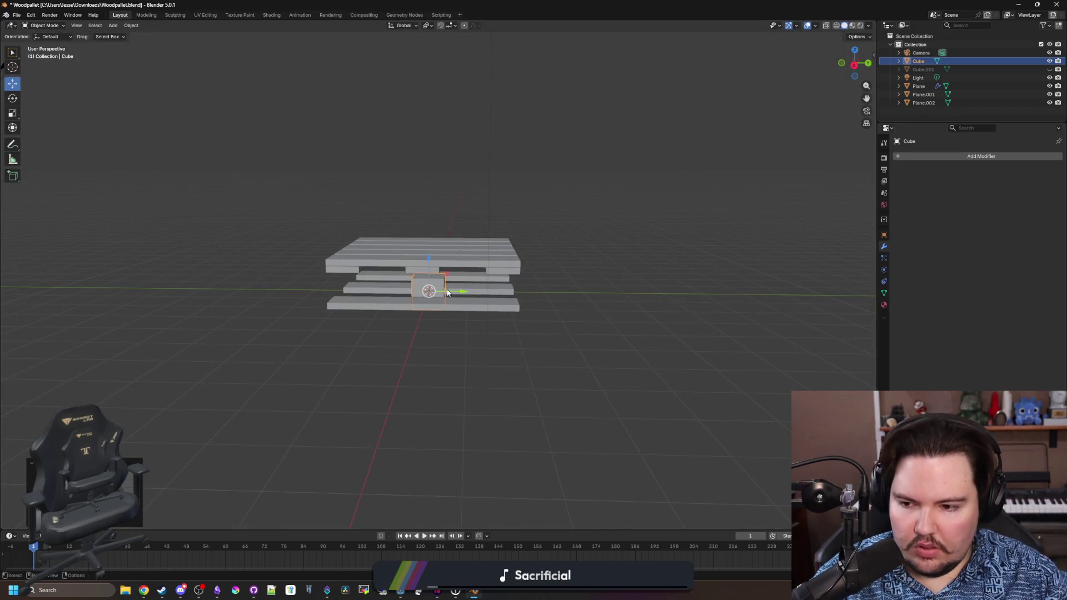
- Stretch the cube by 7 along X and along Z
scroll(205, 451, up, 6)
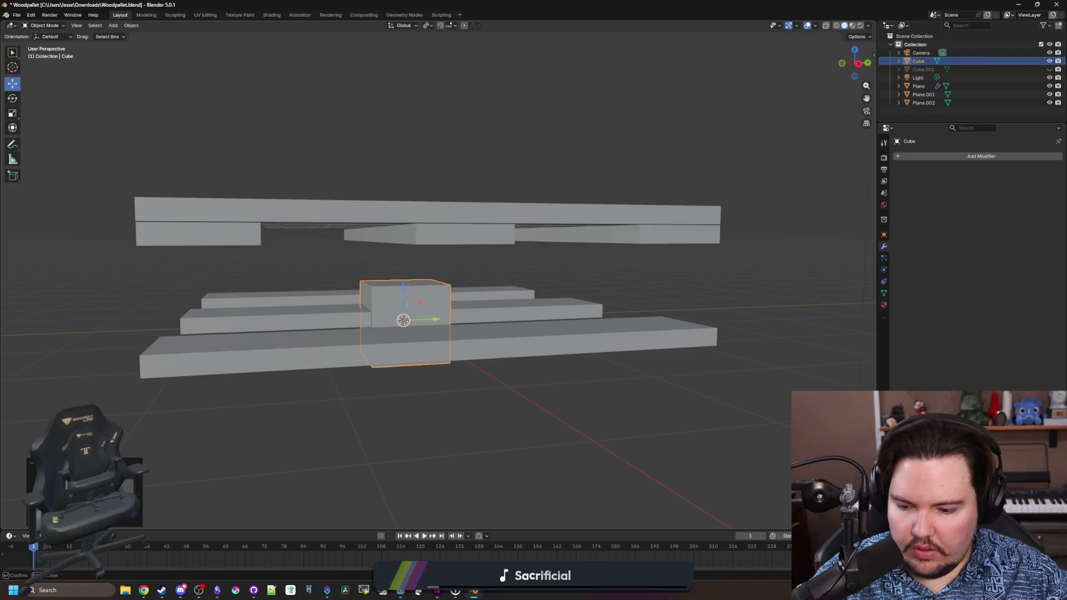
mouse_move(256, 406)
mouse_down()
mouse_move(385, 384)
mouse_move(242, 452)
mouse_move(240, 438)
mouse_move(468, 404)
mouse_up()
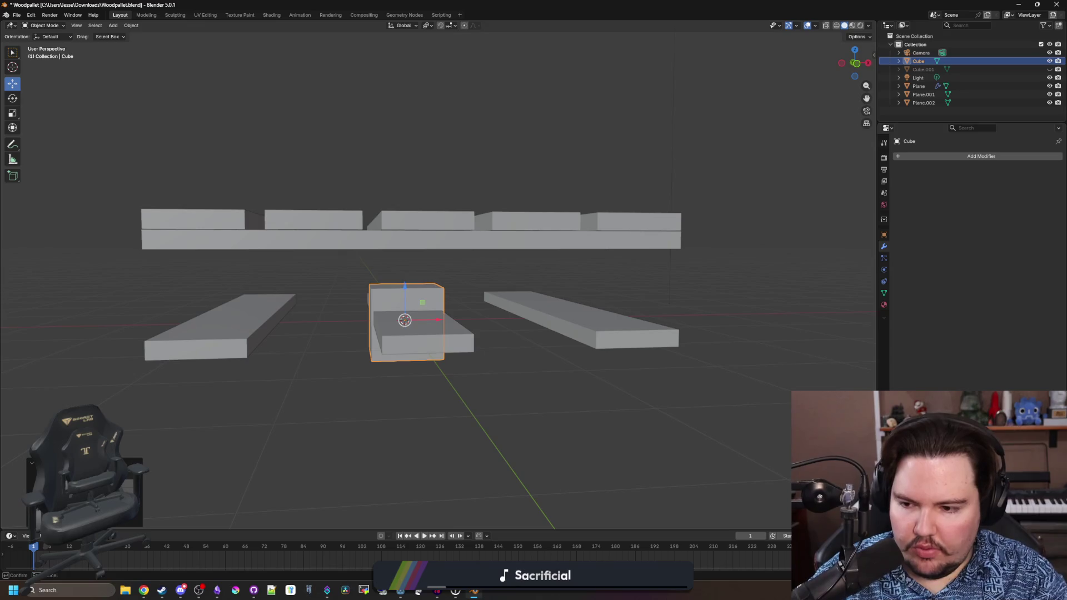
text(7)
key(Return)
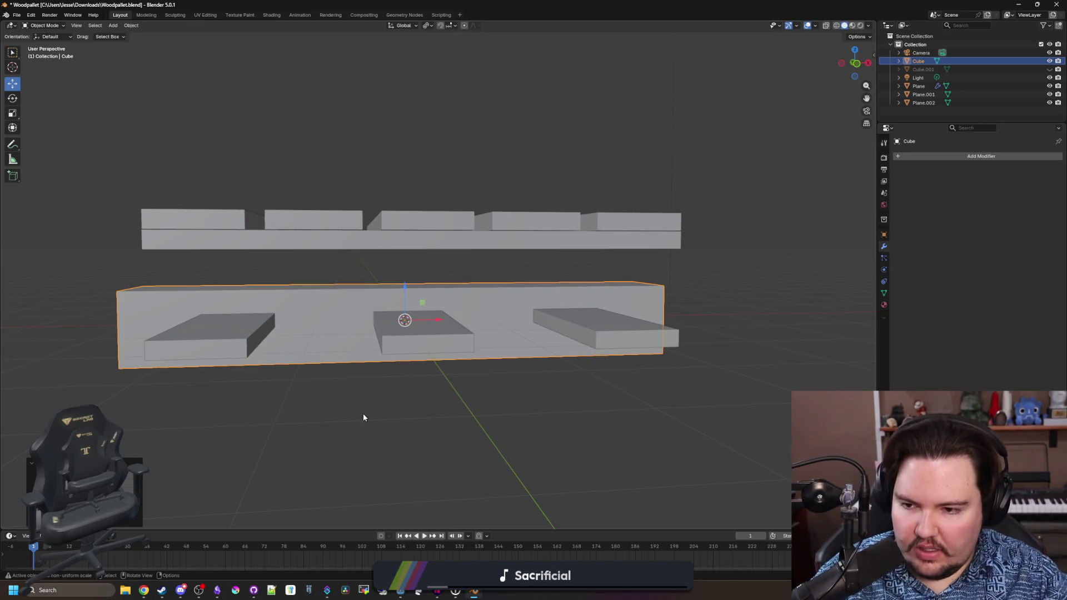
text(sz7)
key(Return)
scroll(508, 368, down, 3)
key(Tab)
key(Tab)
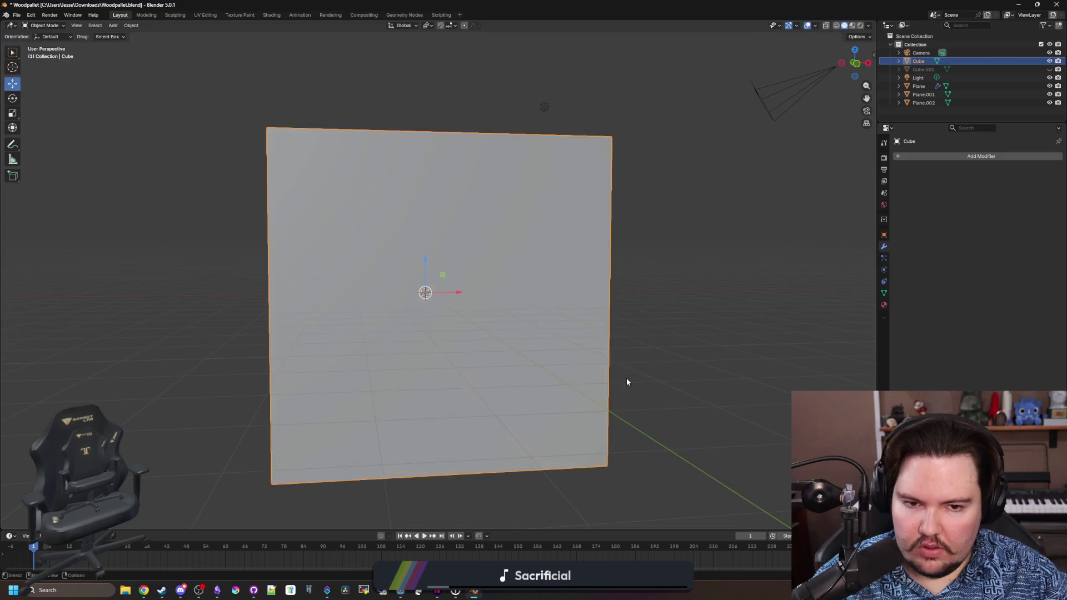
- In Object properties, set the cube's Scale X, Y and Z all to 0.075
click(884, 220)
click(885, 235)
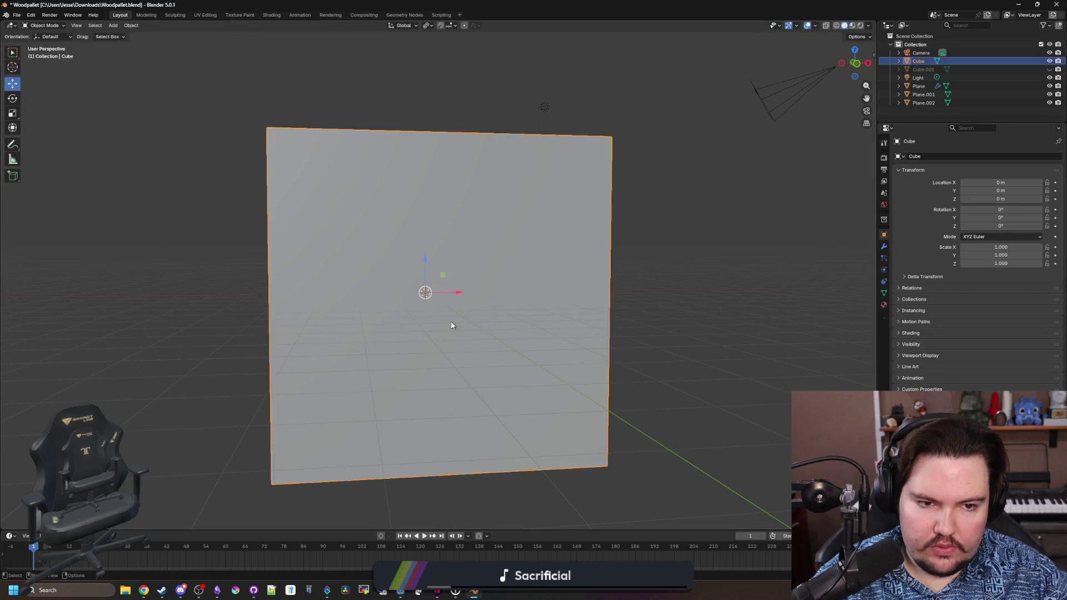
click(1001, 248)
text(0.75)
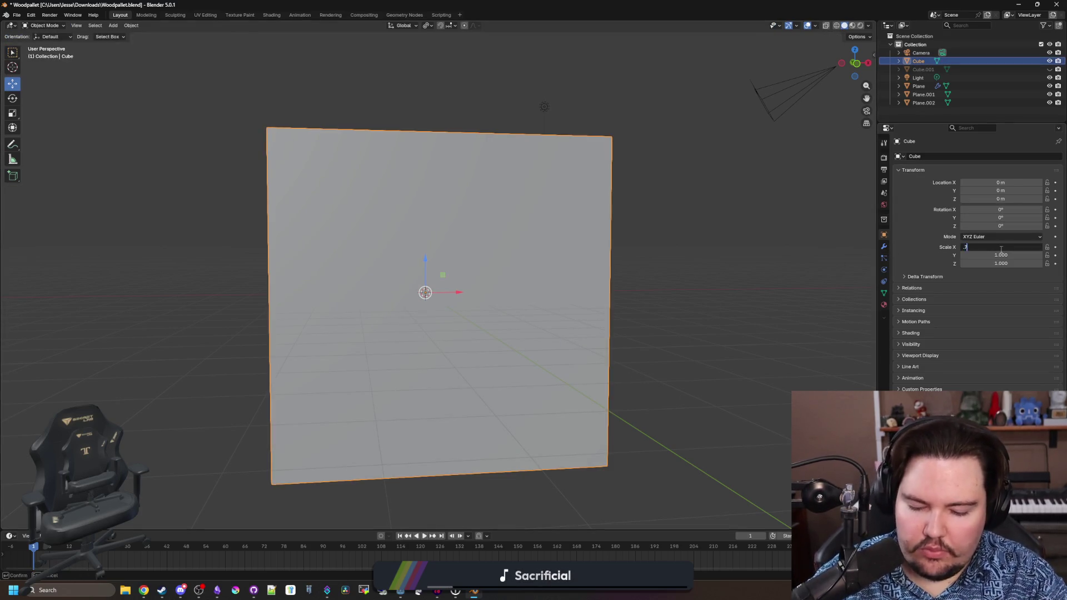
key(Return)
mouse_move(750, 261)
mouse_down()
mouse_move(519, 255)
mouse_move(666, 256)
mouse_up()
click(988, 248)
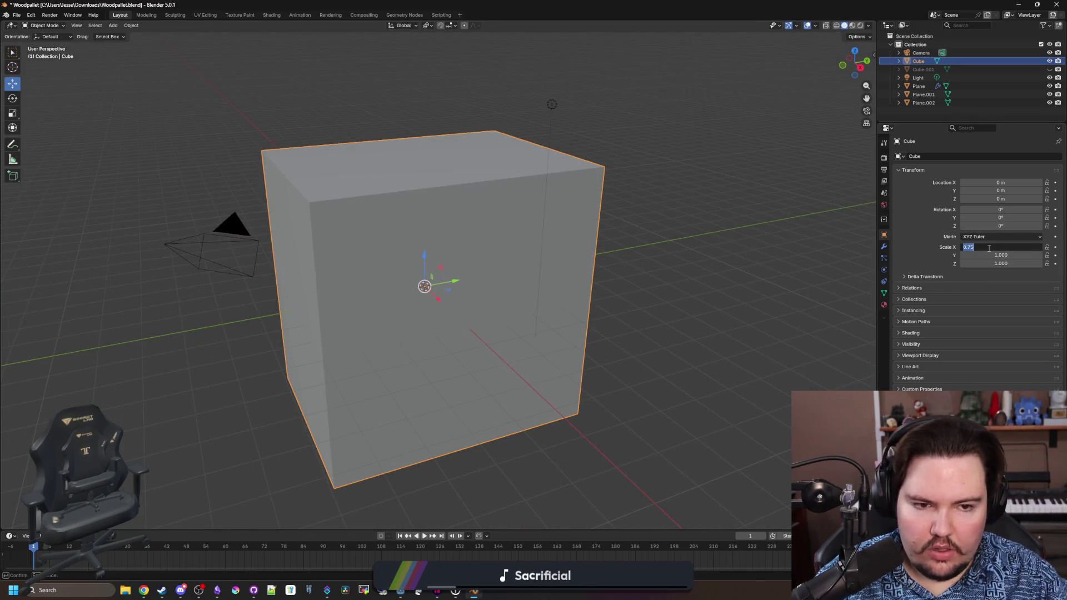
key(Return)
click(998, 262)
text(0.075)
key(Return)
click(998, 255)
text(0.075)
key(Return)
- Raise the cube to a Z location of about 0.45 m between bottom boards and deck
mouse_move(734, 305)
mouse_down()
mouse_move(585, 285)
mouse_move(525, 322)
mouse_move(547, 336)
mouse_move(489, 326)
mouse_move(514, 305)
mouse_up()
scroll(524, 321, up, 5)
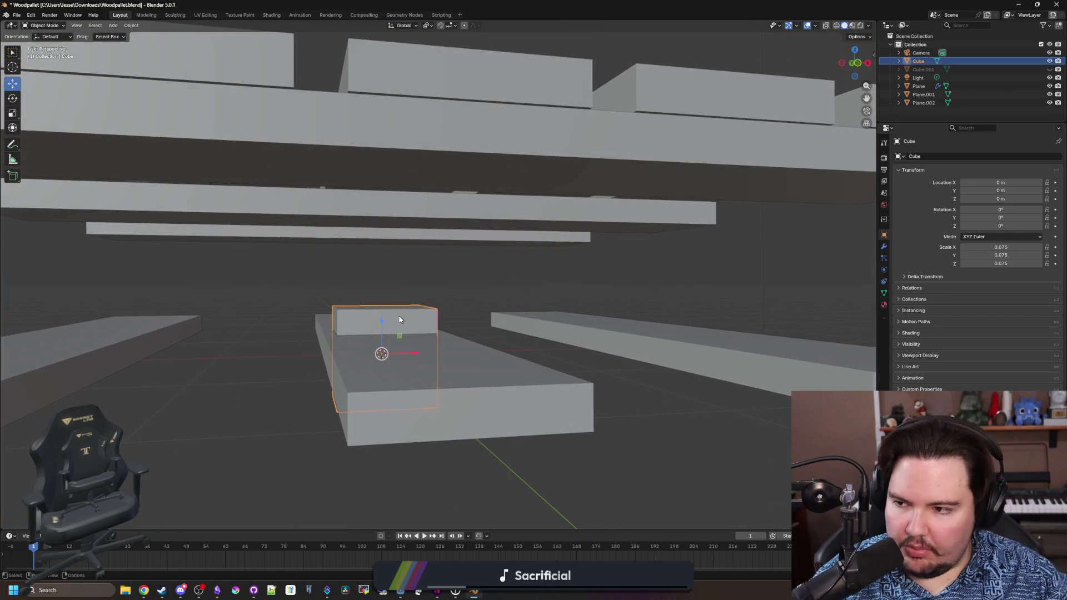
drag(388, 329, 394, 246)
drag(862, 278, 728, 283)
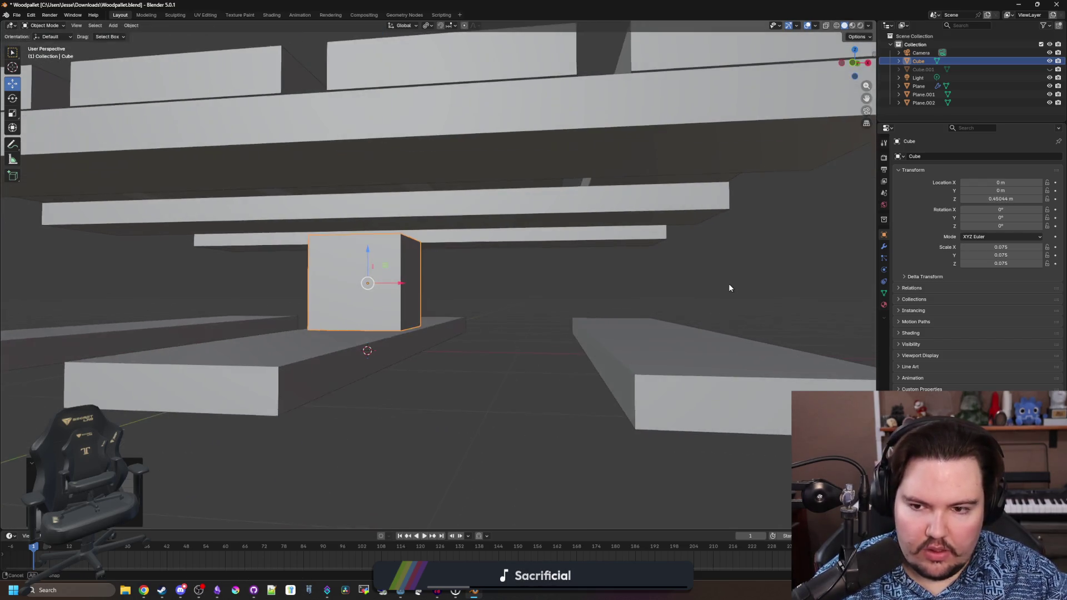
click(1007, 199)
text(0.45)
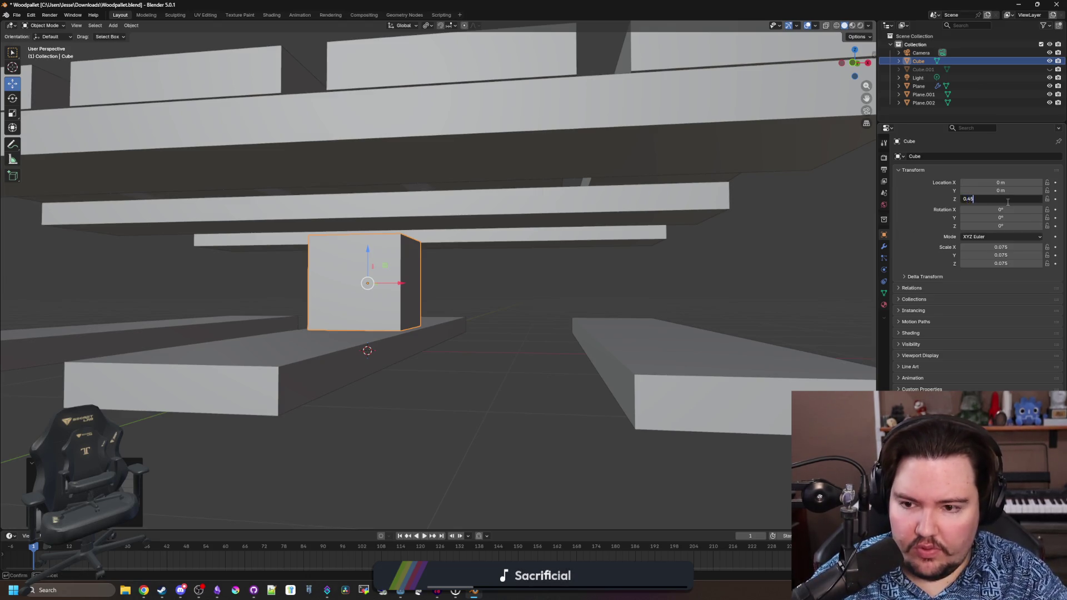
key(Return)
scroll(592, 241, down, 5)
mouse_move(591, 241)
mouse_down()
mouse_move(578, 284)
mouse_move(600, 279)
mouse_up()
click(884, 247)
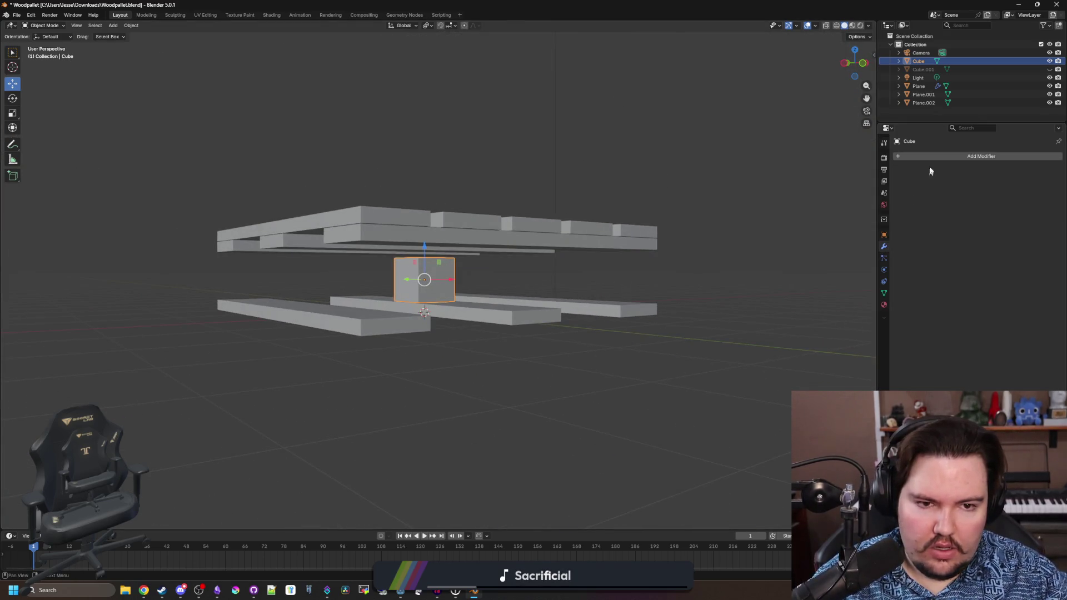
- Add an Array modifier to the cube with Count 2 and Relative Offset X 3
click(937, 156)
click(898, 182)
mouse_move(612, 253)
mouse_down()
mouse_move(644, 248)
mouse_move(627, 253)
mouse_up()
scroll(598, 305, up, 4)
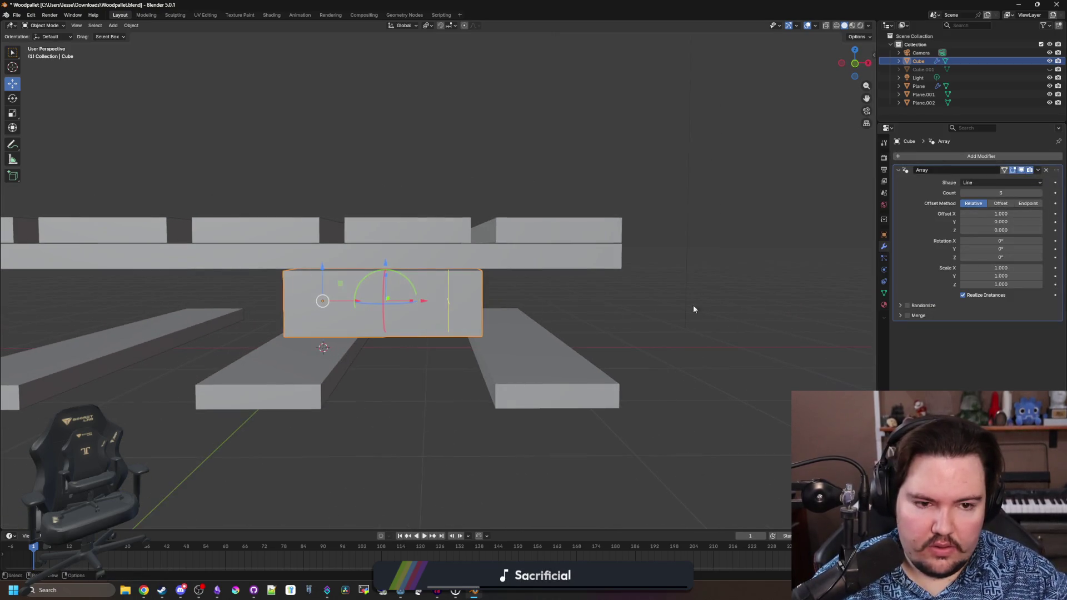
click(964, 193)
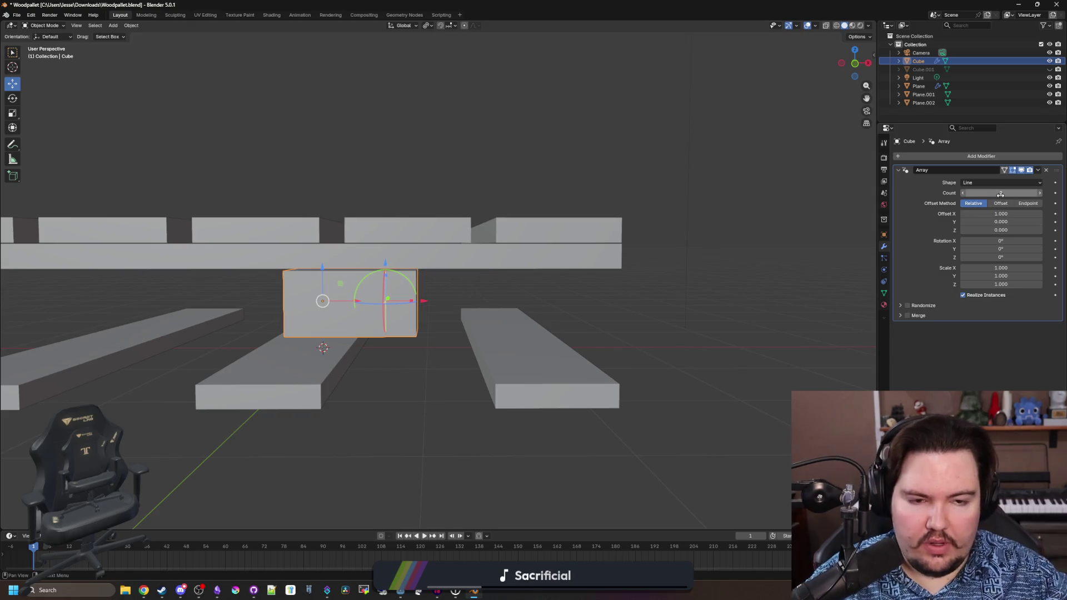
click(986, 183)
click(986, 178)
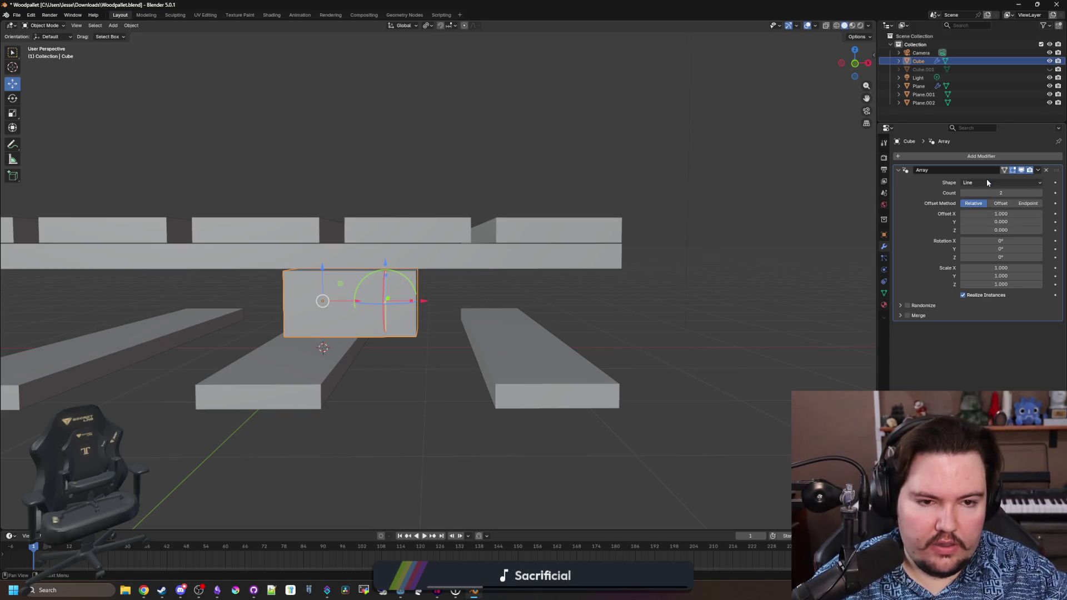
drag(1014, 213, 1045, 213)
click(1014, 214)
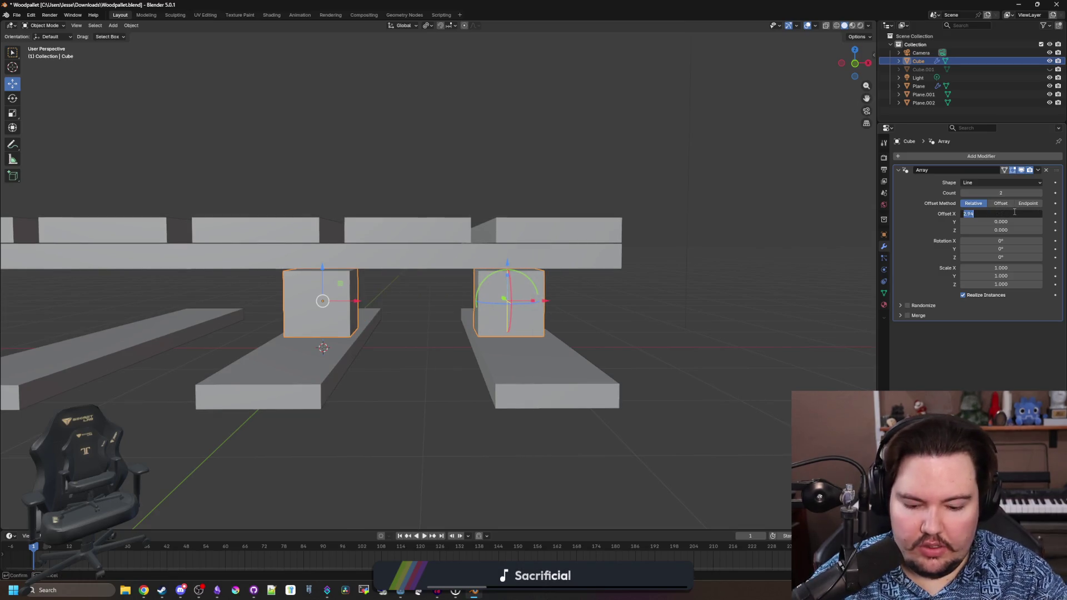
text(3)
key(Return)
- Slide the arrayed blocks along X so they sit under the deck boards
mouse_move(718, 258)
mouse_down()
mouse_move(694, 247)
mouse_move(340, 346)
mouse_move(394, 320)
mouse_up()
mouse_move(661, 311)
mouse_down()
mouse_move(477, 310)
mouse_move(435, 386)
mouse_move(491, 393)
mouse_move(492, 382)
mouse_up()
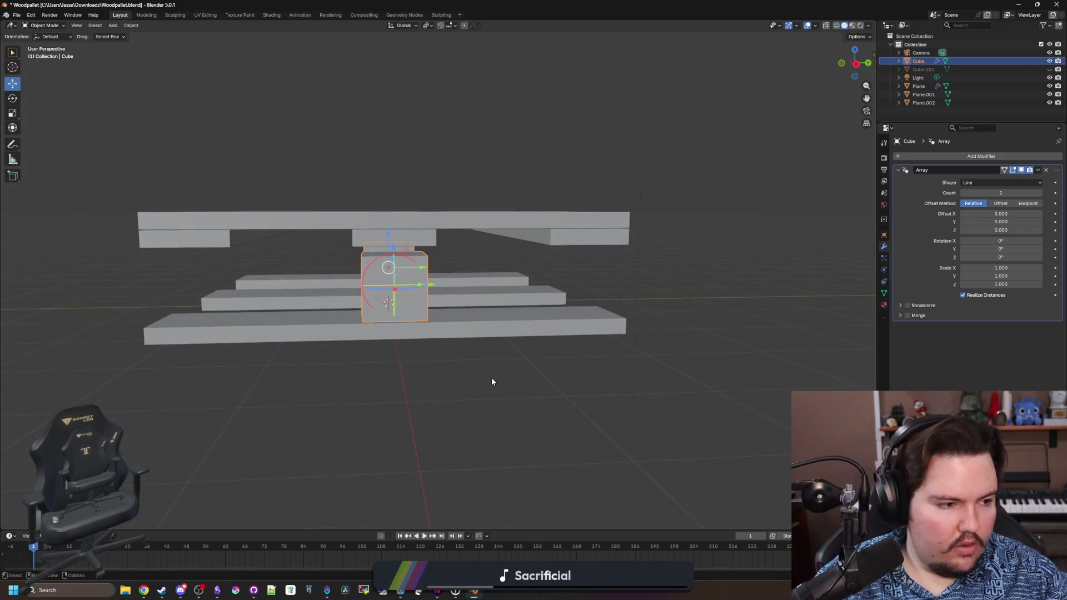
mouse_move(388, 342)
mouse_down()
mouse_move(520, 361)
mouse_move(485, 348)
mouse_move(500, 350)
mouse_up()
drag(535, 299, 348, 311)
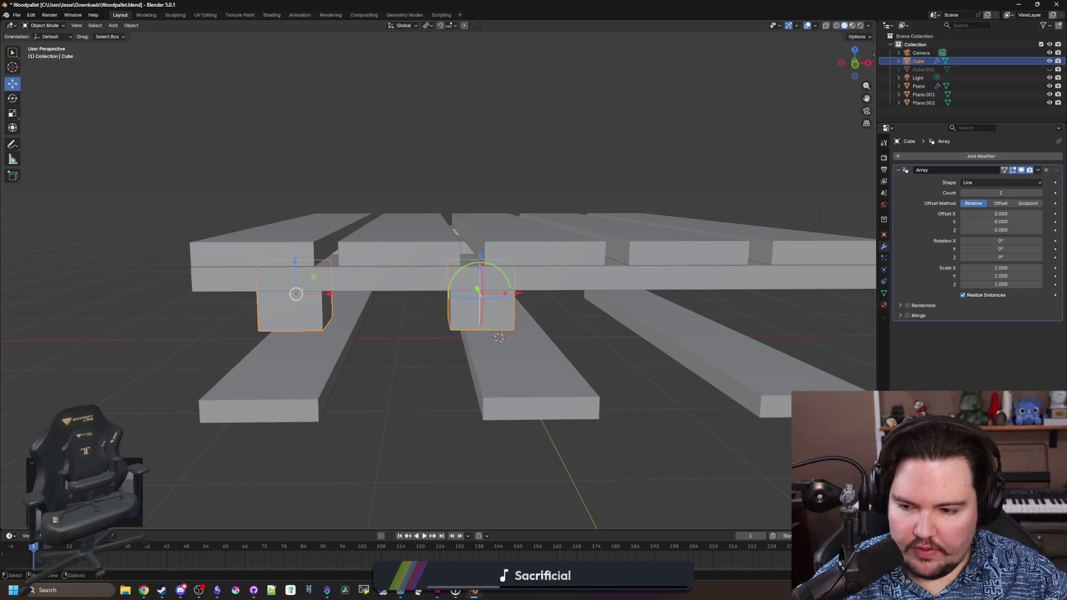
key(g)
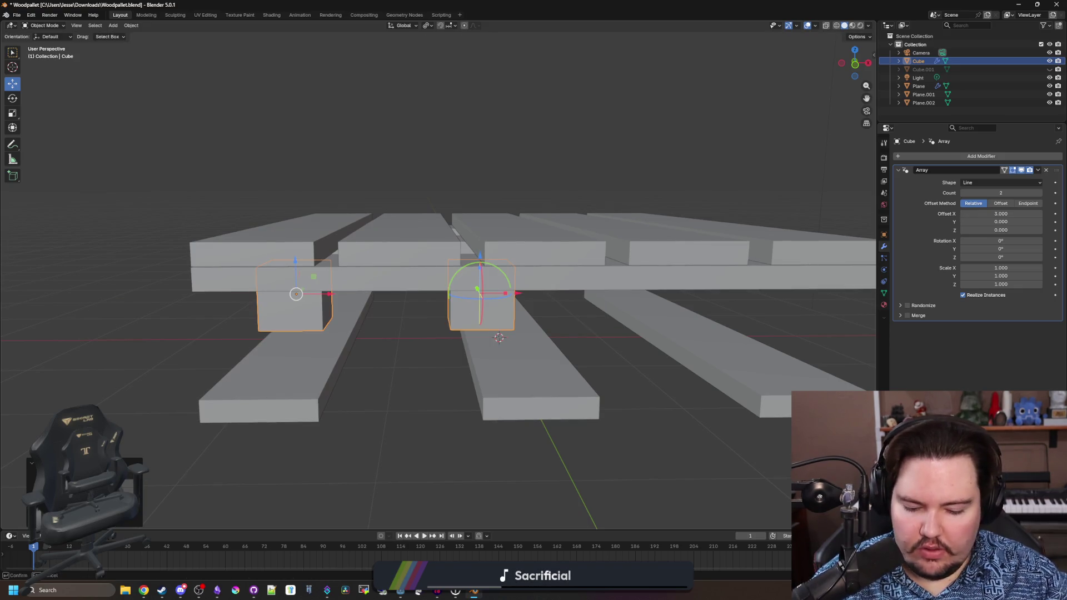
key(Return)
key(g)
key(Return)
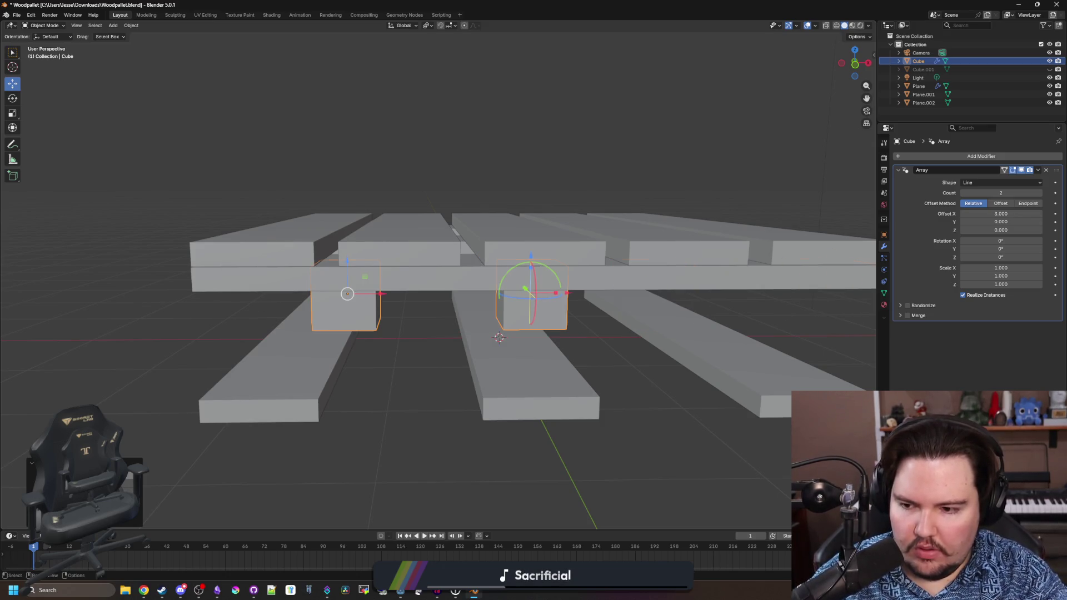
drag(284, 393, 536, 403)
drag(596, 372, 578, 378)
mouse_move(645, 361)
mouse_down()
mouse_move(440, 362)
mouse_move(250, 459)
mouse_up()
scroll(250, 459, up, 4)
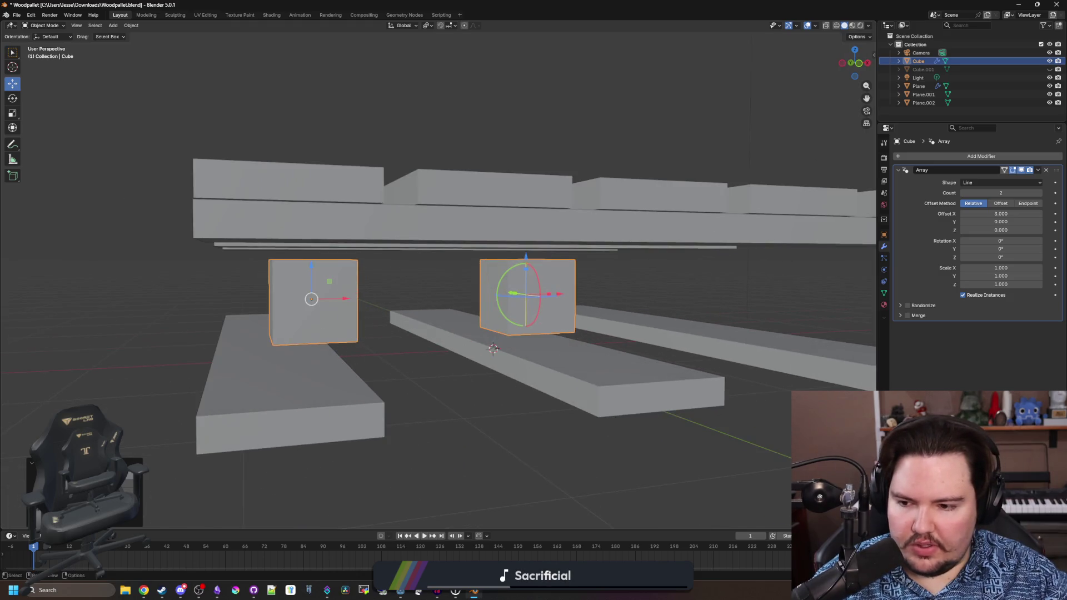
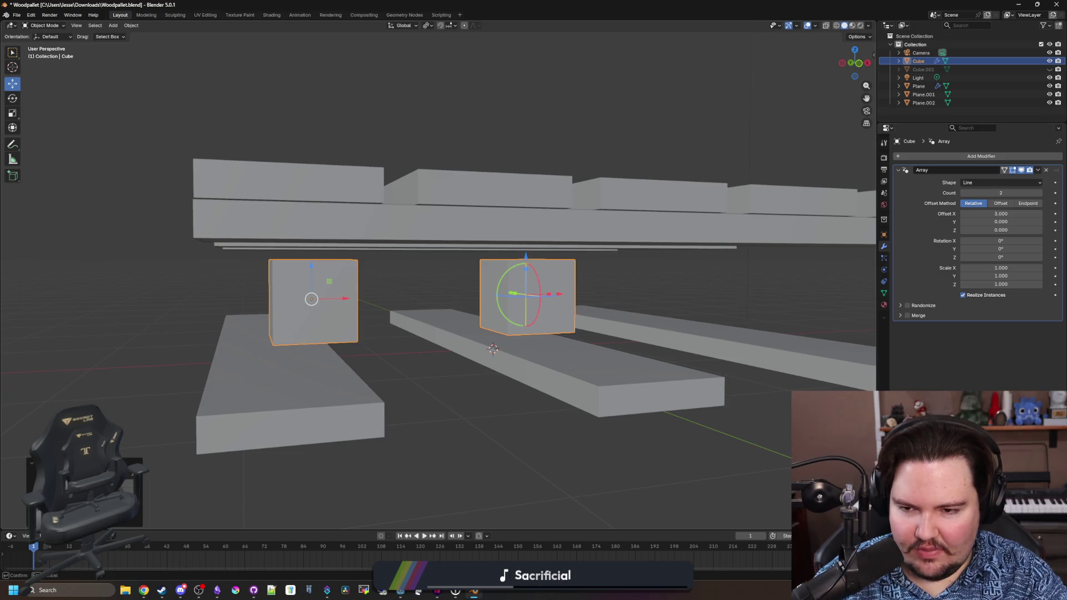
- Finish shifting the two cubes further left along the pallet
click(129, 472)
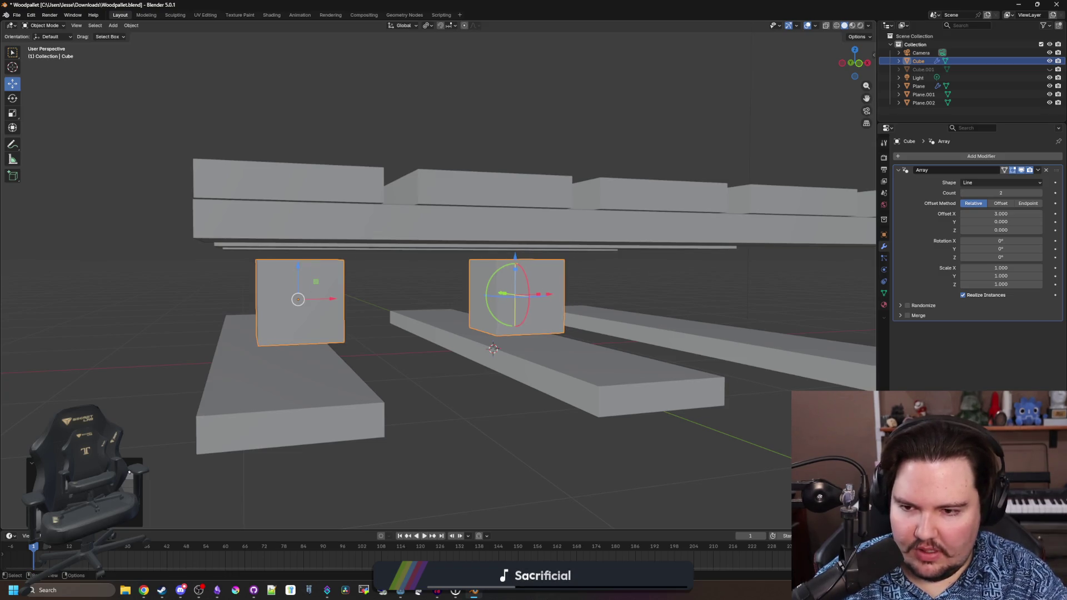
key(g)
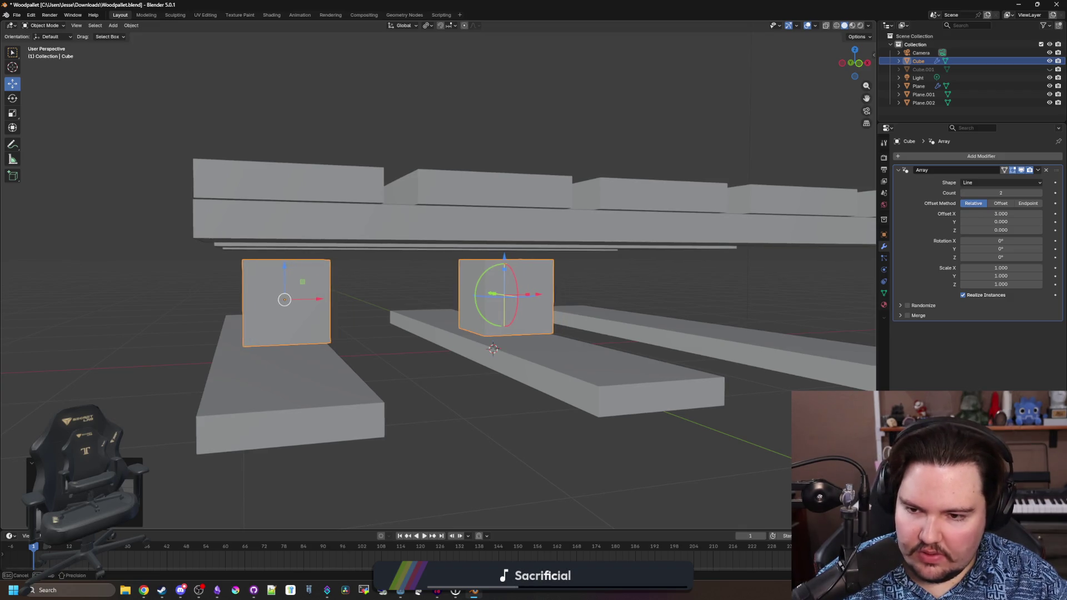
key(Return)
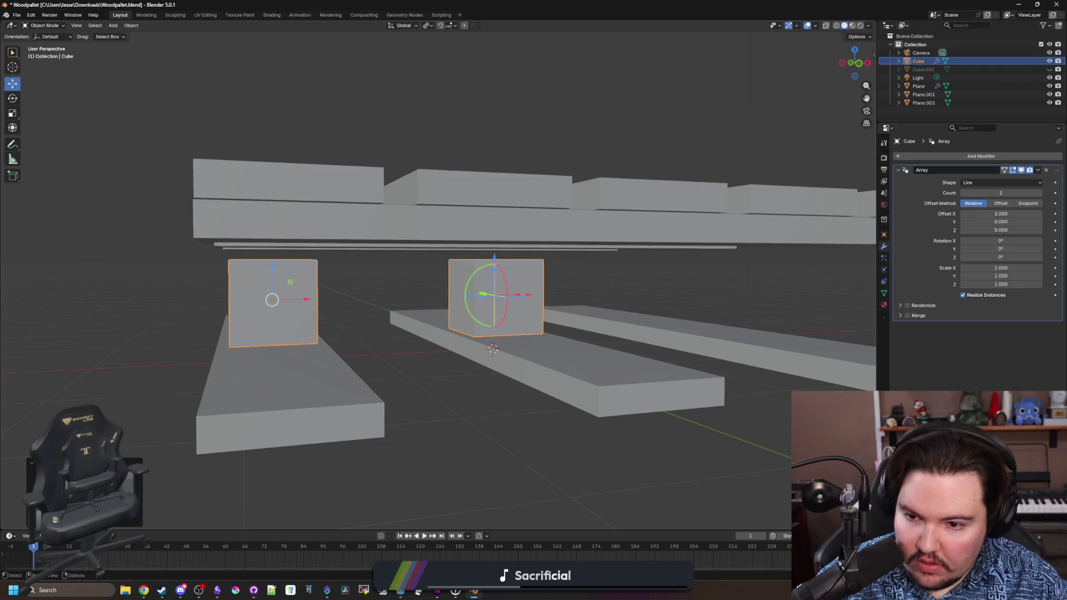
mouse_move(265, 421)
mouse_down()
mouse_move(267, 400)
mouse_move(639, 321)
mouse_move(637, 308)
mouse_move(618, 329)
mouse_move(624, 347)
mouse_move(600, 348)
mouse_up()
- Remove the cube's Array modifier
click(1039, 193)
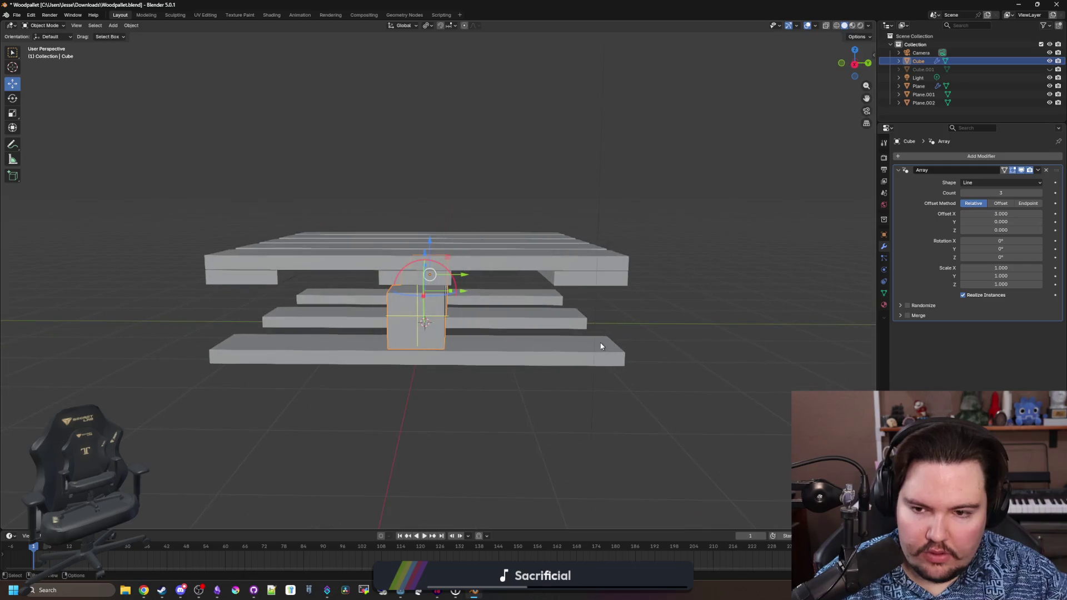
click(1038, 170)
click(1017, 177)
drag(556, 333, 513, 333)
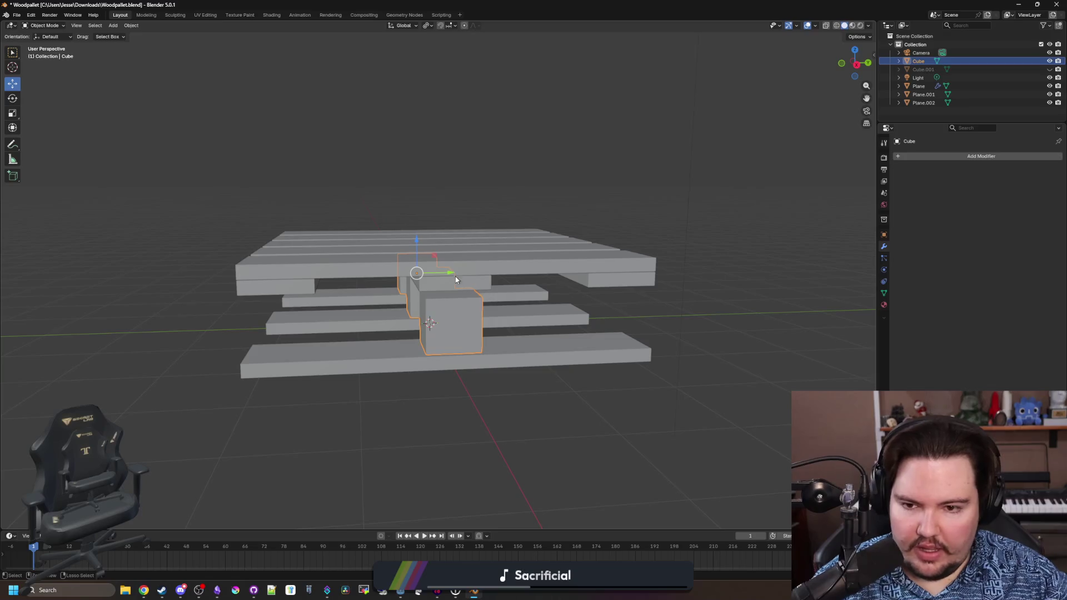
- Slide the cube along Y to the pallet's end, between top deck and bottom boards
key(g)
key(y)
click(344, 276)
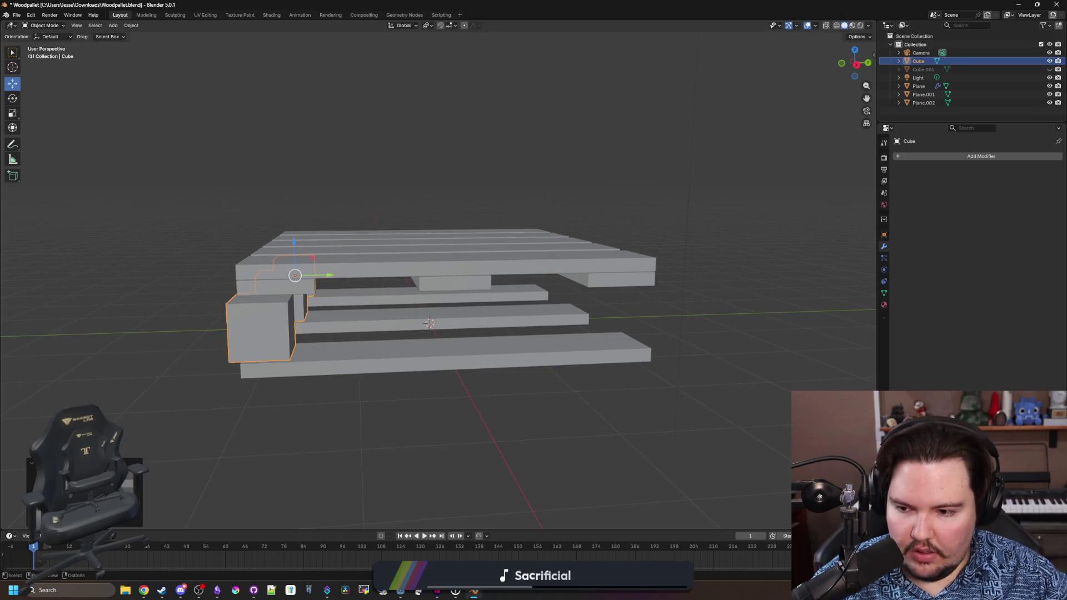
key(Return)
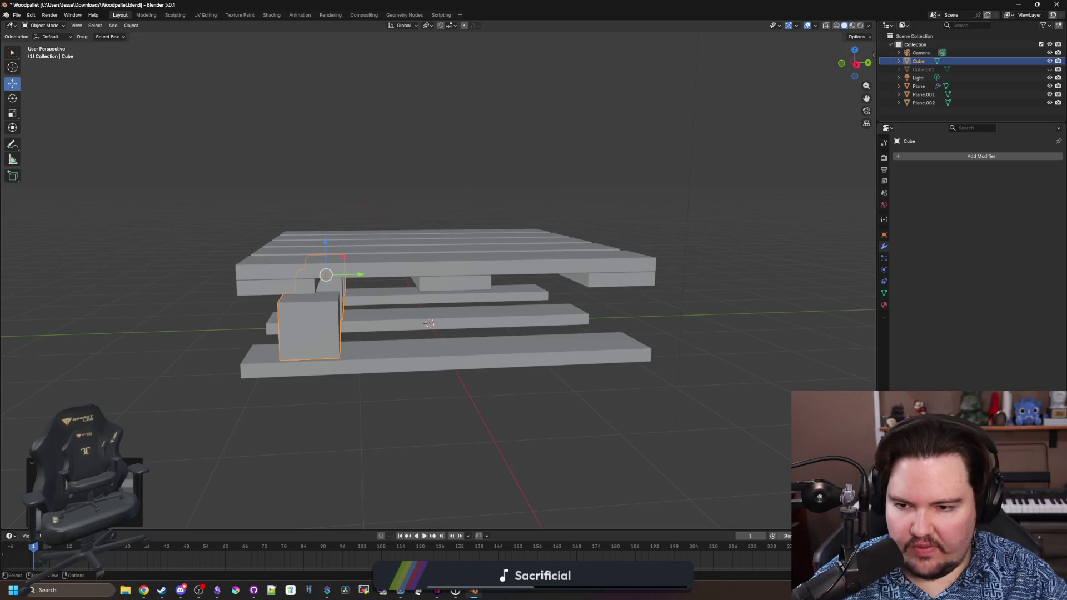
key(g)
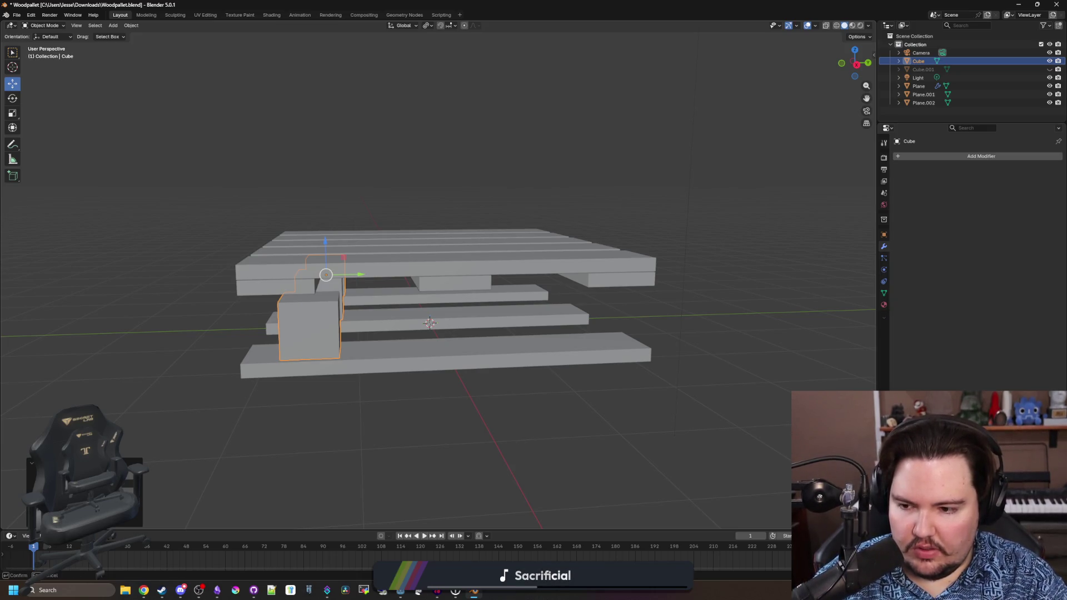
click(198, 427)
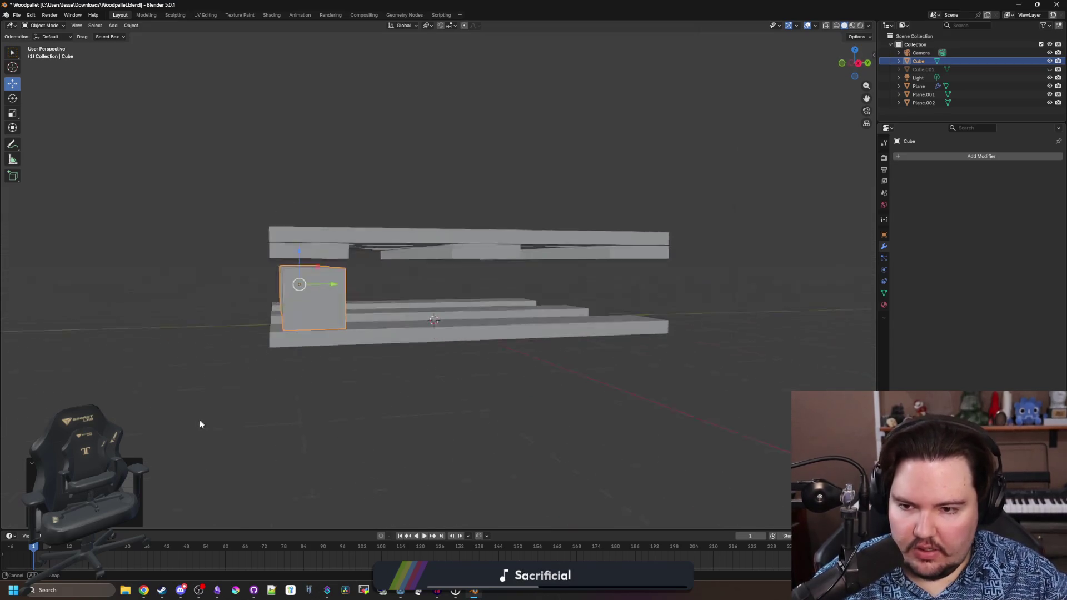
- Search the Add Modifier list for 'array'
click(938, 158)
text(array)
key(Return)
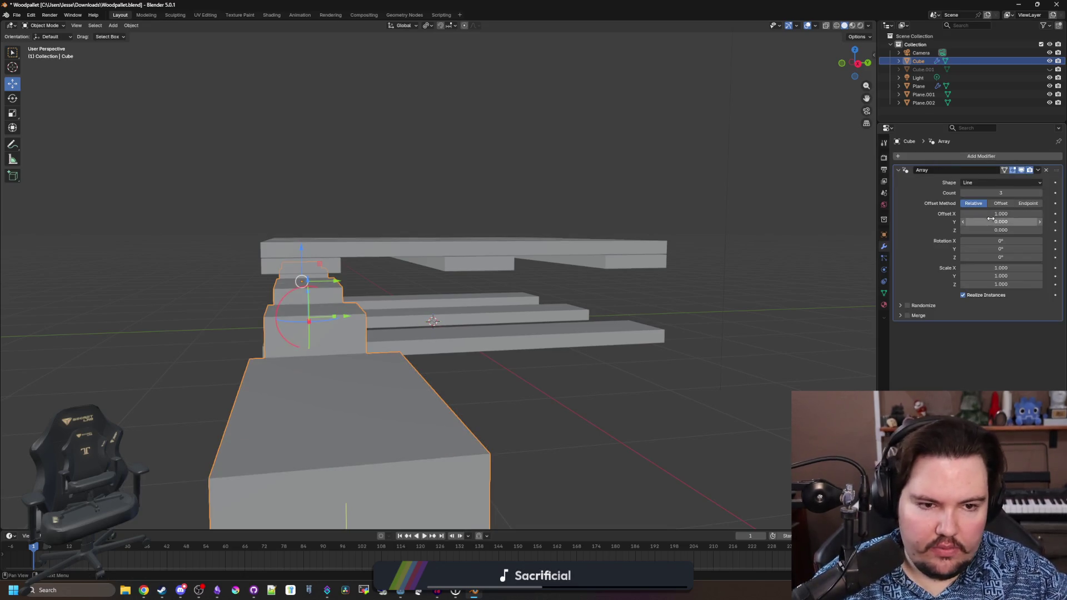
- Set the Array's relative offset to X 0 and Y 3
click(1003, 213)
drag(1007, 223, 1028, 222)
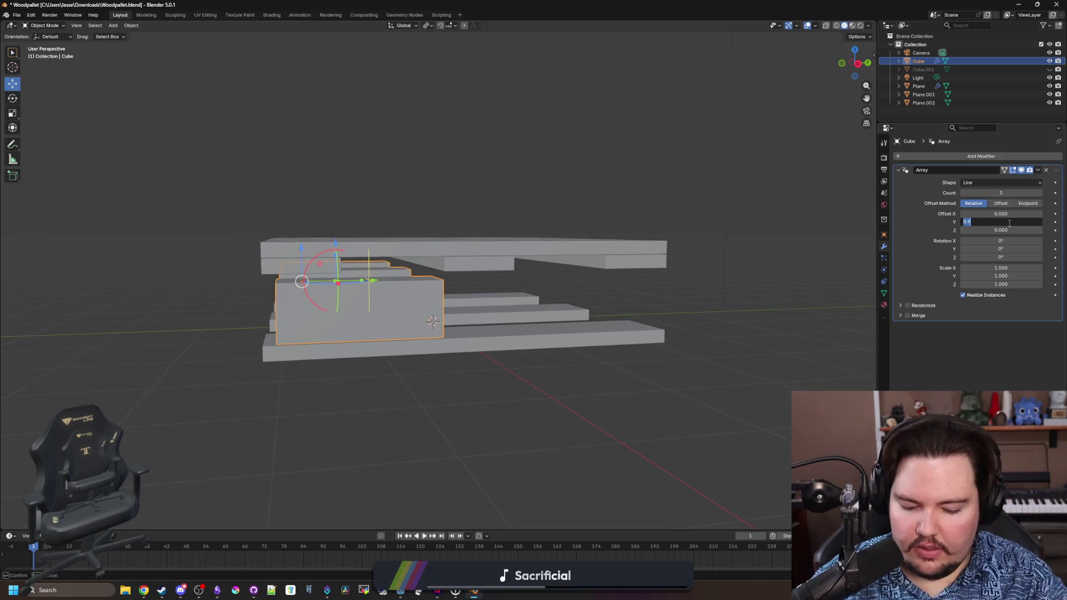
text(3)
key(Return)
- Switch to Right Orthographic view and try a small Y adjustment of the blocks, then undo it
key(KP_1)
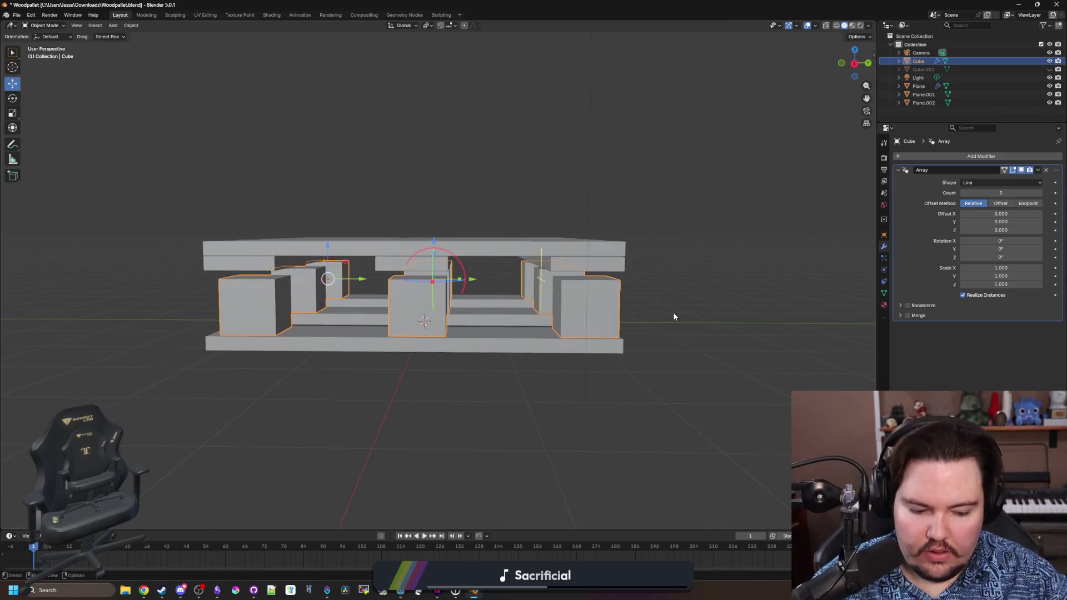
key(KP_3)
scroll(581, 274, up, 9)
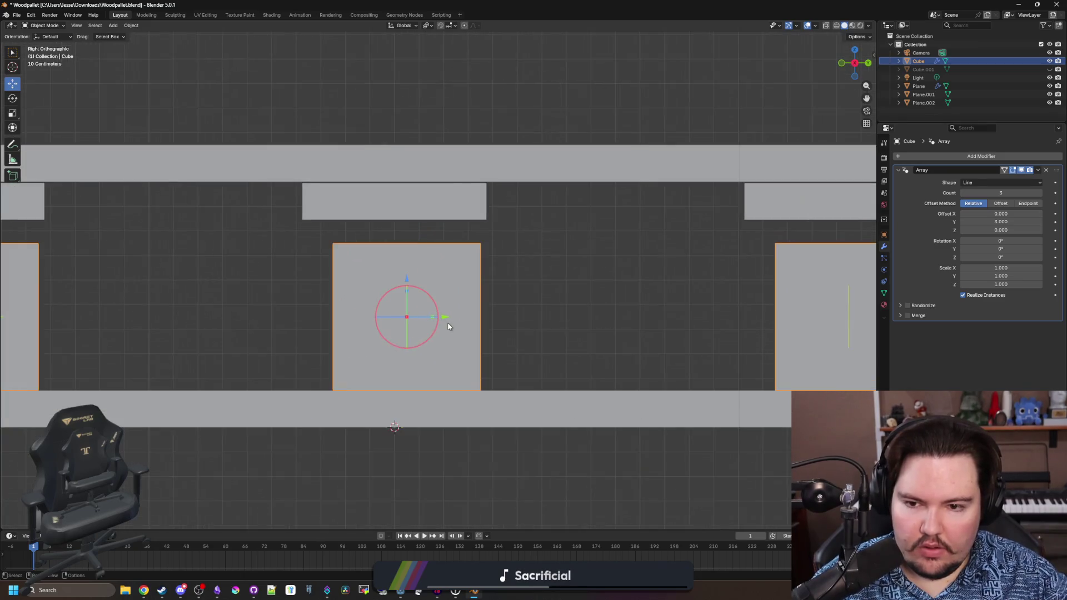
drag(431, 336, 415, 335)
scroll(436, 398, down, 5)
key(ctrl+z)
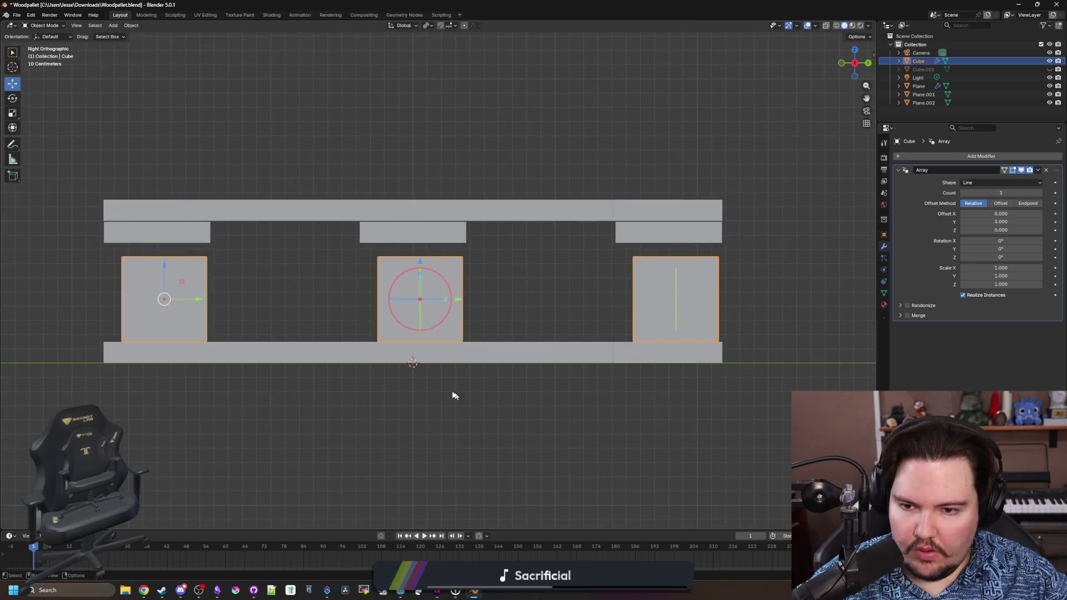
- Nudge the blocks slightly along Y so they line up under the crossbars
drag(205, 302, 198, 301)
mouse_move(453, 302)
mouse_down()
mouse_move(290, 302)
mouse_move(474, 302)
mouse_move(529, 320)
mouse_up()
right_click(529, 320)
key(ctrl+z)
drag(200, 306, 193, 303)
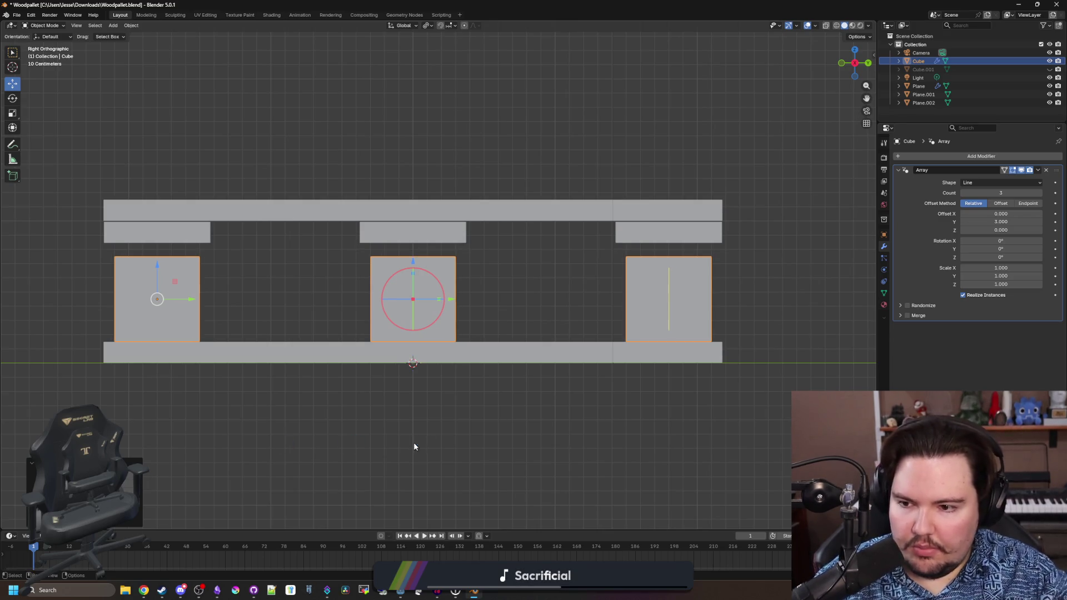
scroll(493, 411, down, 3)
click(486, 405)
- Select the top deck planks together with the crossbars
key(Tab)
drag(414, 374, 508, 393)
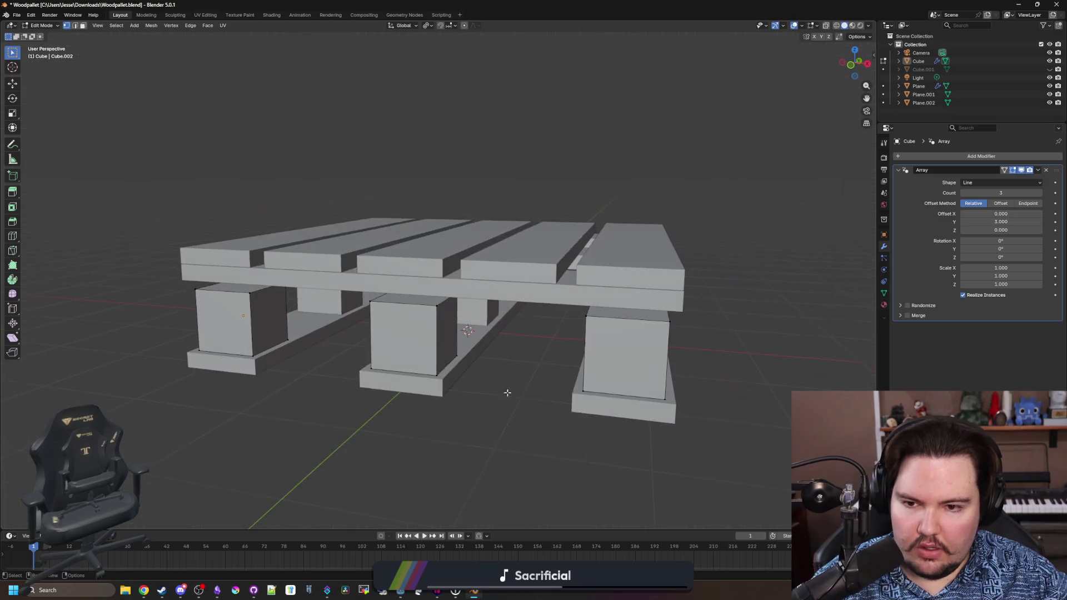
key(Tab)
click(467, 250)
shift+click(465, 283)
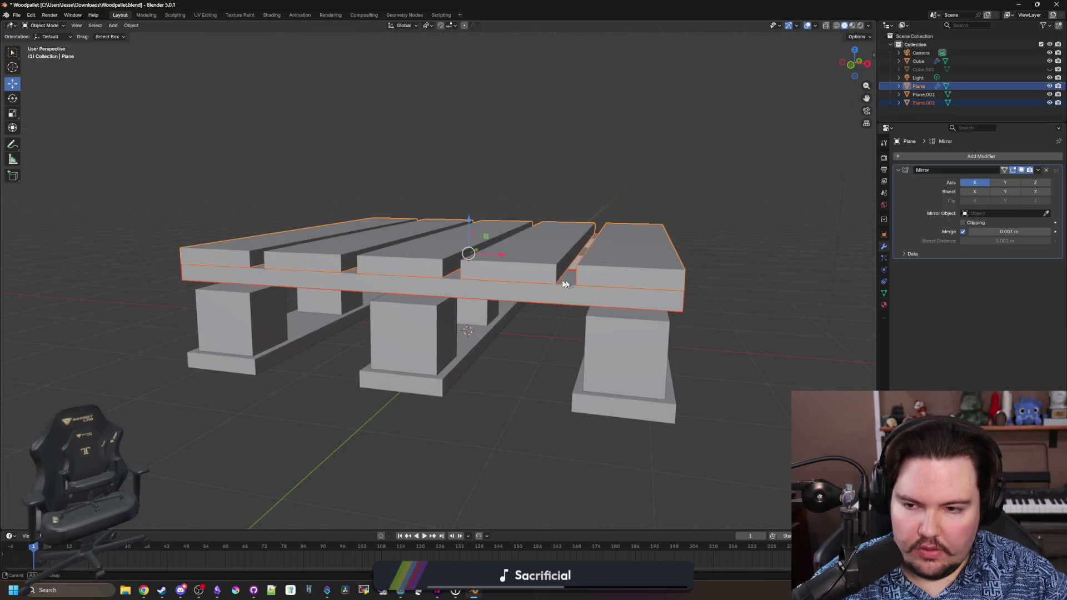
drag(467, 248, 496, 280)
scroll(496, 279, up, 2)
- Move the top deck vertically along Z to a new height
key(g)
key(z)
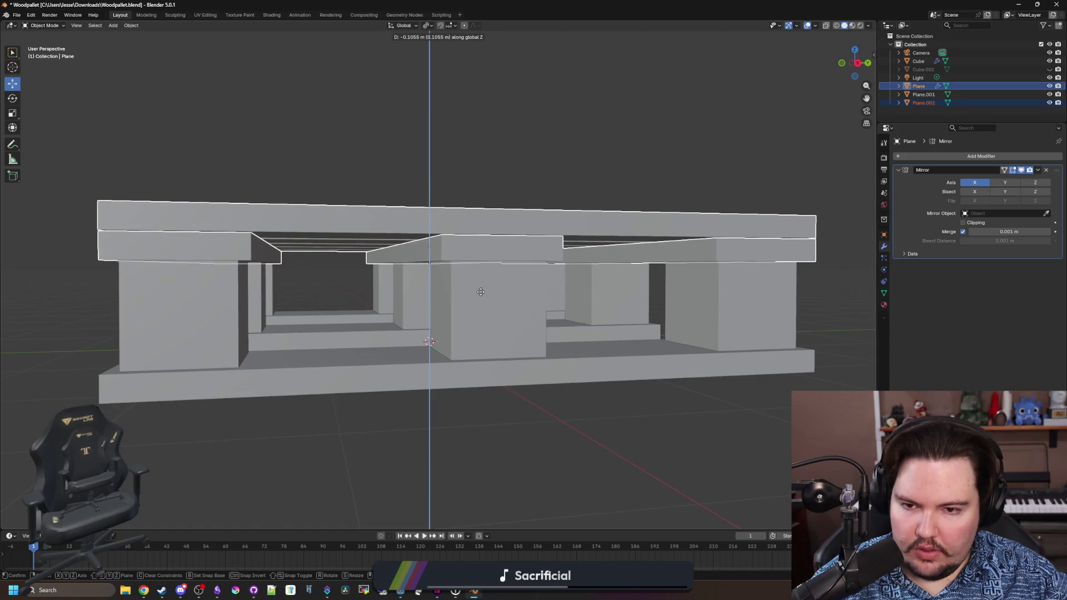
click(484, 270)
drag(485, 270, 417, 261)
- Select the three crossbar underside faces and snap the 3D cursor to them
key(Tab)
click(83, 25)
click(239, 228)
shift+click(497, 235)
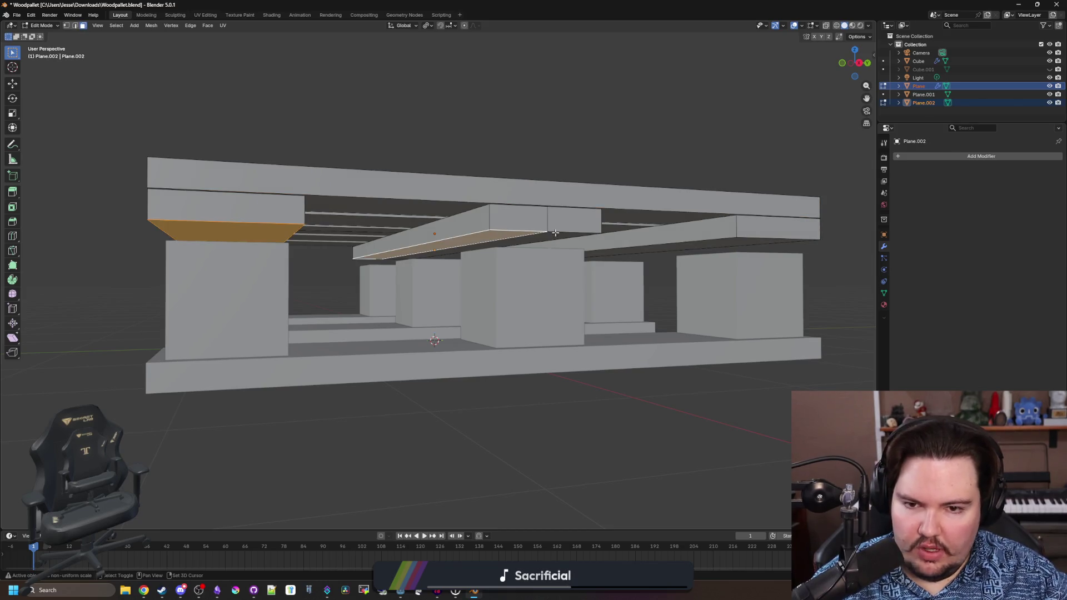
shift+click(734, 238)
key(shift+s)
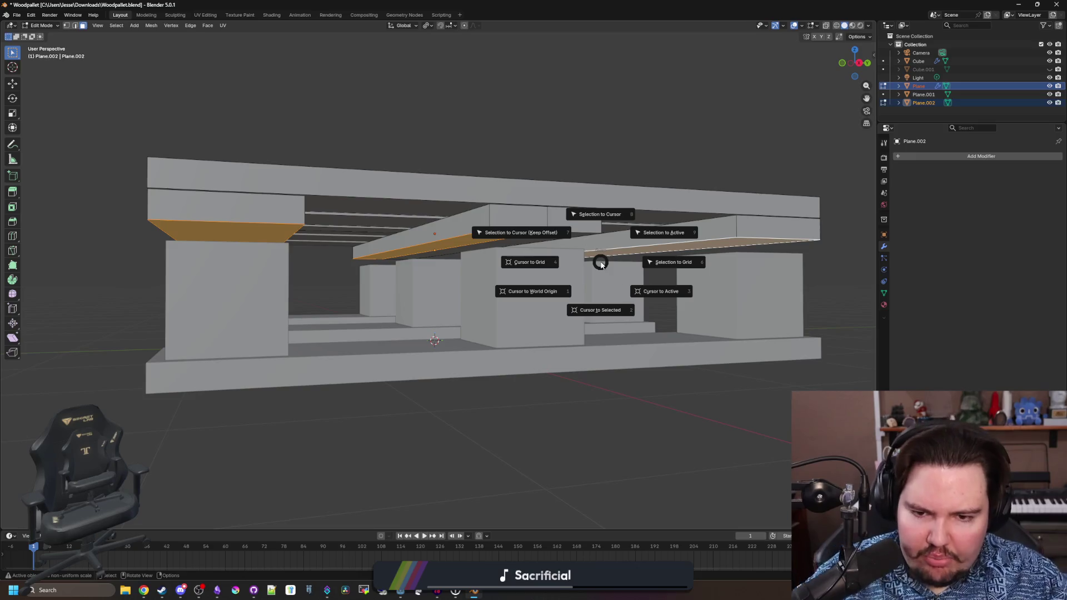
click(609, 302)
- Make the middle crossbar face active and frame the selected faces
right_click(491, 219)
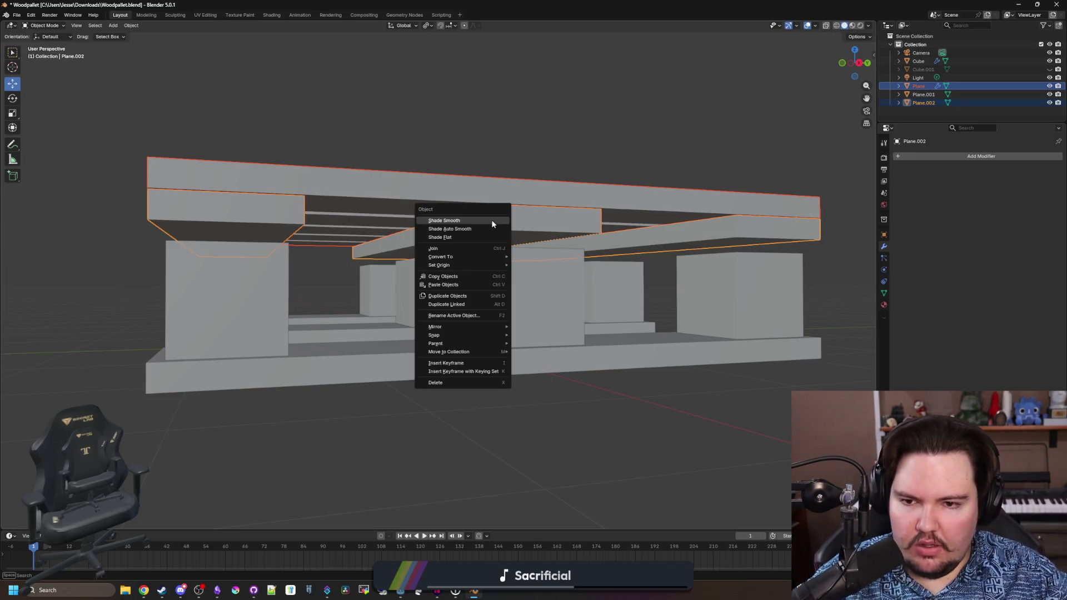
shift+click(248, 234)
shift+click(498, 234)
shift+click(742, 239)
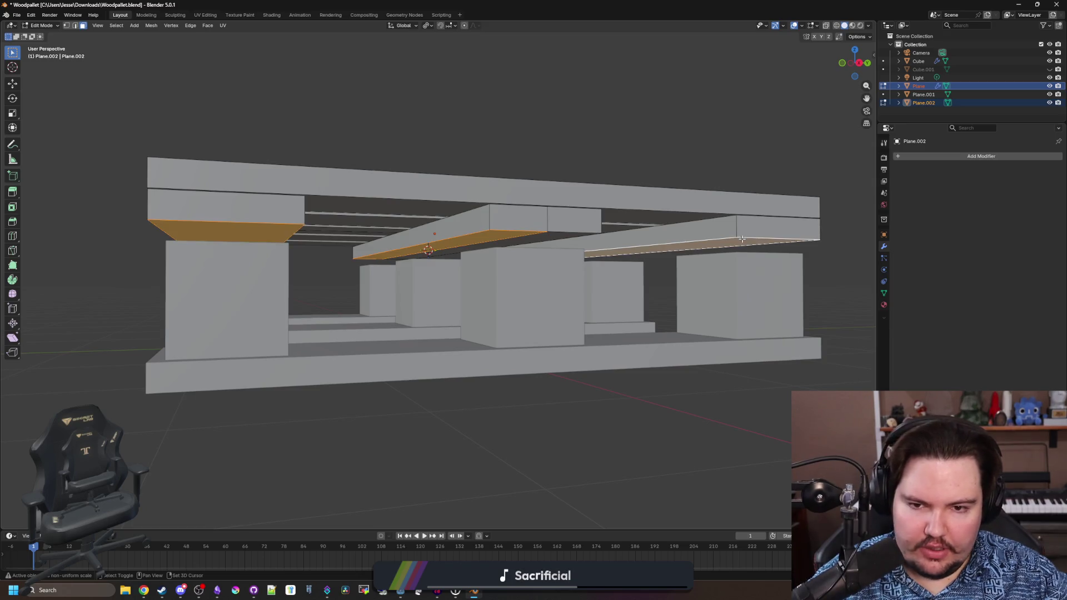
shift+click(560, 234)
key(KP_Decimal)
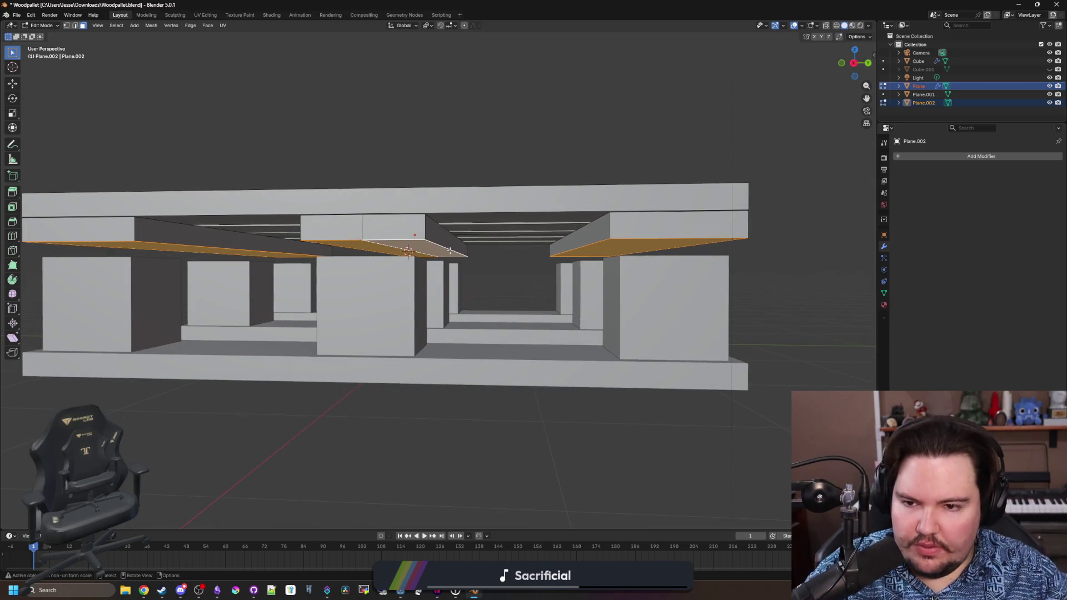
- Save the pallet file and return to Object Mode
right_click(469, 252)
right_click(408, 240)
key(s)
key(Escape)
key(ctrl+s)
key(z)
key(Tab)
- Set the deck's origin to the 3D cursor
right_click(431, 248)
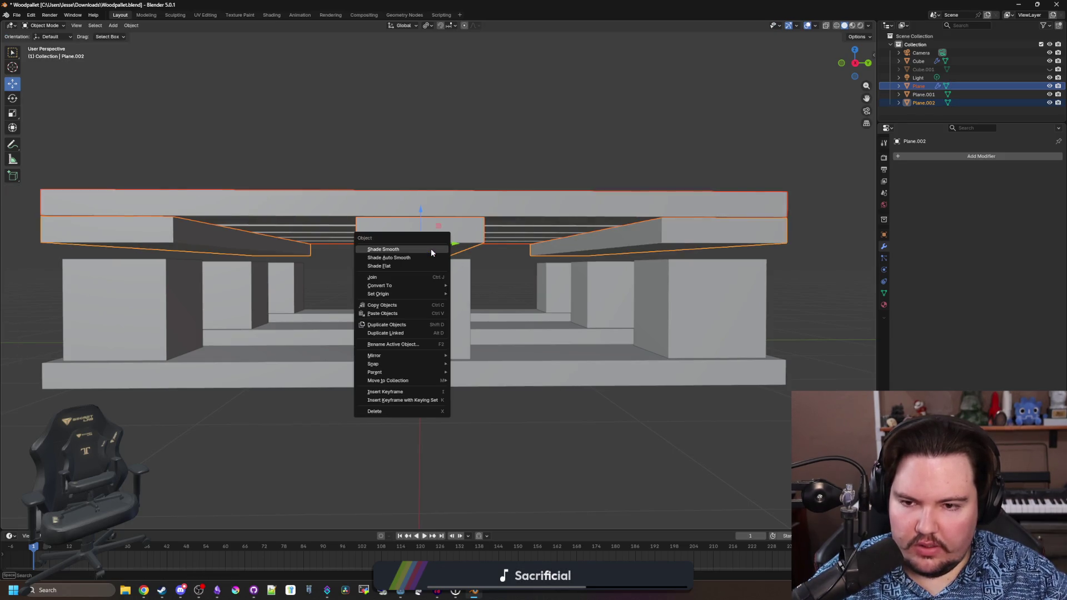
mouse_move(414, 293)
click(474, 311)
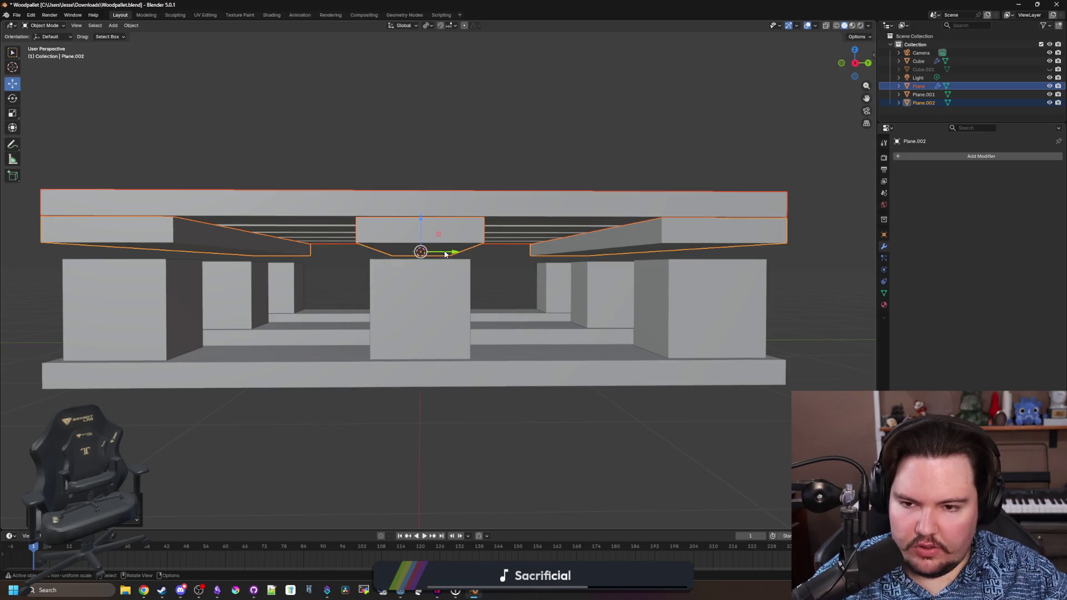
- Snap the 3D cursor to the top face of the left front block
click(419, 301)
key(Tab)
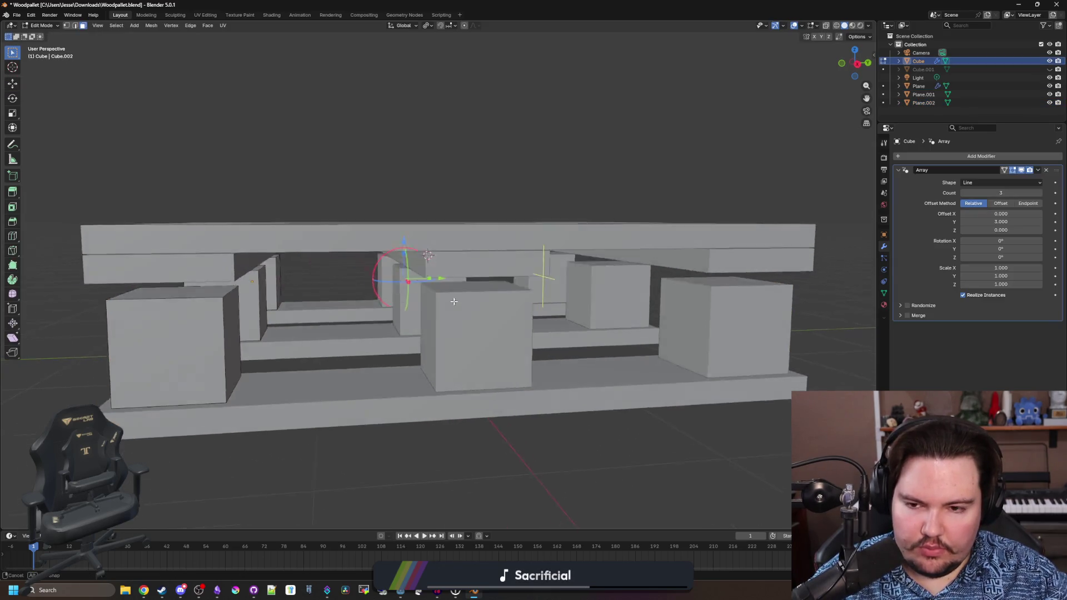
drag(458, 298, 439, 280)
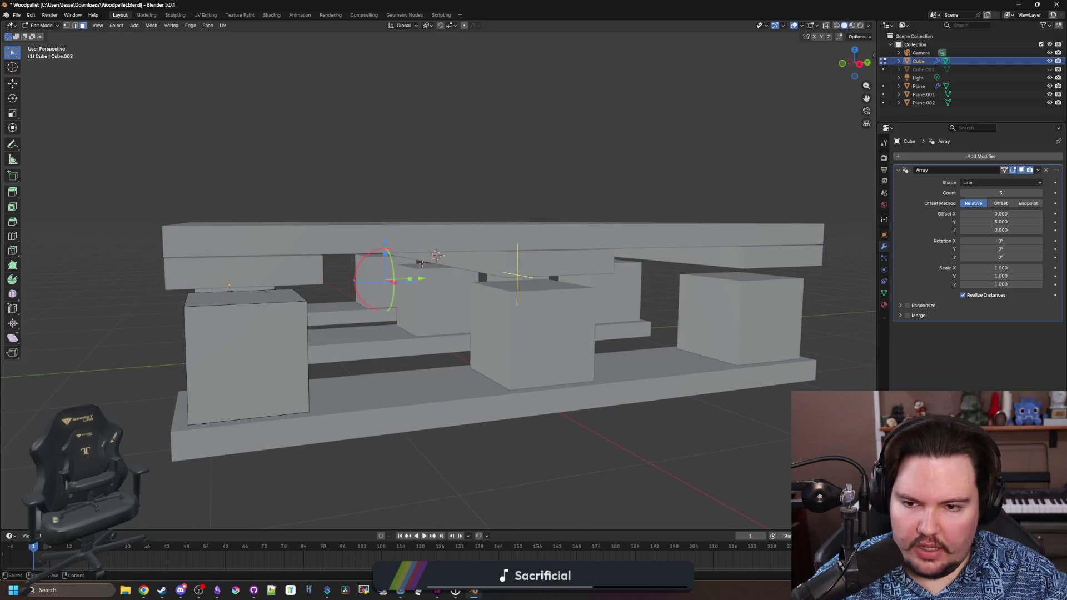
click(266, 292)
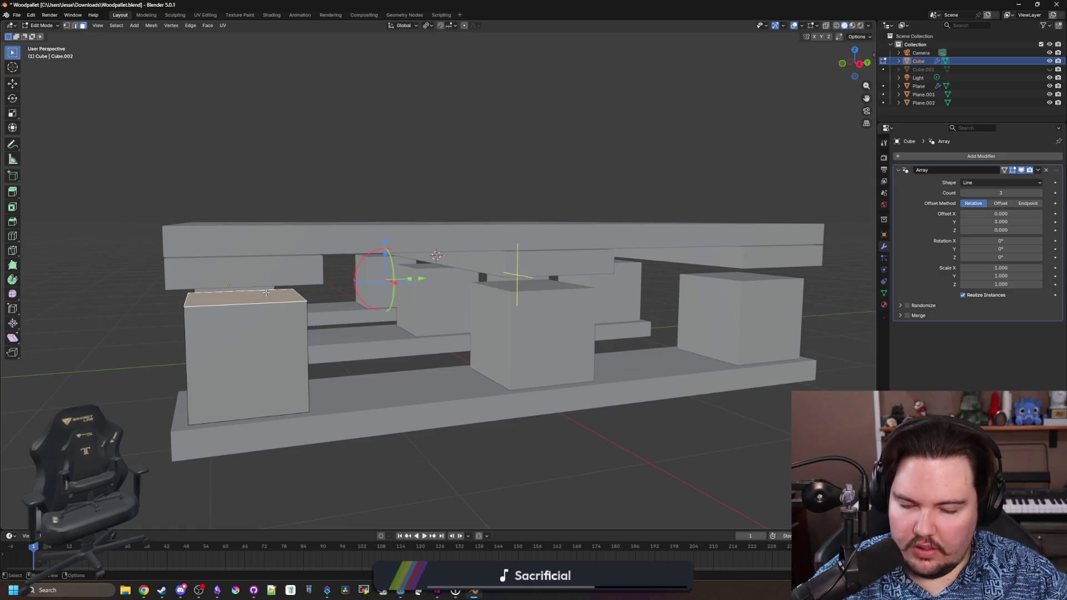
drag(422, 284, 434, 280)
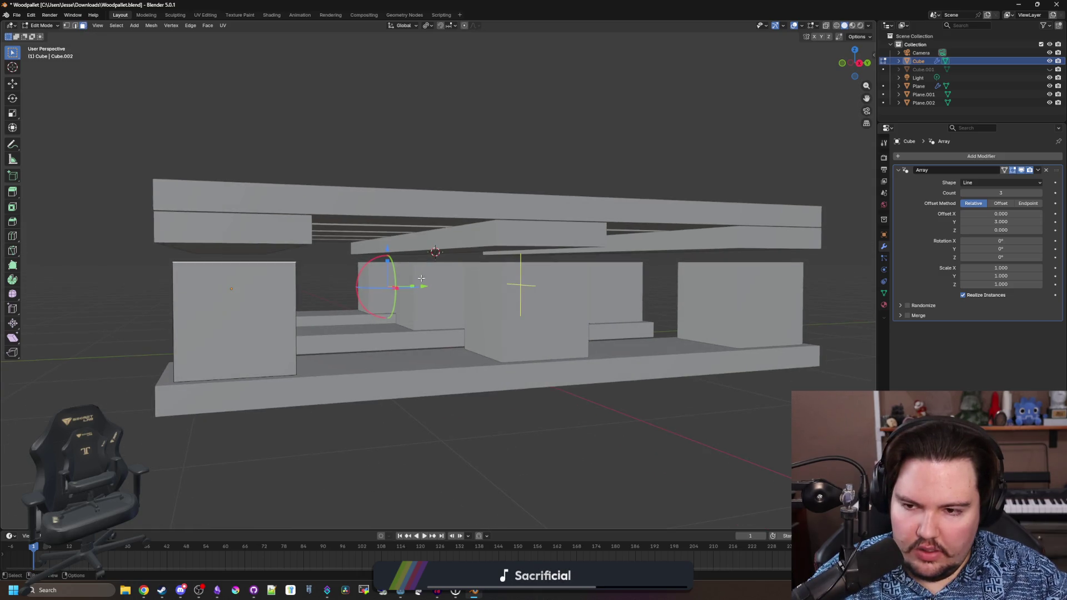
key(shift+s)
click(356, 330)
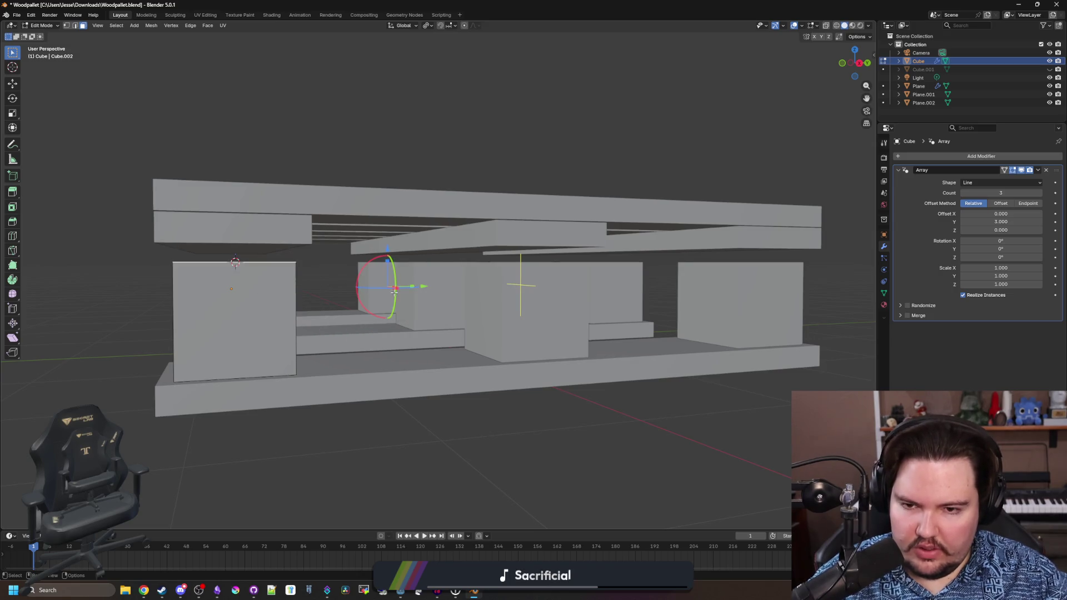
key(Tab)
- Set the top plank Plane's origin to geometry
click(445, 218)
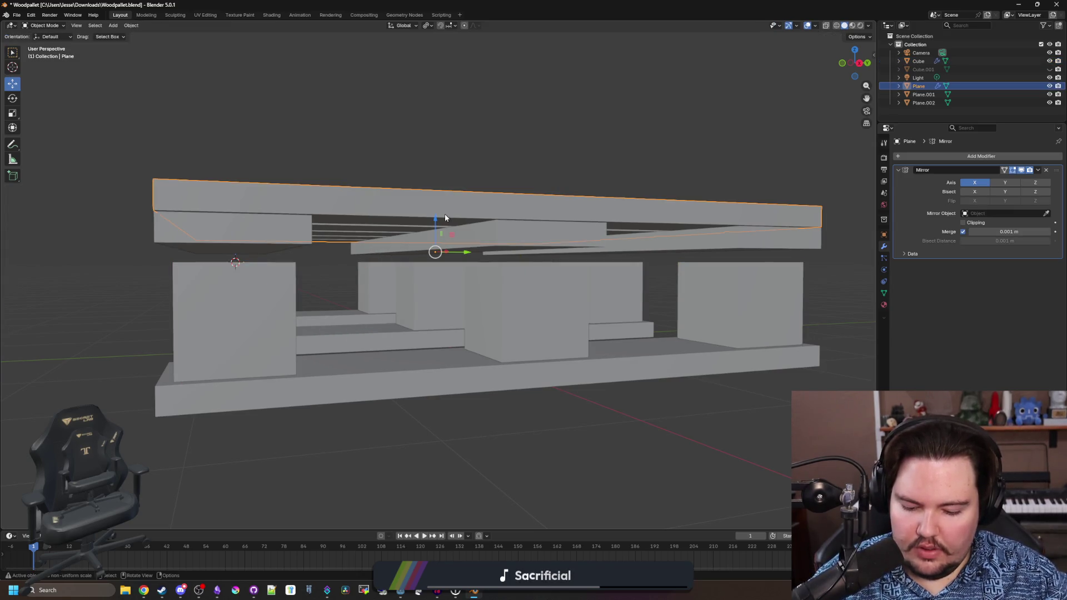
right_click(445, 217)
mouse_move(445, 218)
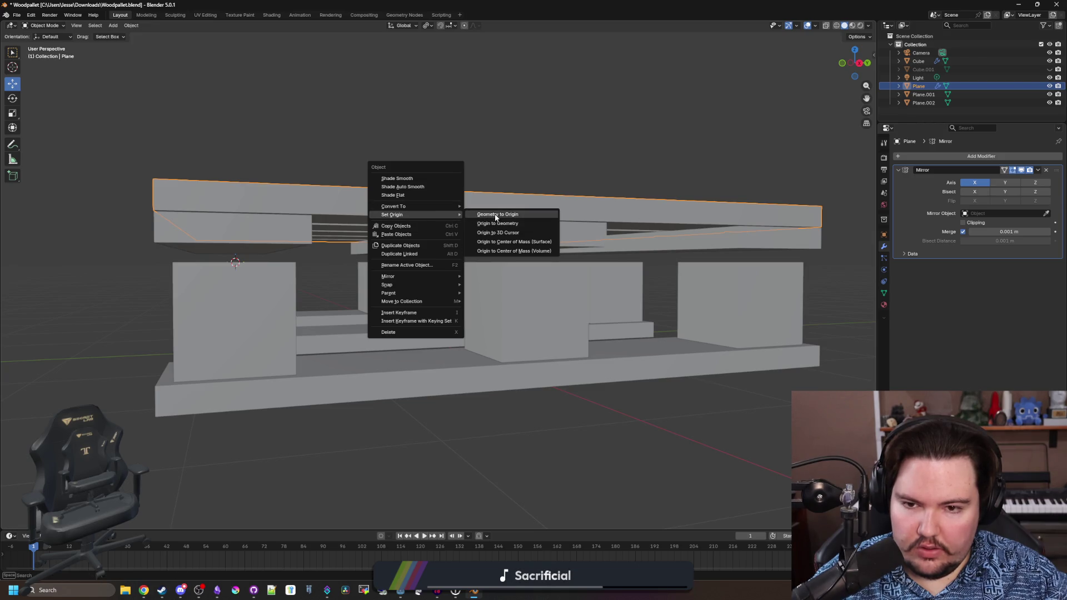
click(477, 215)
scroll(478, 247, down, 2)
key(ctrl+z)
right_click(479, 248)
mouse_move(480, 248)
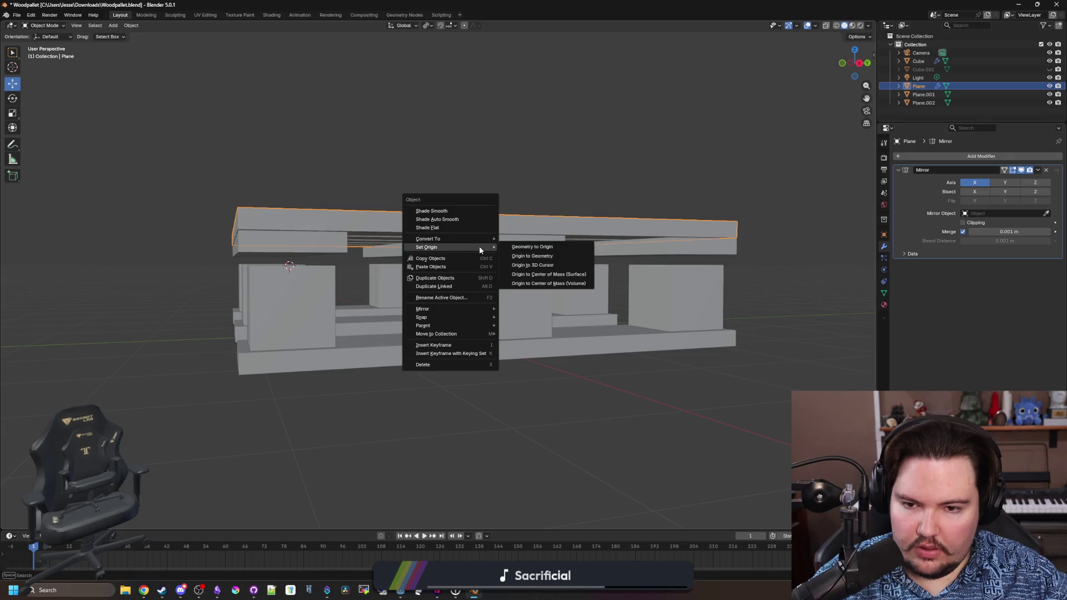
click(548, 269)
- Lower Plane.002 and Plane together along Z
click(307, 255)
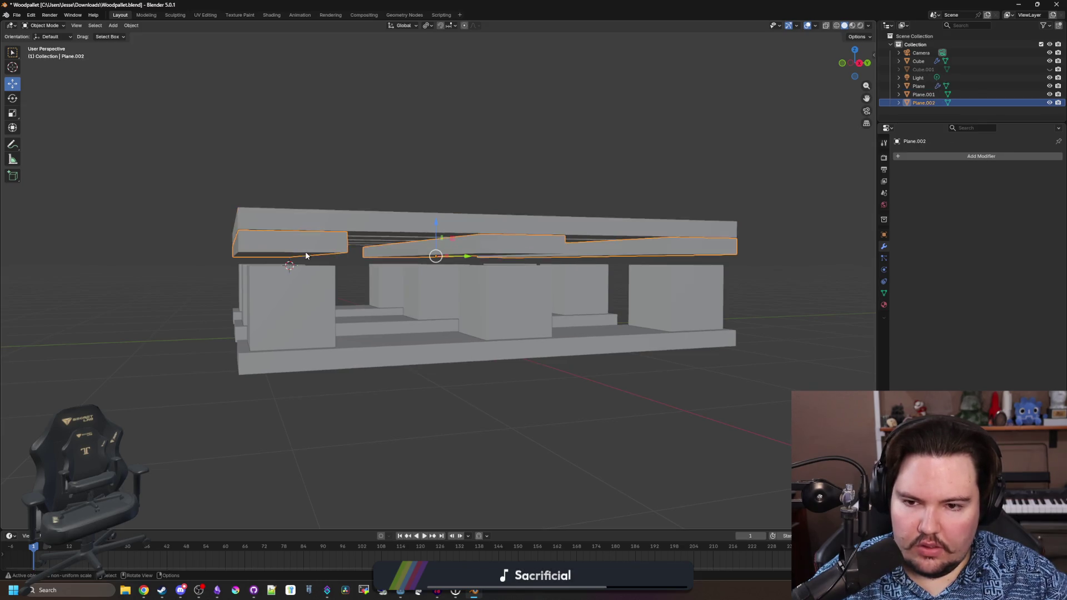
scroll(441, 252, up, 4)
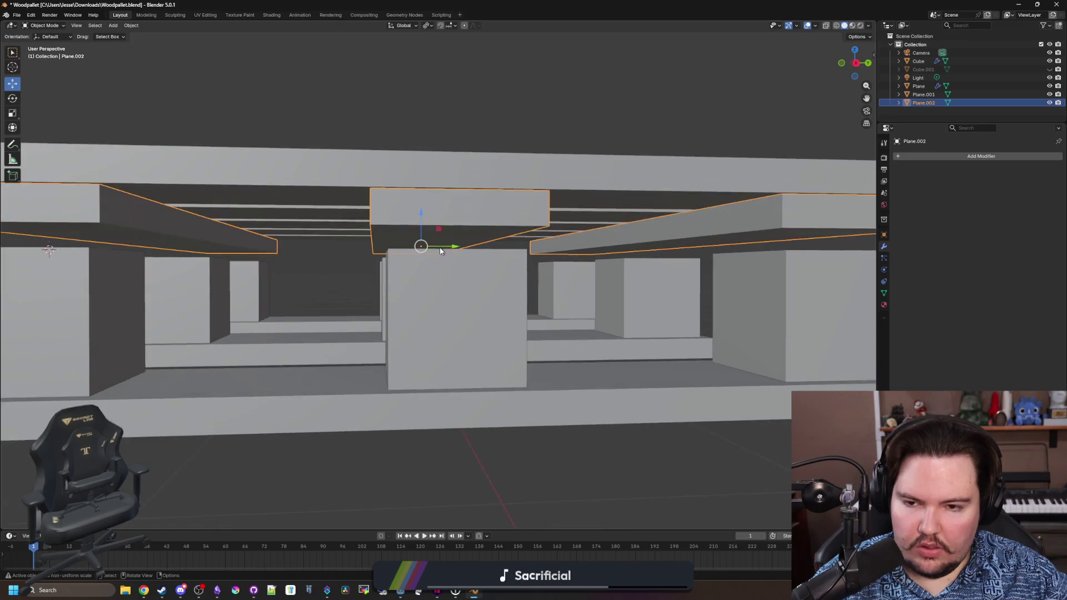
shift+click(435, 171)
key(g)
key(z)
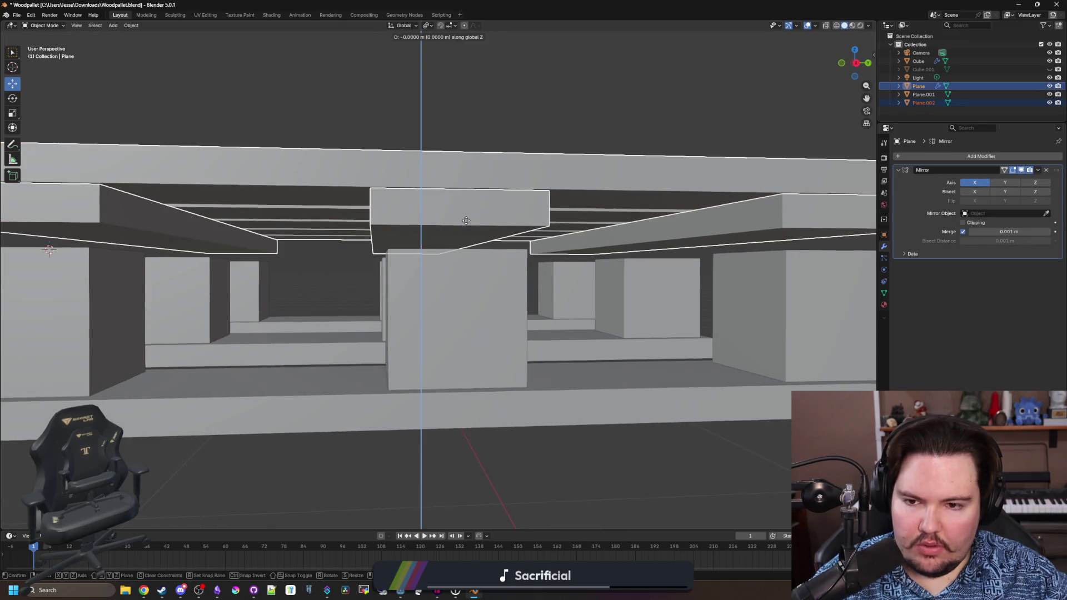
click(467, 227)
key(KP_1)
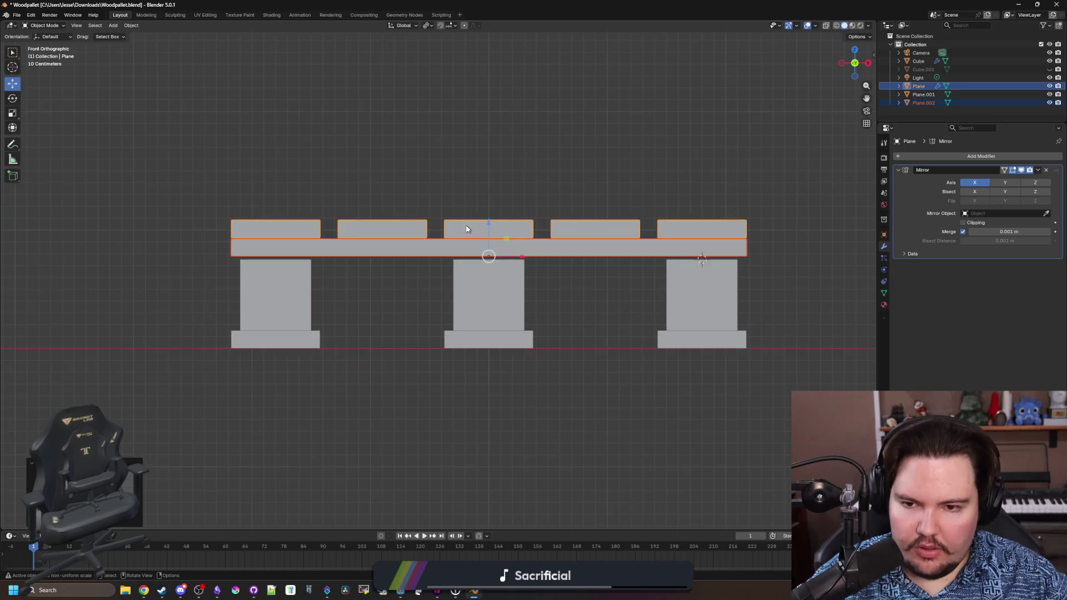
scroll(467, 229, up, 8)
- Set Location Z to 0.75 m for both Plane and Plane.002
click(884, 234)
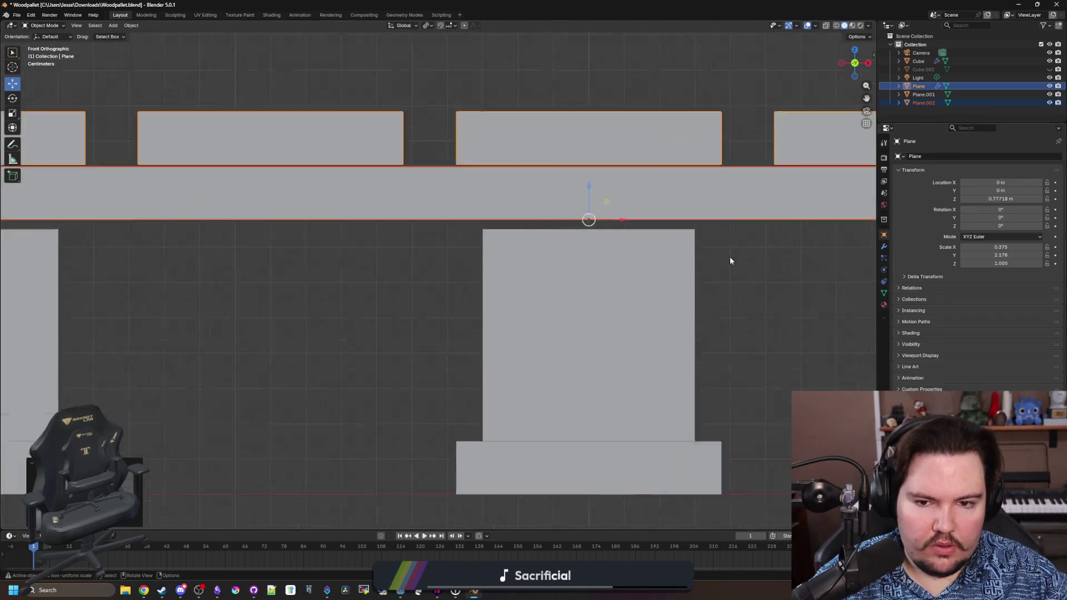
scroll(560, 324, up, 1)
click(1017, 200)
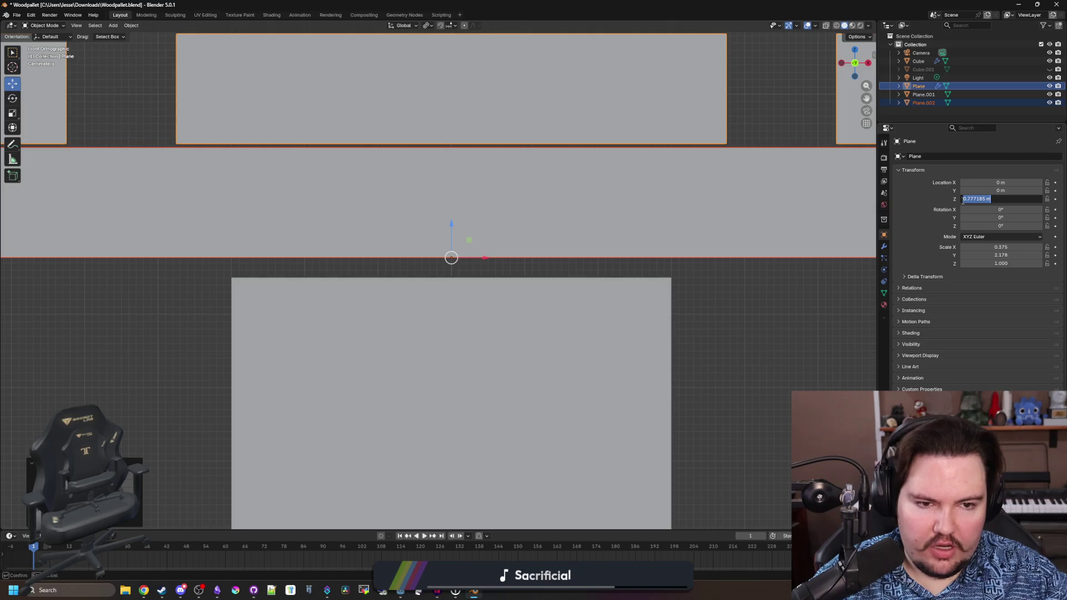
text(.75)
key(Return)
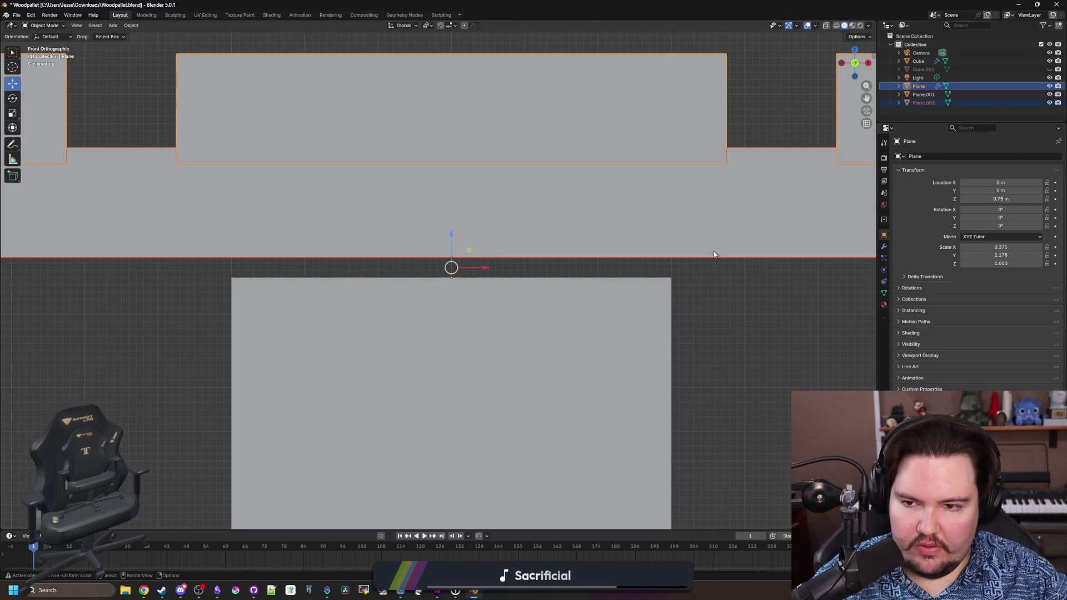
scroll(560, 261, down, 4)
click(560, 261)
click(984, 198)
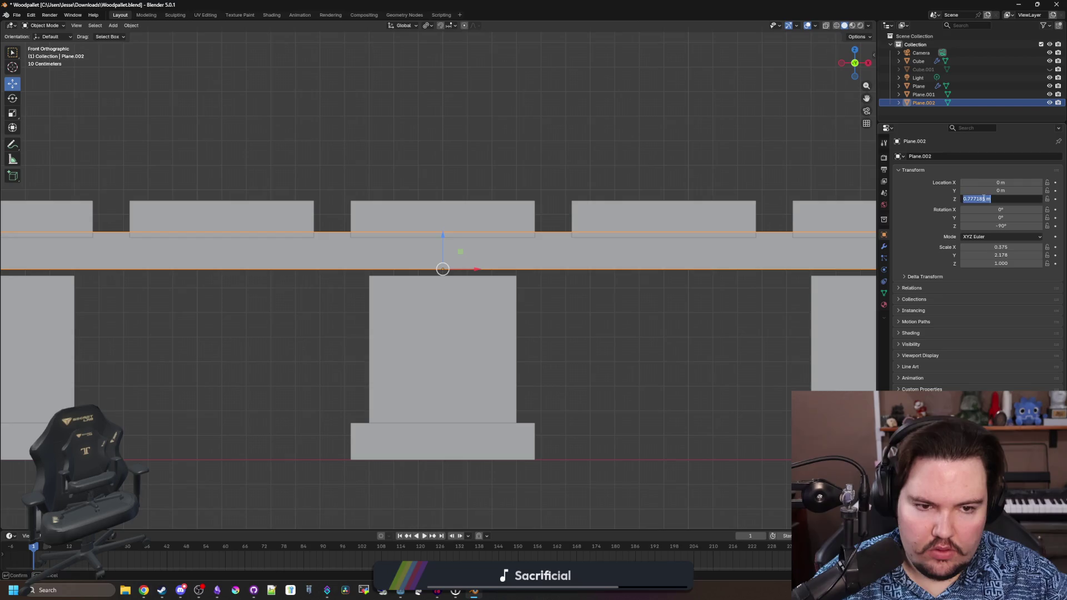
key(Return)
- Select the left block Cube in Edit Mode and orbit to check the pallet
scroll(591, 317, down, 3)
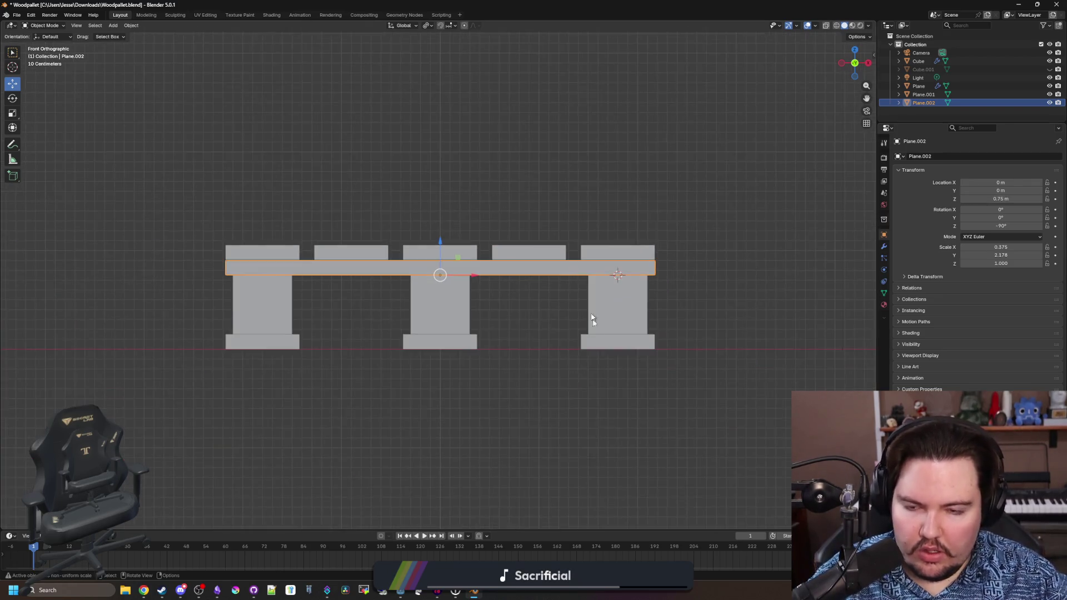
click(267, 312)
key(Tab)
key(Tab)
scroll(634, 417, down, 3)
mouse_move(705, 405)
mouse_down()
mouse_move(665, 388)
mouse_move(607, 395)
mouse_up()
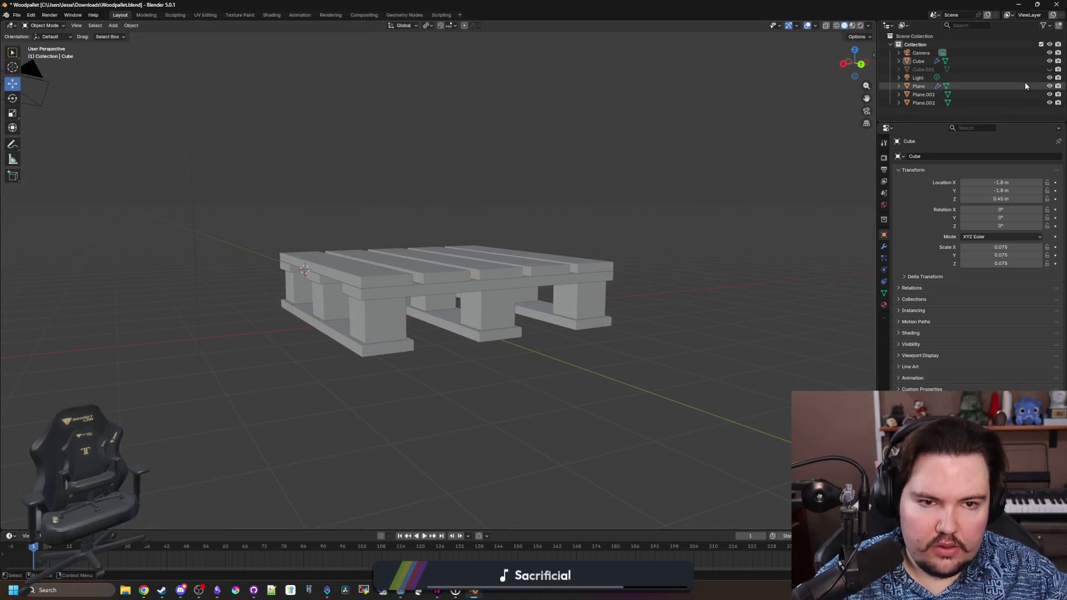
- Unhide Cube.001 and lift it along Z above the pallet to inspect it
click(1049, 69)
mouse_move(622, 167)
mouse_down()
mouse_move(586, 164)
mouse_move(650, 154)
mouse_up()
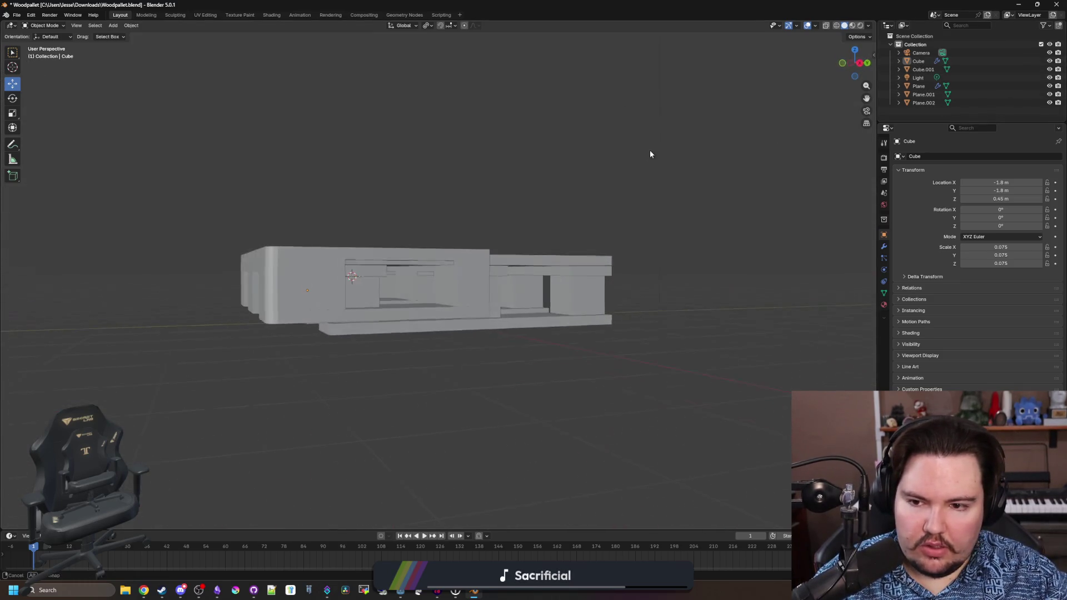
click(321, 275)
mouse_move(321, 275)
mouse_down()
mouse_move(379, 224)
mouse_move(500, 228)
mouse_move(372, 242)
mouse_move(556, 239)
mouse_up()
key(g)
key(z)
click(625, 231)
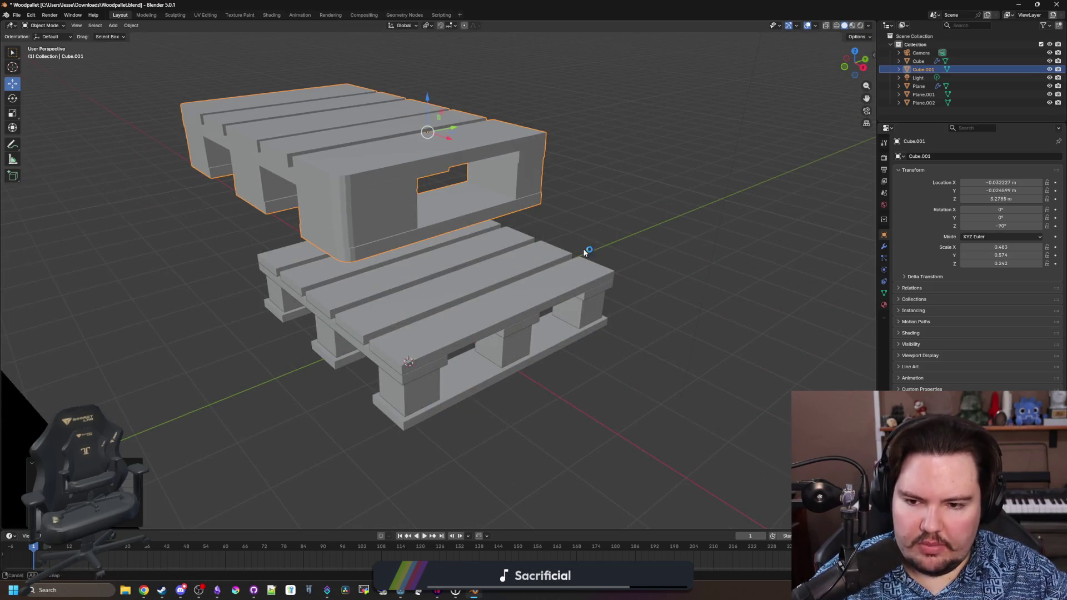
mouse_move(625, 231)
mouse_down()
mouse_move(619, 245)
mouse_move(560, 255)
mouse_move(529, 252)
mouse_move(546, 216)
mouse_move(493, 241)
mouse_move(412, 229)
mouse_move(461, 177)
mouse_move(536, 143)
mouse_move(591, 181)
mouse_move(548, 219)
mouse_move(445, 134)
mouse_up()
- Reselect Cube.001 and delete it, leaving only the assembled pallet
click(549, 220)
click(444, 135)
mouse_move(557, 186)
mouse_down()
mouse_move(553, 205)
mouse_move(485, 146)
mouse_up()
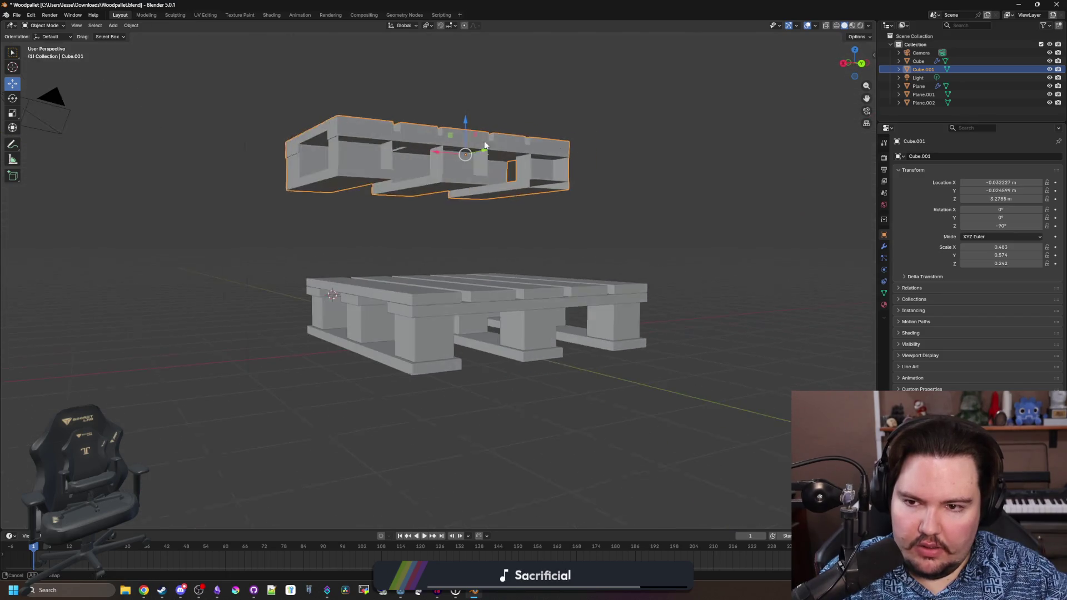
key(Delete)
click(430, 285)
mouse_move(431, 285)
mouse_down()
mouse_move(395, 301)
mouse_move(405, 309)
mouse_move(371, 283)
mouse_up()
- Apply the Mirror modifier on Plane and the Array modifier on Cube
click(371, 283)
shift+click(442, 289)
drag(443, 288, 411, 276)
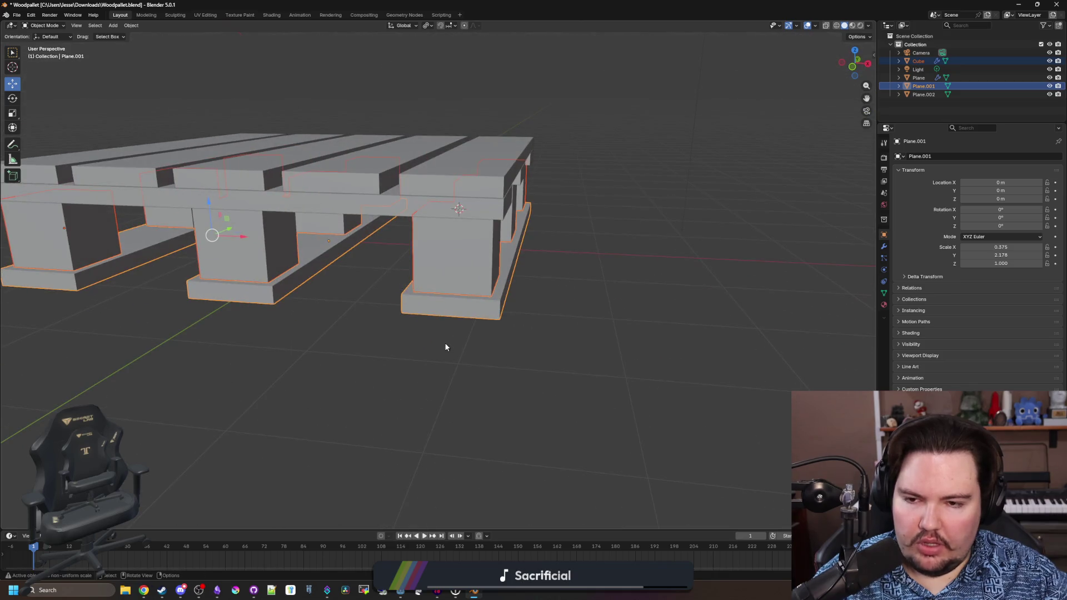
key(a)
click(884, 246)
click(920, 77)
click(1038, 170)
click(995, 179)
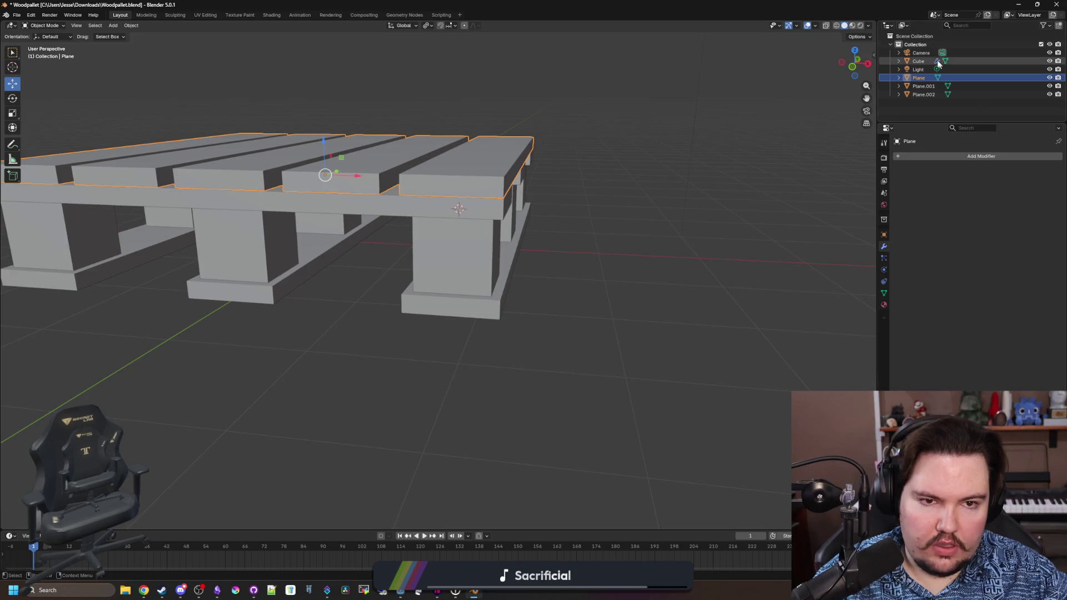
click(919, 61)
click(1037, 170)
click(1019, 179)
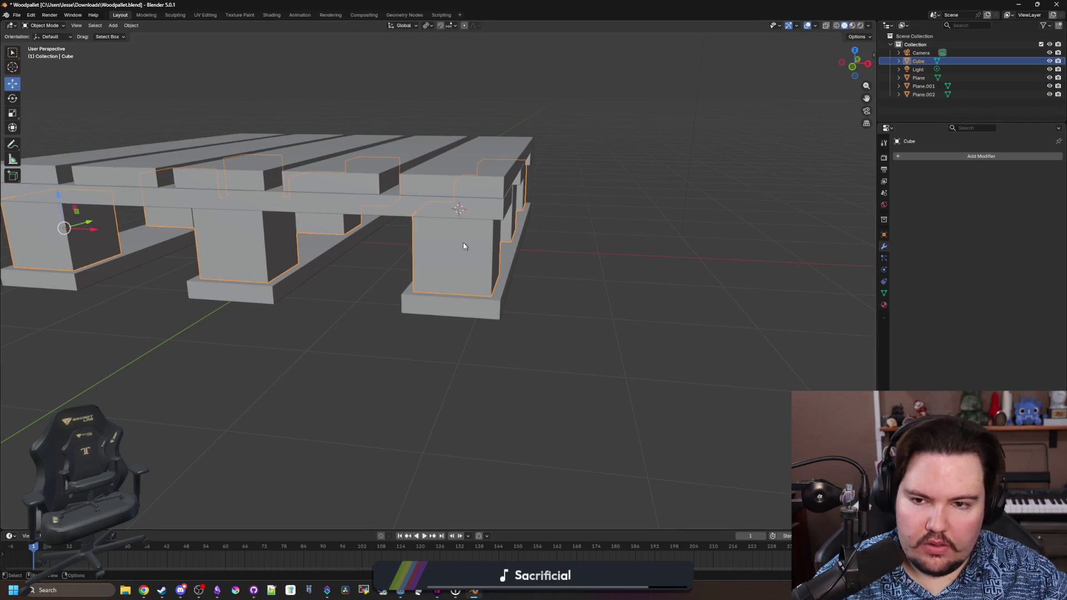
- Bevel the top planks' edges in Edit Mode, then return to object mode
click(499, 180)
scroll(500, 179, down, 3)
key(Tab)
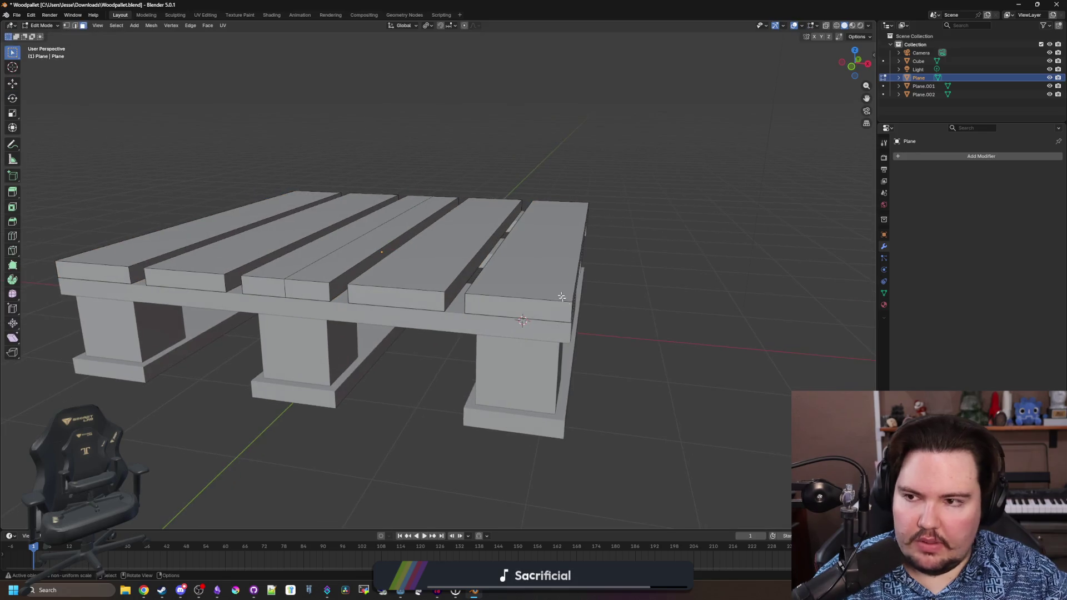
drag(567, 313, 542, 369)
scroll(586, 301, right, 5)
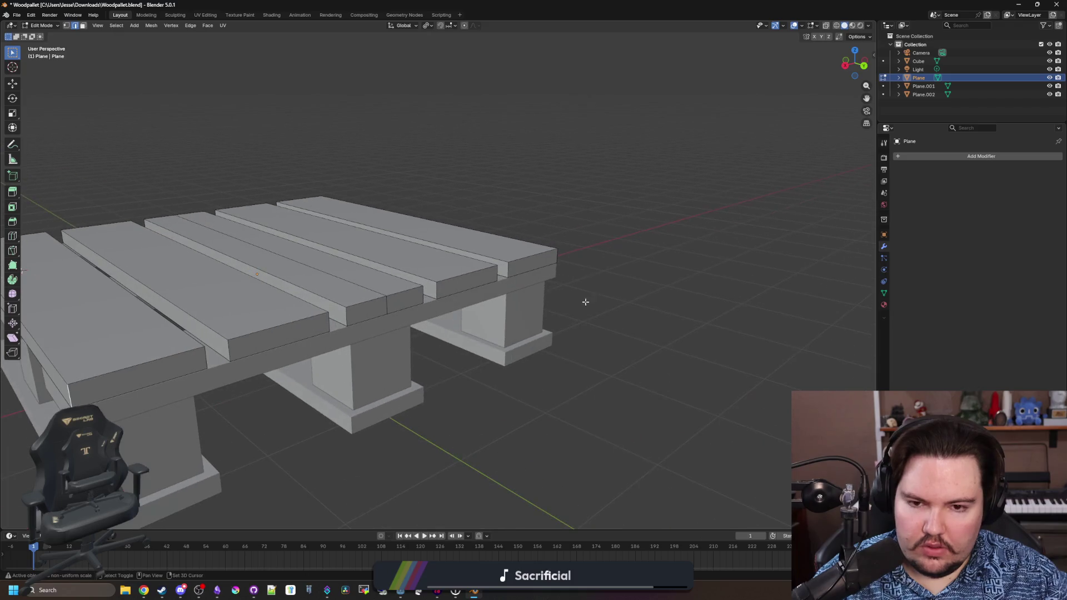
mouse_move(558, 259)
mouse_down()
mouse_move(598, 243)
mouse_move(542, 303)
mouse_up()
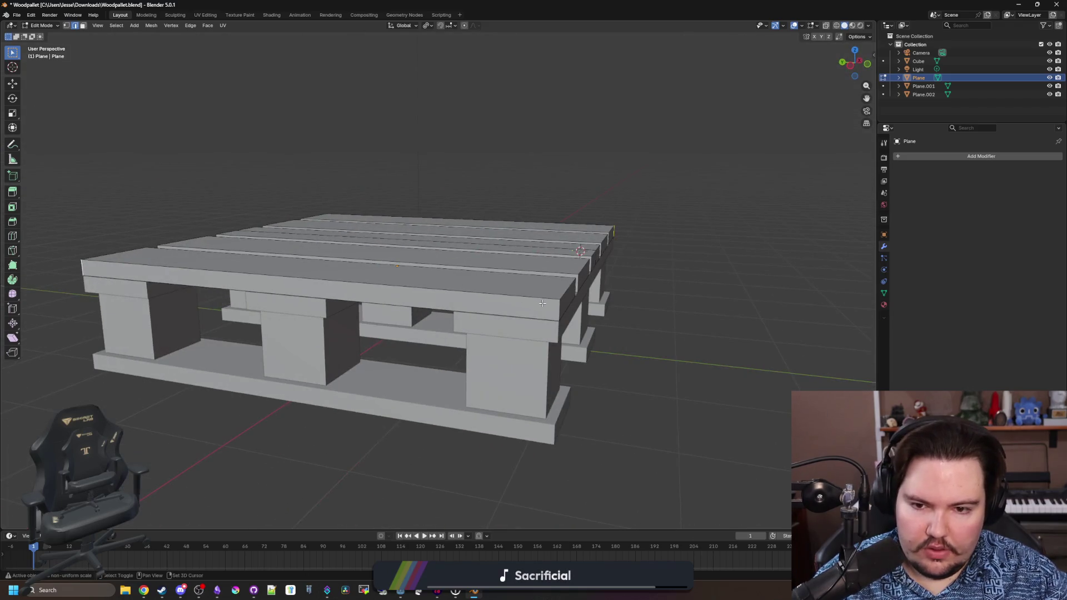
click(11, 225)
mouse_move(267, 295)
mouse_down()
mouse_move(286, 298)
mouse_move(489, 224)
mouse_move(464, 197)
mouse_move(427, 198)
mouse_up()
key(Tab)
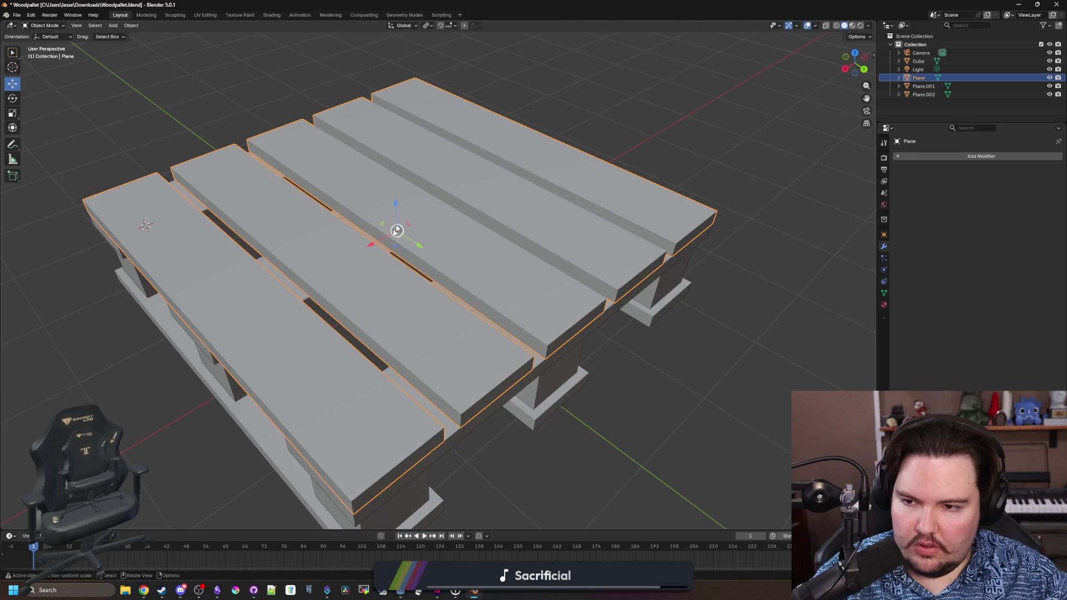
drag(398, 234, 414, 266)
- Apply the scale of all objects in the scene
key(a)
right_click(414, 262)
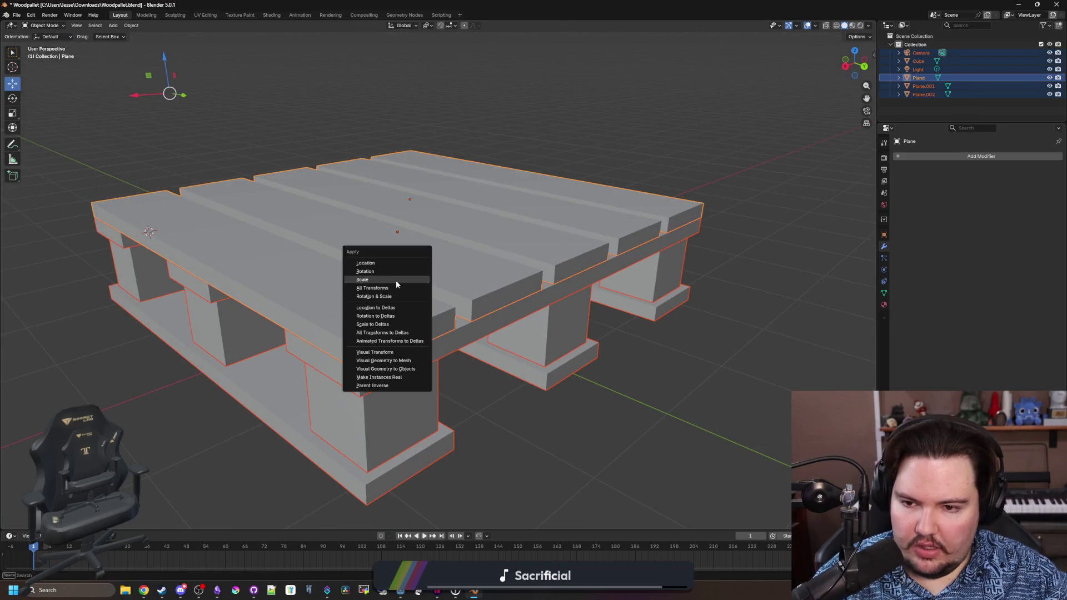
click(395, 280)
- Bevel the plank's corner edge with a 0.2 m width
key(Tab)
click(359, 362)
shift+click(108, 220)
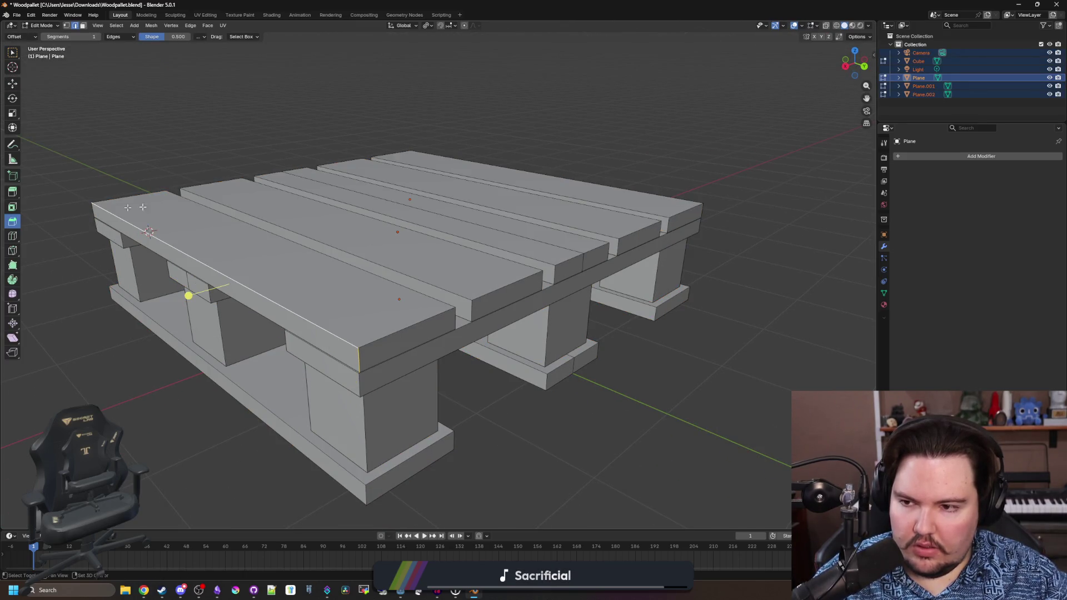
click(362, 357)
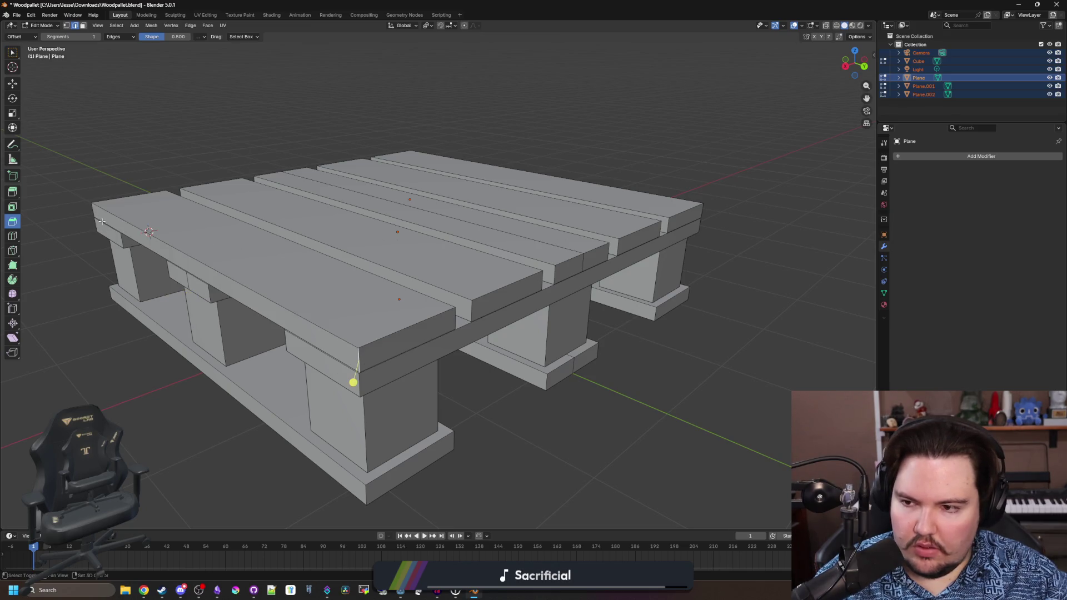
drag(320, 255, 482, 258)
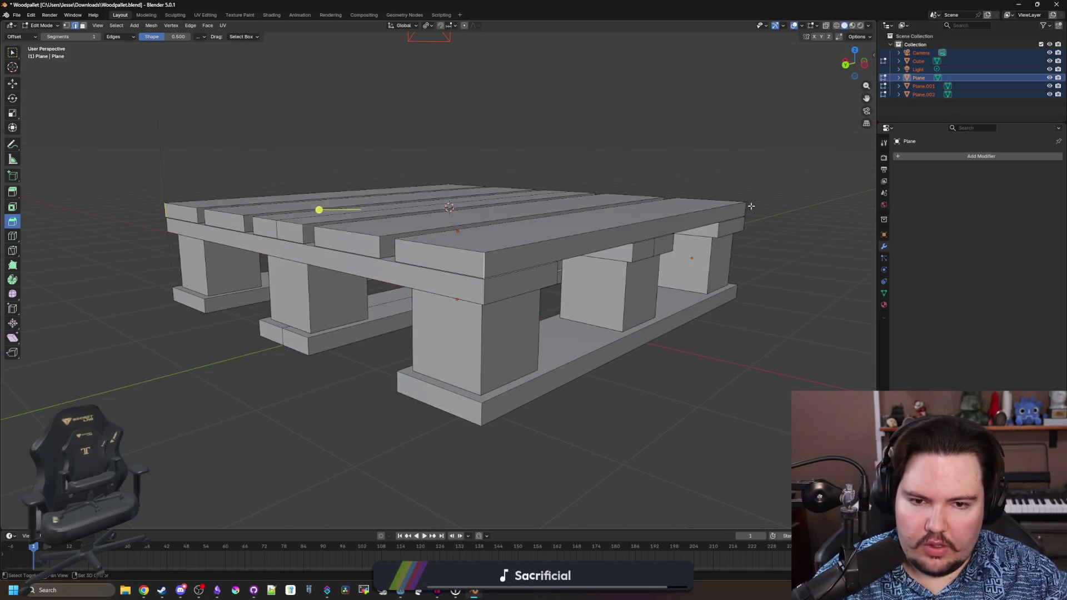
mouse_move(481, 213)
mouse_down()
mouse_move(498, 214)
mouse_move(514, 273)
mouse_up()
scroll(242, 348, down, 1)
click(104, 393)
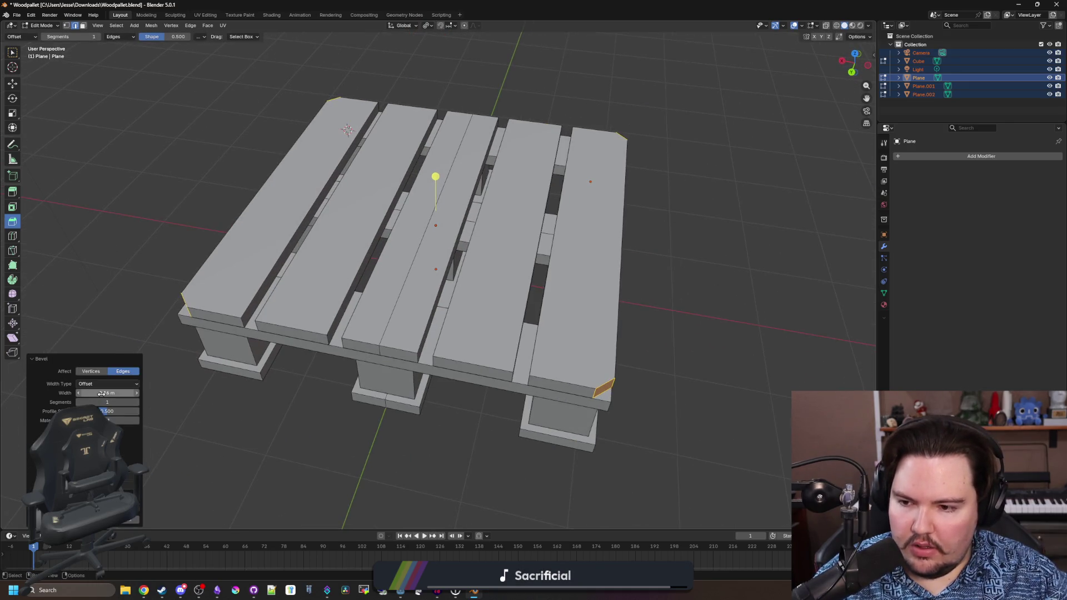
text(0.2)
key(Return)
- Bevel the top board edges to 0.2 m and return to object mode
drag(389, 333, 555, 315)
click(555, 315)
mouse_move(273, 323)
mouse_down()
mouse_move(263, 404)
mouse_move(427, 394)
mouse_up()
mouse_move(410, 244)
mouse_down()
mouse_move(424, 238)
mouse_move(374, 264)
mouse_up()
click(120, 393)
text(0.2)
key(Return)
key(Tab)
- Bevel the legs' vertical edges to 0.1 m, then select the bottom board
mouse_move(445, 470)
mouse_down()
mouse_move(409, 478)
mouse_move(308, 446)
mouse_move(436, 386)
mouse_move(447, 358)
mouse_move(341, 324)
mouse_move(215, 309)
mouse_move(367, 331)
mouse_up()
click(458, 378)
key(Tab)
mouse_move(263, 310)
mouse_down()
mouse_move(281, 333)
mouse_move(345, 338)
mouse_move(450, 277)
mouse_move(434, 265)
mouse_up()
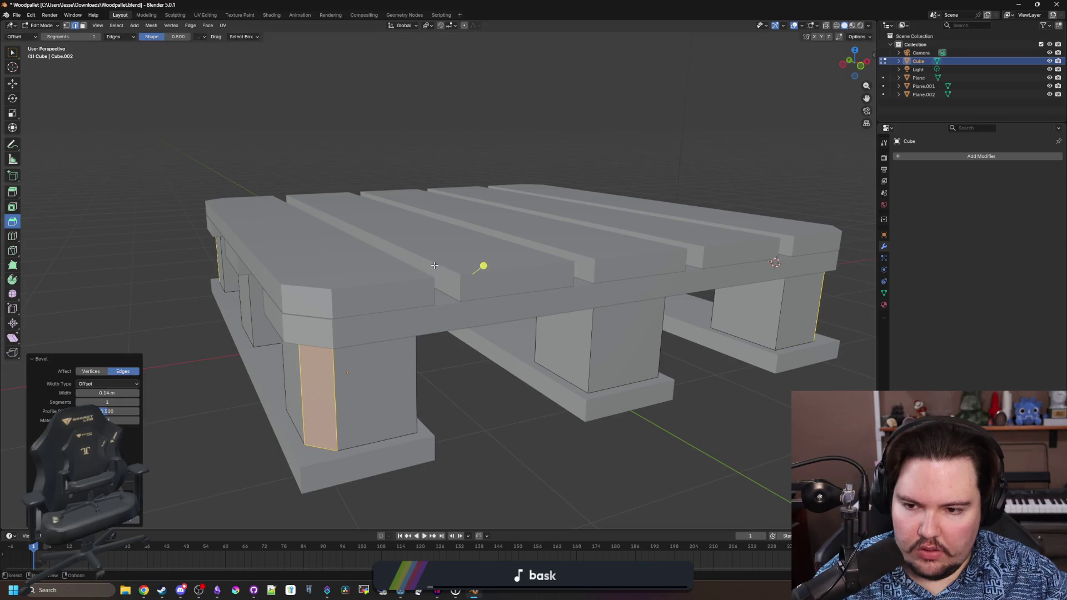
click(108, 396)
text(0.1)
key(Return)
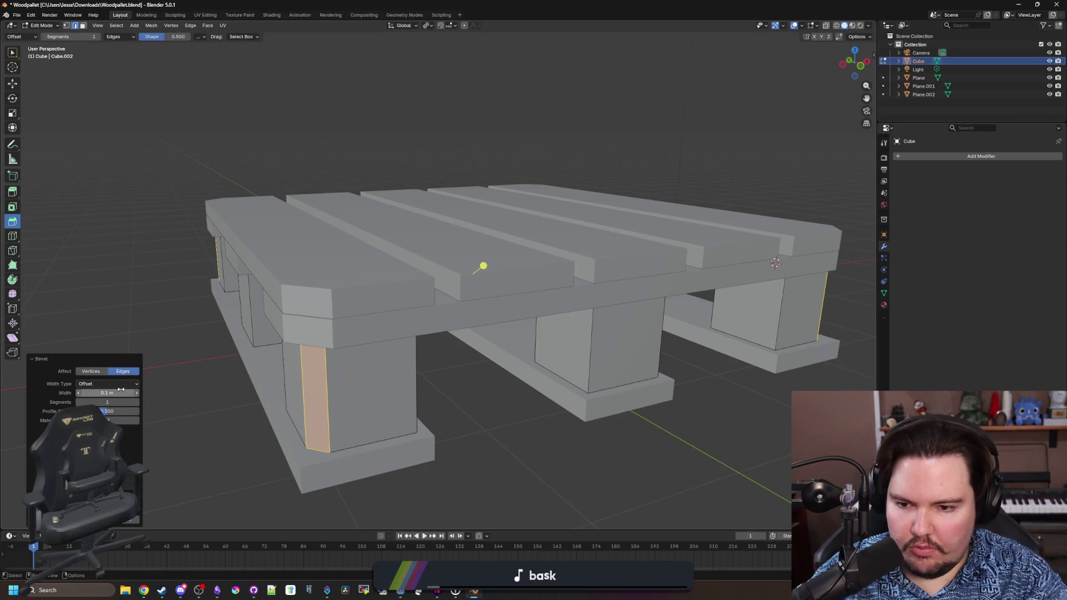
click(315, 484)
key(Tab)
click(304, 479)
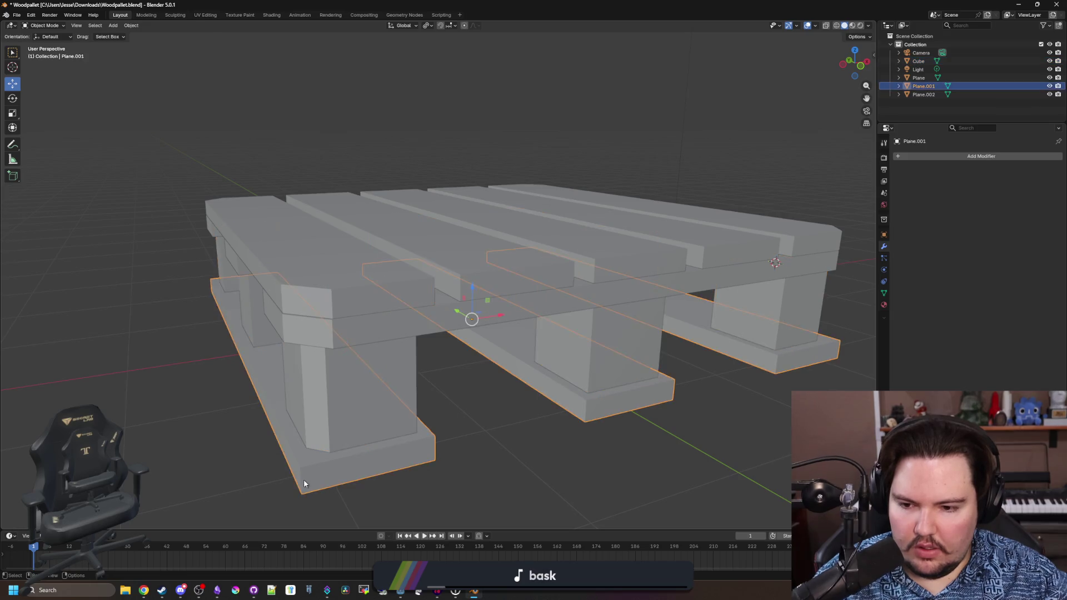
- Bevel the bottom board's edges and return to object mode
key(Tab)
click(309, 474)
drag(306, 475, 339, 468)
mouse_move(529, 465)
mouse_down()
mouse_move(588, 417)
mouse_move(569, 439)
mouse_move(536, 383)
mouse_up()
drag(487, 300, 187, 419)
key(Return)
key(Tab)
click(469, 410)
mouse_move(470, 410)
mouse_down()
mouse_move(413, 441)
mouse_move(543, 448)
mouse_up()
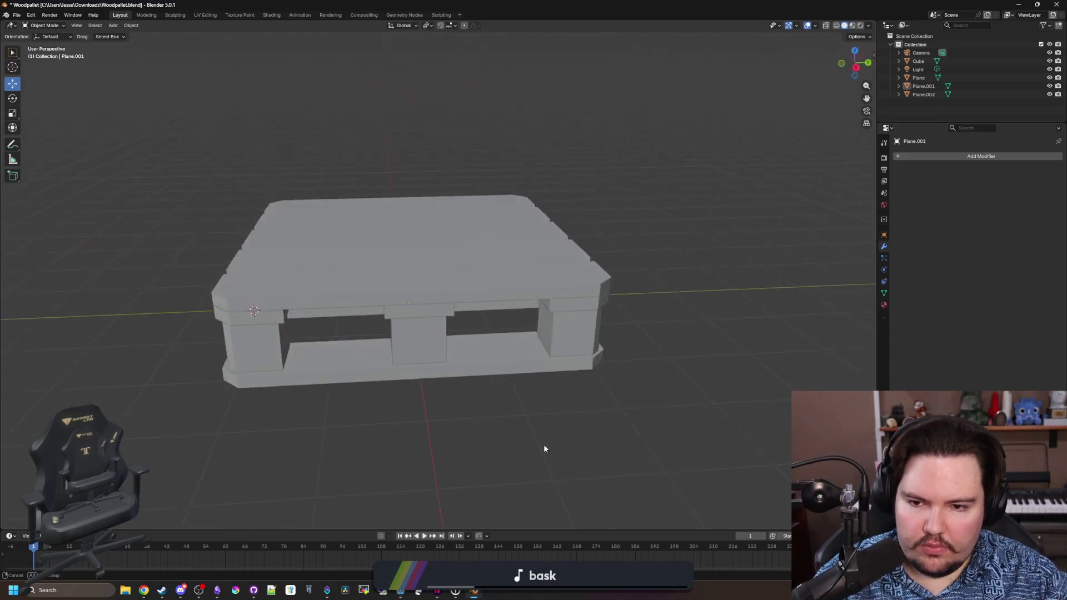
- Cancel the Save As dialog, then delete the Camera and Light objects
click(17, 15)
click(44, 72)
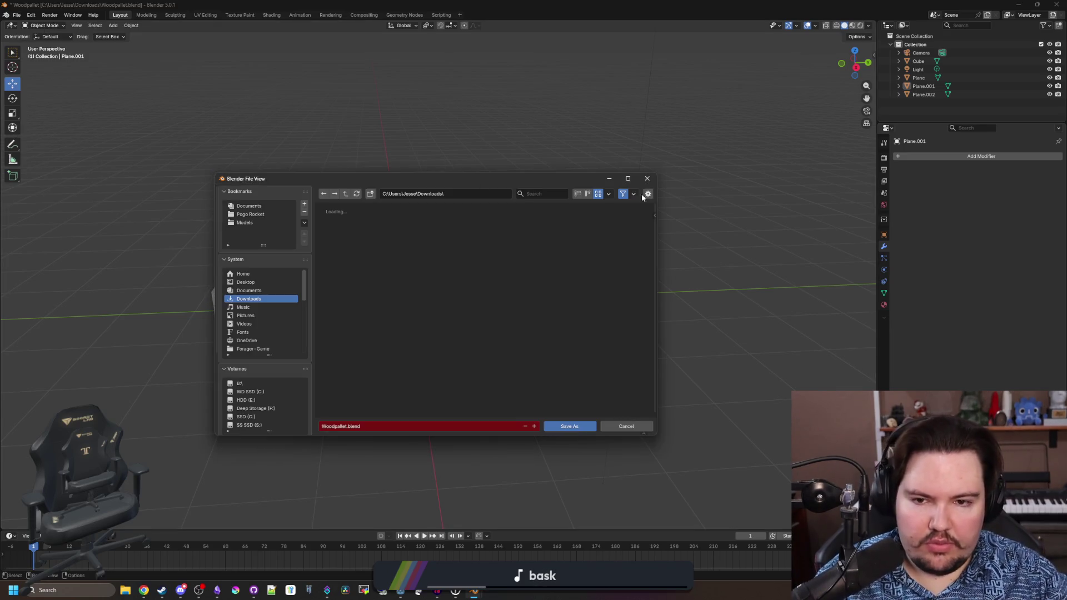
click(626, 426)
click(918, 52)
key(x)
click(918, 61)
key(x)
- Join all pallet parts into one object with Ctrl+J, Plane.002 active
click(923, 78)
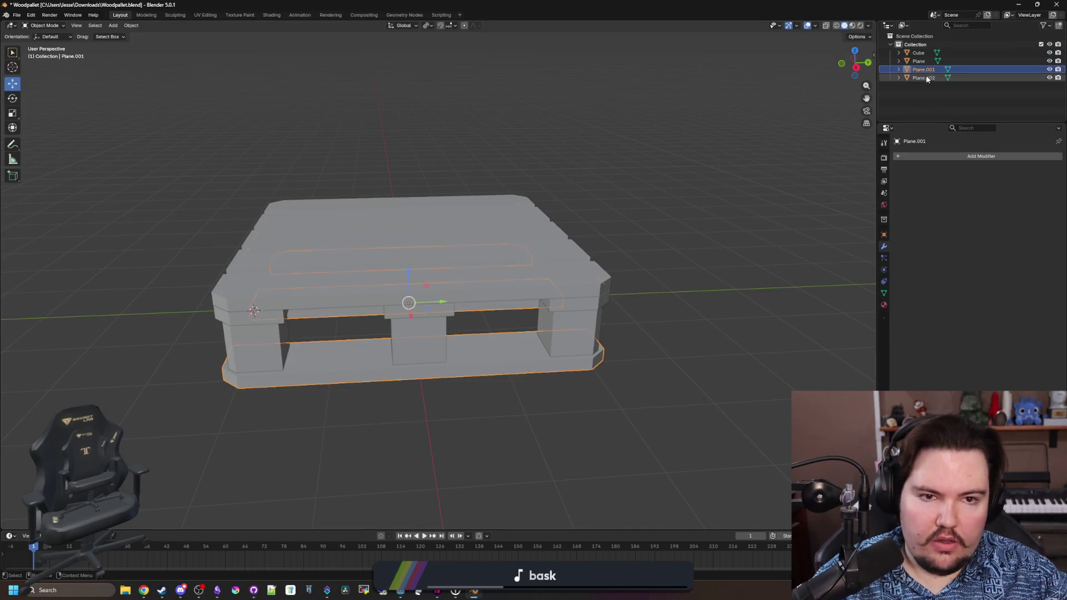
key(a)
click(938, 99)
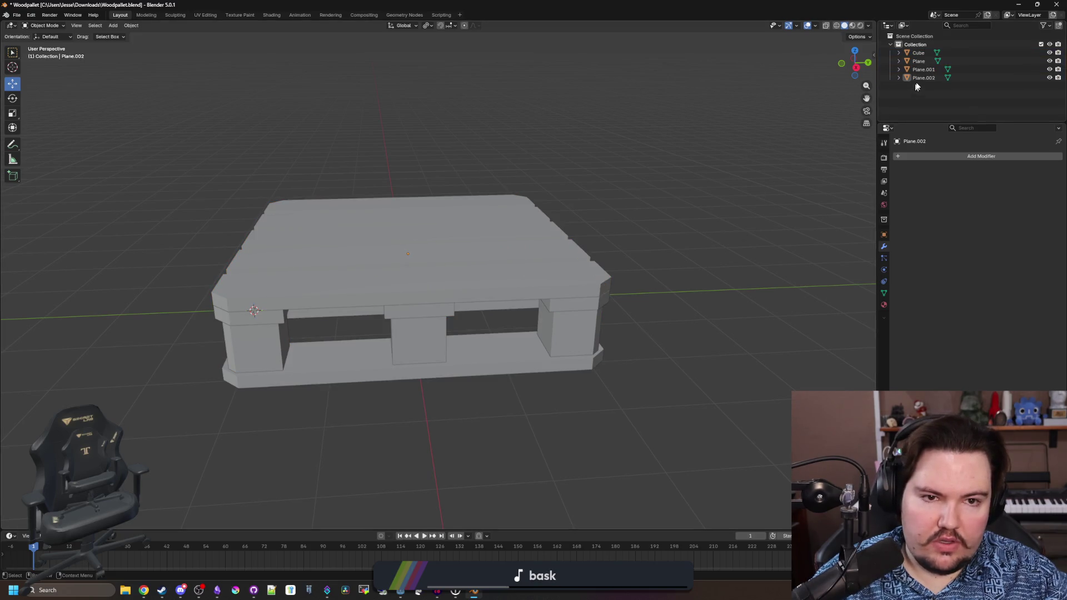
key(a)
key(ctrl+j)
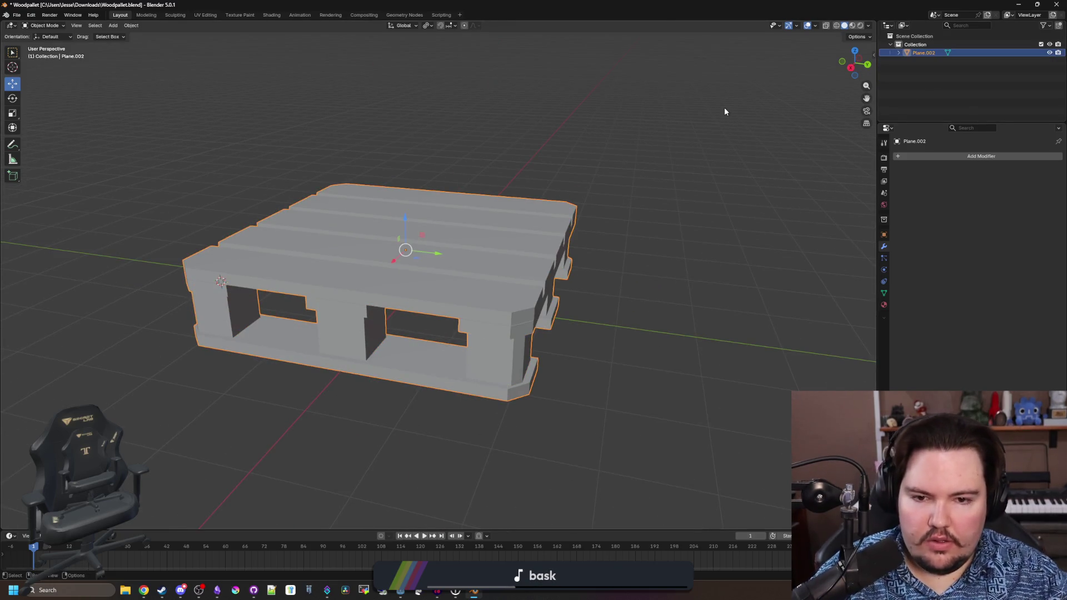
- Rename the joined object to 'pallet' in the Outliner
click(884, 305)
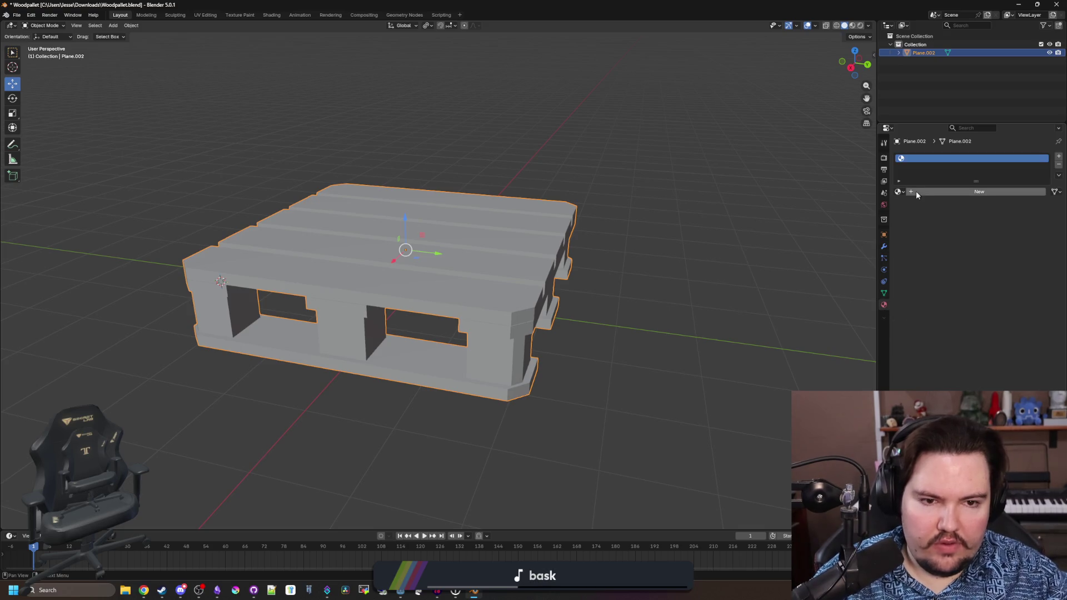
click(638, 265)
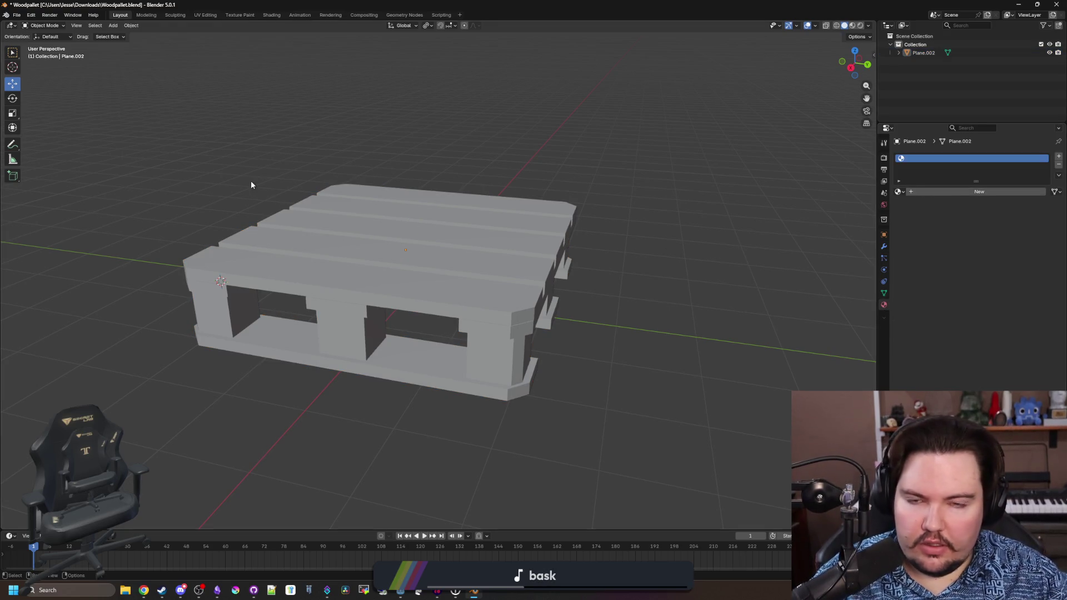
double_click(924, 53)
text(t)
key(Return)
click(661, 131)
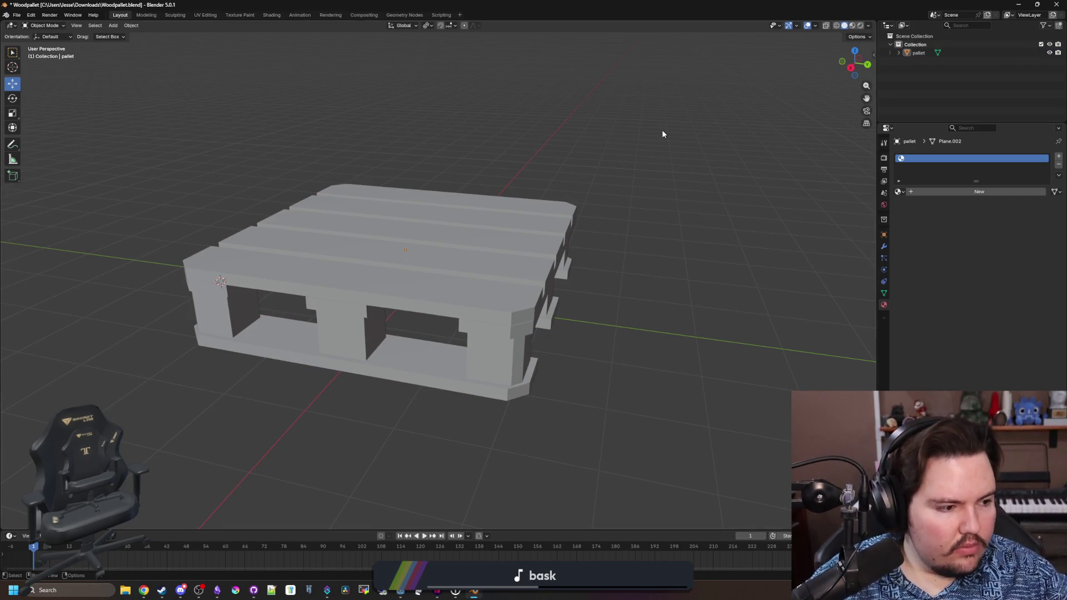
- Save the file as pallet.blend via the maze-game bookmark's Models folder
click(18, 15)
click(47, 81)
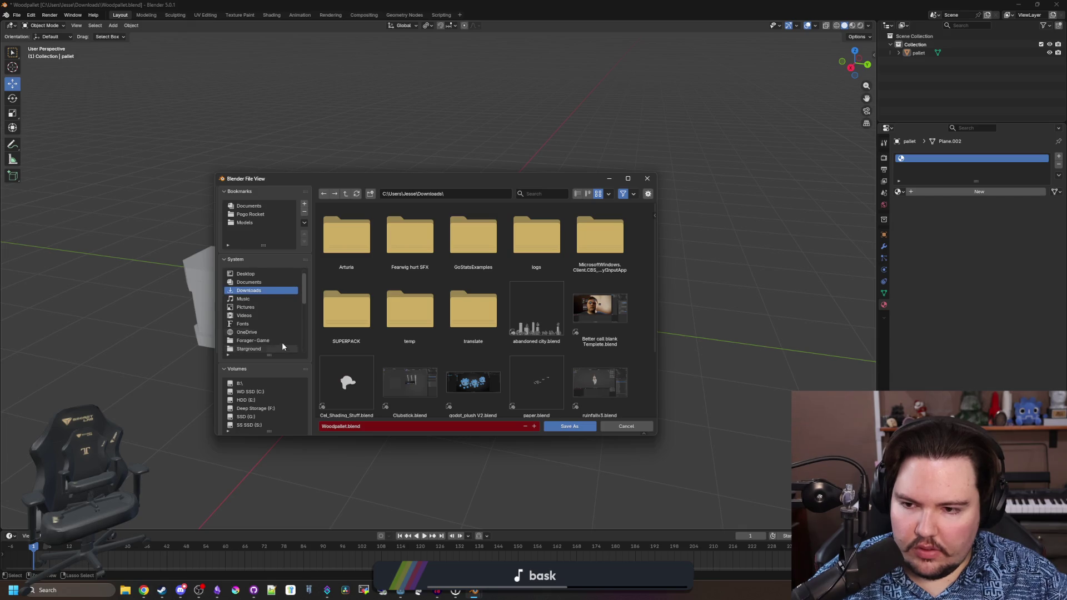
scroll(268, 311, down, 5)
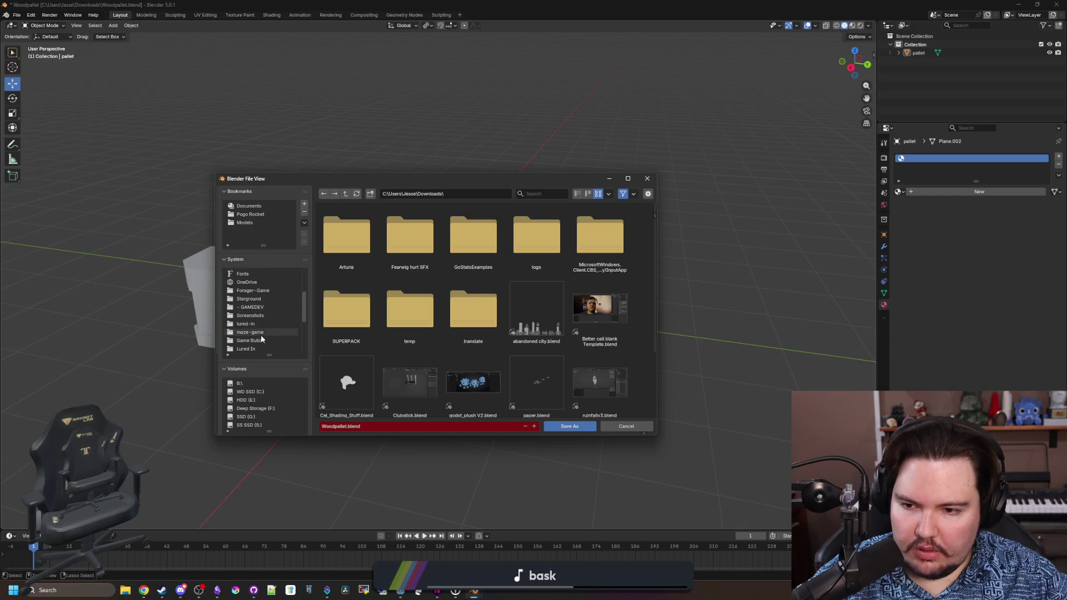
click(263, 316)
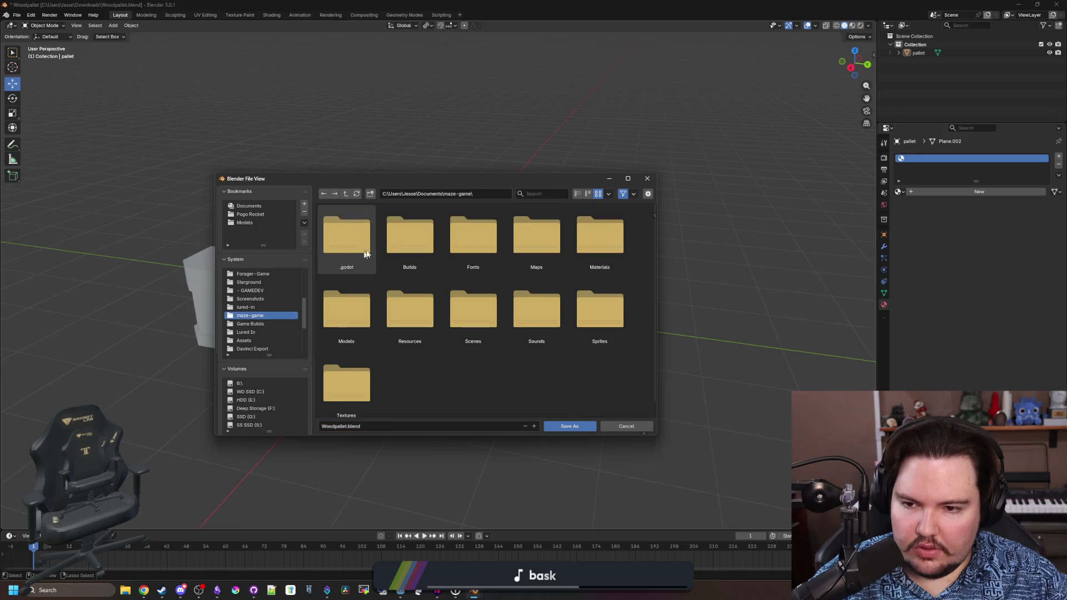
double_click(351, 325)
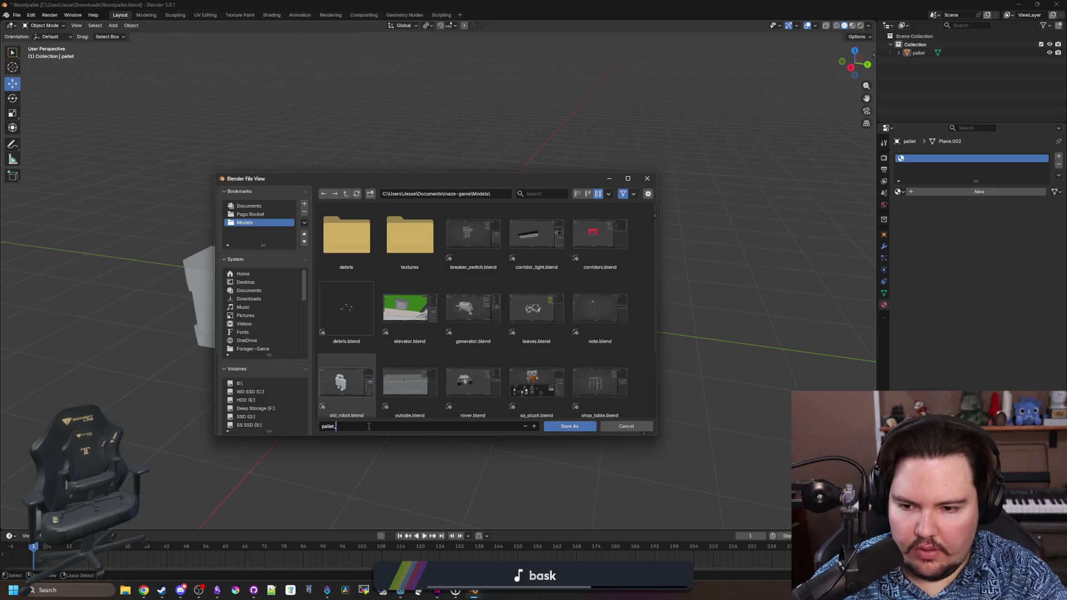
click(564, 427)
- Set the pallet's origin to its Center of Mass (Surface)
key(a)
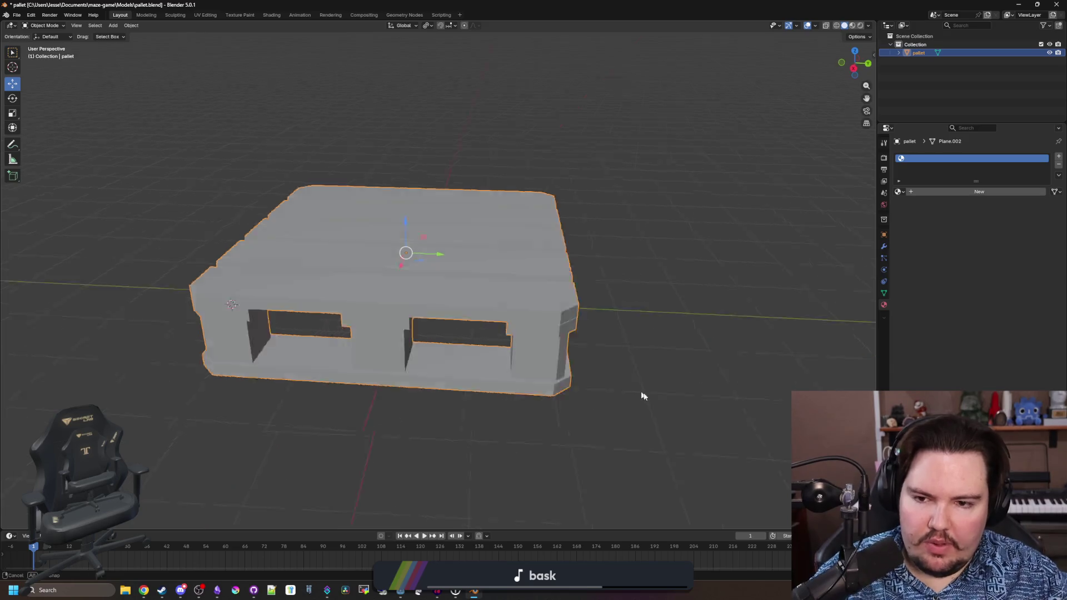
right_click(440, 297)
mouse_move(440, 297)
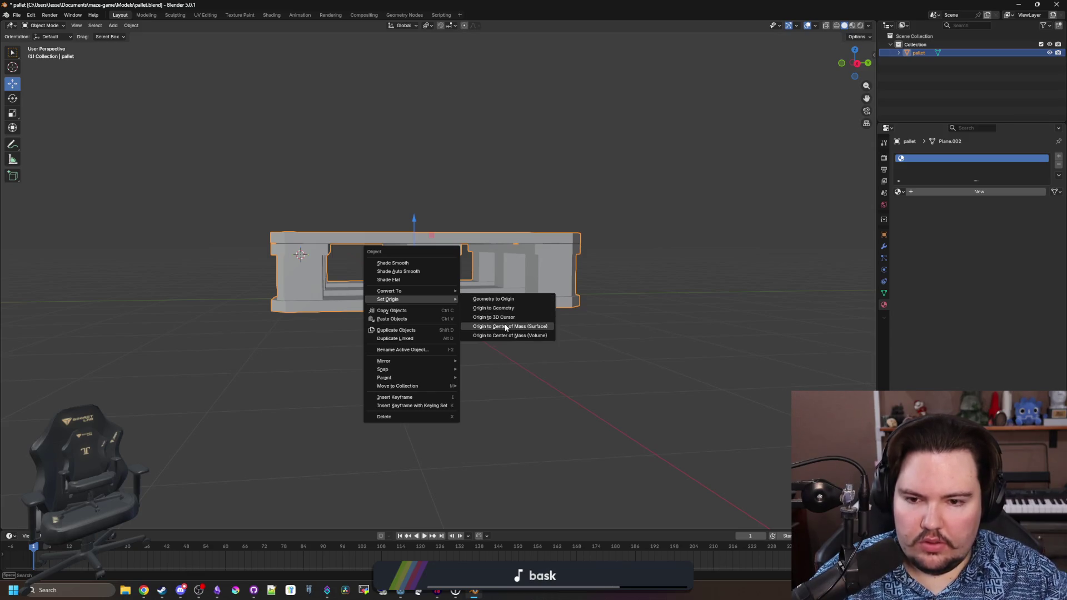
click(503, 308)
scroll(453, 295, up, 2)
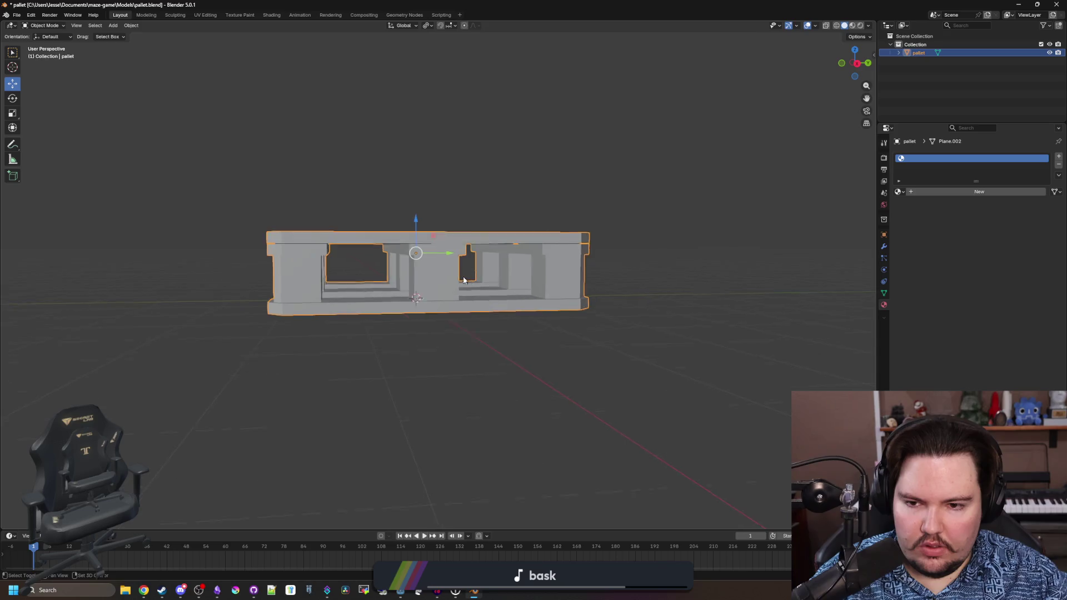
right_click(453, 294)
click(503, 308)
click(557, 410)
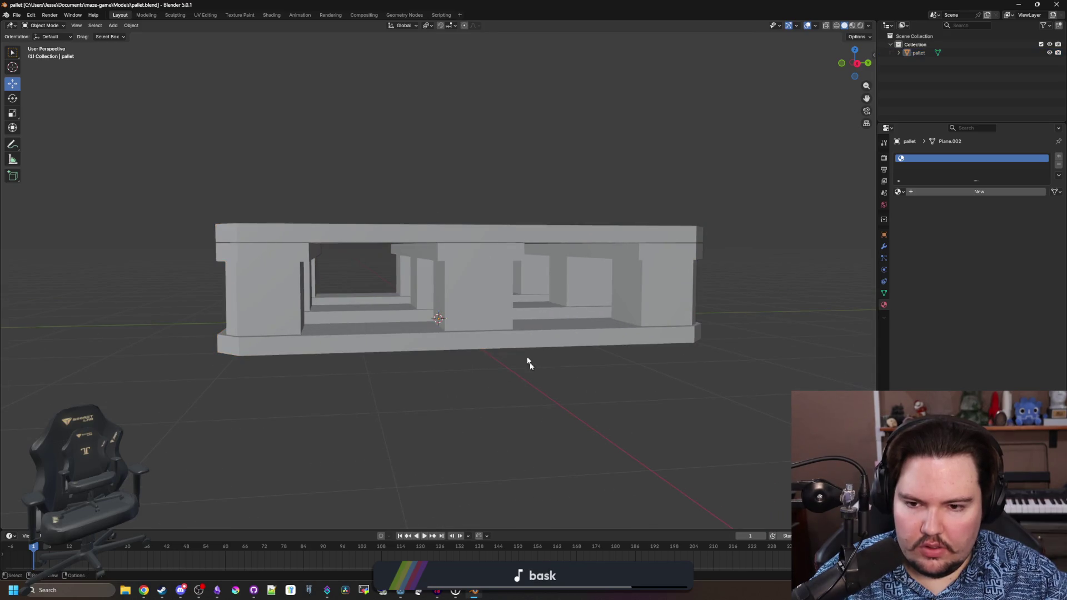
- Rotate the pallet with R and confirm, then minimize Blender
scroll(517, 246, down, 3)
click(478, 233)
key(r)
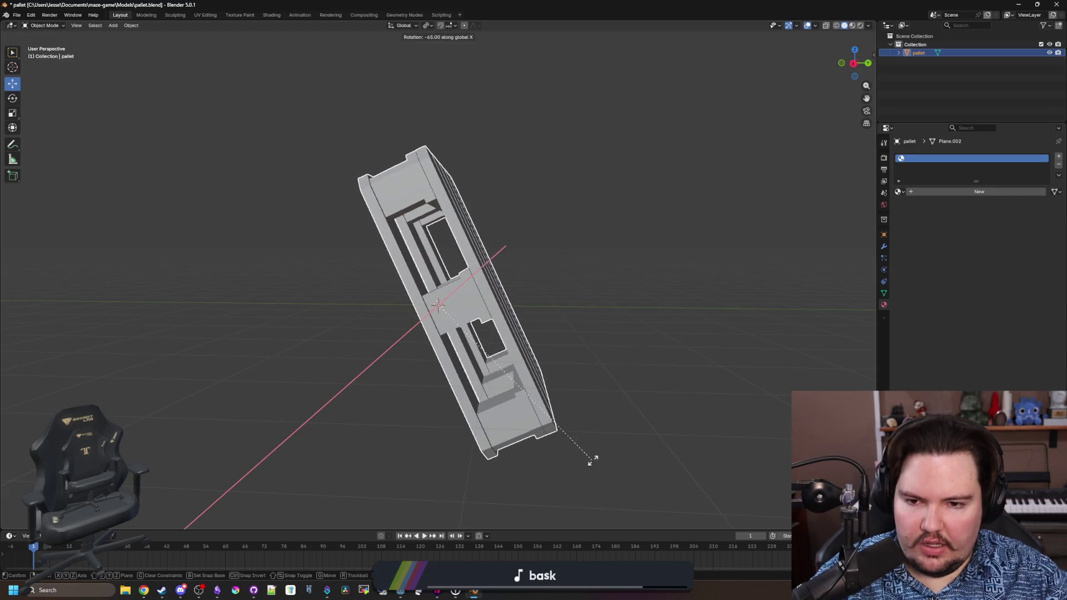
click(598, 453)
scroll(403, 433, down, 3)
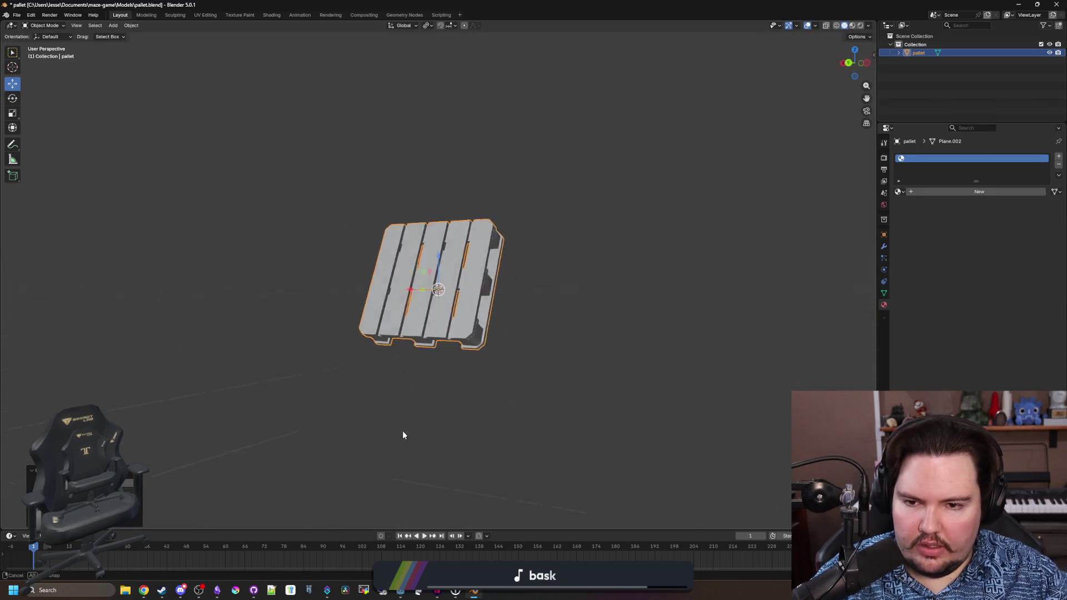
click(482, 439)
mouse_move(395, 389)
mouse_down()
mouse_move(497, 400)
mouse_move(472, 365)
mouse_up()
click(459, 299)
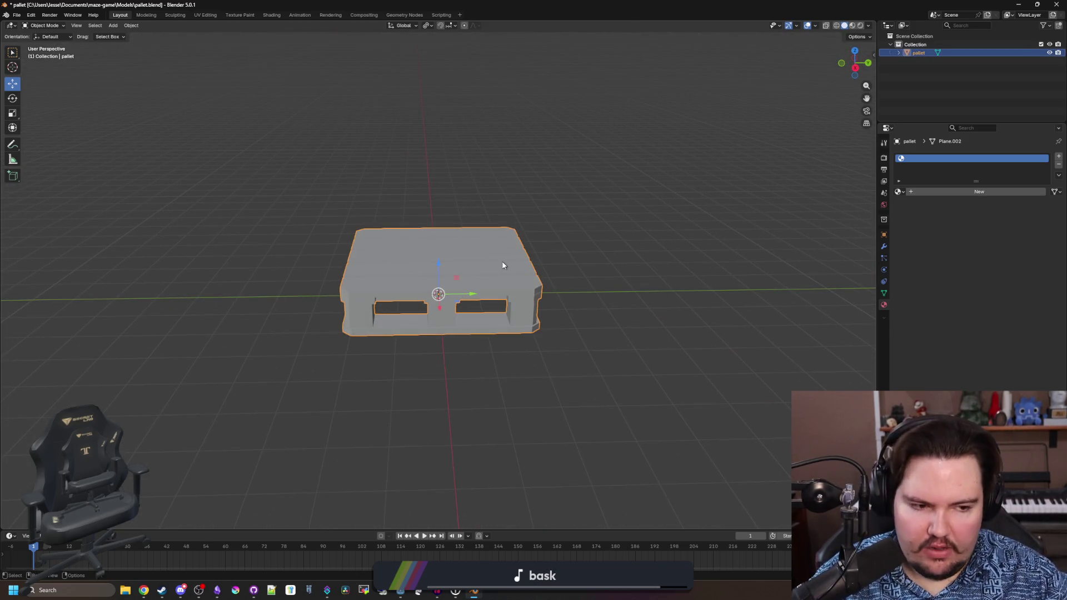
click(536, 236)
key(super+Down)
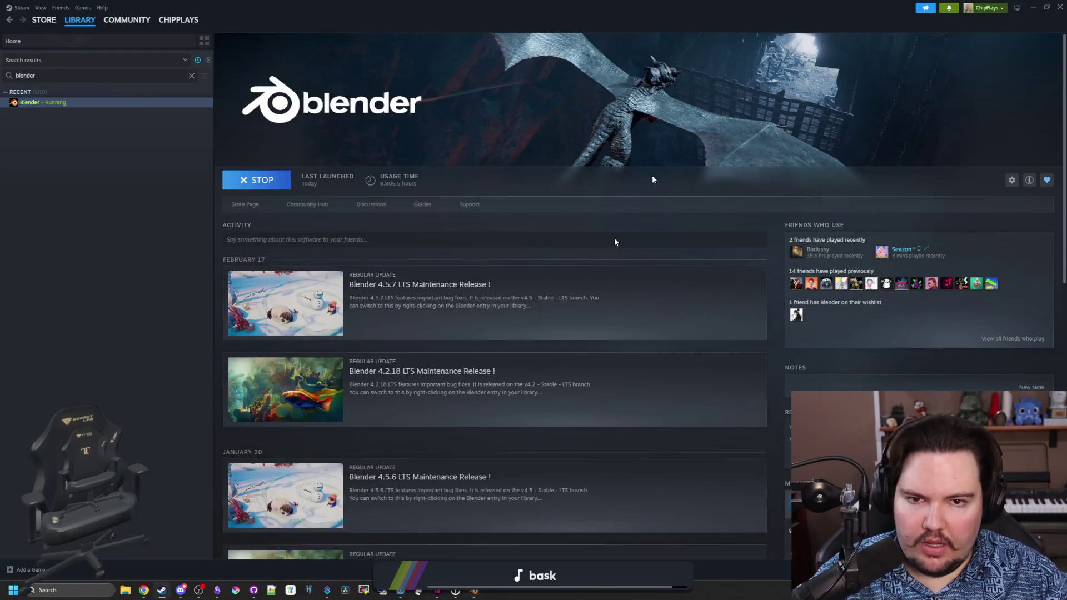
- Minimize Steam with Win+Down, then bring up Blender's Add menu
key(super+Down)
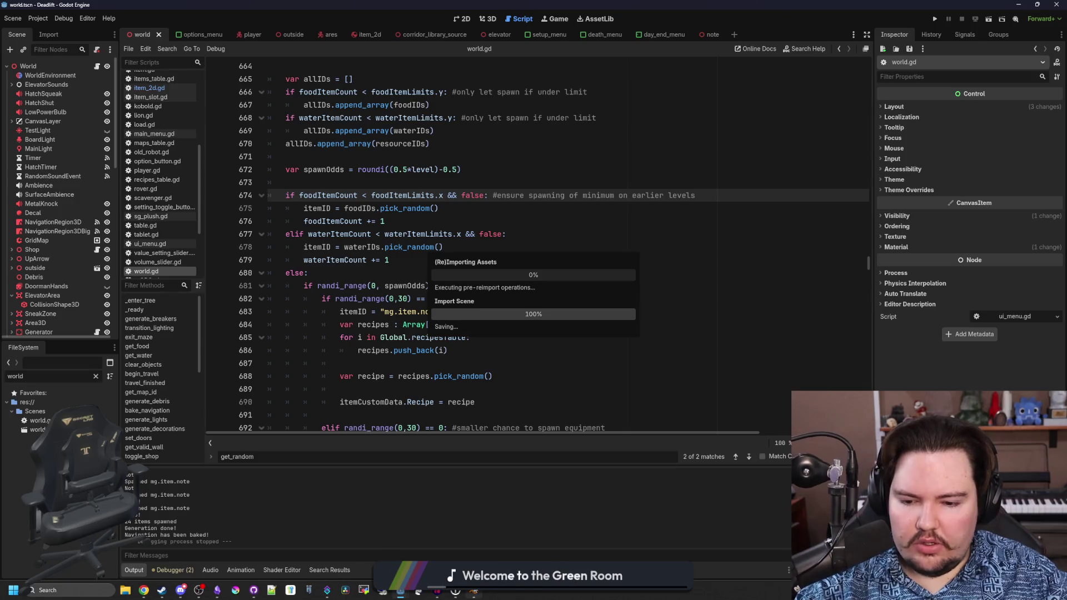
key(shift+a)
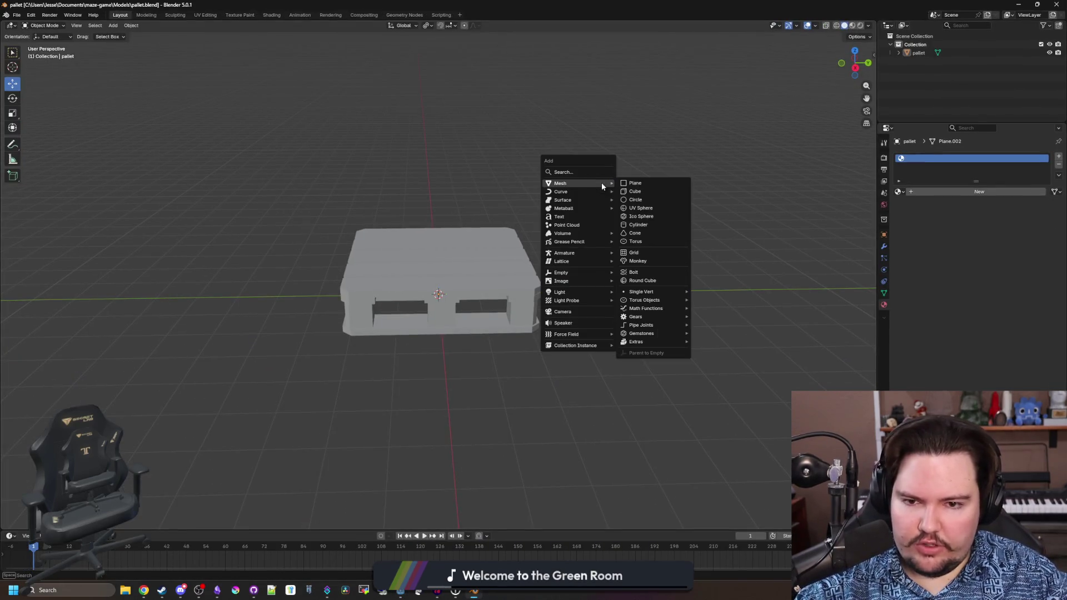
- Add a default cube to compare with the pallet's size, delete it, and minimize Blender
click(641, 192)
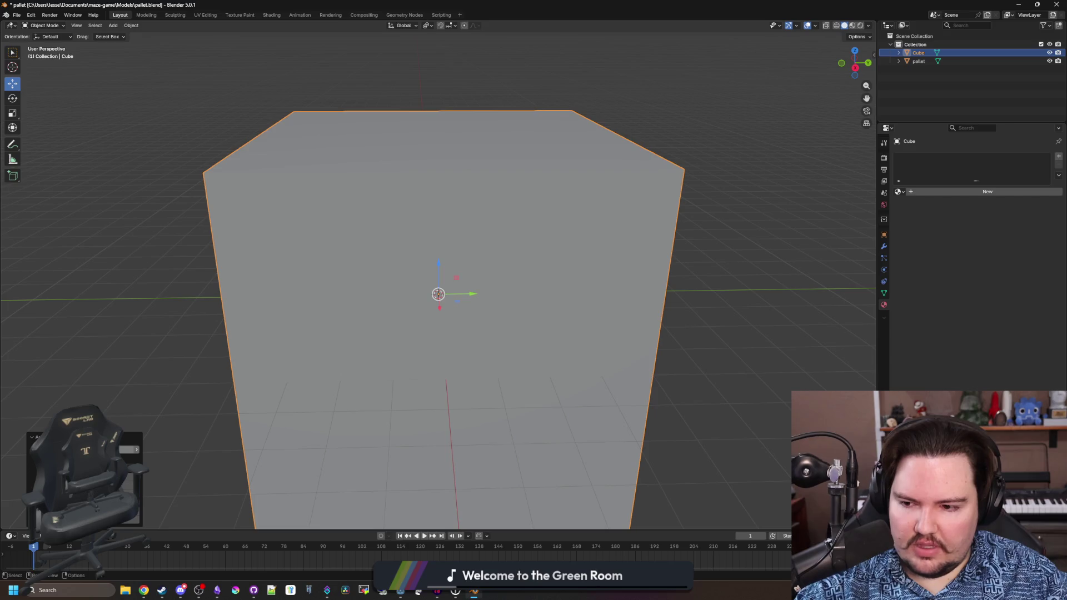
scroll(114, 333, down, 5)
mouse_move(114, 333)
mouse_down()
mouse_move(174, 366)
mouse_move(618, 281)
mouse_up()
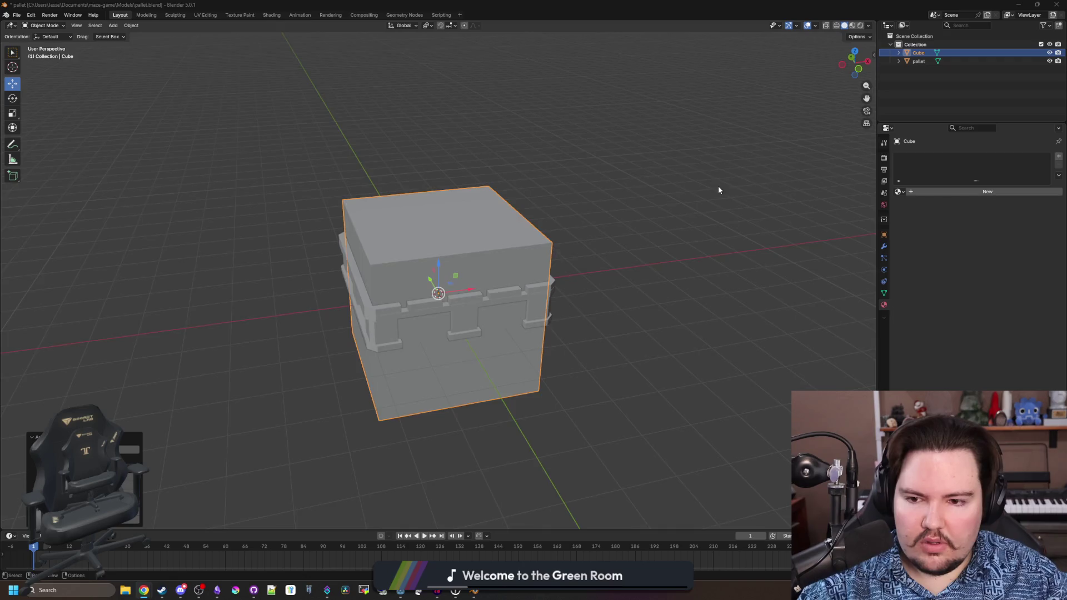
drag(718, 190, 756, 185)
mouse_move(644, 200)
mouse_down()
mouse_move(645, 261)
mouse_move(606, 302)
mouse_move(585, 220)
mouse_up()
click(586, 221)
click(490, 233)
key(Delete)
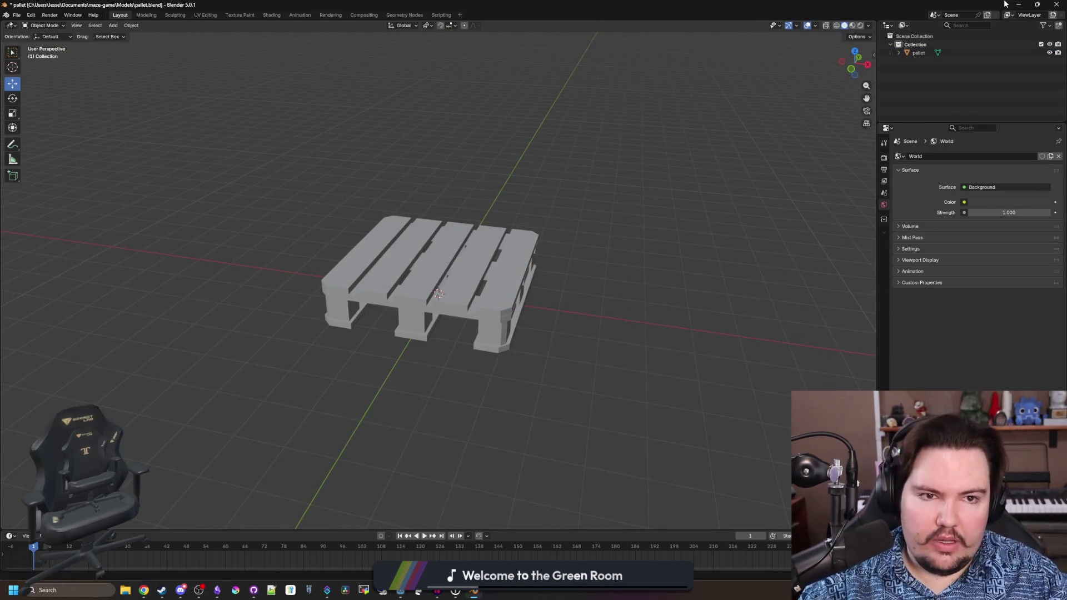
click(1014, 4)
click(414, 273)
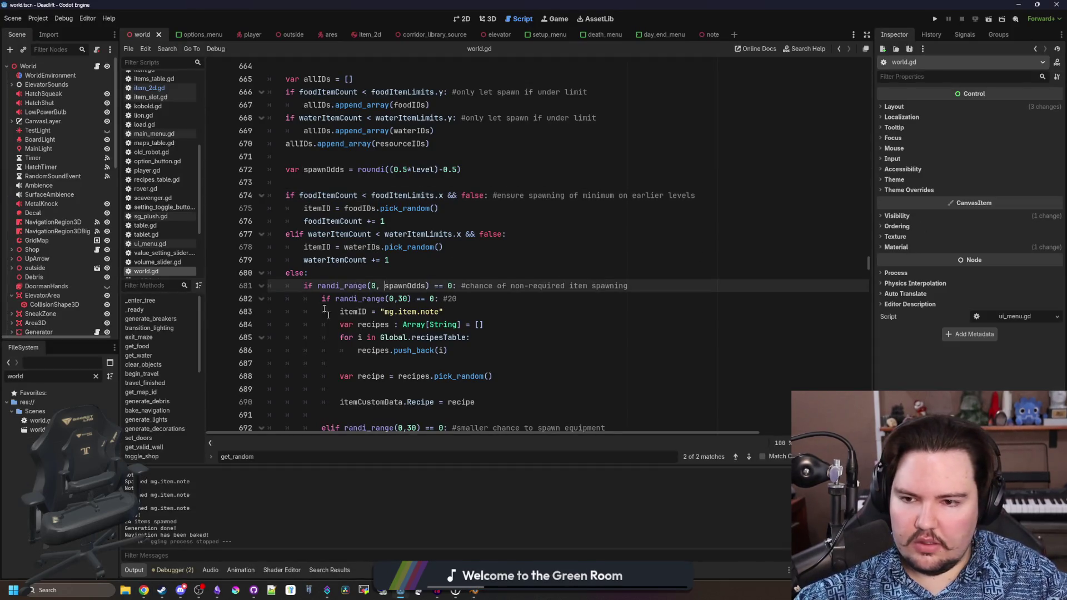
- Save the world scene and open table.tscn in the 3D view
click(445, 247)
key(ctrl+s)
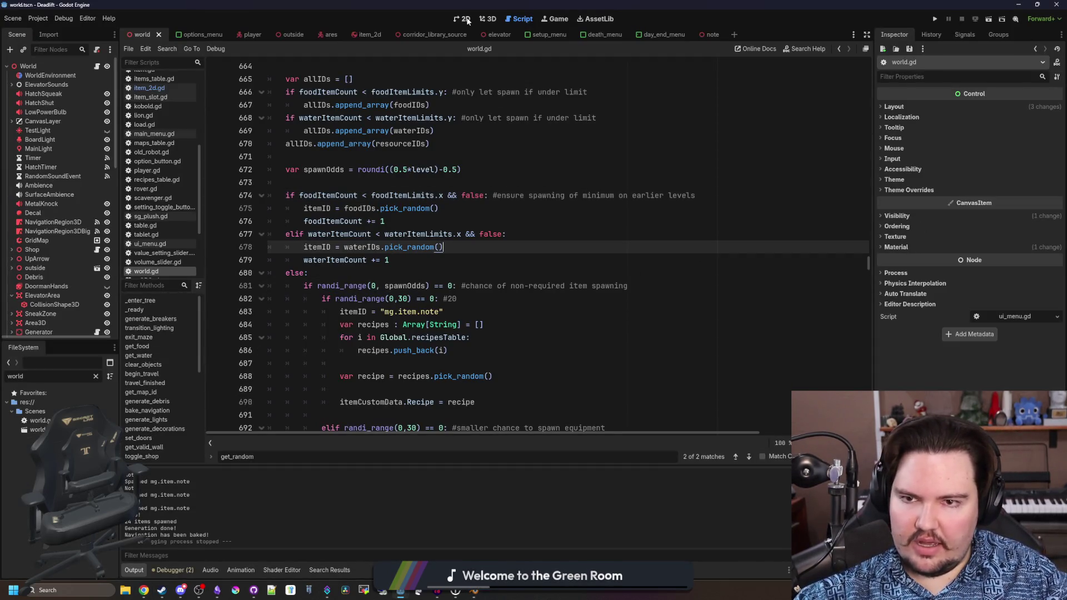
double_click(15, 376)
text(tab)
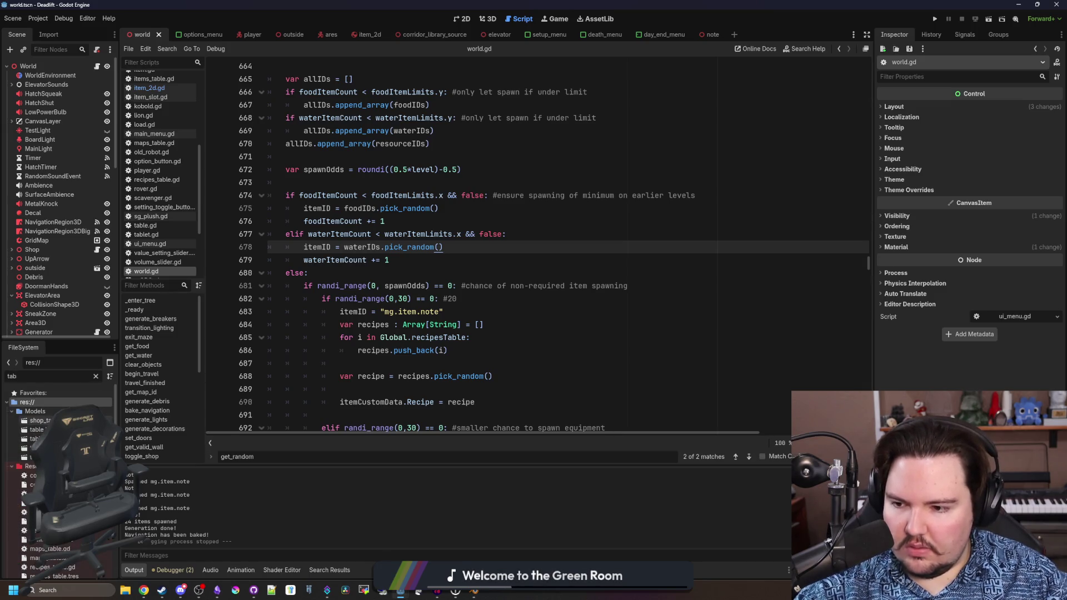
scroll(59, 478, down, 4)
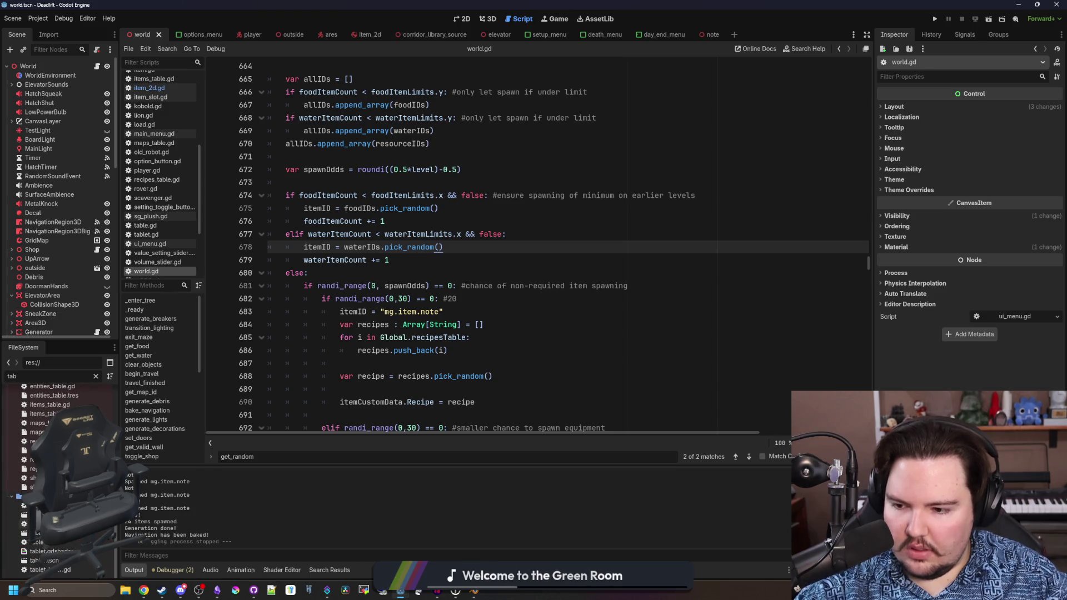
click(463, 19)
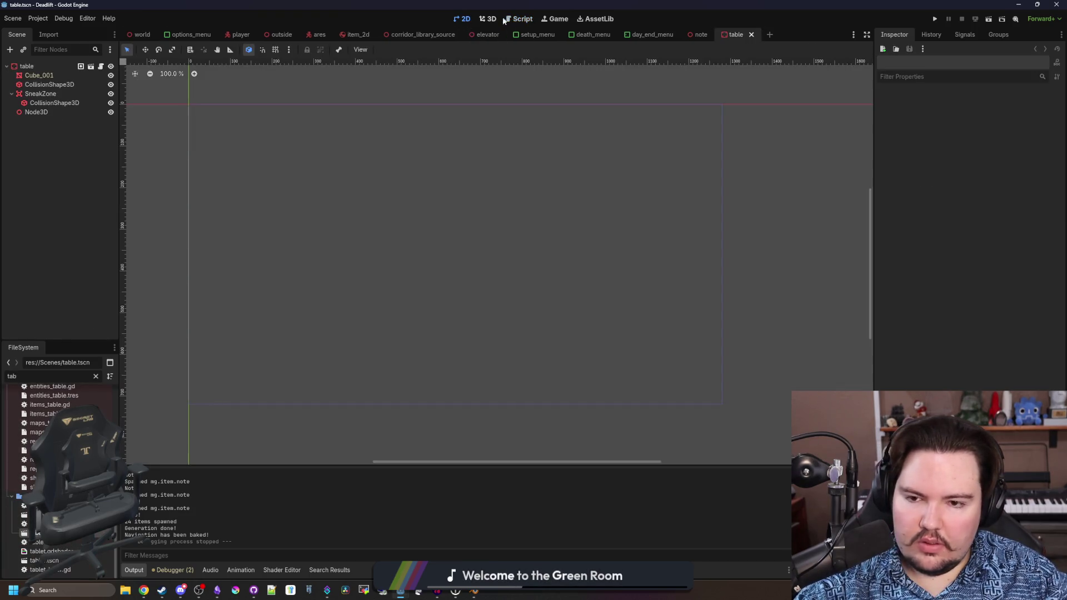
click(488, 20)
scroll(381, 290, down, 3)
- Drag pallet.blend beside the table, then delete the pallet2 node
click(97, 377)
text(pall)
mouse_move(37, 421)
mouse_down()
mouse_move(425, 312)
mouse_move(611, 303)
mouse_up()
mouse_move(544, 420)
mouse_down()
mouse_move(583, 405)
mouse_move(393, 400)
mouse_move(381, 333)
mouse_move(409, 328)
mouse_up()
scroll(501, 396, down, 2)
scroll(408, 335, up, 2)
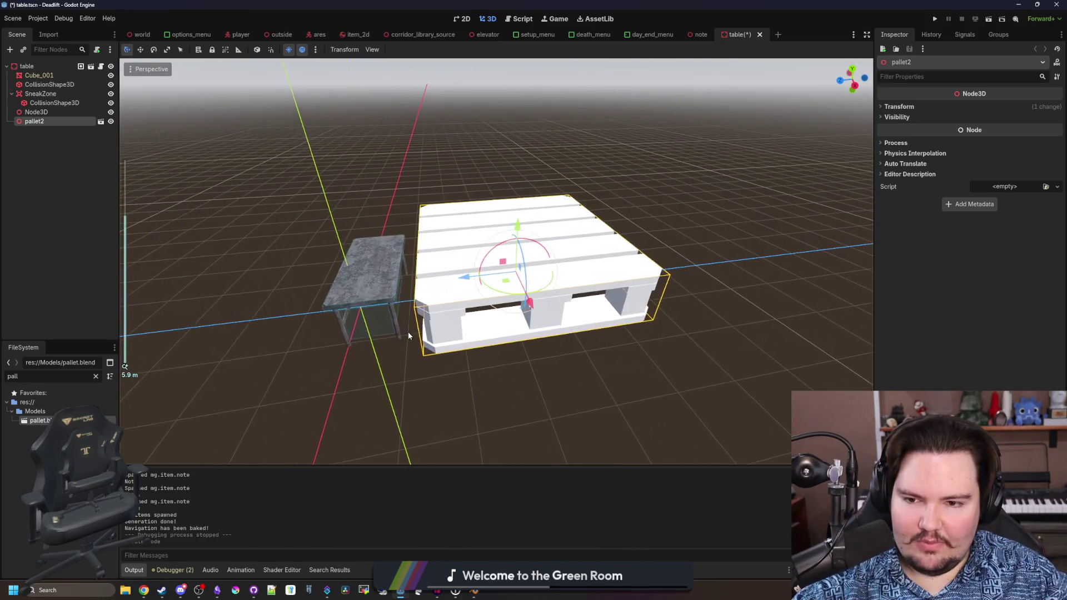
drag(516, 402, 477, 293)
click(476, 293)
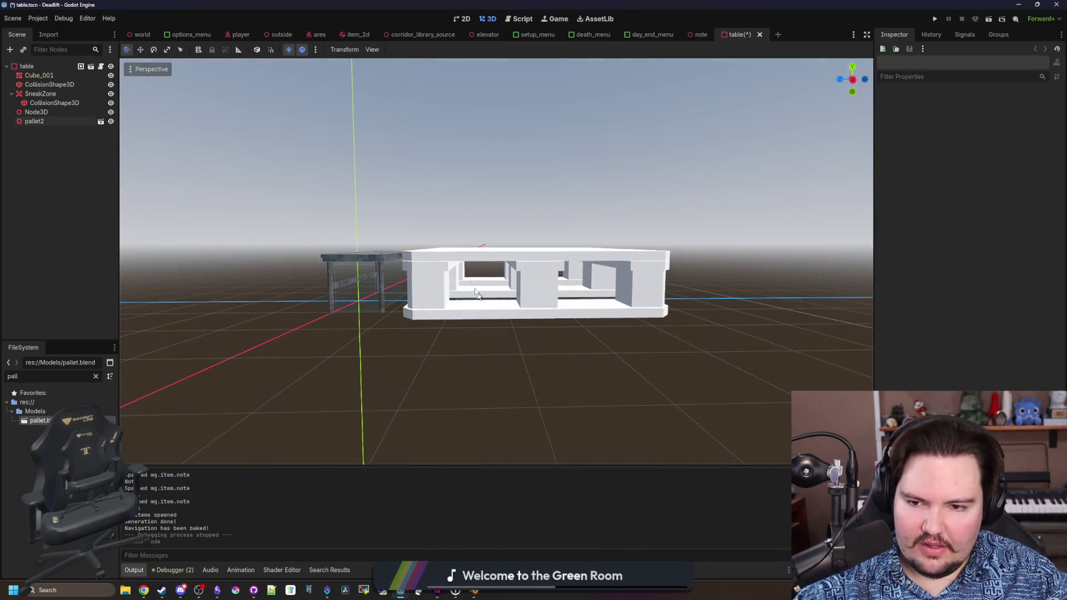
click(476, 293)
key(Delete)
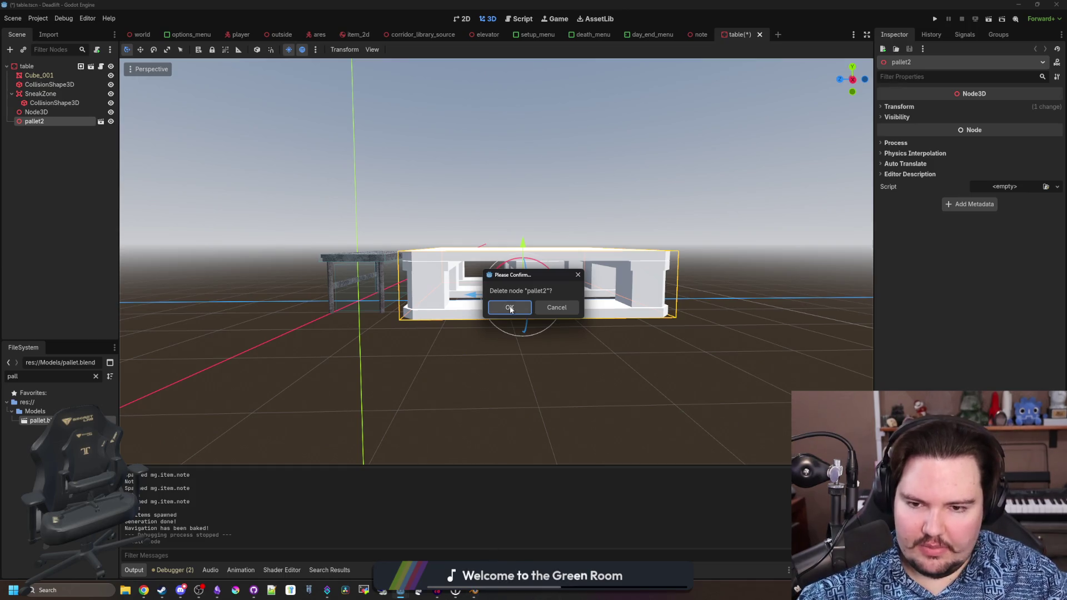
- Confirm deleting pallet2 in Godot, then reset the Blender pallet's Z rotation to 0°
click(509, 309)
click(474, 592)
click(492, 306)
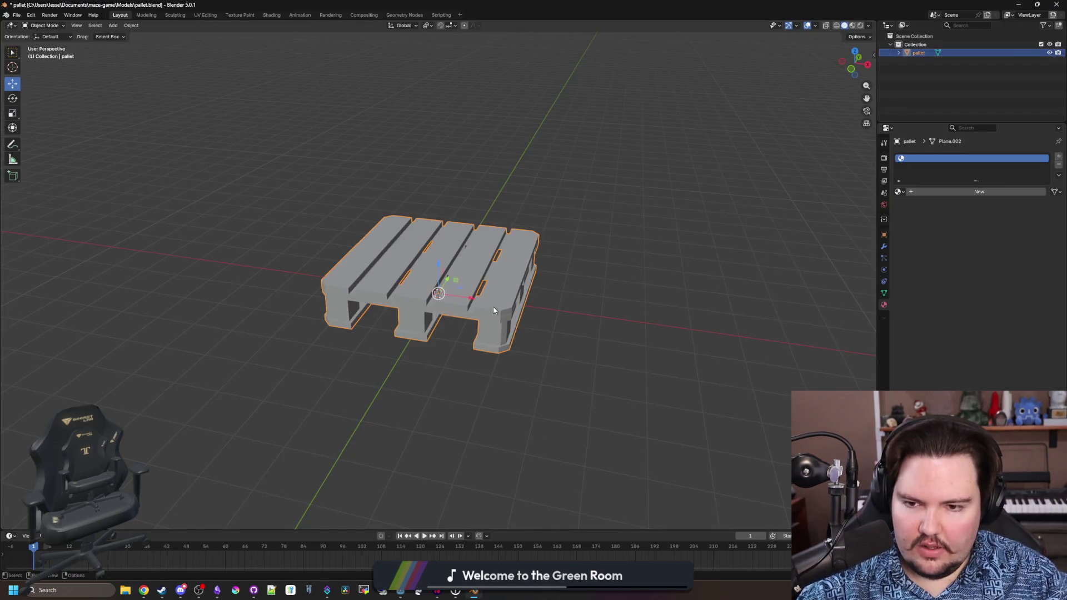
scroll(493, 305, up, 4)
click(884, 233)
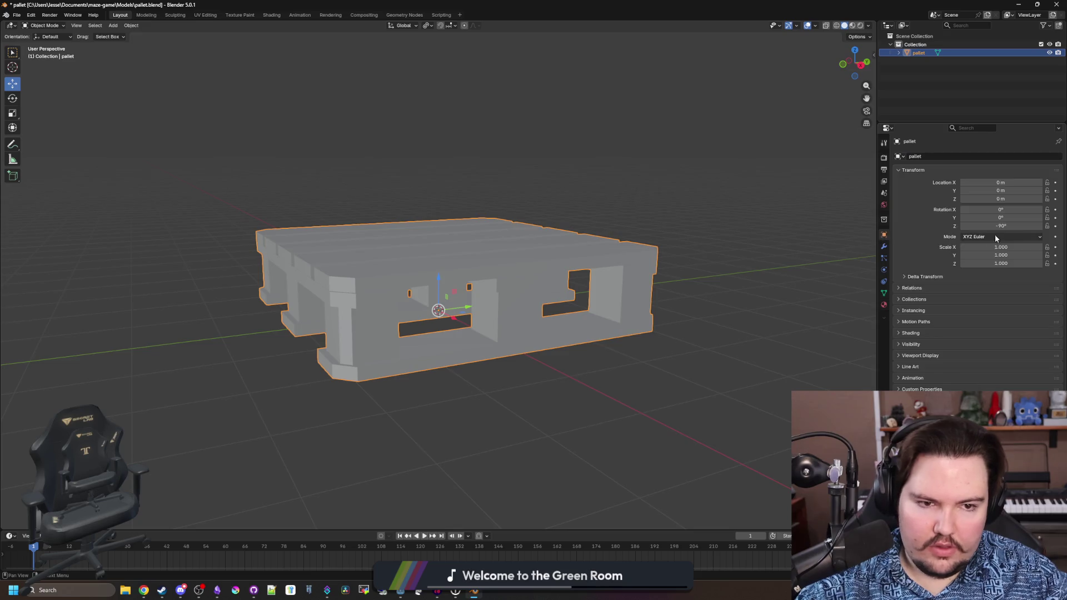
double_click(1003, 225)
text(0)
key(Return)
- Scale the pallet to 0.5 on all axes, apply the scale, and save the model
mouse_move(764, 354)
mouse_down()
mouse_move(721, 372)
mouse_move(833, 312)
mouse_up()
drag(1019, 247, 1018, 264)
text(0.5)
key(Return)
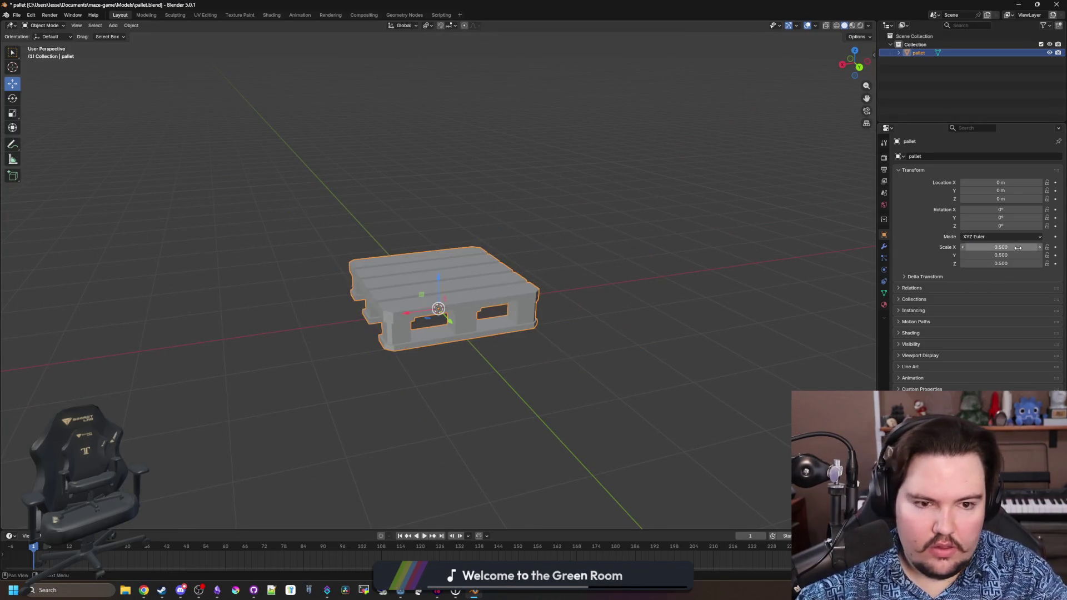
key(ctrl+a)
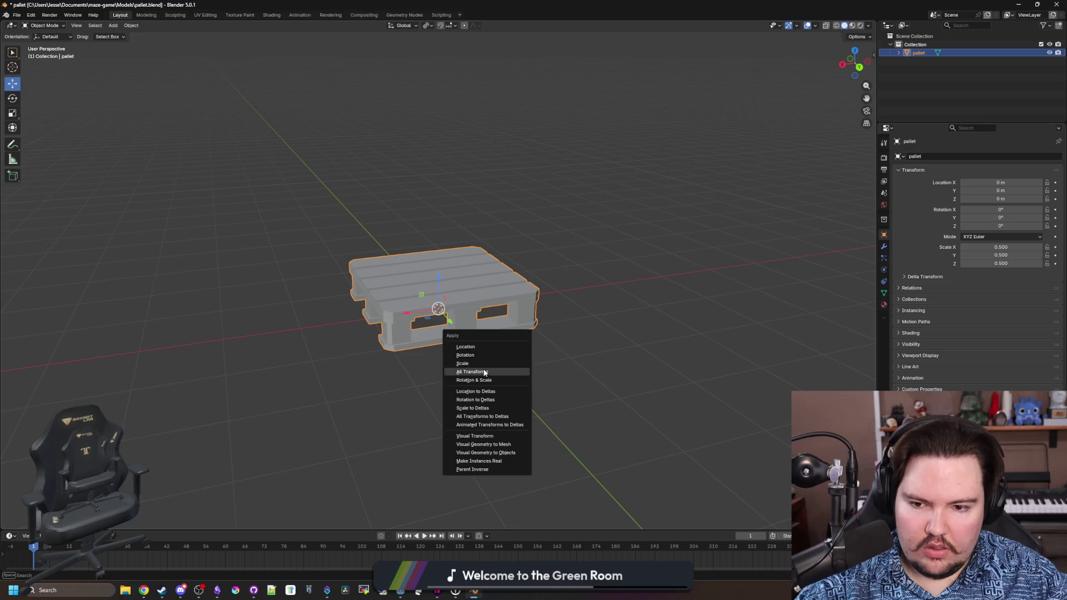
click(477, 369)
drag(484, 369, 554, 350)
key(ctrl+s)
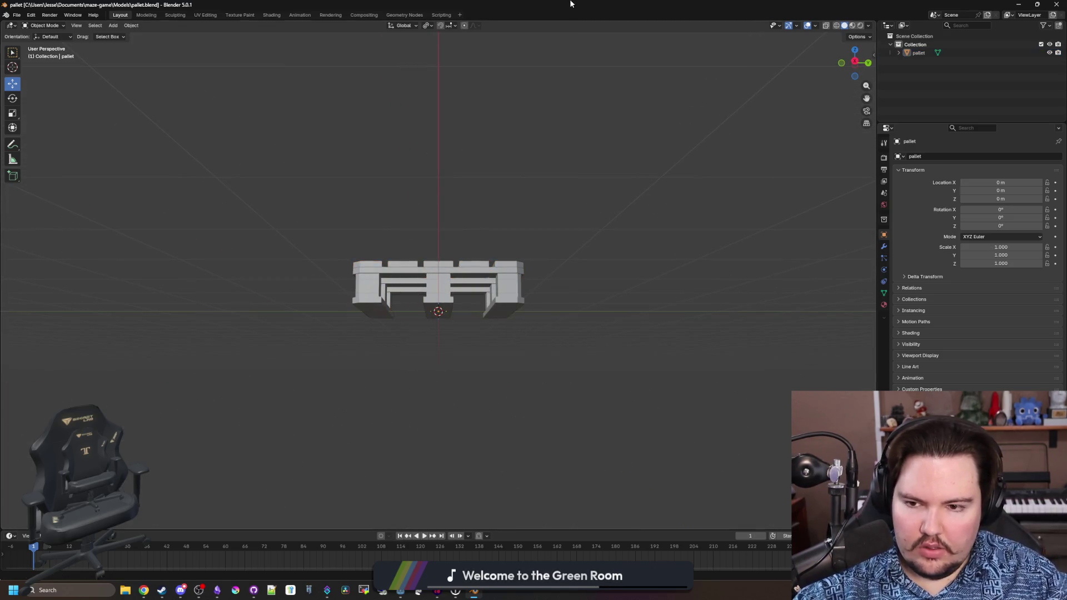
key(alt+Tab)
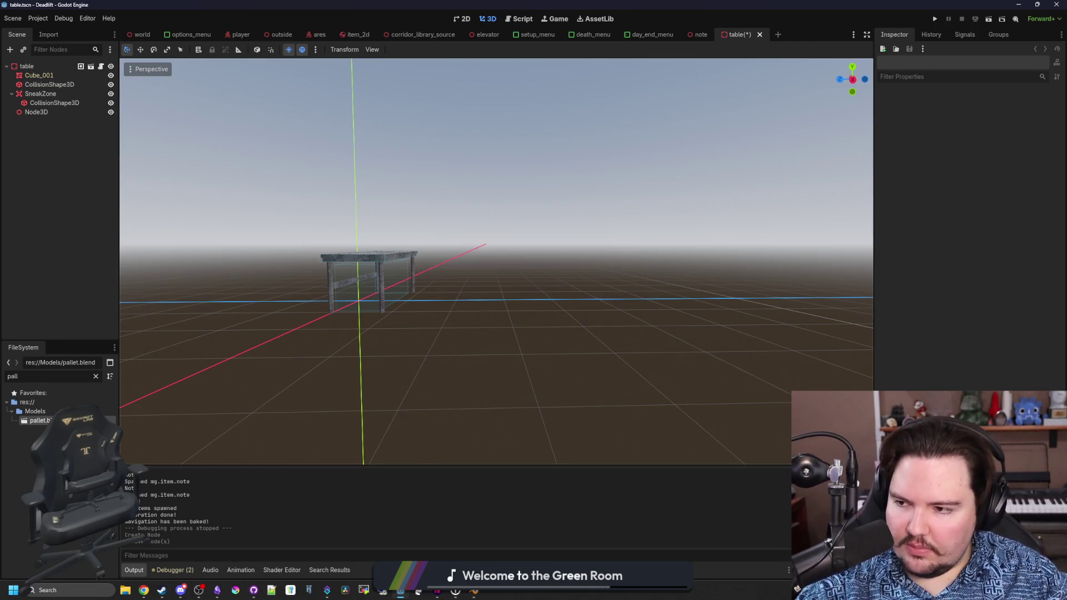
- Drop the reimported pallet.blend beside the table to check its size, then undo it
mouse_move(39, 420)
mouse_down()
mouse_move(492, 311)
mouse_move(496, 344)
mouse_up()
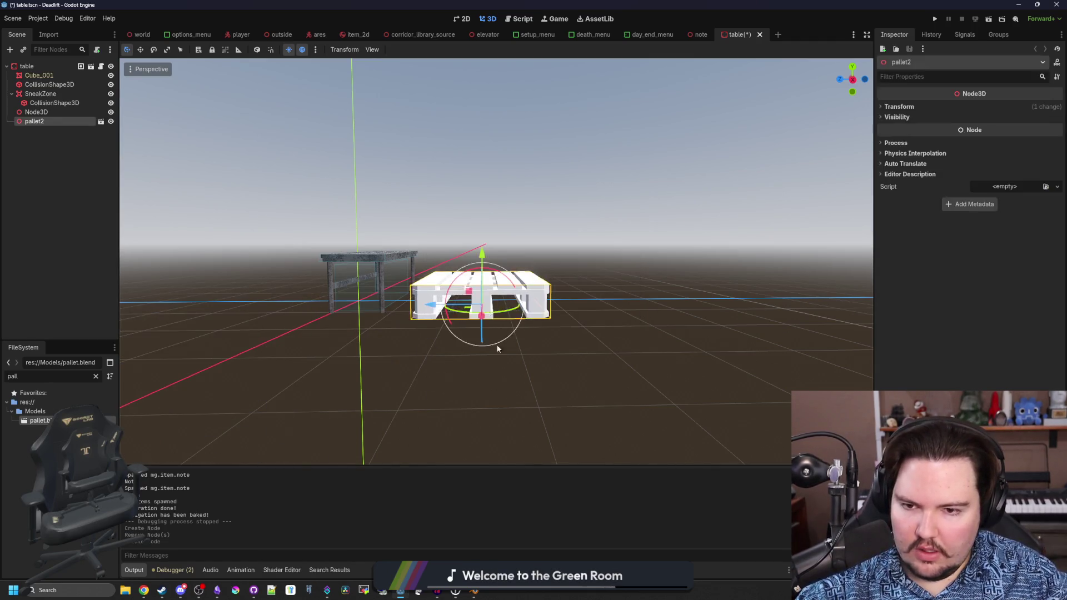
scroll(366, 383, up, 5)
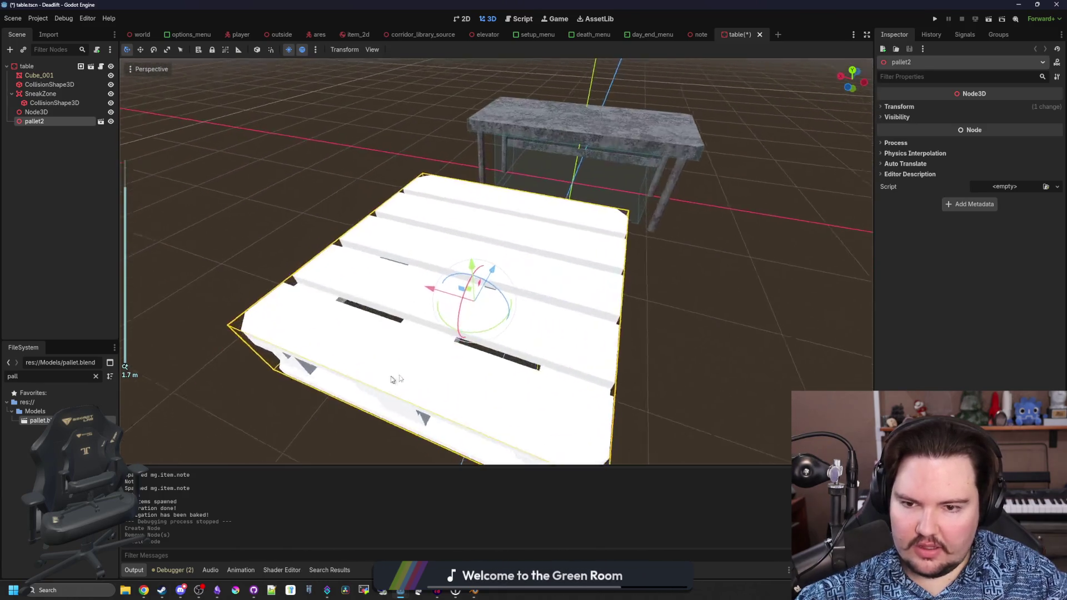
drag(389, 367, 411, 356)
scroll(422, 350, down, 3)
key(ctrl+z)
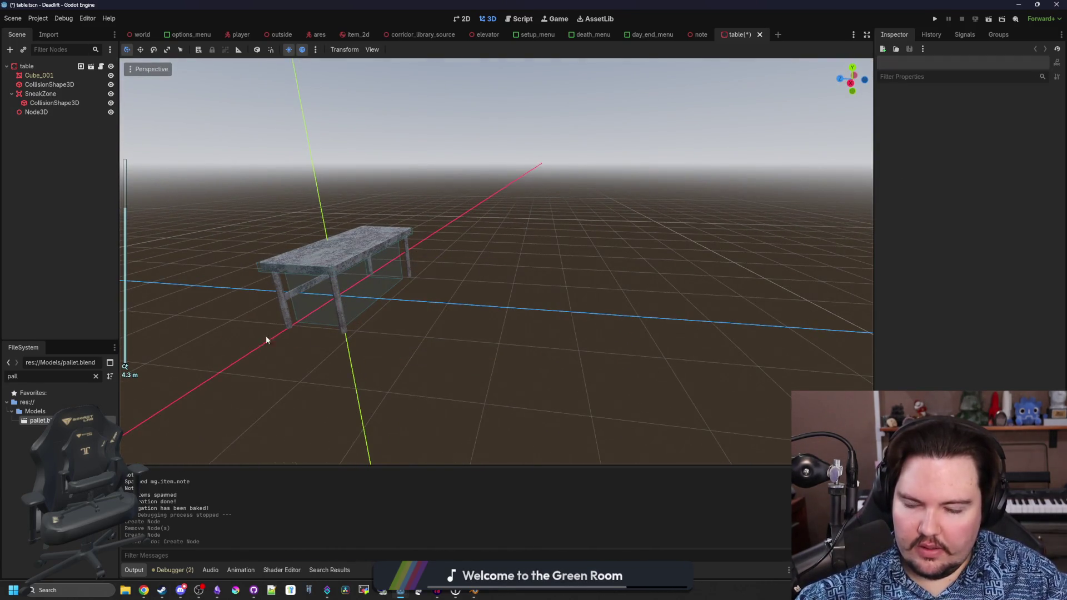
- Place the pallet in the scene again, delete it, and go back to Blender
mouse_move(328, 300)
mouse_down()
mouse_move(317, 303)
mouse_move(332, 285)
mouse_up()
mouse_move(39, 420)
mouse_down()
mouse_move(383, 319)
mouse_move(615, 331)
mouse_move(436, 369)
mouse_move(373, 319)
mouse_move(238, 341)
mouse_move(454, 368)
mouse_up()
key(Delete)
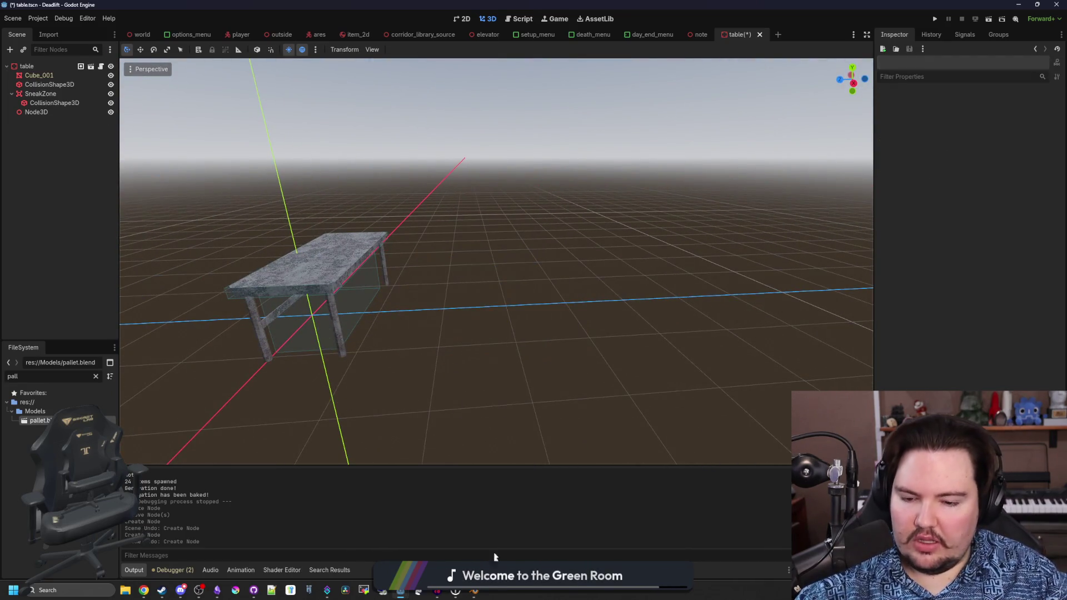
click(471, 592)
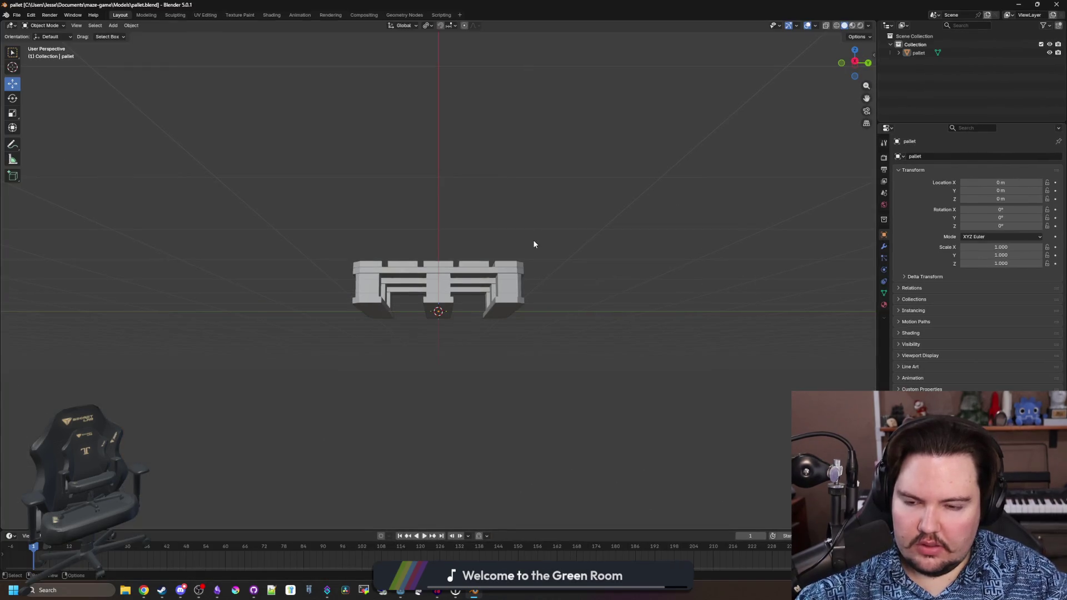
- Enter Edit Mode on the pallet in front orthographic view and try selecting its upper boards
mouse_move(475, 283)
mouse_down()
mouse_move(369, 257)
mouse_move(420, 321)
mouse_move(321, 284)
mouse_up()
scroll(369, 257, up, 3)
click(405, 312)
key(Tab)
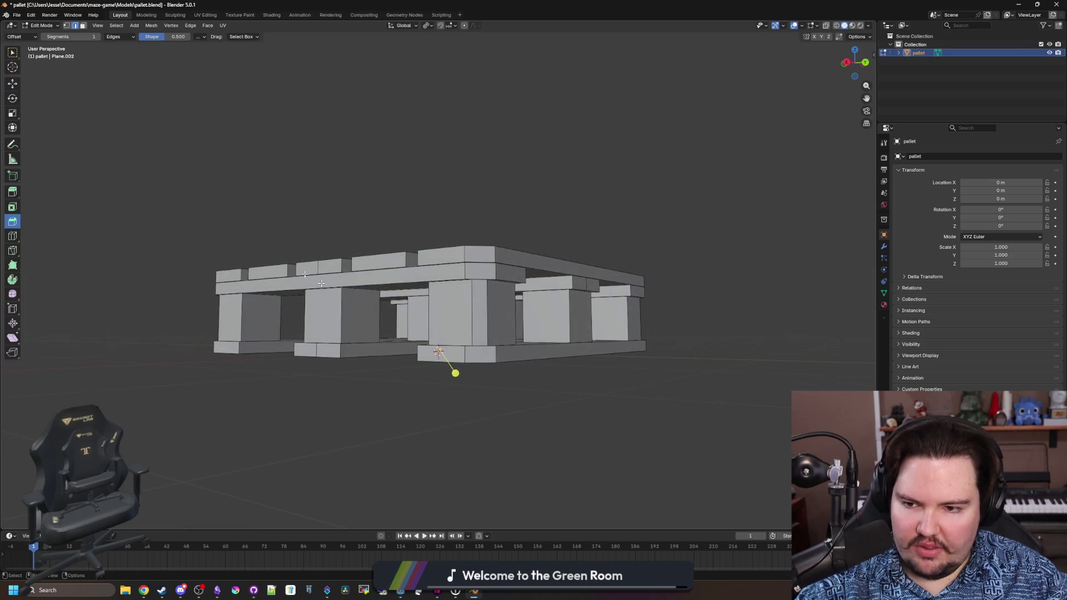
key(w)
key(KP_1)
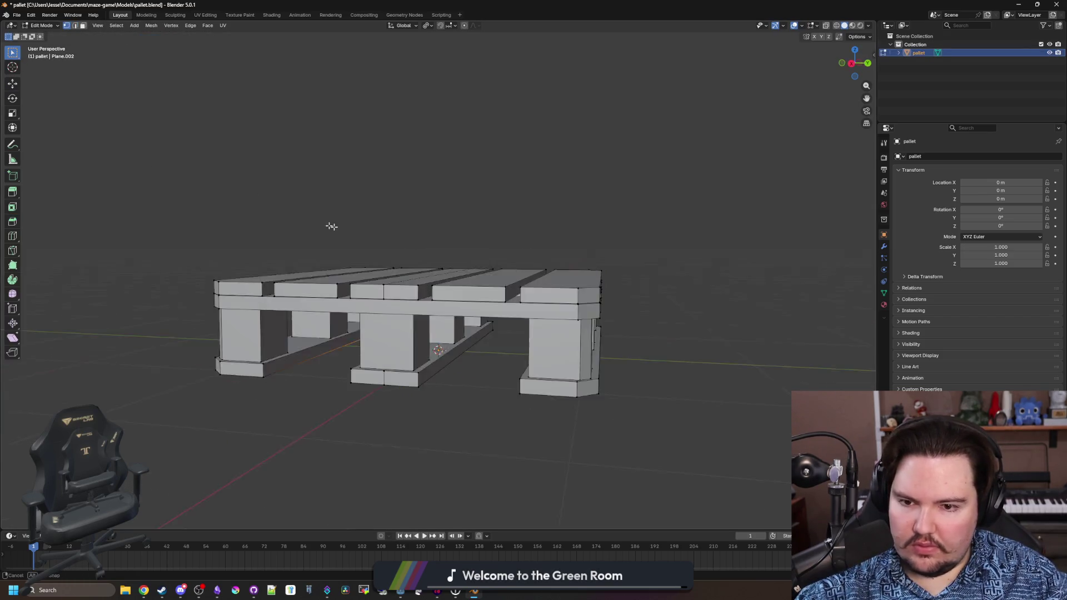
drag(638, 316, 255, 253)
scroll(464, 240, up, 2)
key(g)
key(z)
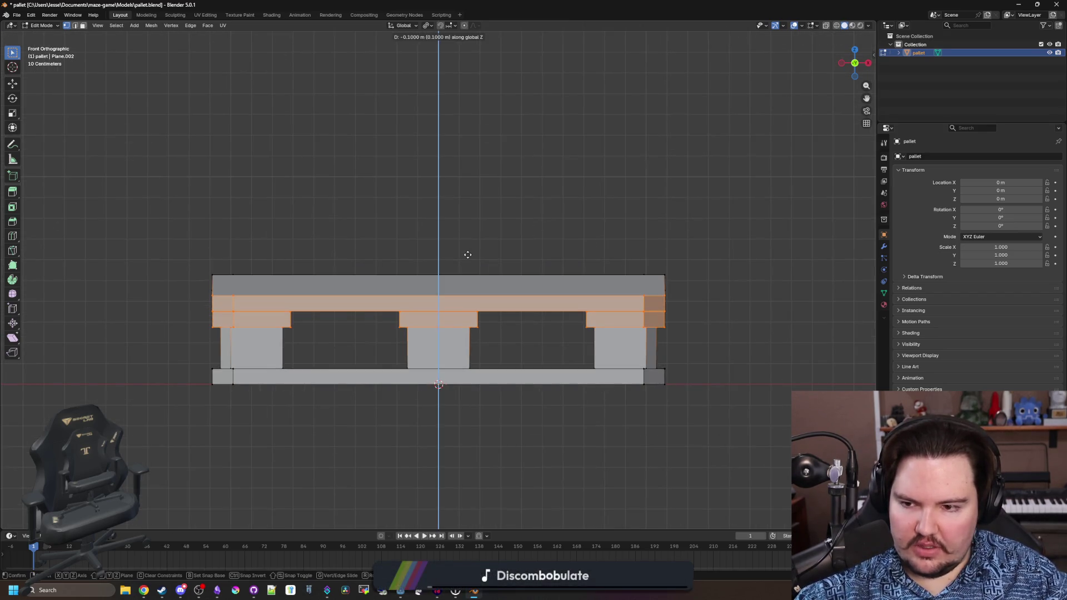
key(Escape)
key(alt+a)
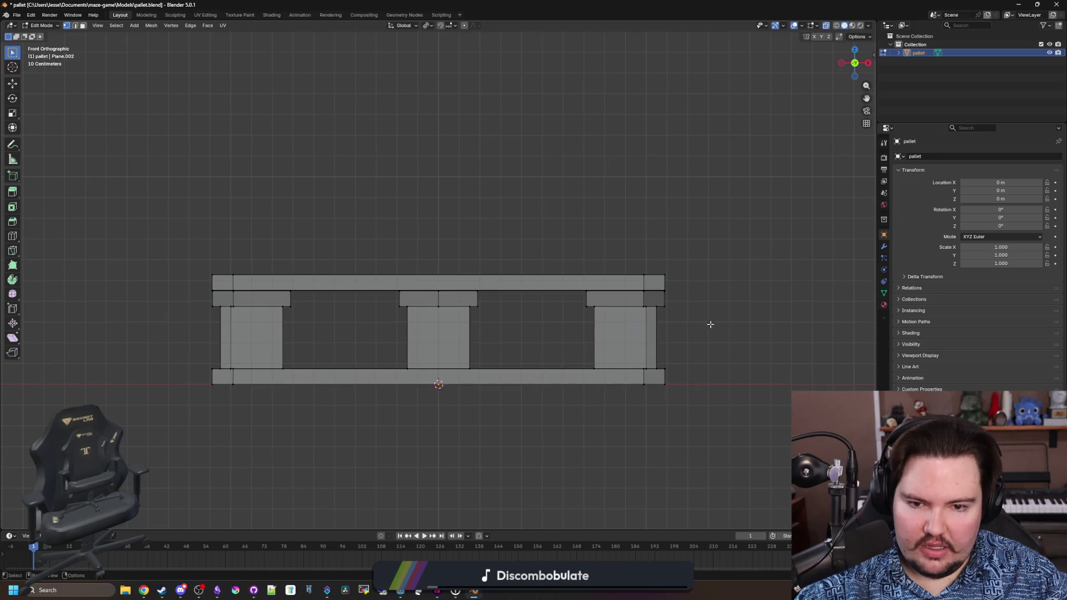
- Box-select the top deck boards and lower them 0.2 m along Z, leaving Edit Mode
drag(714, 328, 141, 235)
key(g)
key(z)
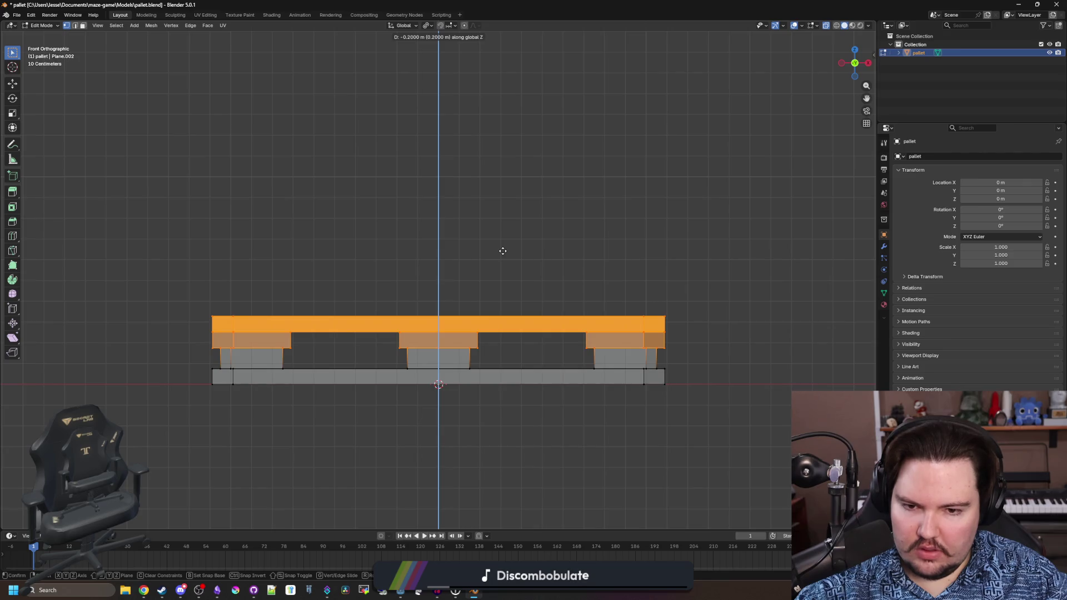
click(502, 251)
key(Tab)
key(alt+a)
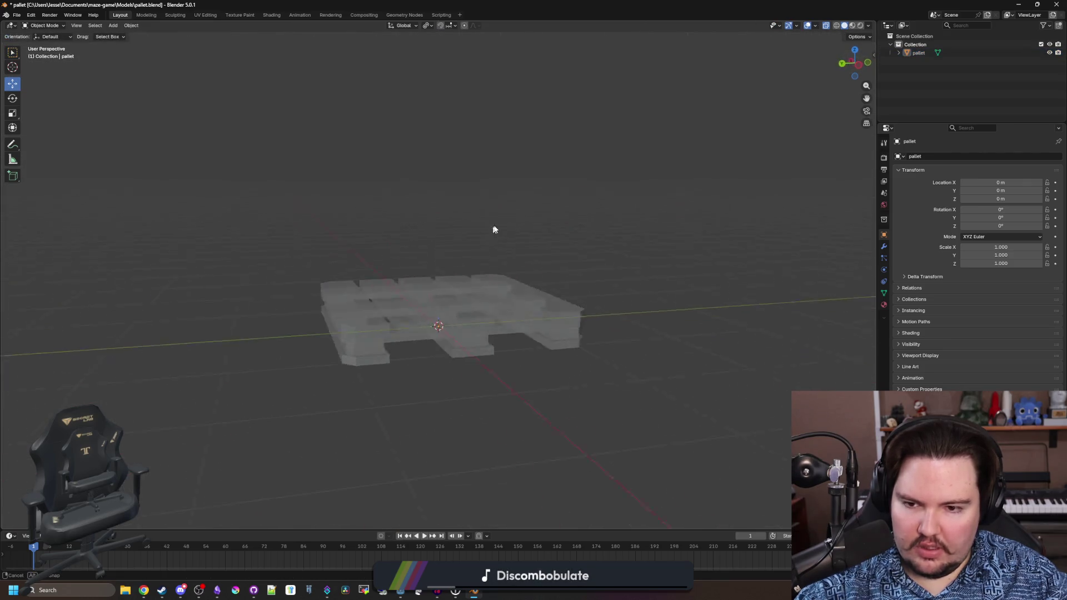
- Turn off X-ray, save the pallet model, and minimize Blender
drag(494, 229, 555, 224)
click(825, 25)
mouse_move(551, 289)
mouse_down()
mouse_move(545, 312)
mouse_move(516, 311)
mouse_move(558, 278)
mouse_move(403, 293)
mouse_up()
key(ctrl+s)
key(super+Down)
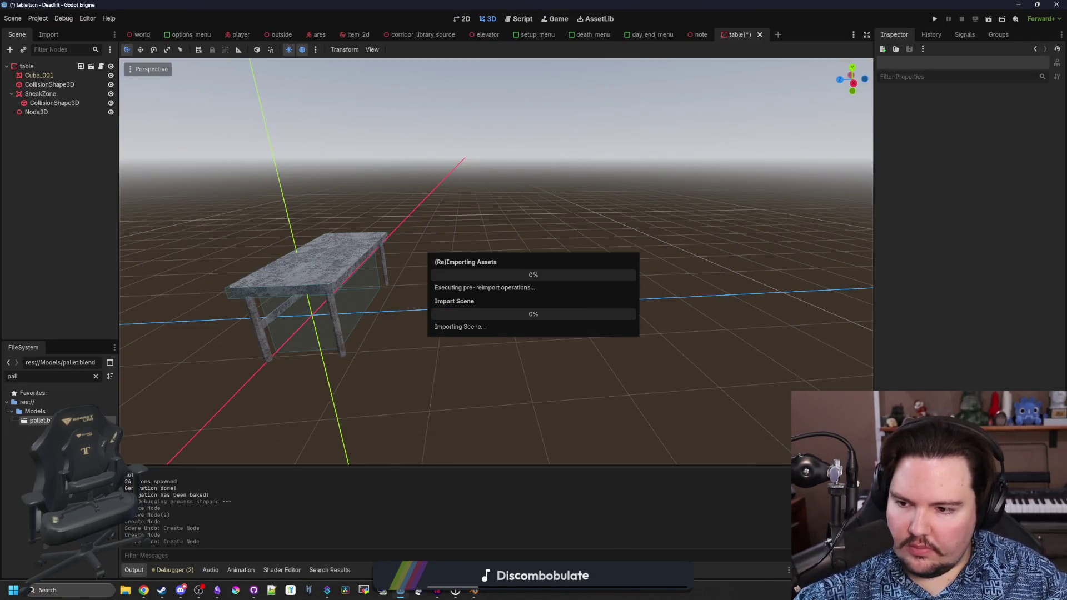
- Test-place the updated pallet in the table scene, then undo it
drag(39, 421, 472, 334)
mouse_move(555, 407)
mouse_down()
mouse_move(545, 354)
mouse_move(684, 357)
mouse_move(489, 445)
mouse_move(359, 409)
mouse_move(458, 348)
mouse_move(476, 417)
mouse_move(437, 442)
mouse_up()
key(ctrl+z)
drag(354, 404, 418, 328)
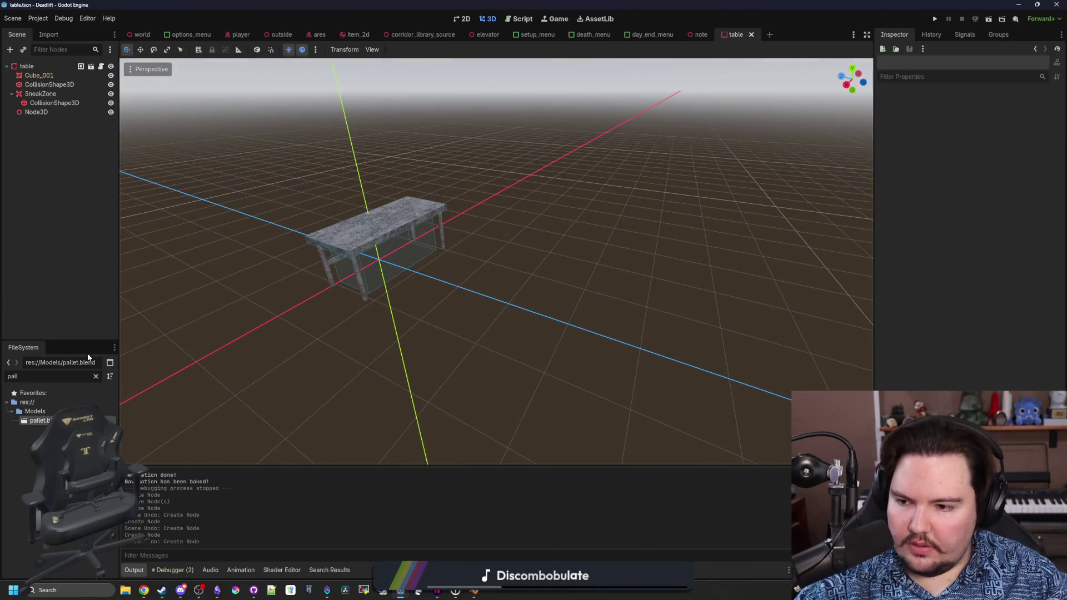
- Filter the FileSystem for table.tsc and duplicate the table scene as pallet.tscn
double_click(77, 376)
text(t5a)
key(BackSpace)
key(BackSpace)
text(able.tsc)
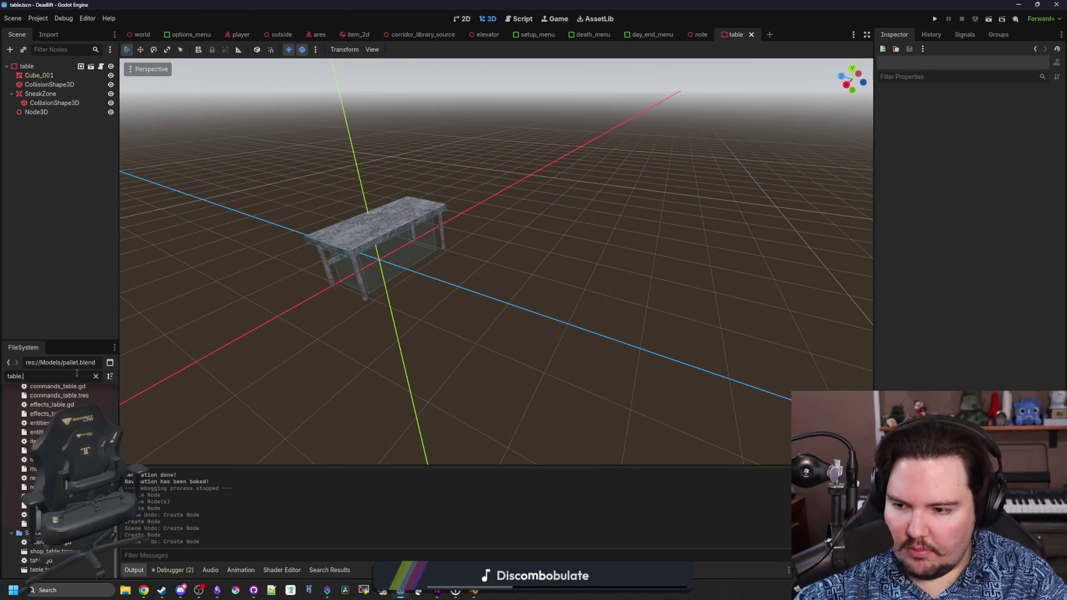
right_click(38, 432)
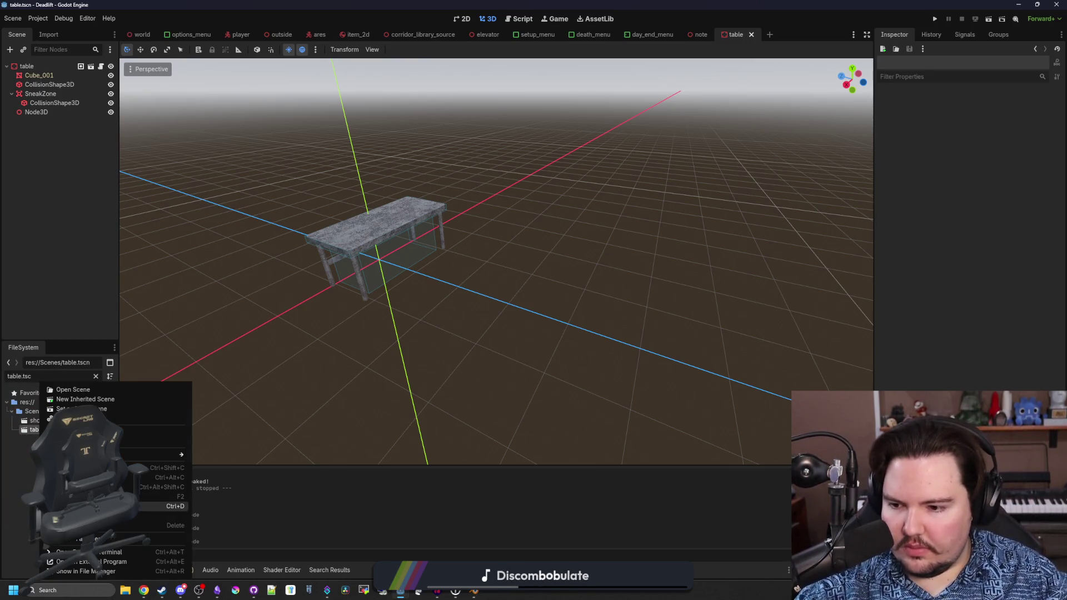
click(167, 507)
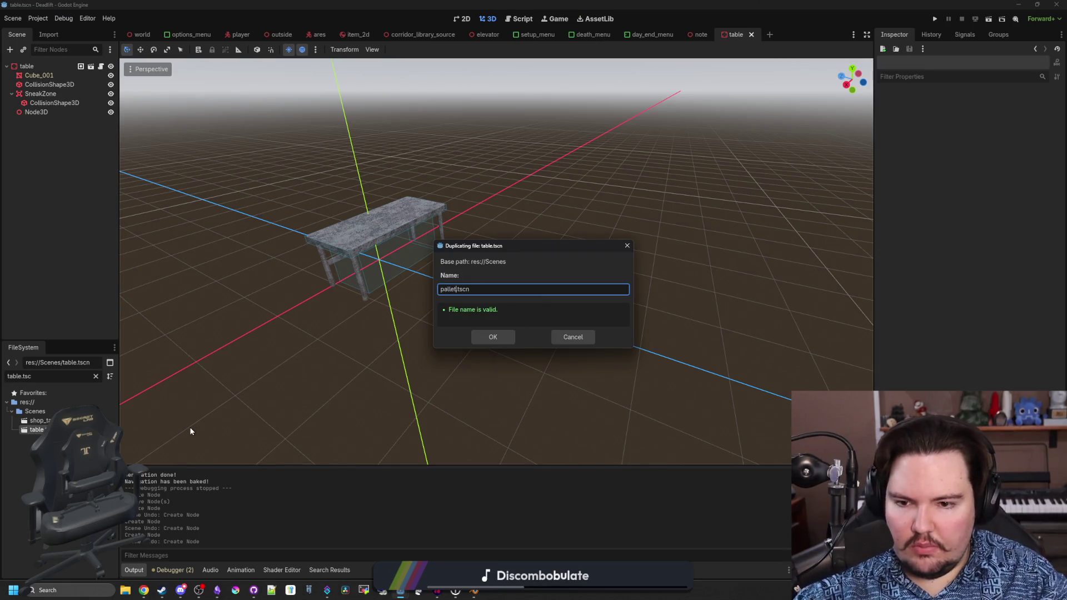
click(491, 338)
- Filter the FileSystem for 'pall' and open the new pallet.tscn scene
click(96, 377)
text(pall)
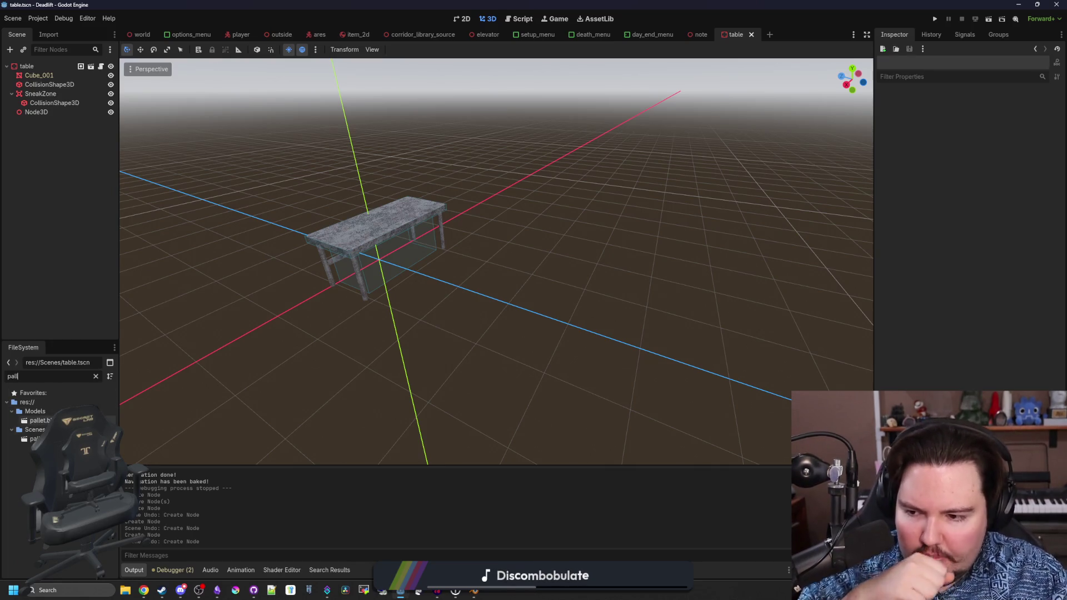
double_click(33, 438)
mouse_move(395, 268)
mouse_down()
mouse_move(357, 276)
mouse_move(242, 126)
mouse_up()
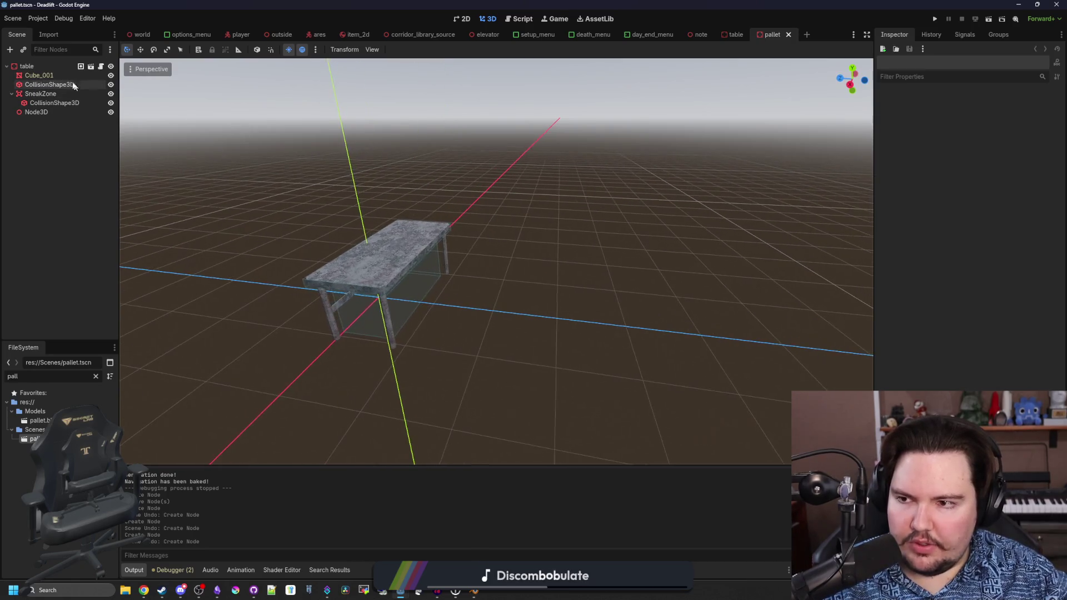
- Search for a pallet mesh to replace the Cube_001 table mesh, then cancel the picker
click(61, 75)
right_click(1021, 119)
click(1016, 287)
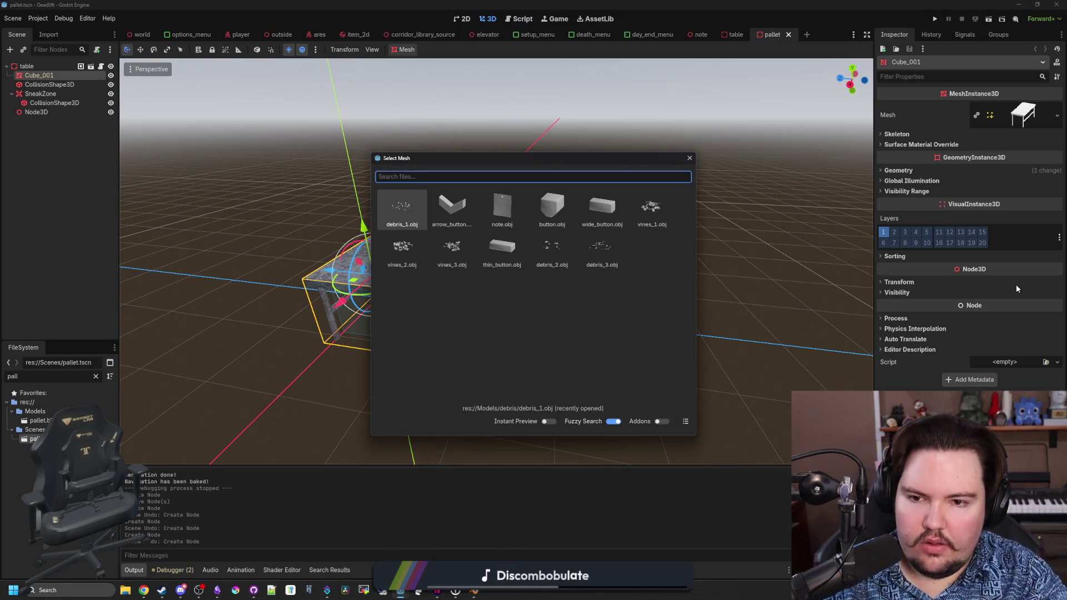
text(pa)
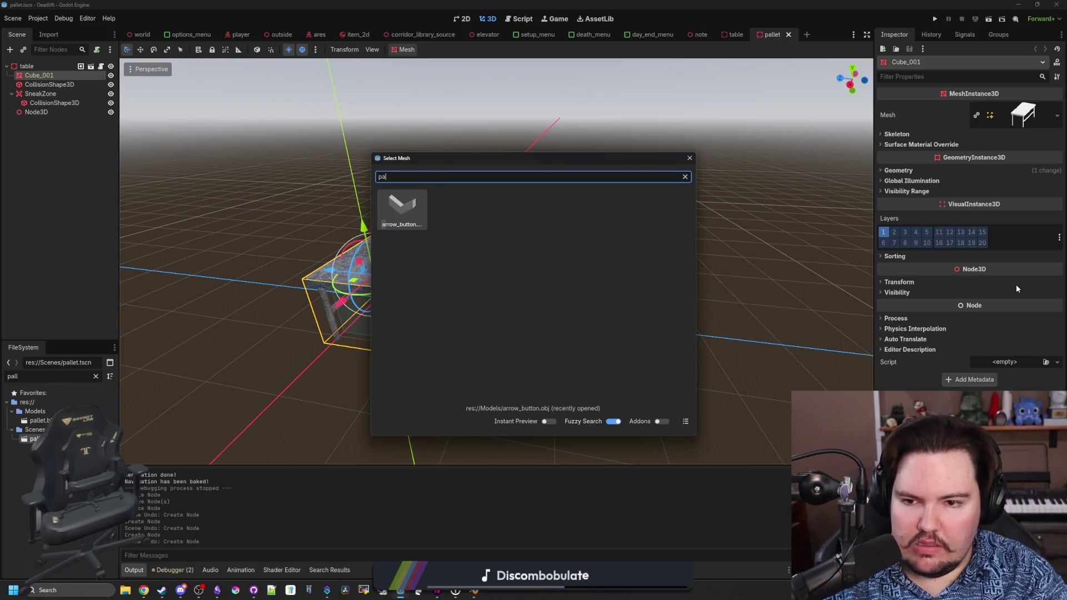
key(BackSpace)
key(BackSpace)
text(allet)
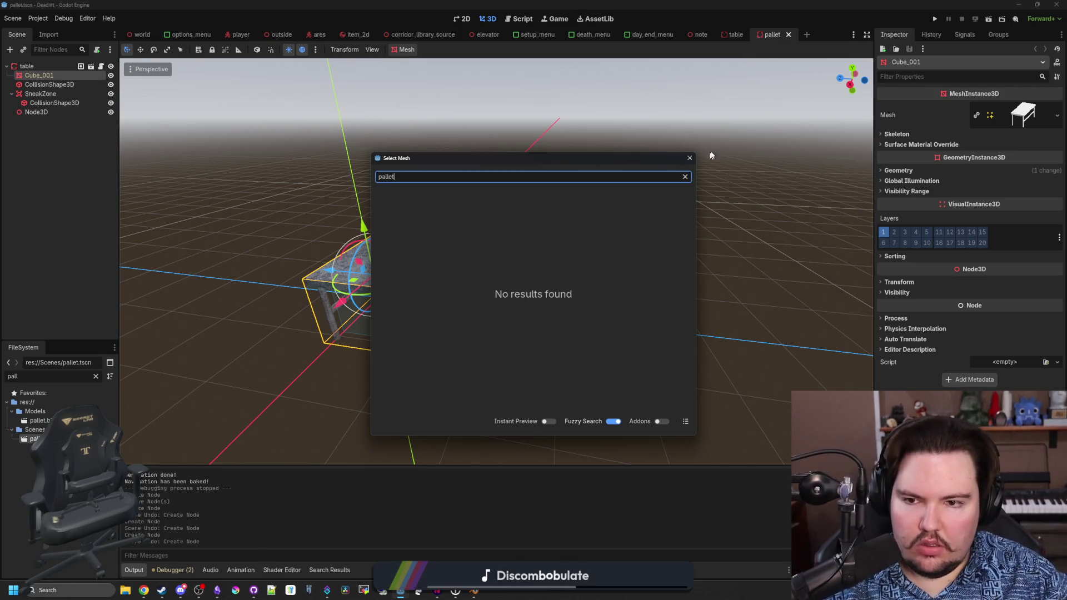
click(688, 159)
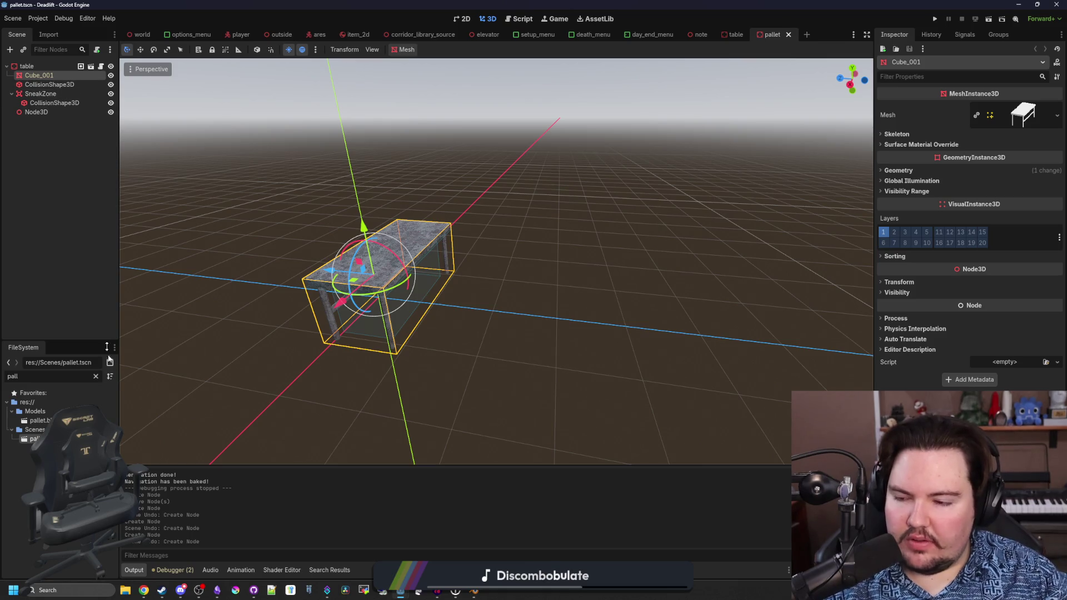
- Copy all the code from the table.gd script
click(100, 66)
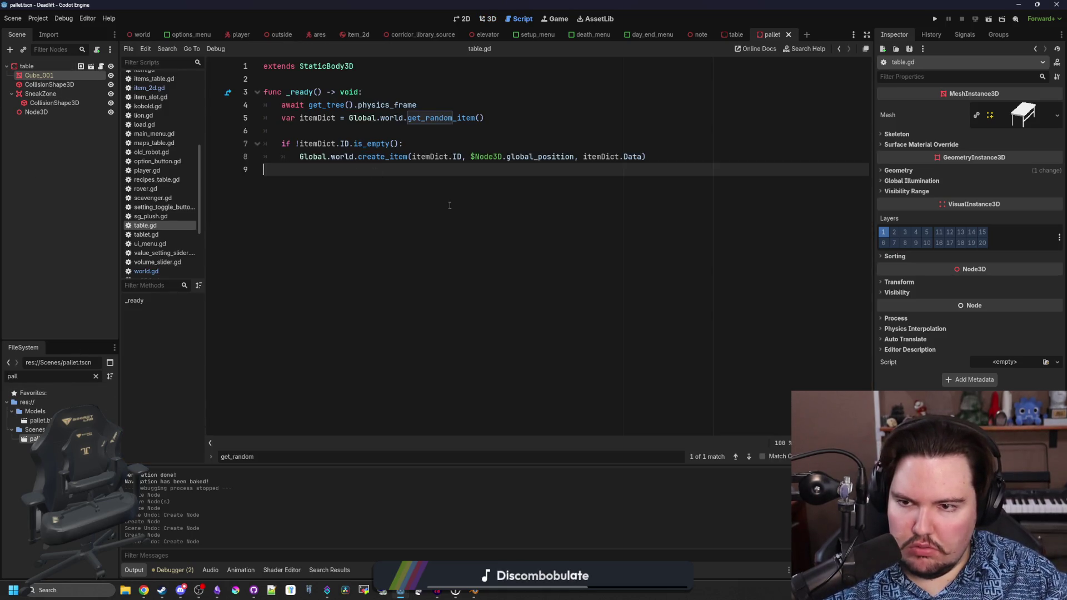
drag(506, 228, 204, 54)
key(ctrl+c)
click(396, 241)
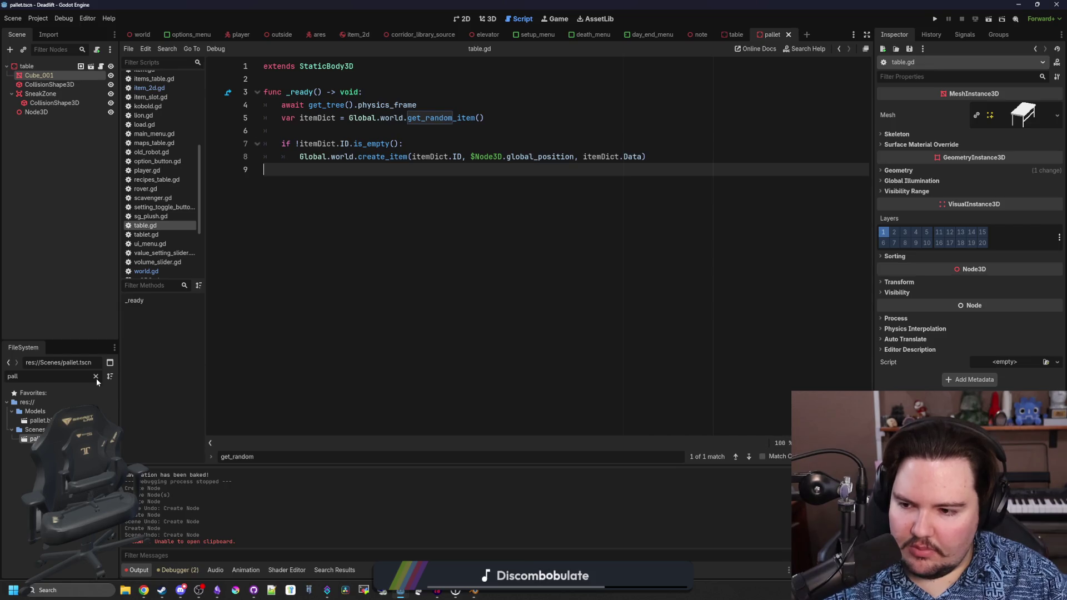
- Back in the 3D view, drag Models/pallet.blend in beside the table as pallet2
click(483, 20)
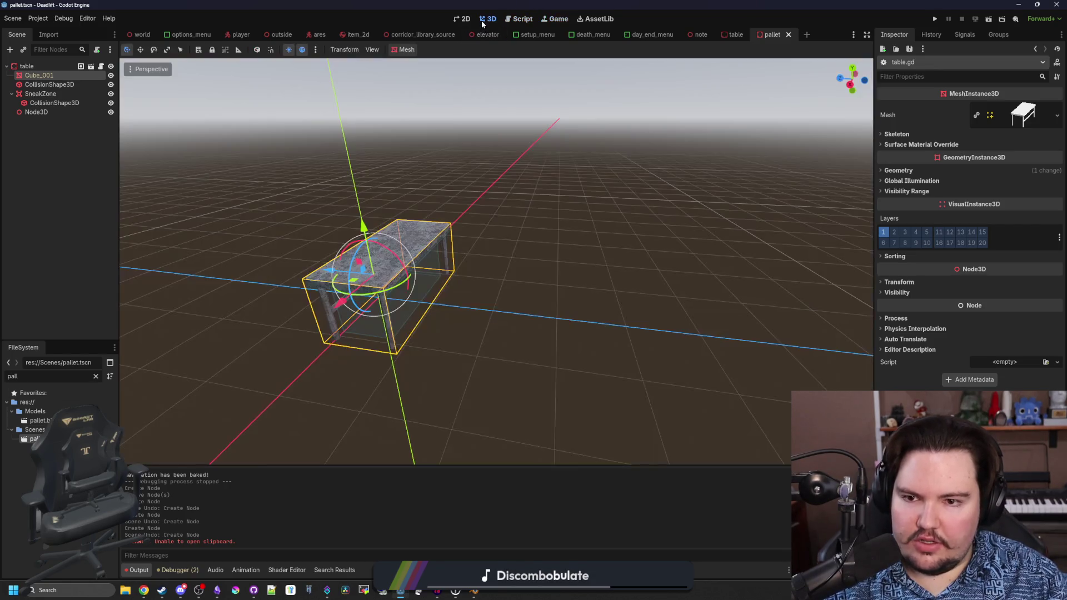
click(413, 159)
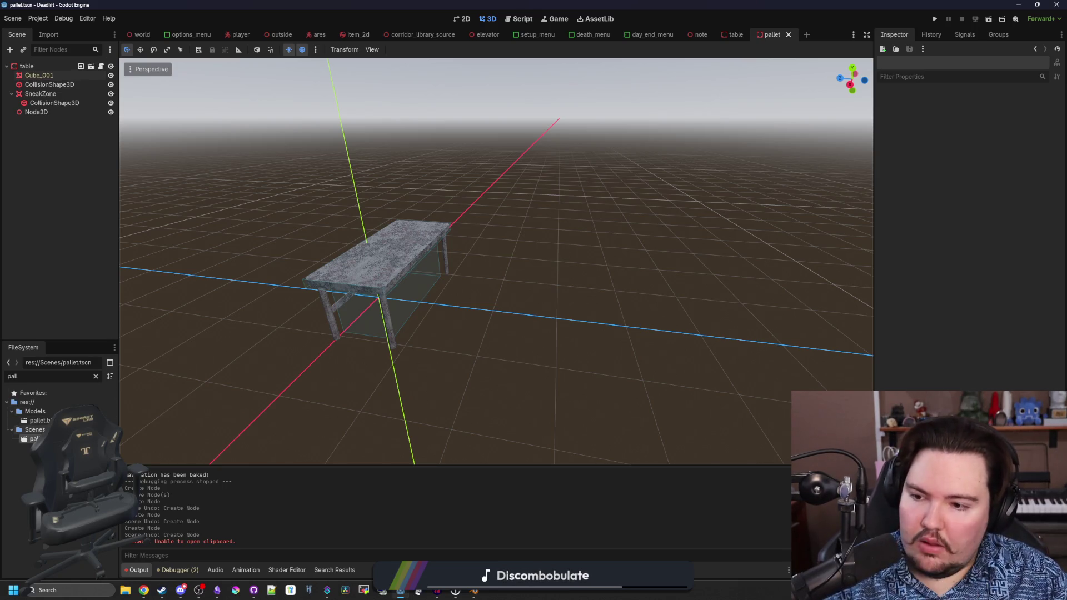
mouse_move(39, 420)
mouse_down()
mouse_move(511, 356)
mouse_move(559, 315)
mouse_up()
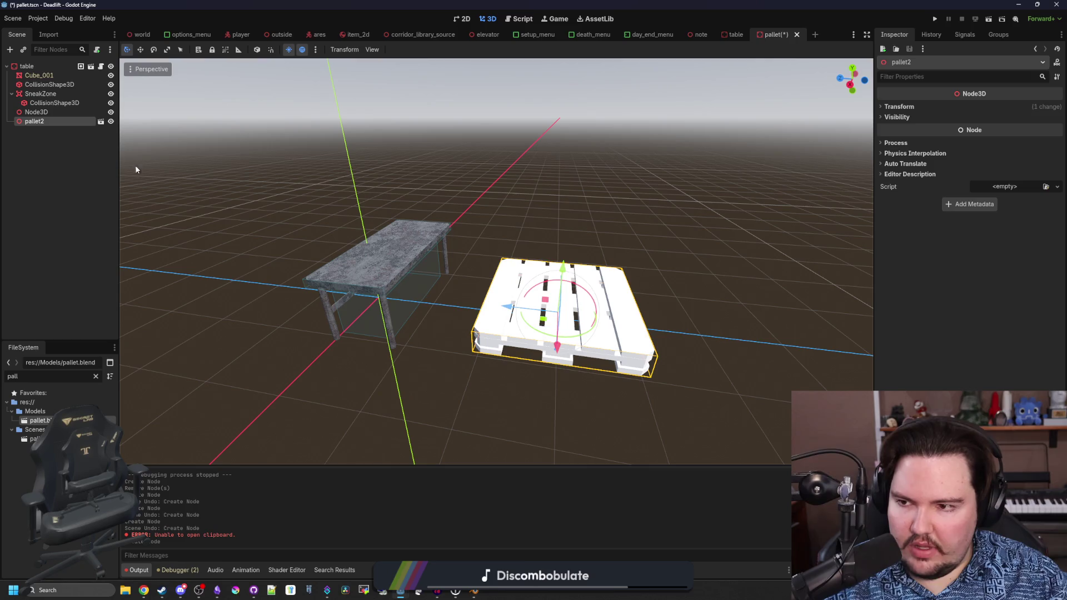
- Try saving the pallet2 branch as its own scene, dismiss the alert, and close import settings
right_click(43, 125)
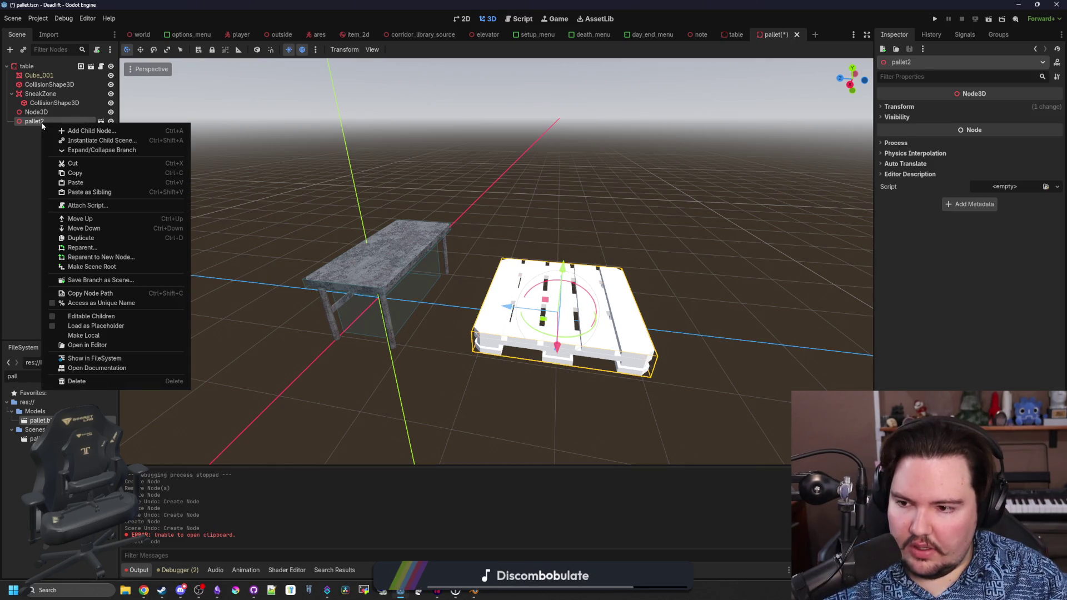
click(100, 280)
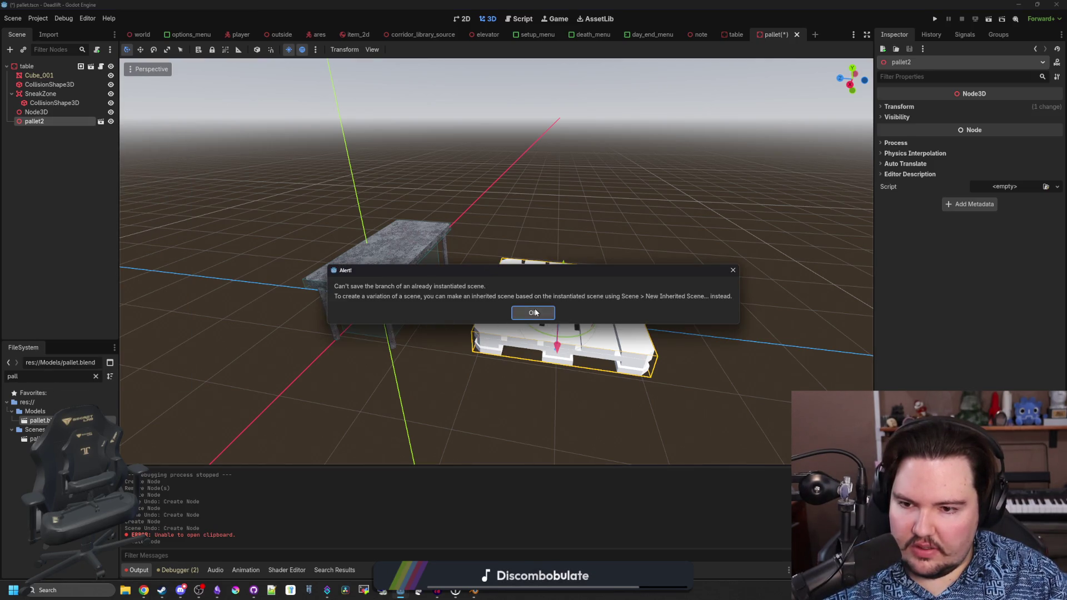
click(535, 312)
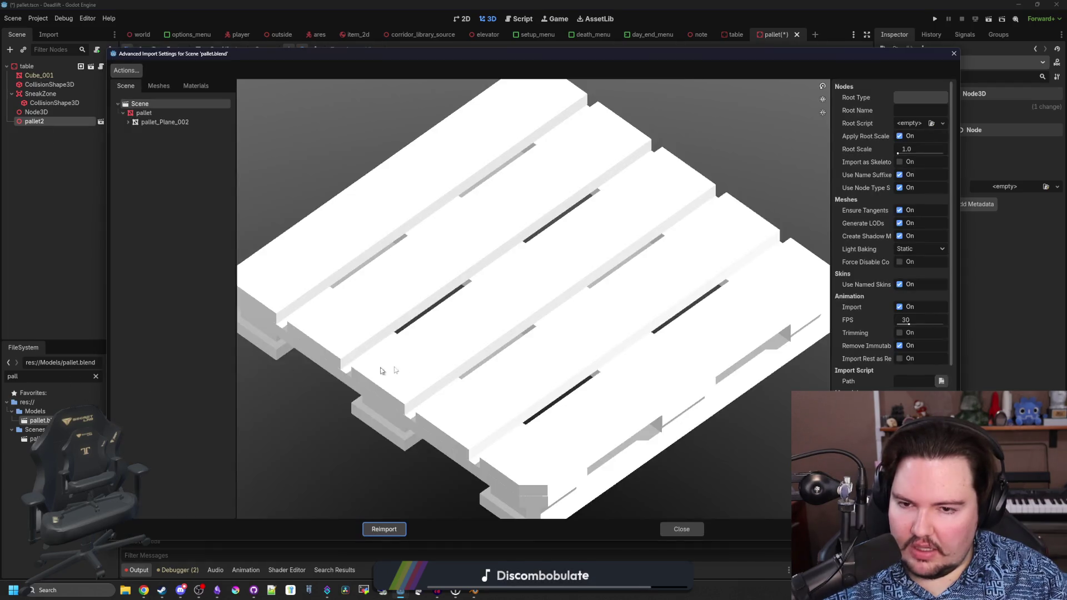
click(681, 529)
- Create a new inherited scene from pallet.blend and rename its root node to pallet
click(100, 122)
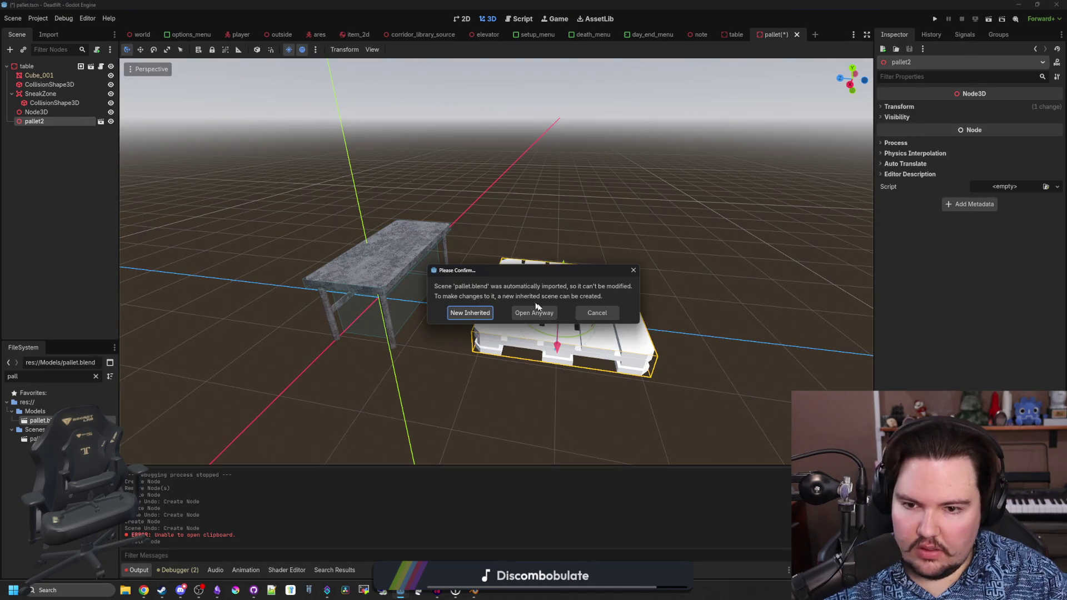
key(Return)
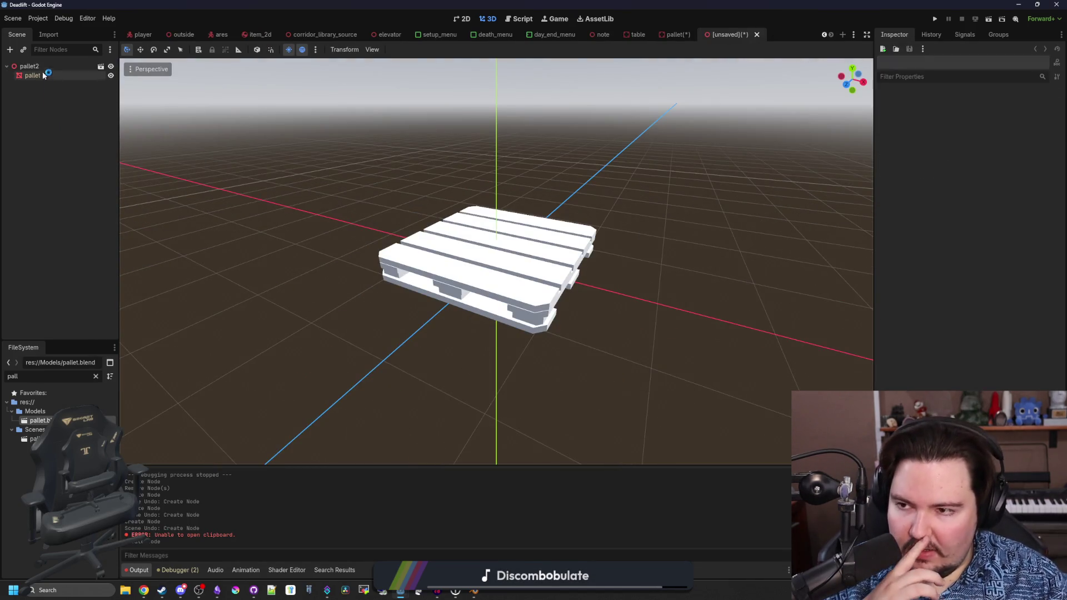
double_click(42, 68)
text(let)
key(Return)
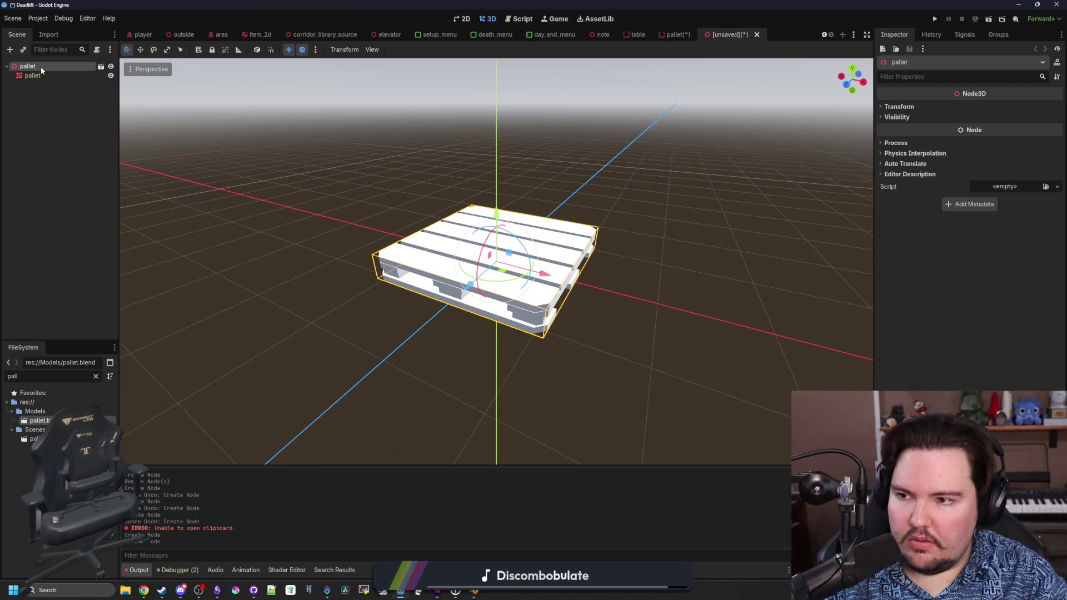
click(271, 172)
- Delete the pallet2 instance from the duplicated pallet scene
click(683, 36)
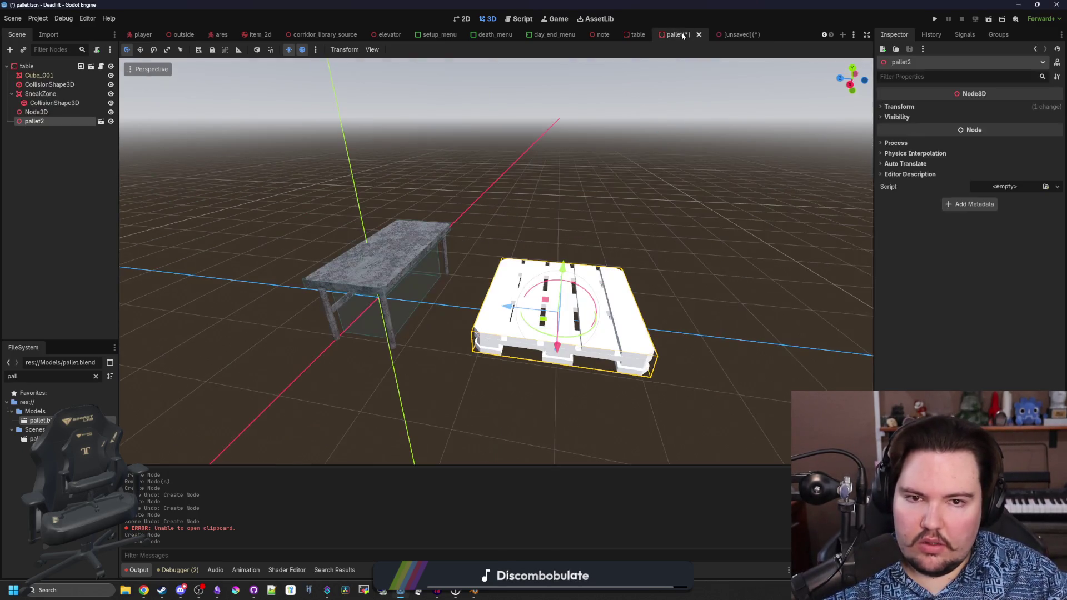
key(Delete)
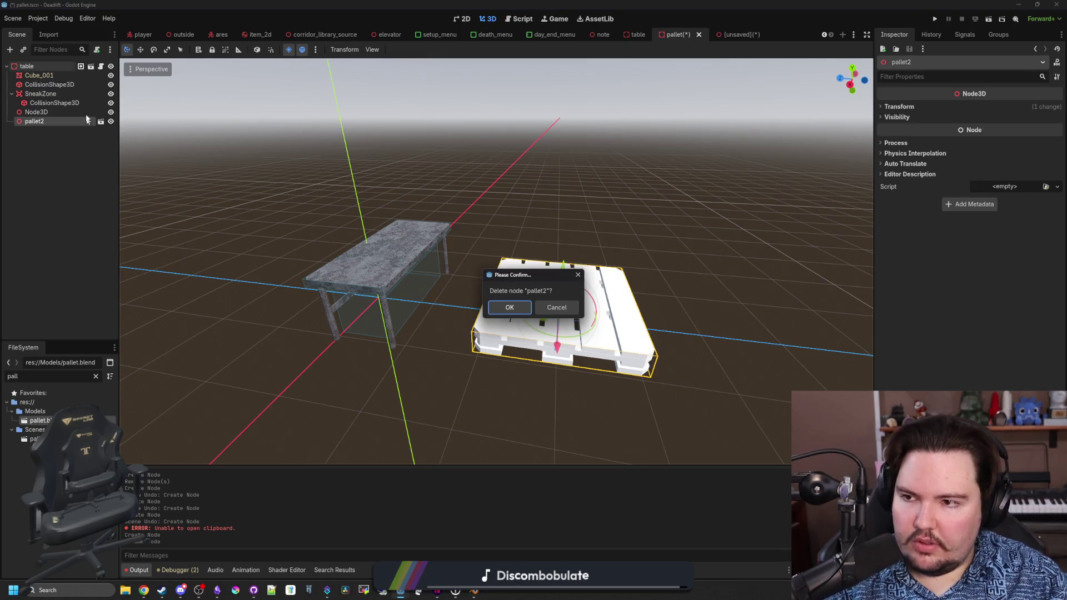
click(510, 308)
- Try saving the inherited scene as Scenes/pallet.tscn, dismissing the can't-overwrite-open-scene warning
click(735, 34)
key(ctrl+s)
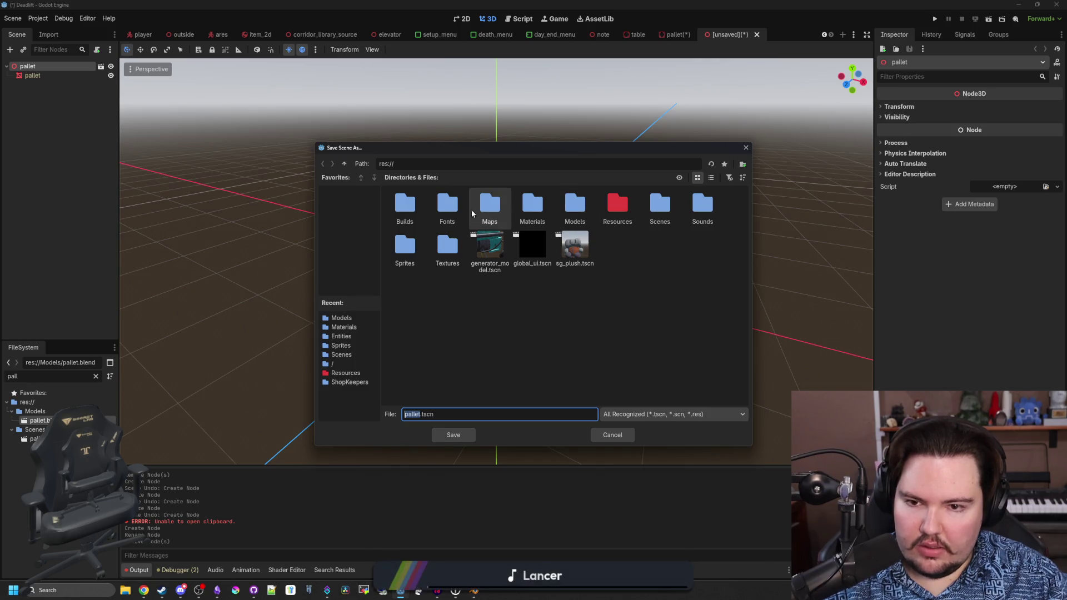
double_click(664, 211)
click(482, 436)
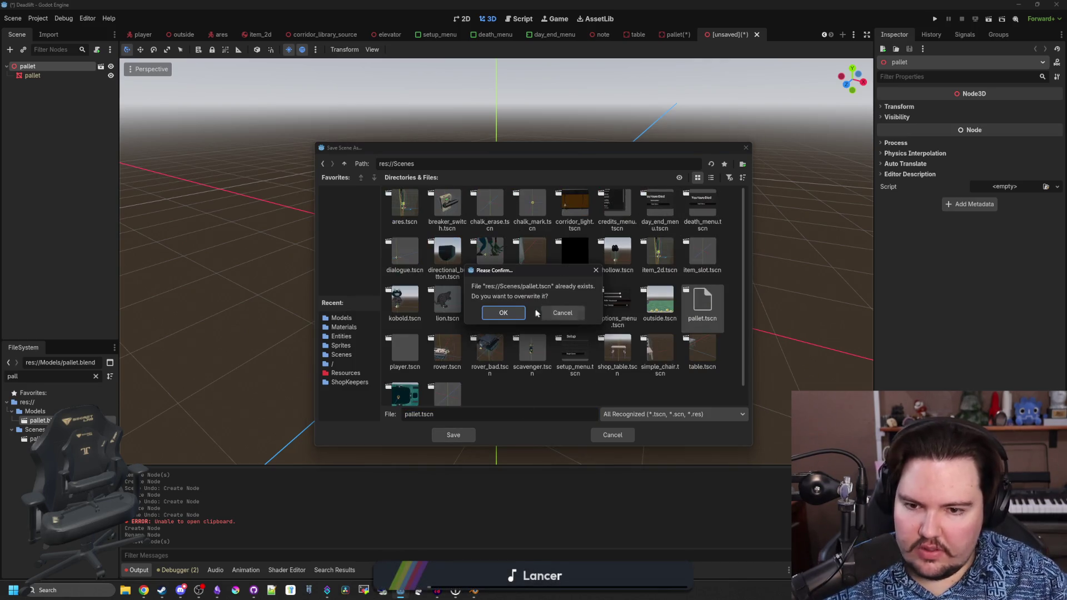
click(503, 313)
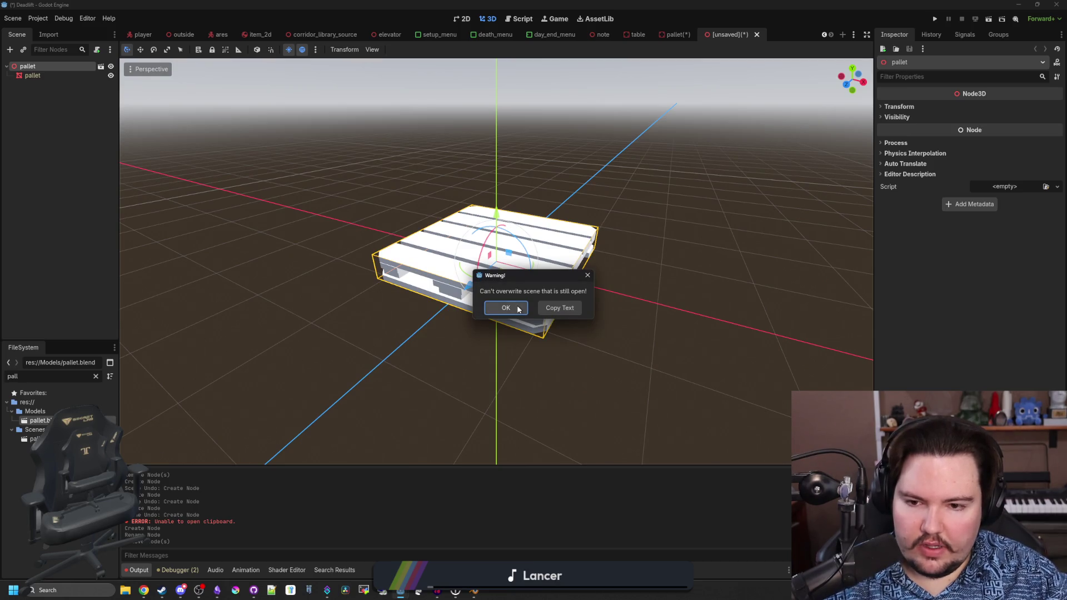
click(518, 312)
- Close the duplicated pallet scene without saving, then save the inherited pallet scene
click(691, 36)
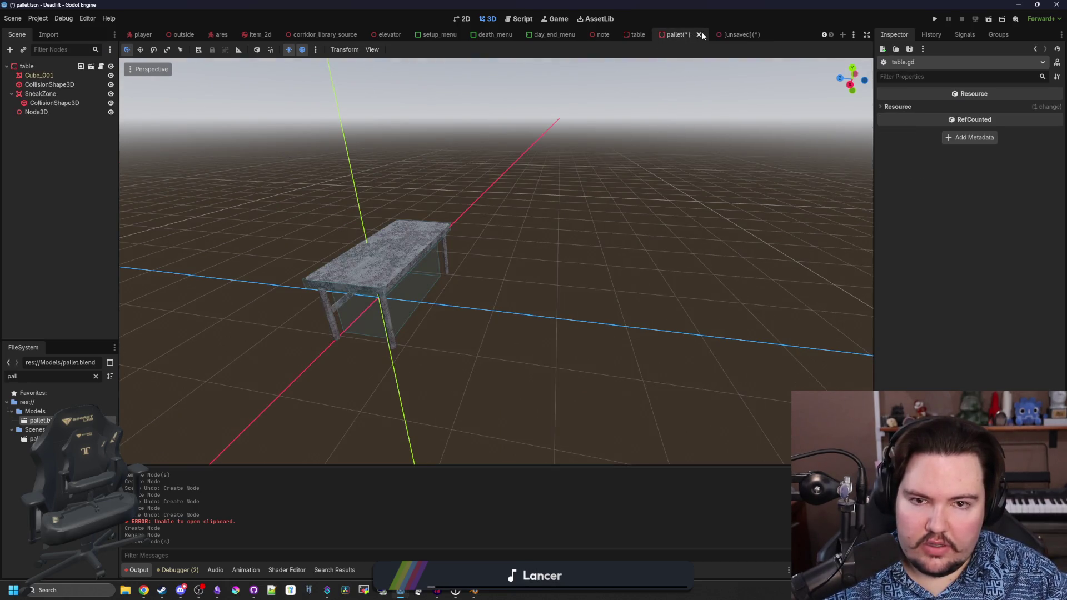
click(700, 35)
click(585, 323)
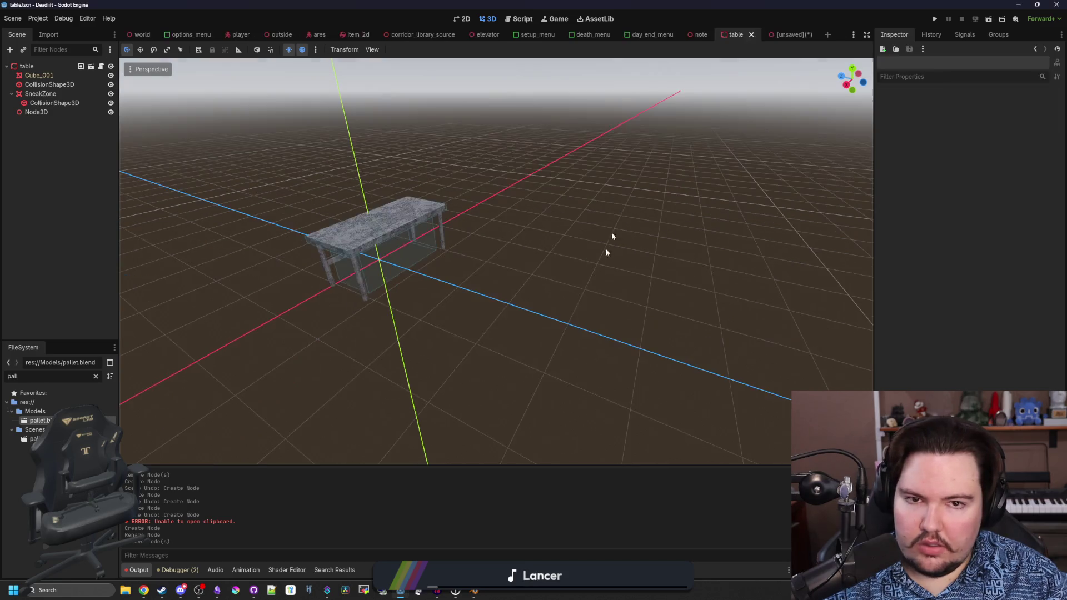
click(788, 35)
key(ctrl+s)
click(451, 435)
click(503, 313)
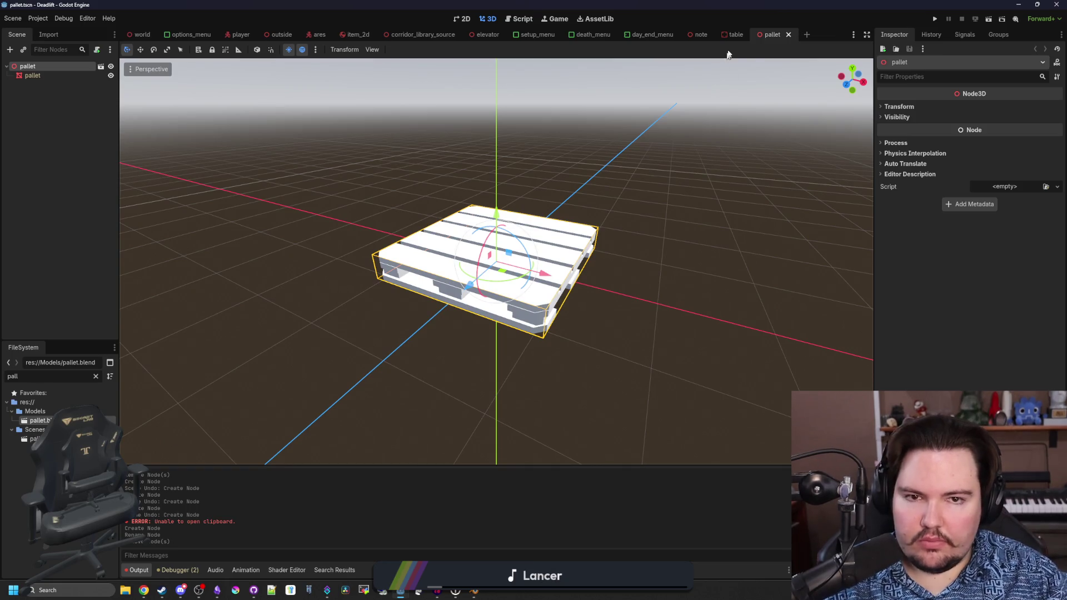
click(733, 34)
click(41, 84)
shift+click(36, 111)
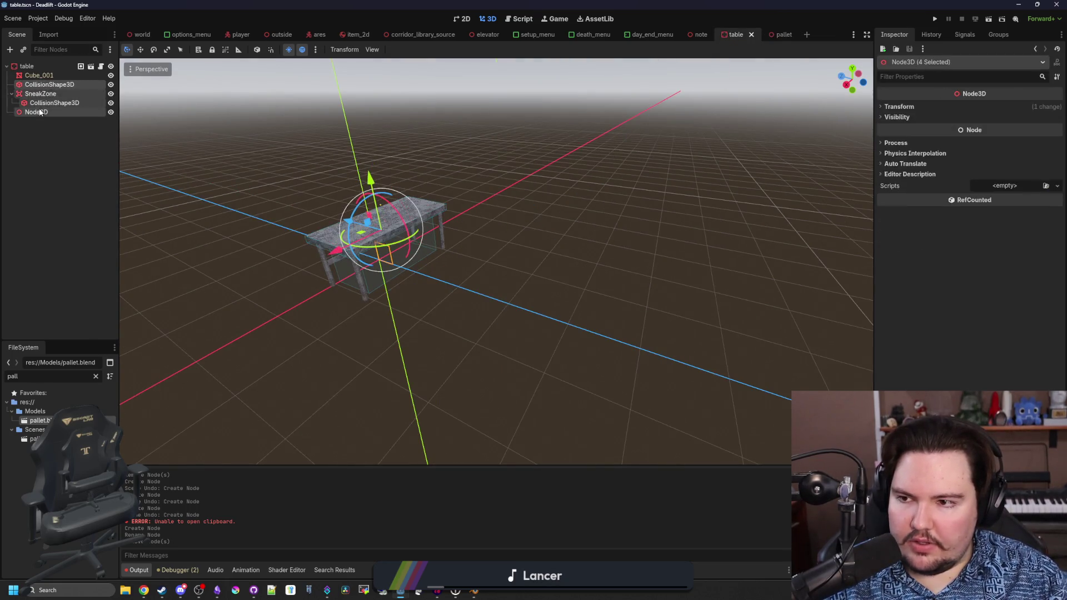
right_click(55, 83)
click(99, 99)
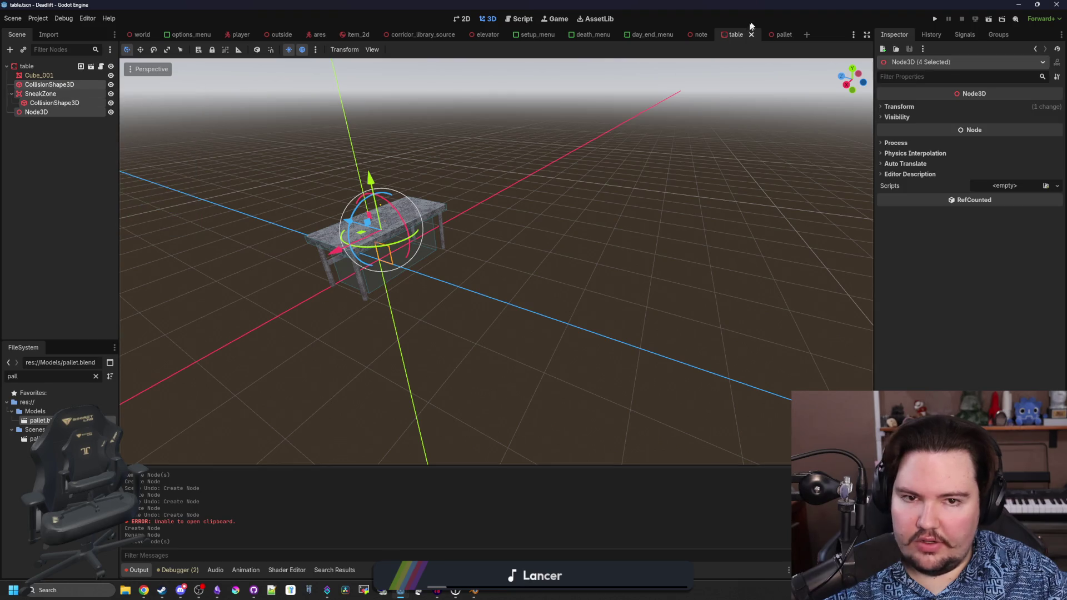
click(773, 33)
right_click(47, 67)
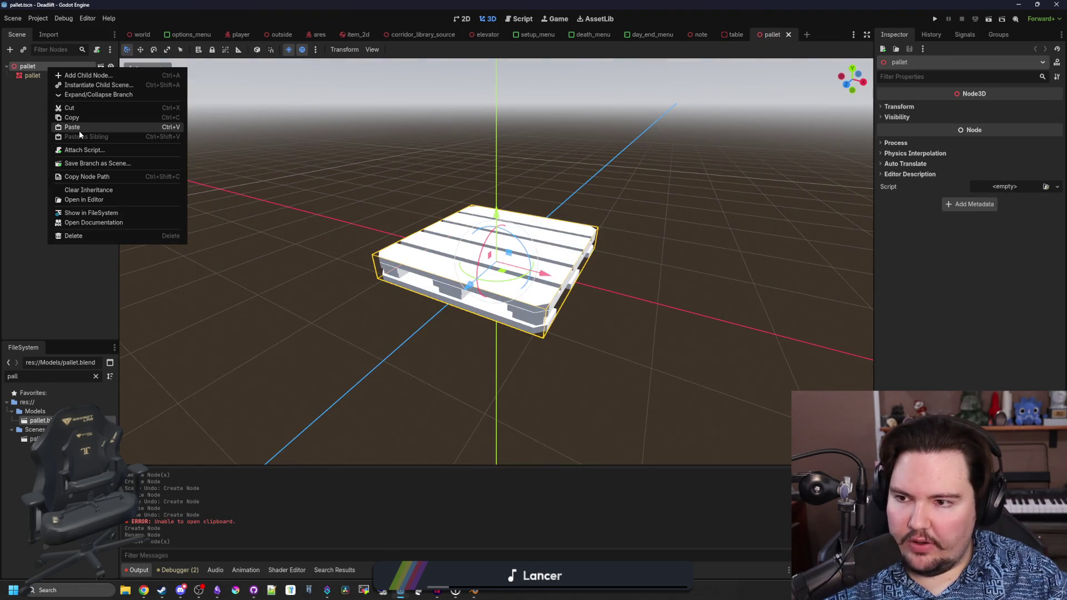
click(79, 131)
drag(343, 177, 137, 150)
click(45, 84)
mouse_move(308, 150)
mouse_down()
mouse_move(242, 182)
mouse_move(274, 162)
mouse_move(318, 189)
mouse_move(594, 212)
mouse_up()
click(735, 35)
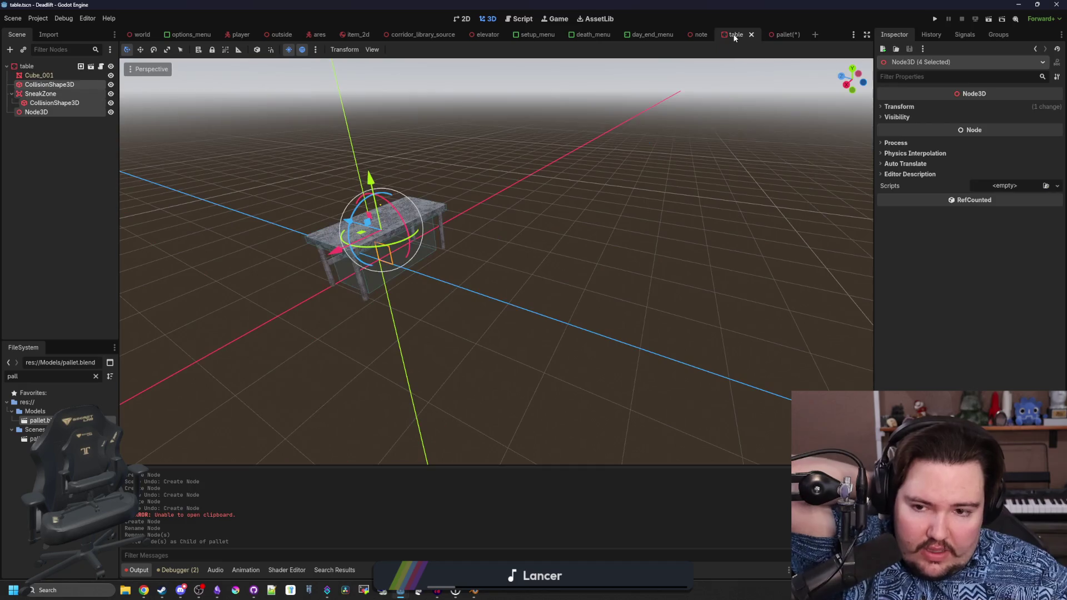
drag(455, 172, 459, 262)
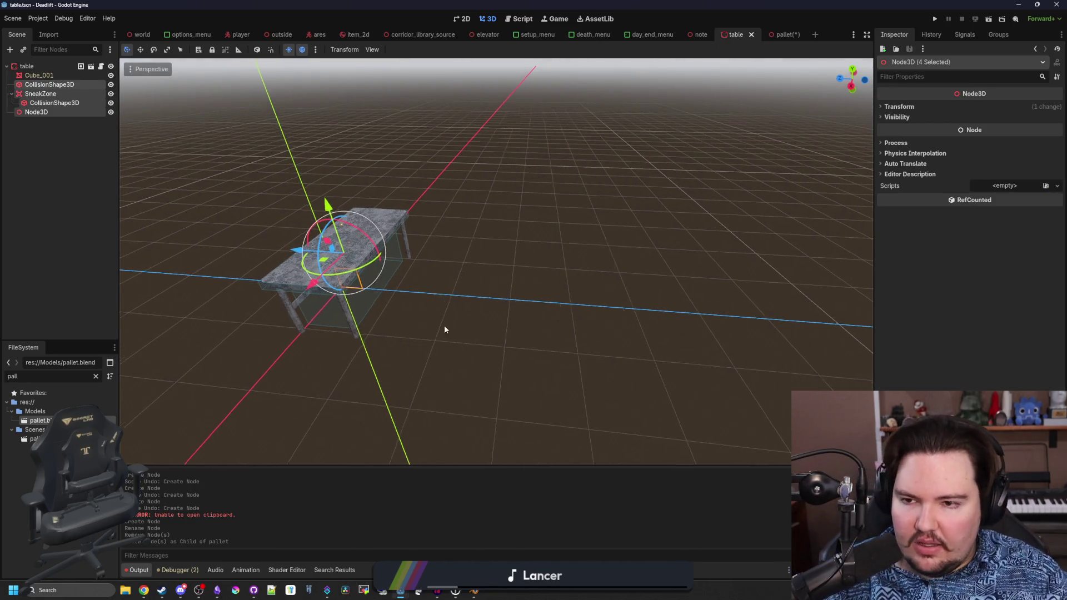
drag(443, 329, 485, 290)
click(485, 290)
click(485, 288)
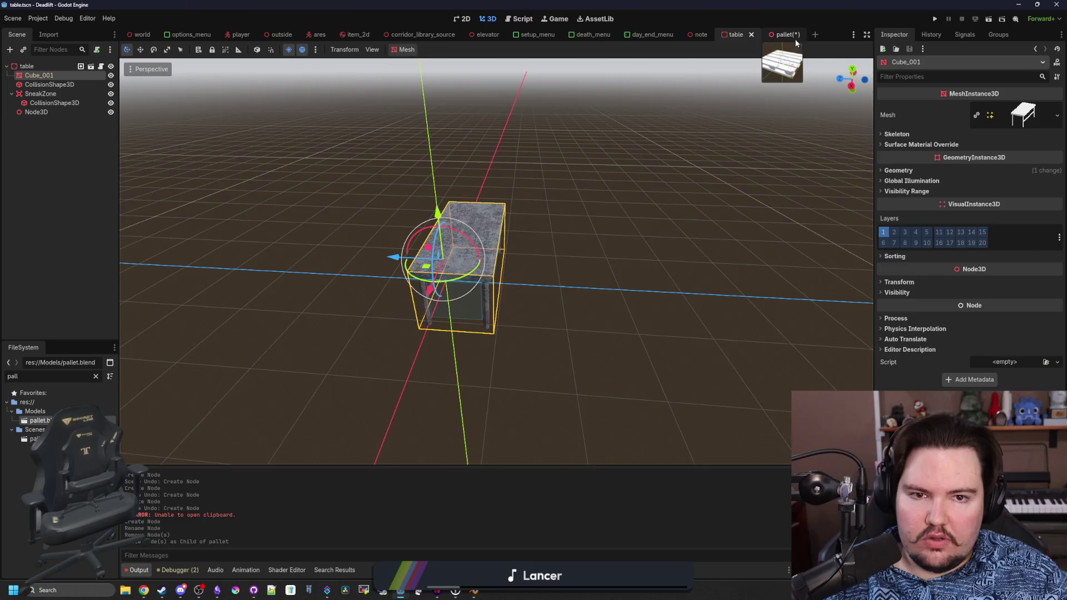
click(784, 34)
click(426, 394)
mouse_move(519, 386)
mouse_down()
mouse_move(520, 371)
mouse_move(384, 346)
mouse_move(205, 190)
mouse_up()
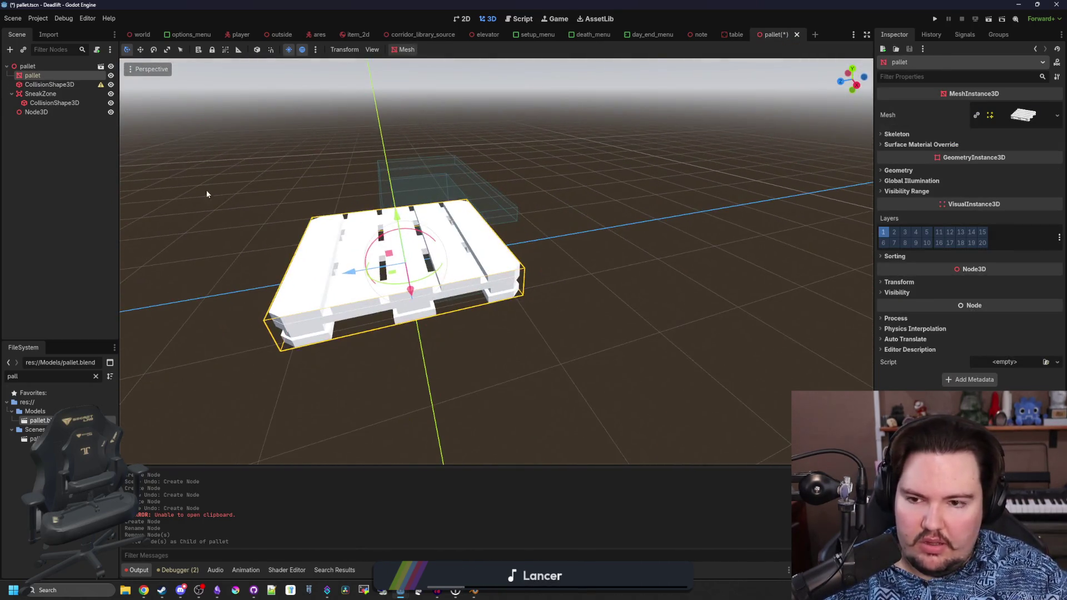
- Rotate the pallet up onto its edge and switch to the Right orthogonal view
mouse_move(218, 261)
mouse_down()
mouse_move(638, 288)
mouse_move(595, 258)
mouse_move(476, 250)
mouse_move(491, 244)
mouse_move(502, 245)
mouse_move(489, 261)
mouse_up()
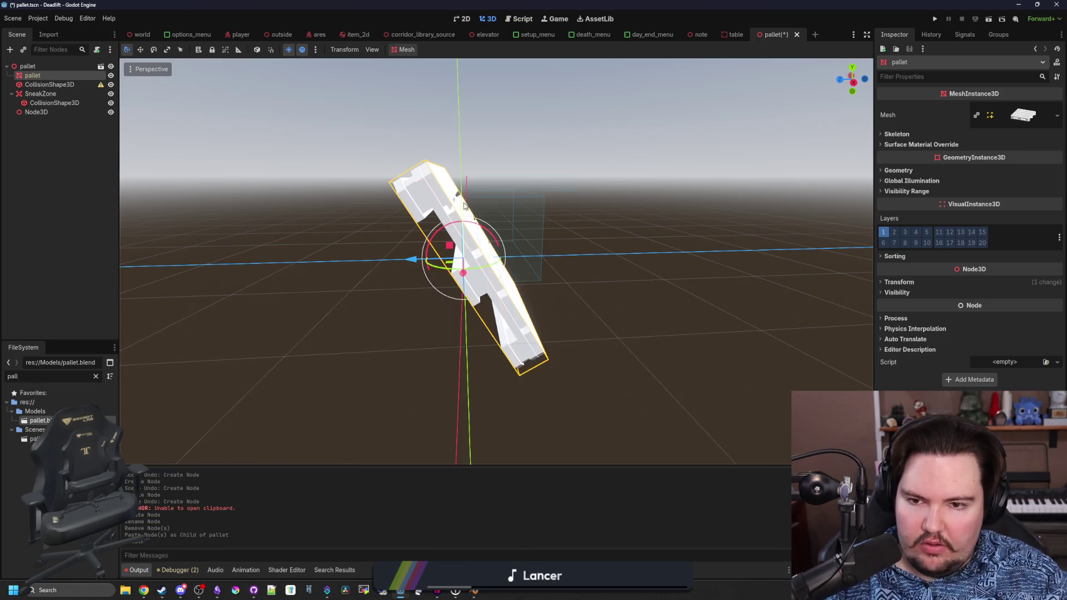
drag(465, 178, 463, 169)
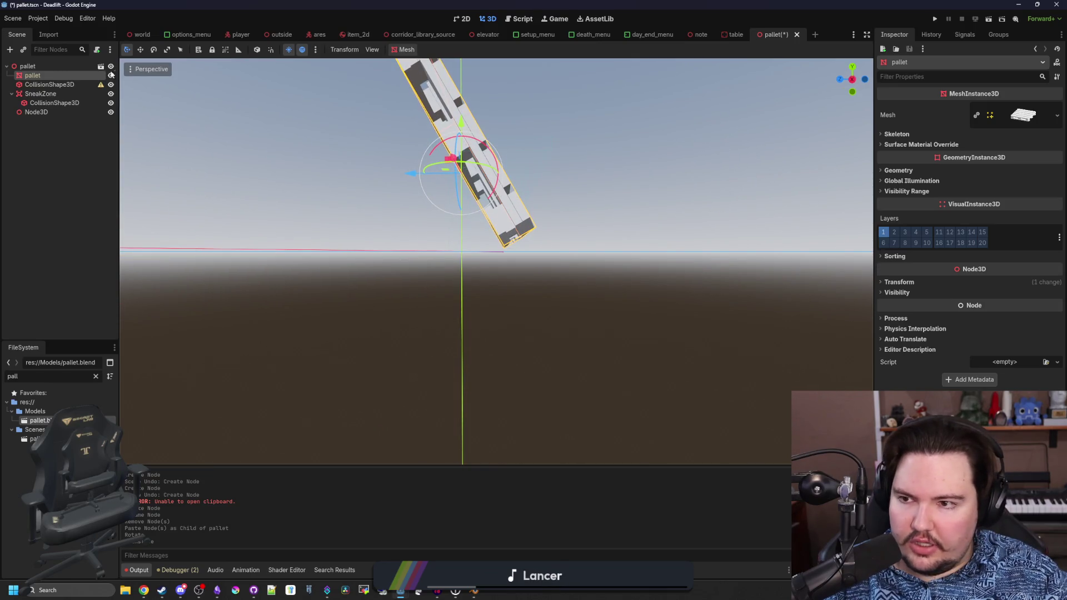
click(853, 82)
- Shift the pallet slightly down and about -0.57 along Z, then reselect the pallet mesh
drag(407, 115, 382, 127)
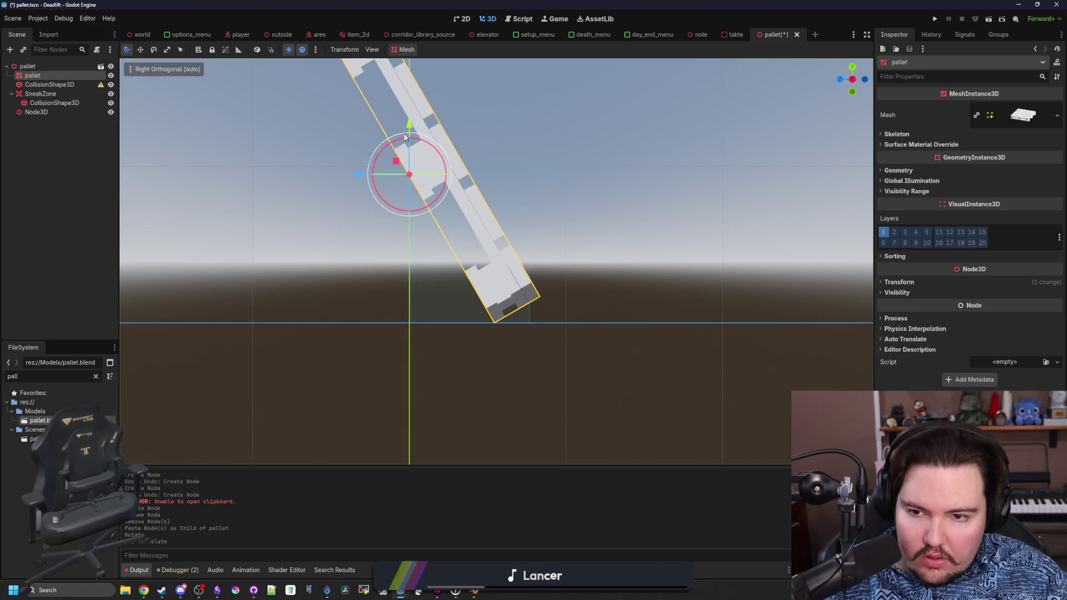
drag(367, 221, 447, 223)
scroll(448, 297, down, 3)
click(575, 365)
mouse_move(574, 365)
mouse_down()
mouse_move(561, 345)
mouse_move(576, 376)
mouse_move(659, 417)
mouse_move(619, 352)
mouse_move(624, 371)
mouse_up()
drag(518, 346, 72, 125)
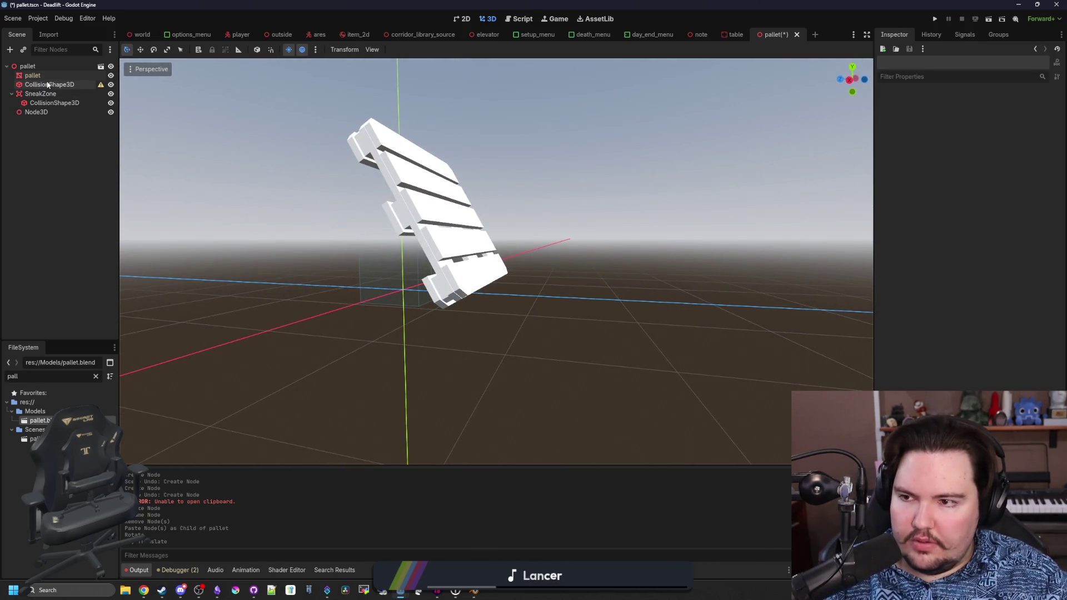
click(32, 75)
click(401, 50)
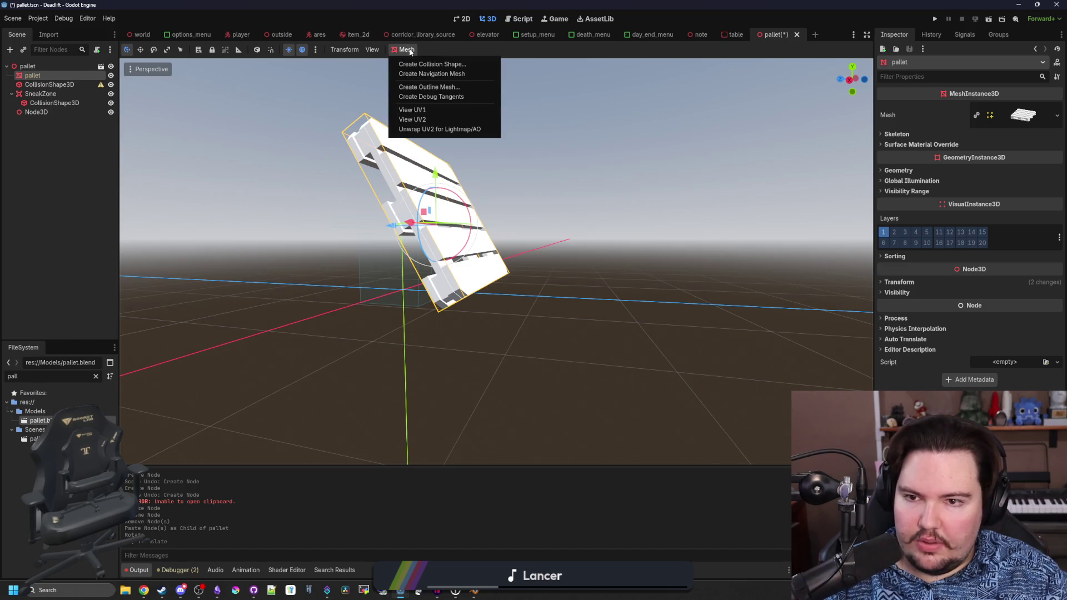
- Create a Static Body Child collision with a Simplified Convex shape from the pallet mesh
click(431, 68)
click(517, 298)
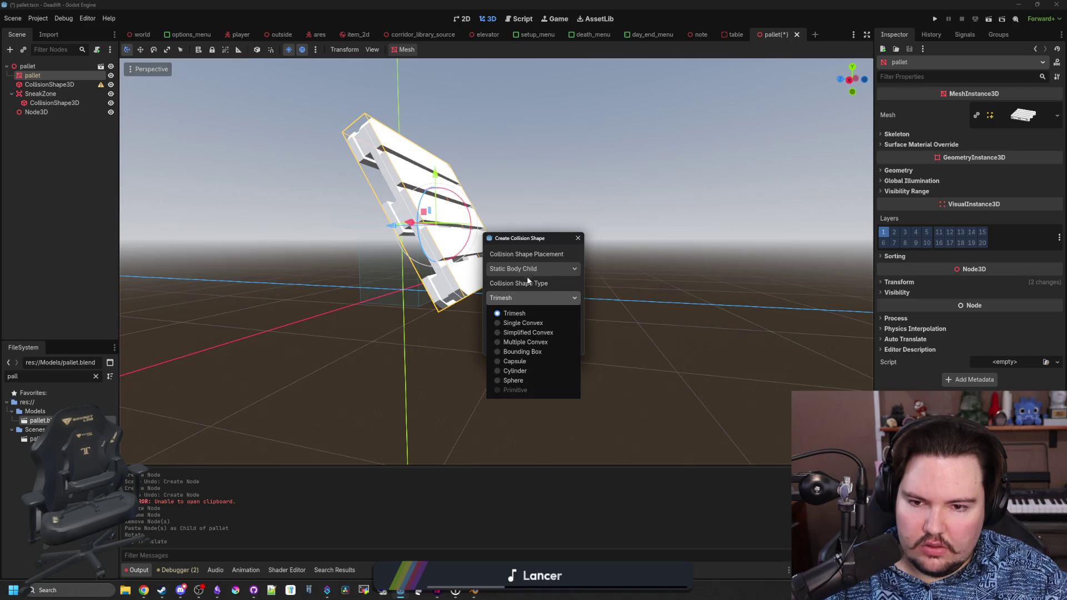
click(555, 332)
click(513, 343)
drag(512, 342, 469, 422)
click(148, 241)
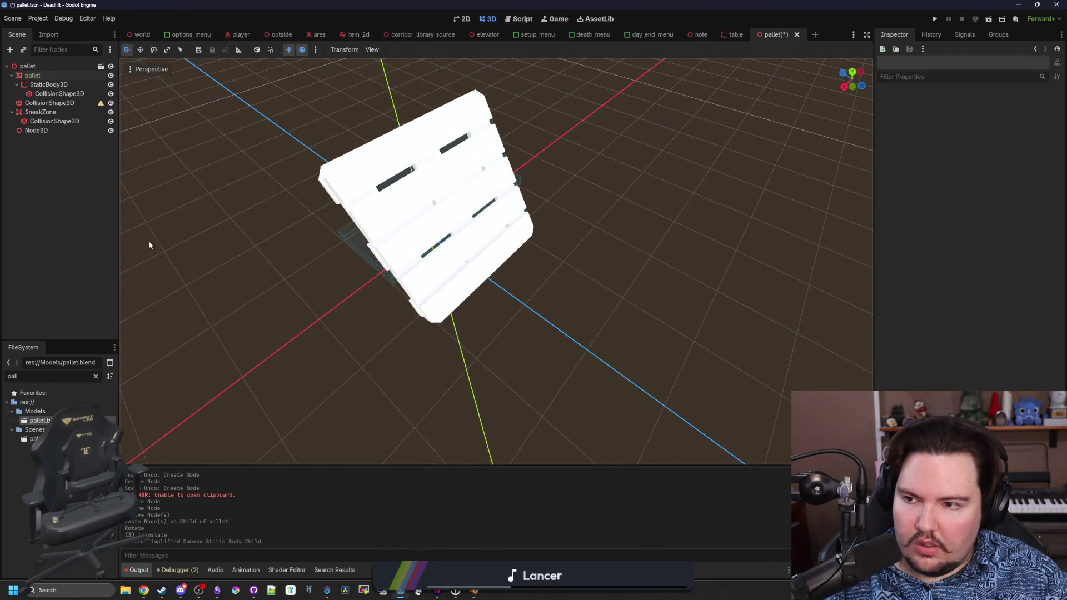
mouse_move(183, 183)
mouse_down()
mouse_move(271, 229)
mouse_move(63, 120)
mouse_up()
- Delete the pallet's old CollisionShape3D and return to the pallet scene
click(61, 104)
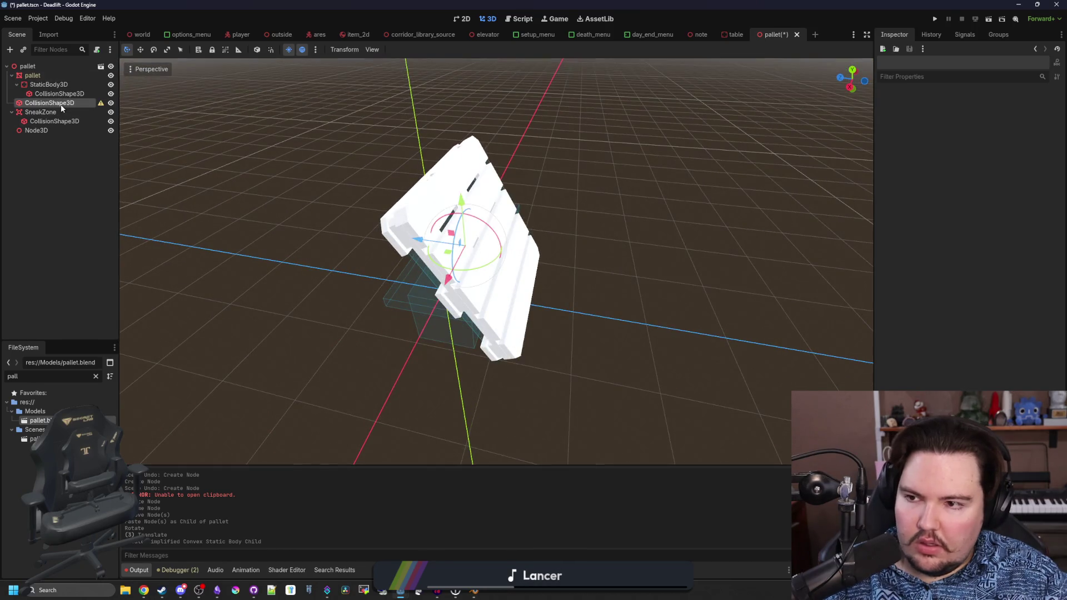
mouse_move(312, 281)
mouse_down()
mouse_move(396, 235)
mouse_move(335, 231)
mouse_move(340, 263)
mouse_move(345, 252)
mouse_up()
scroll(315, 228, up, 2)
key(Delete)
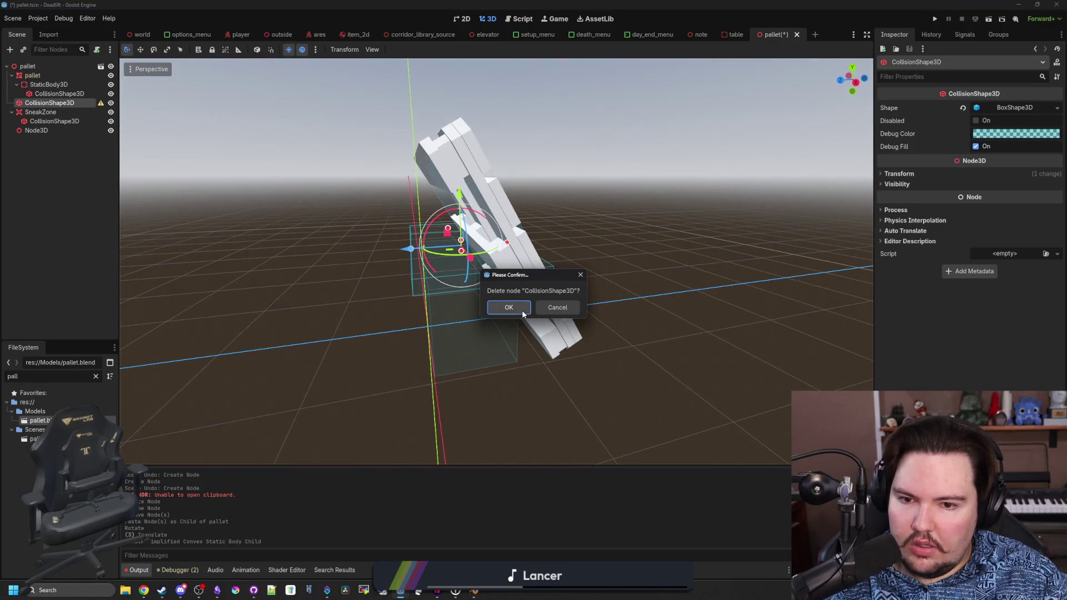
key(Return)
click(727, 35)
click(784, 34)
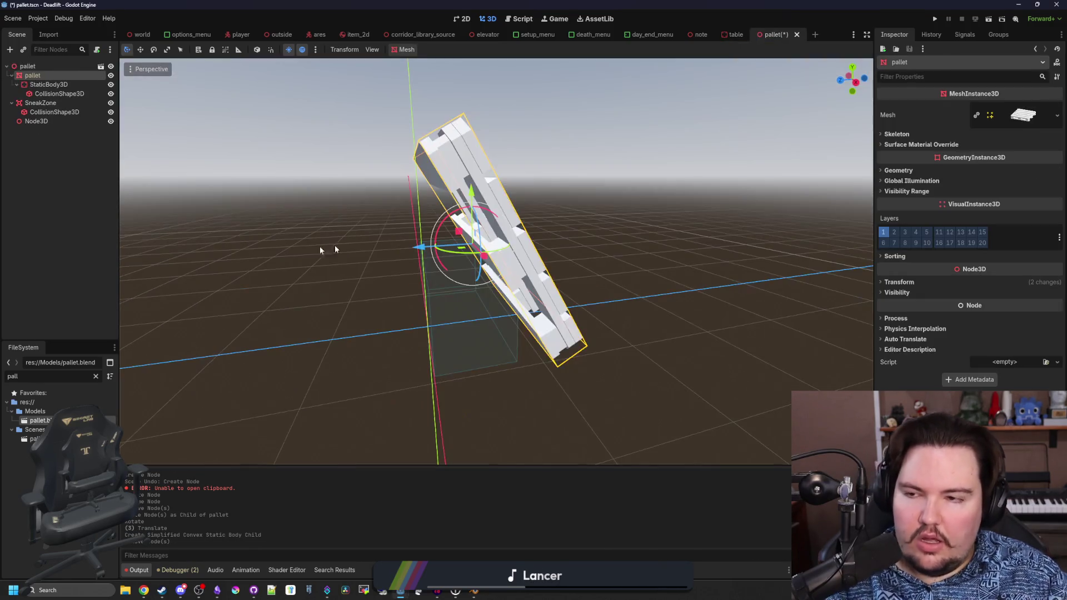
double_click(40, 421)
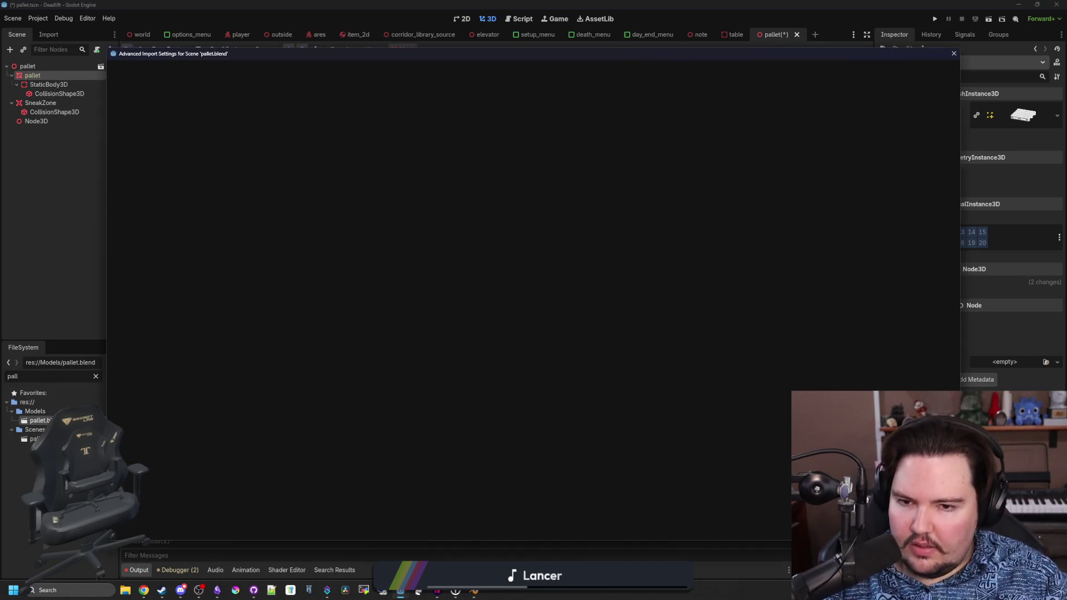
- Set the pallet import's Root Type to StaticBody3D and reimport it
click(913, 99)
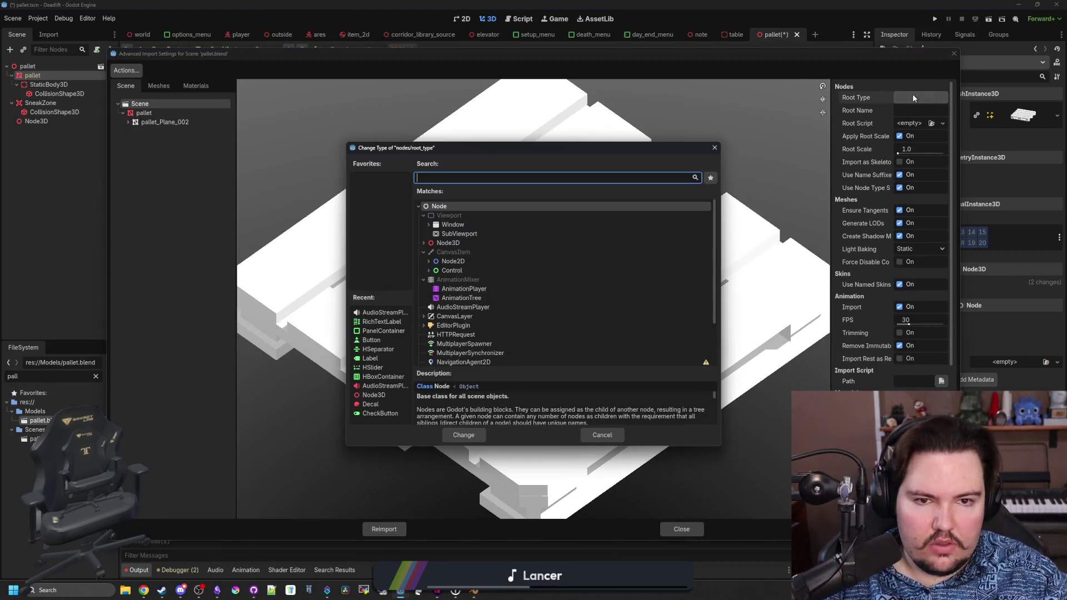
text(static)
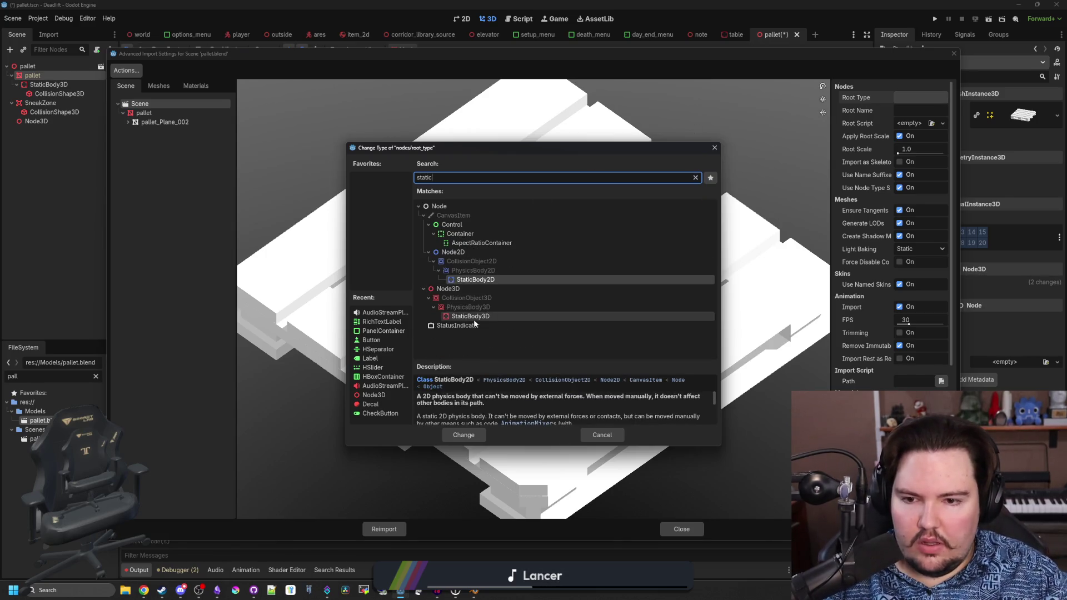
double_click(474, 318)
click(384, 529)
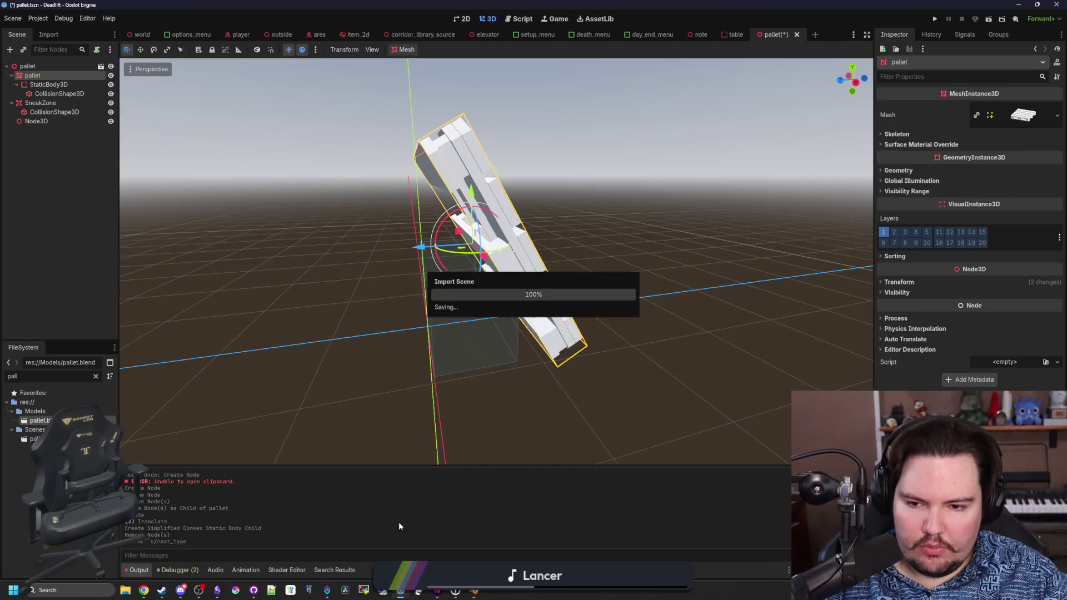
- Move the collision shape directly under the scene root and delete the emptied StaticBody3D
click(55, 84)
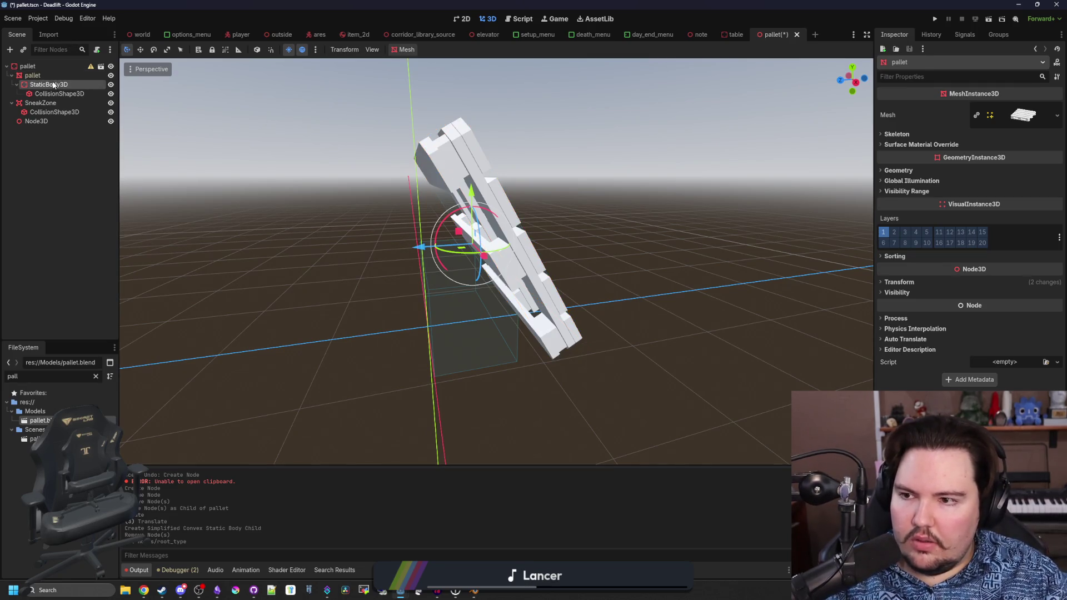
drag(44, 68, 33, 67)
click(49, 84)
key(Delete)
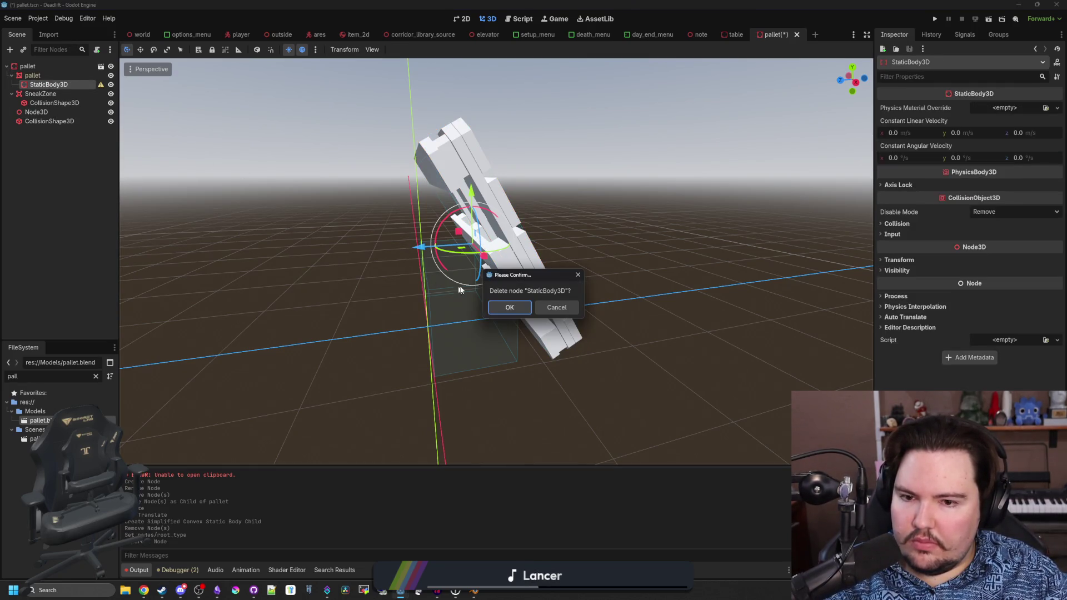
click(515, 305)
- Hide the SneakZone area in the viewport
click(52, 87)
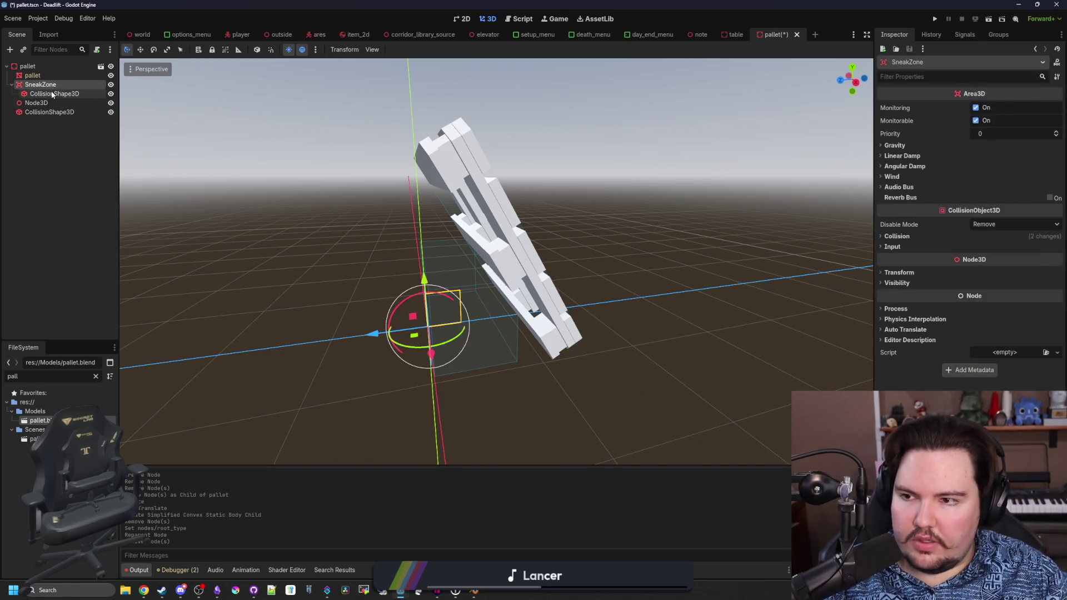
click(54, 93)
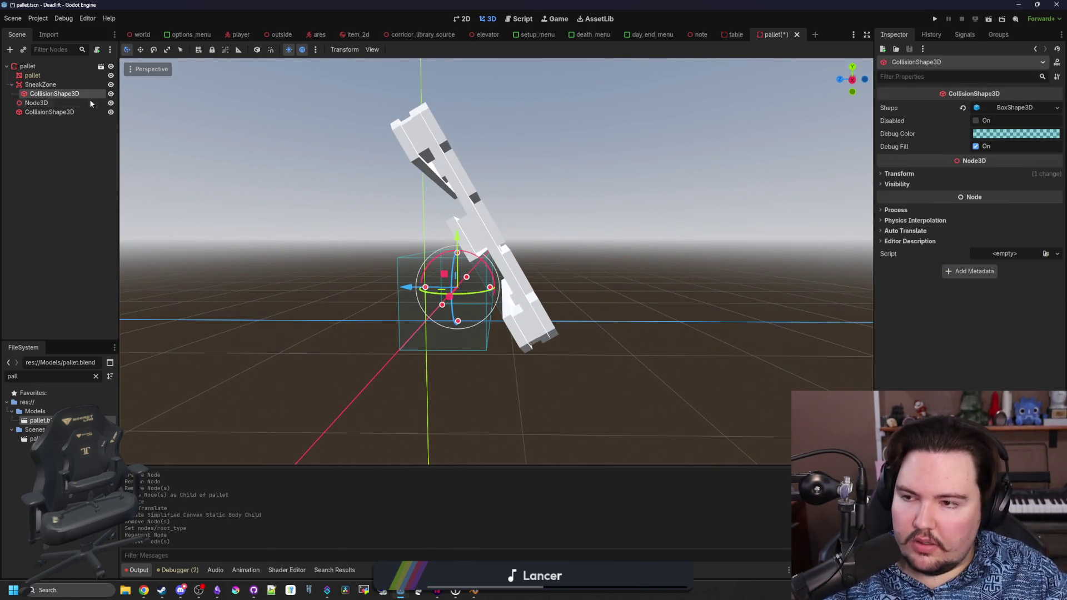
click(111, 85)
- Inspect the pallet's convex collision shape from below, then select the pallet mesh
click(68, 112)
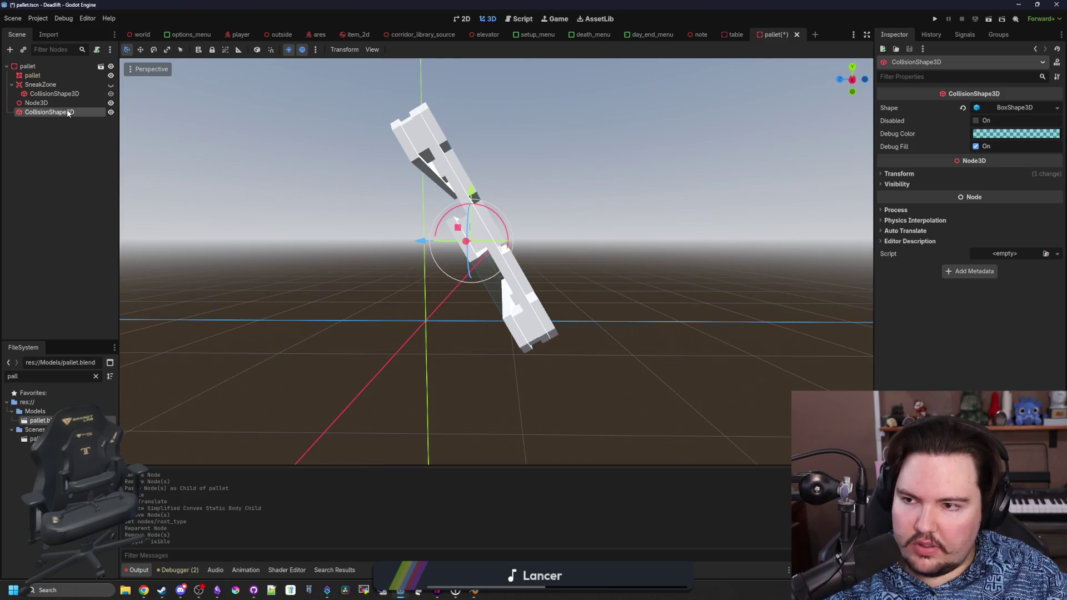
mouse_move(393, 312)
mouse_down()
mouse_move(291, 278)
mouse_move(302, 258)
mouse_move(357, 316)
mouse_move(359, 379)
mouse_move(467, 378)
mouse_move(472, 388)
mouse_move(446, 375)
mouse_move(491, 374)
mouse_move(508, 343)
mouse_move(639, 341)
mouse_move(405, 303)
mouse_move(724, 314)
mouse_move(461, 325)
mouse_move(468, 338)
mouse_move(485, 318)
mouse_up()
scroll(301, 259, up, 3)
scroll(301, 258, up, 1)
scroll(359, 378, down, 1)
scroll(454, 373, down, 3)
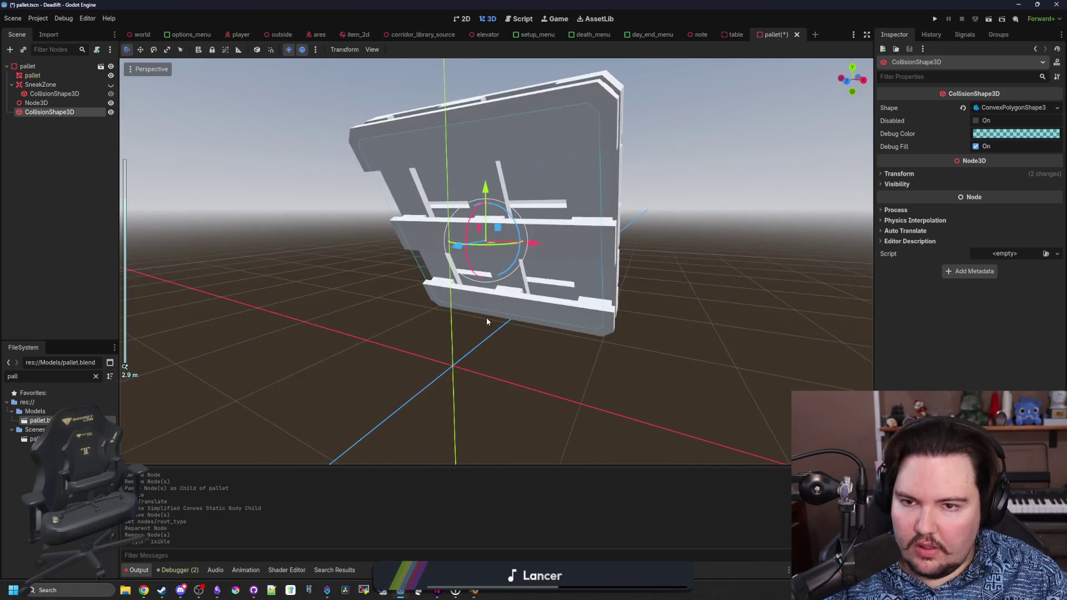
scroll(486, 318, up, 1)
click(32, 75)
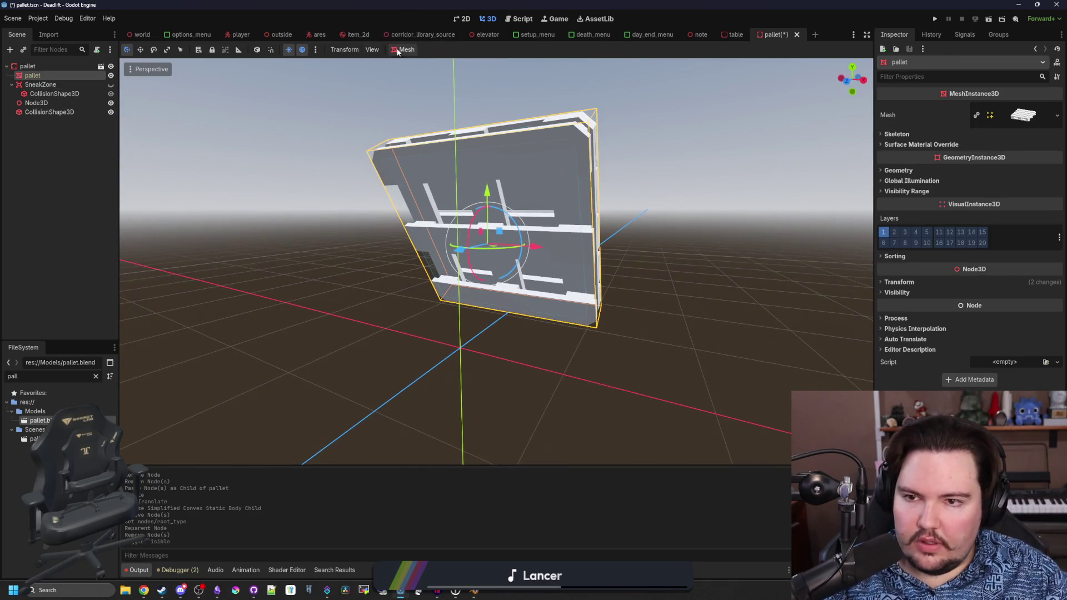
- Create a single convex collision shape from the pallet mesh
click(404, 49)
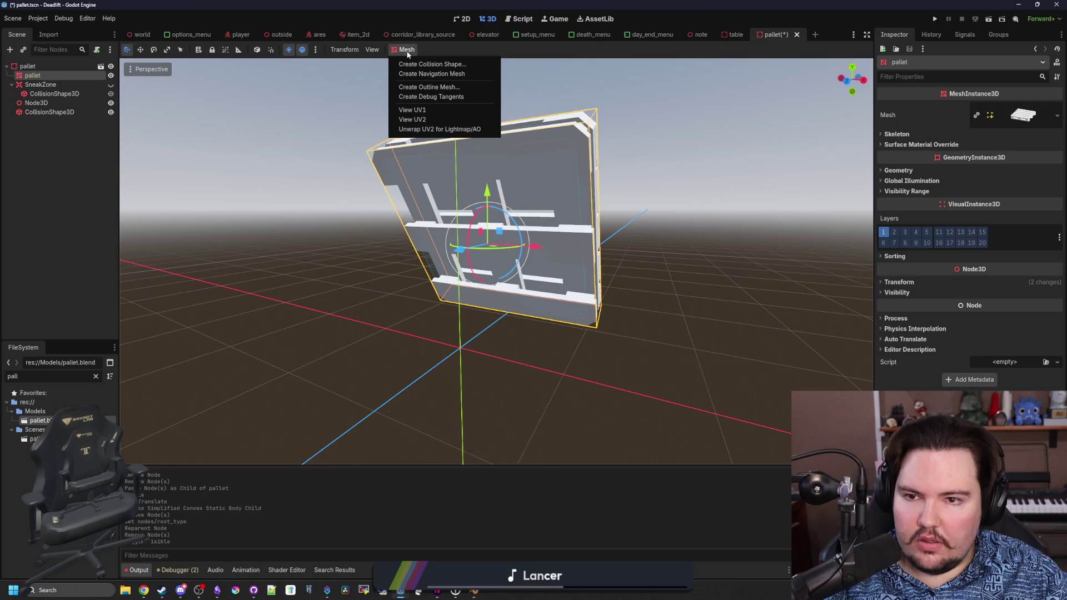
click(428, 64)
click(534, 299)
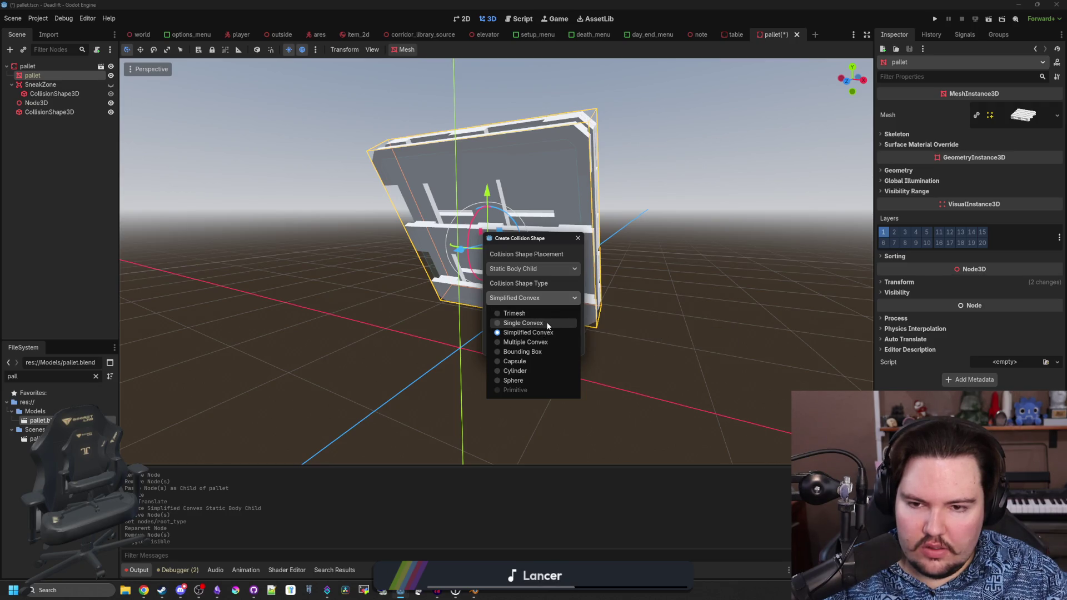
click(547, 324)
click(553, 344)
drag(524, 341, 478, 341)
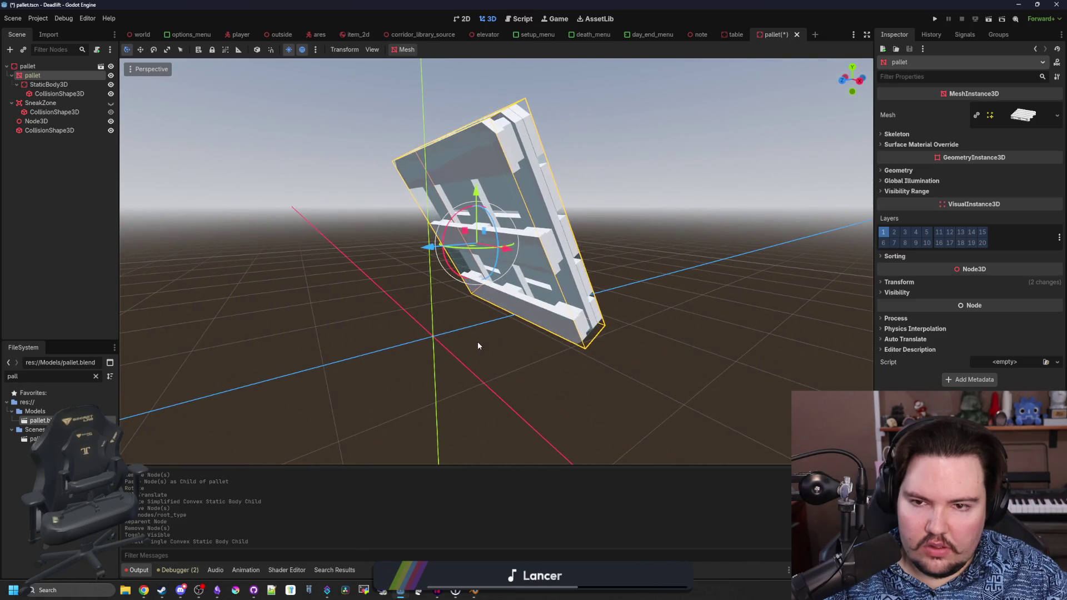
- Move the new collision shape under the scene root and delete the leftover StaticBody3D
click(56, 94)
drag(34, 73, 34, 69)
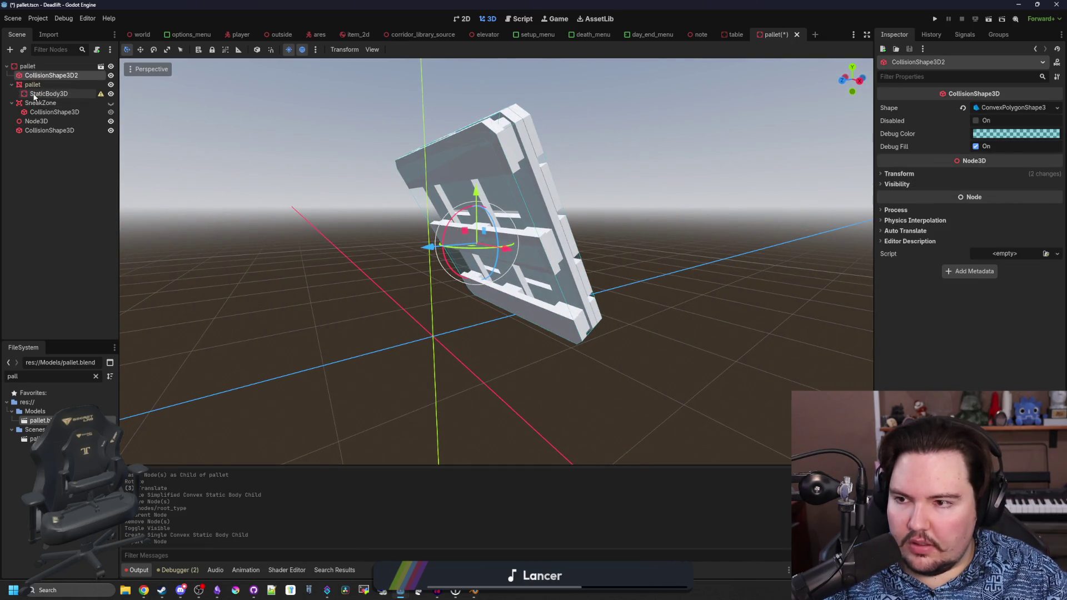
click(52, 96)
key(Delete)
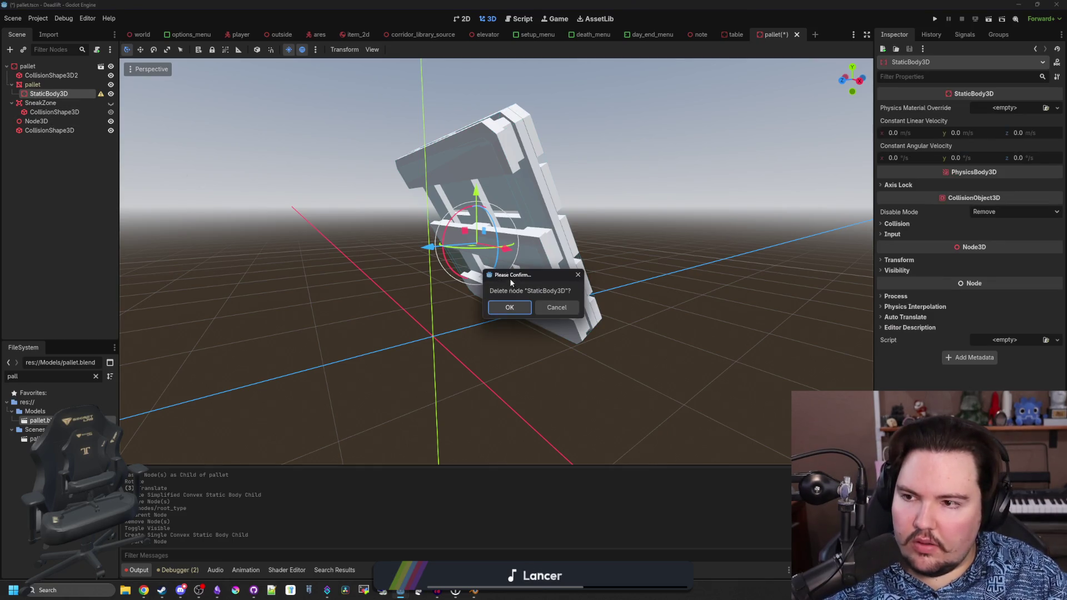
click(510, 307)
- Delete the leftover CollisionShape3D, keeping CollisionShape3D2 as the pallet's collision
click(77, 122)
key(Delete)
click(529, 308)
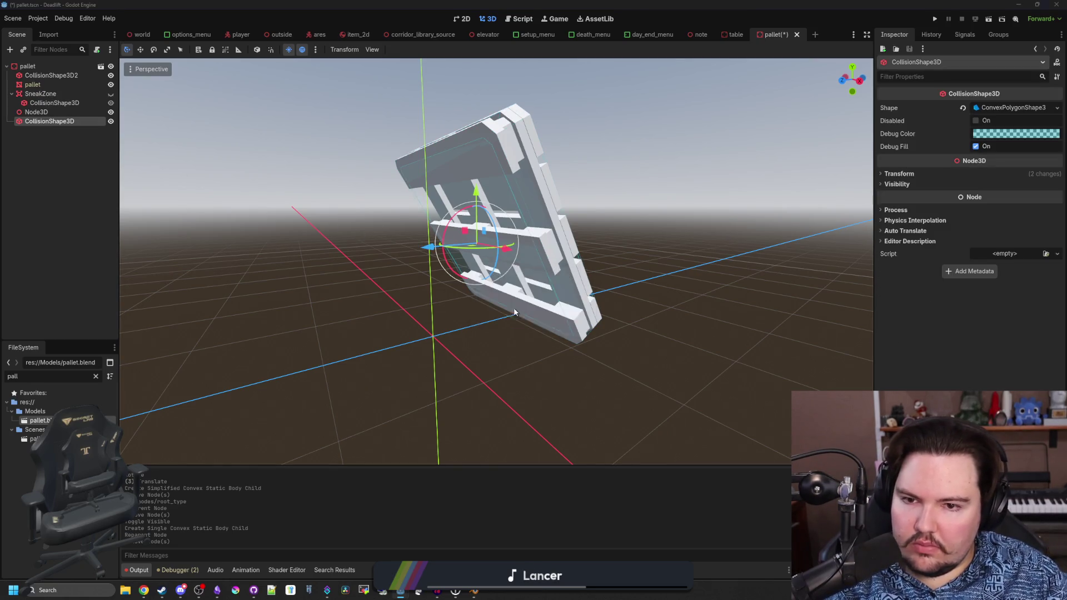
click(51, 75)
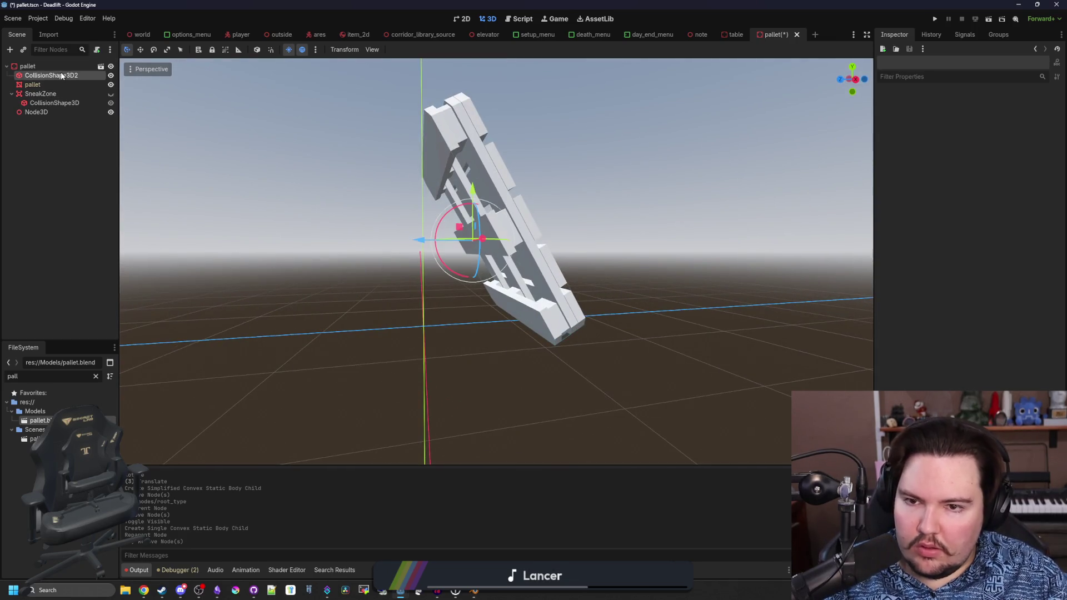
mouse_move(468, 274)
mouse_down()
mouse_move(401, 298)
mouse_move(332, 263)
mouse_move(584, 369)
mouse_move(533, 378)
mouse_up()
- Make SneakZone visible again and save the pallet scene
scroll(583, 376, up, 5)
scroll(532, 378, down, 2)
drag(474, 312, 348, 387)
scroll(449, 335, down, 4)
scroll(348, 386, down, 3)
mouse_move(610, 336)
mouse_down()
mouse_move(388, 350)
mouse_move(61, 122)
mouse_up()
click(389, 351)
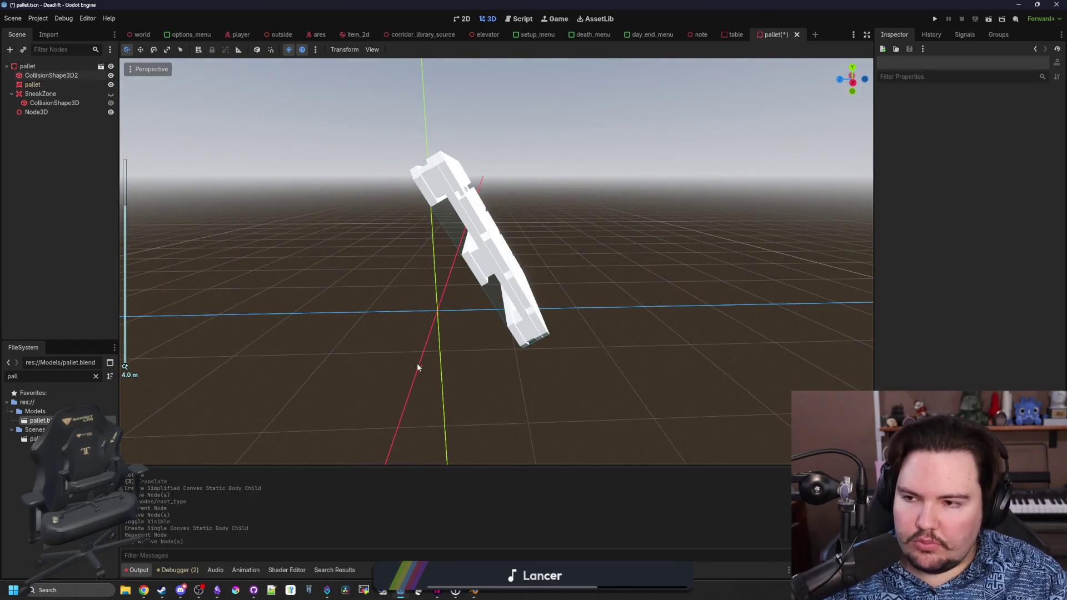
click(110, 93)
drag(381, 304, 415, 306)
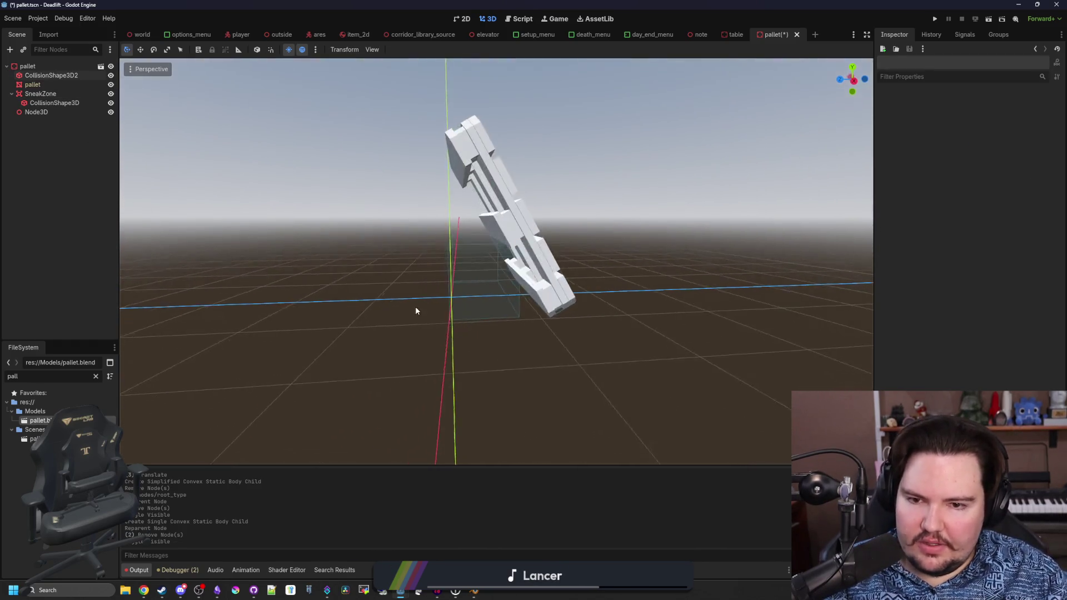
scroll(405, 297, up, 3)
mouse_move(513, 340)
mouse_down()
mouse_move(535, 329)
mouse_move(315, 300)
mouse_move(435, 332)
mouse_move(462, 329)
mouse_move(395, 276)
mouse_move(403, 305)
mouse_move(334, 250)
mouse_up()
key(ctrl+s)
- Set Node3D's Transform Position Y to 0.26 m and save the scene
click(49, 113)
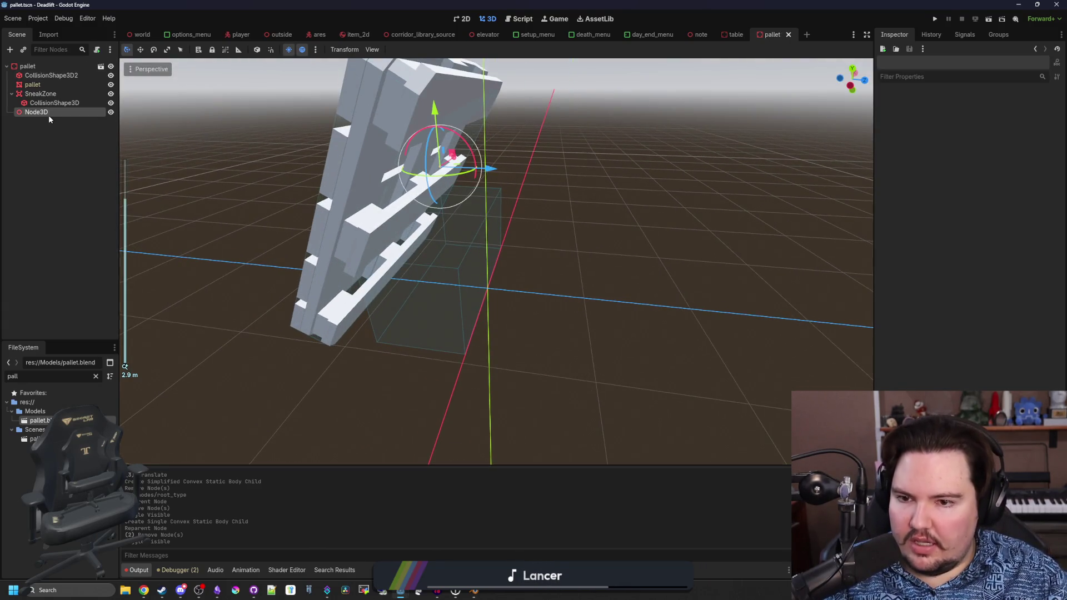
mouse_move(548, 227)
mouse_down()
mouse_move(445, 167)
mouse_move(443, 144)
mouse_move(448, 244)
mouse_move(485, 211)
mouse_move(470, 230)
mouse_move(479, 240)
mouse_move(713, 207)
mouse_up()
scroll(713, 207, up, 2)
click(926, 107)
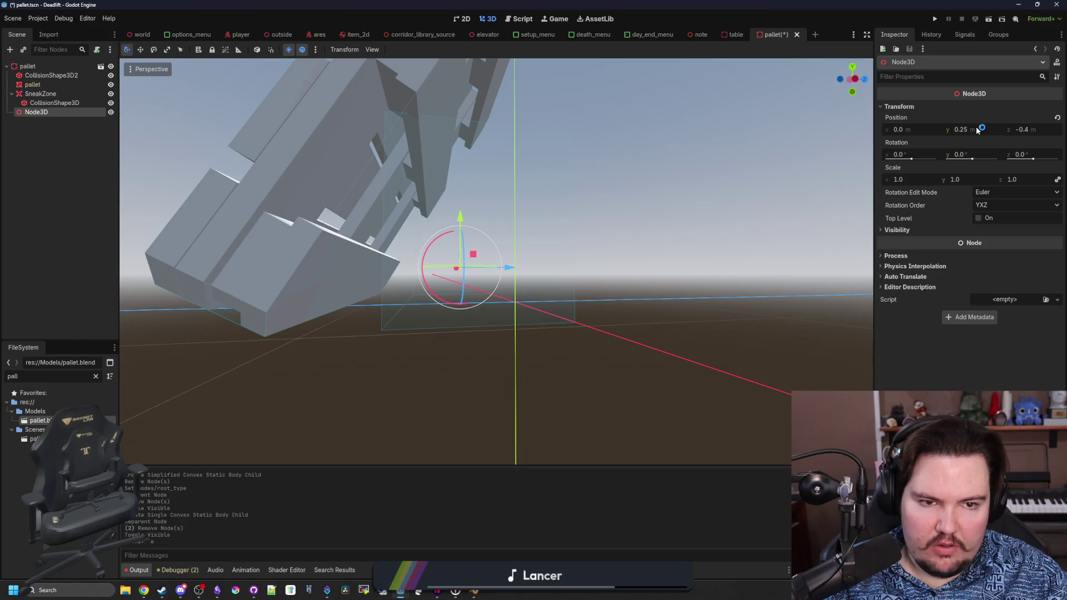
click(535, 297)
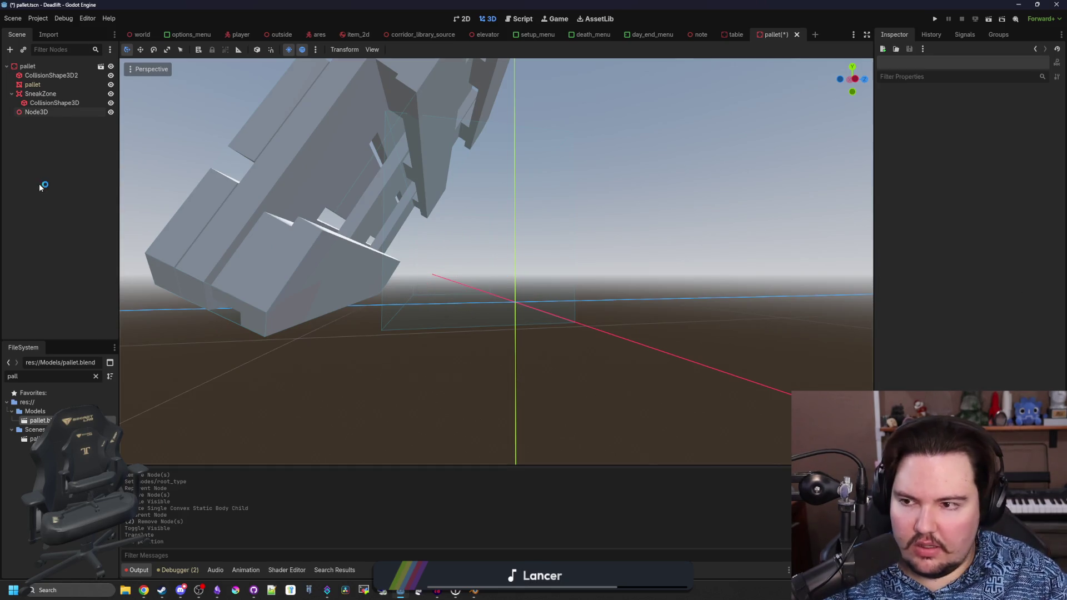
click(62, 111)
click(980, 132)
text(0.26)
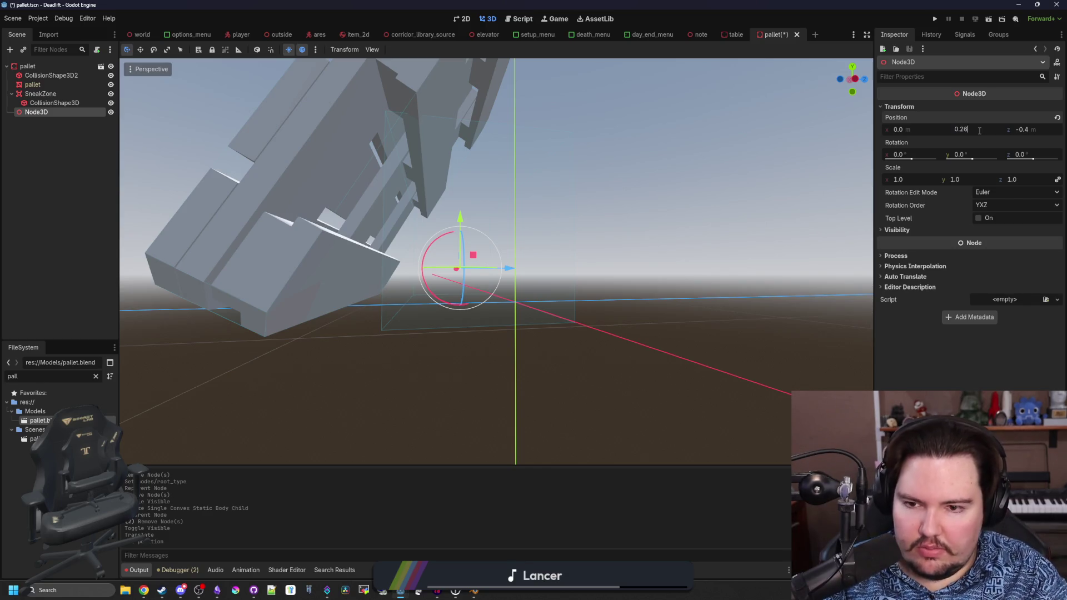
key(Return)
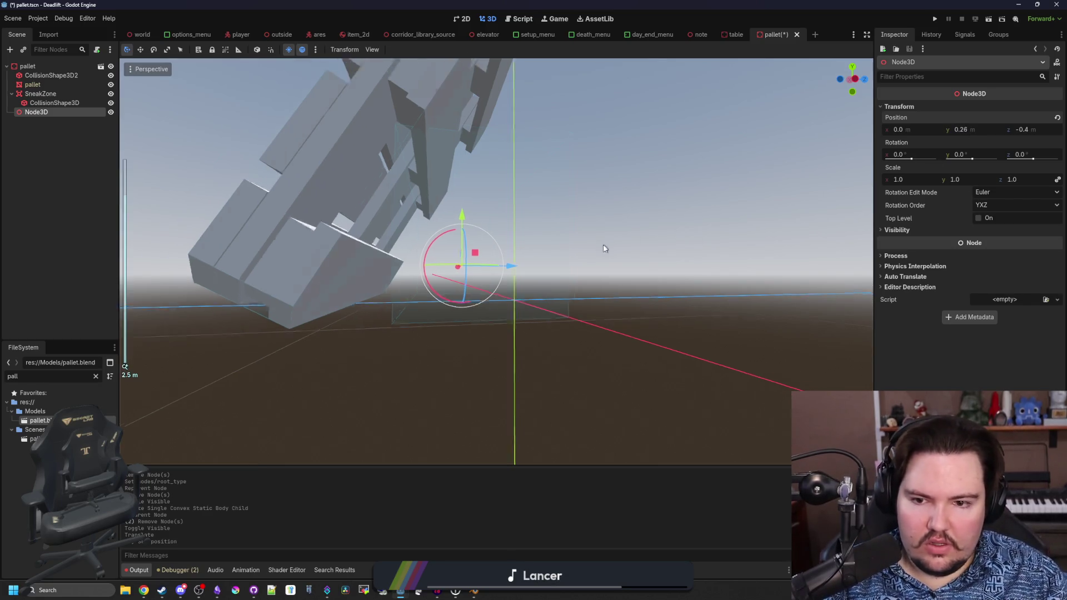
scroll(589, 287, down, 2)
click(591, 288)
mouse_move(525, 300)
mouse_down()
mouse_move(562, 355)
mouse_move(368, 268)
mouse_up()
key(ctrl+s)
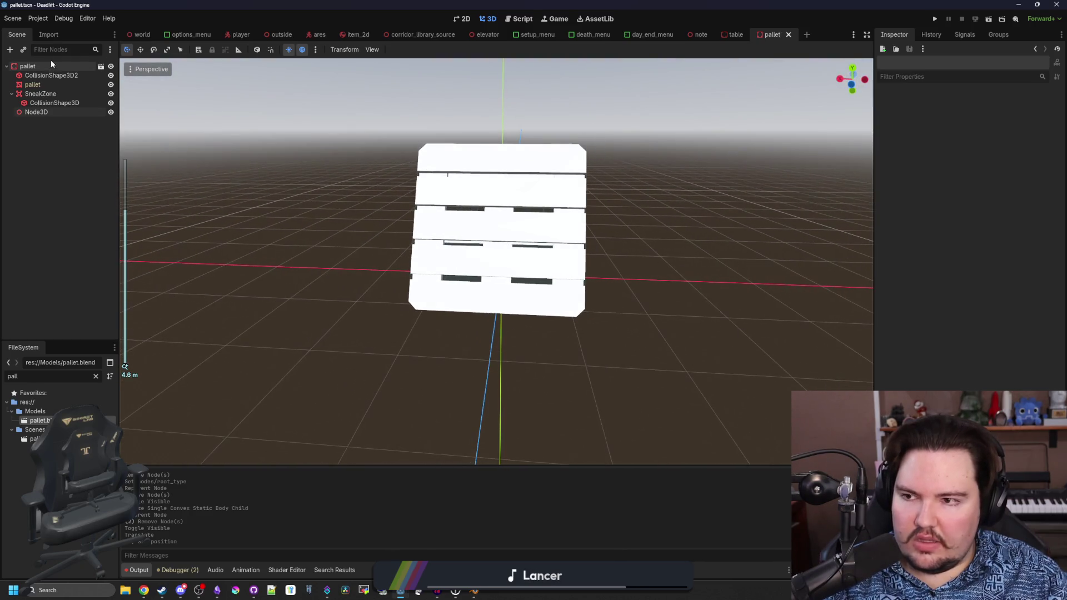
- Save the scene and expand the pallet mesh's empty Surface Material Override
click(49, 67)
key(ctrl+s)
click(51, 76)
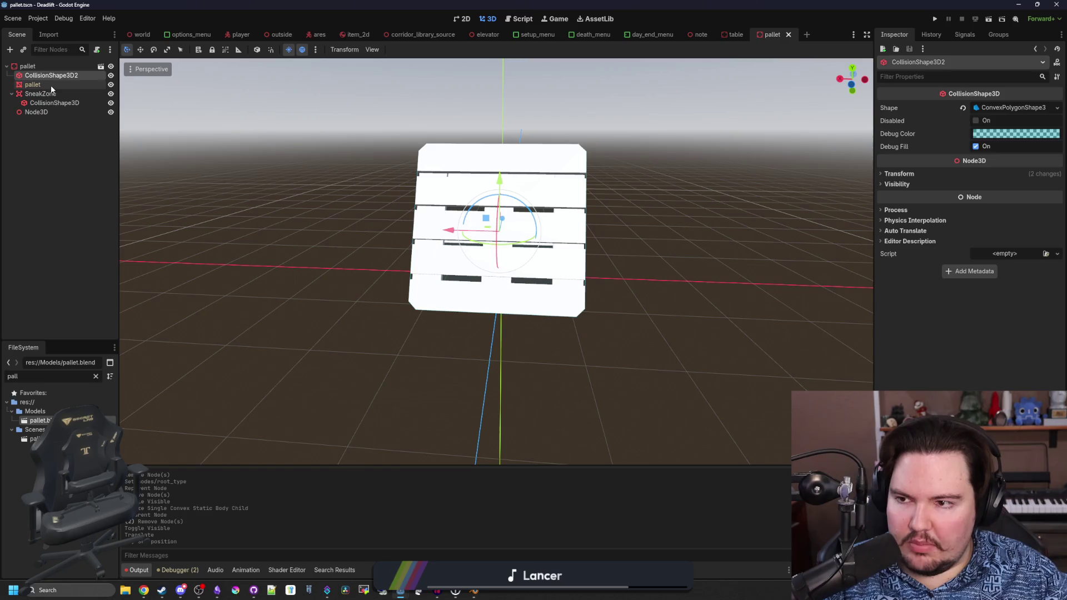
click(51, 84)
key(ctrl+s)
click(930, 145)
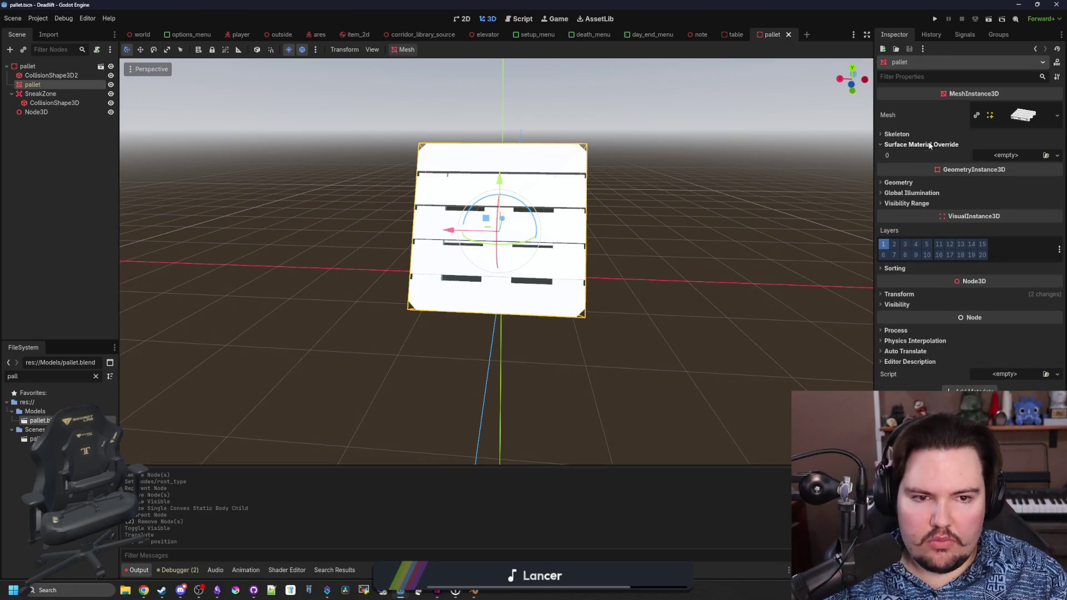
- Filter FileSystem for 'wood', clear the filter, and bring up the Materials folder's context menu
click(95, 377)
text(wood)
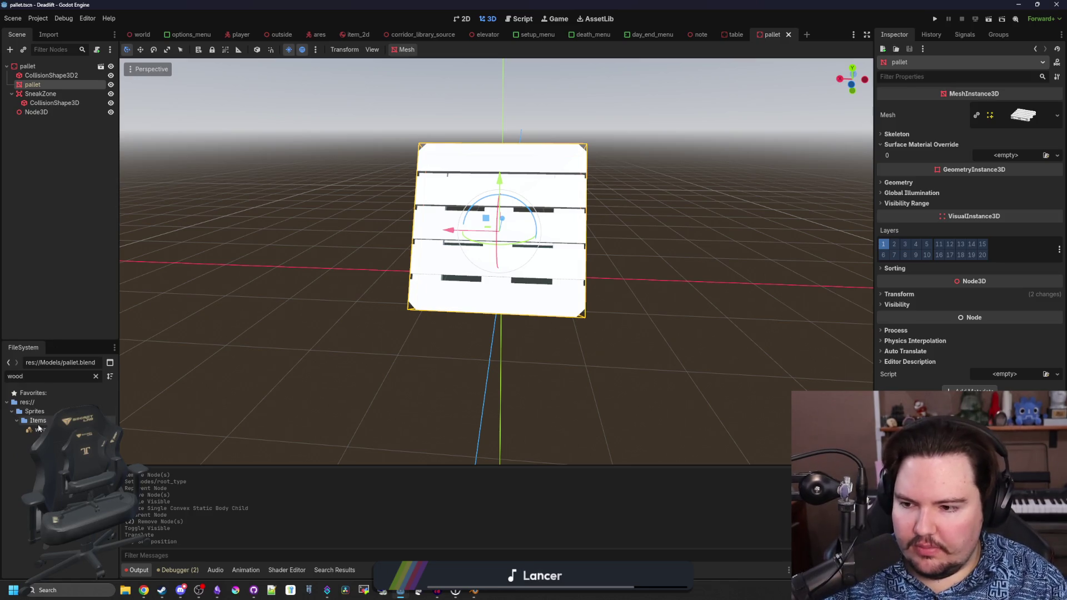
click(39, 429)
click(95, 376)
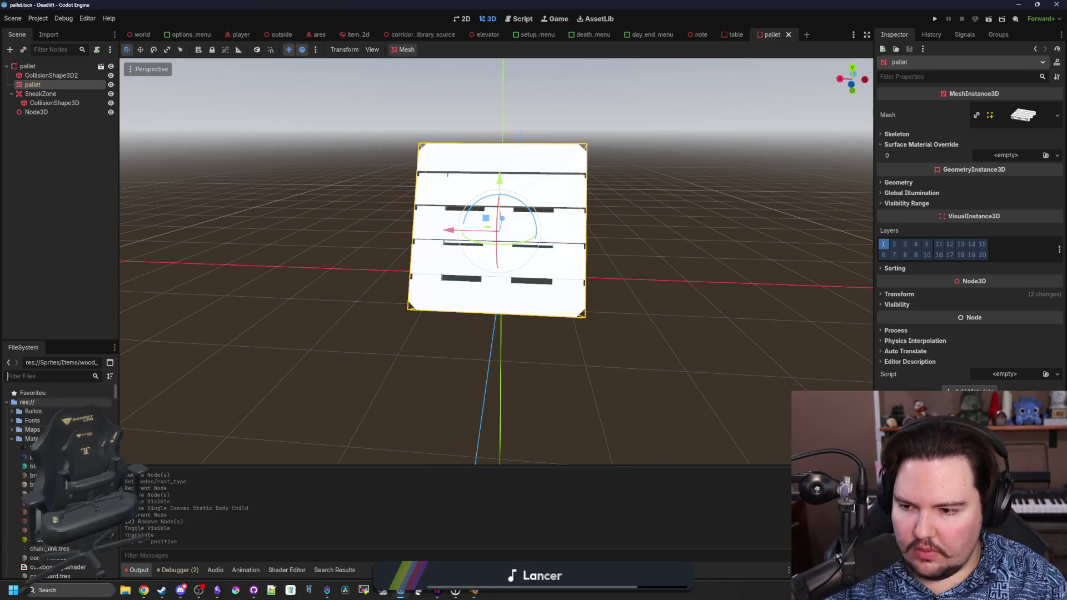
right_click(30, 439)
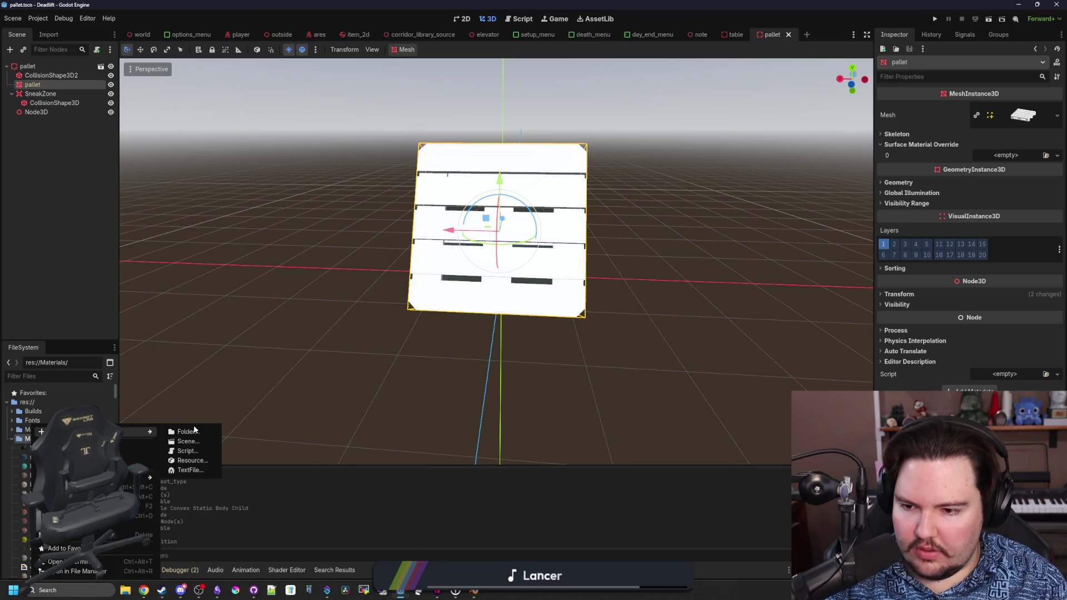
- Create a new StandardMaterial3D resource and save it in Materials as wood.tres
click(189, 460)
text(standar)
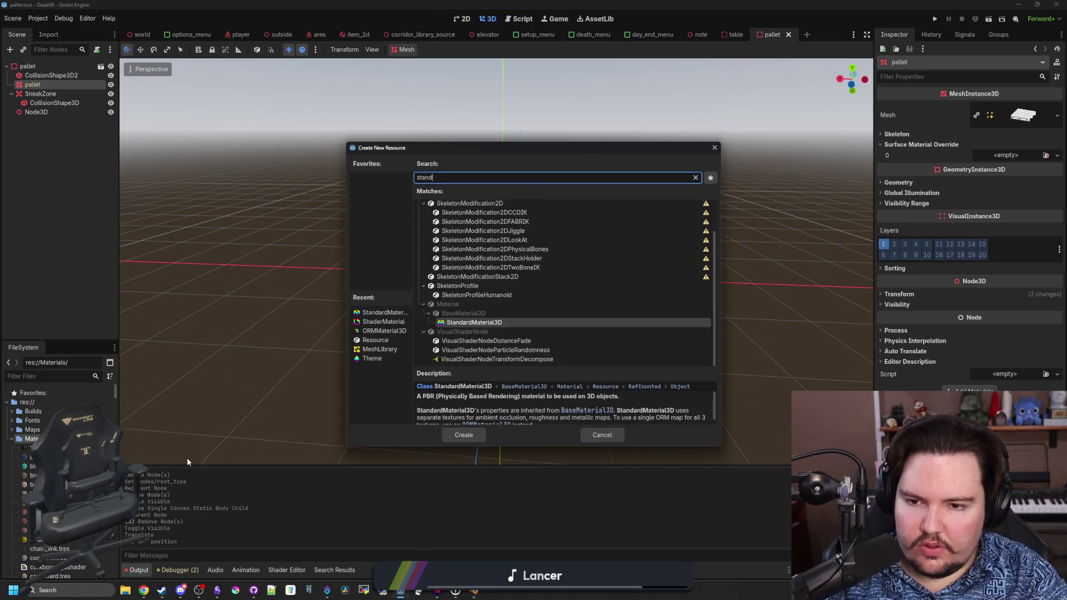
double_click(482, 261)
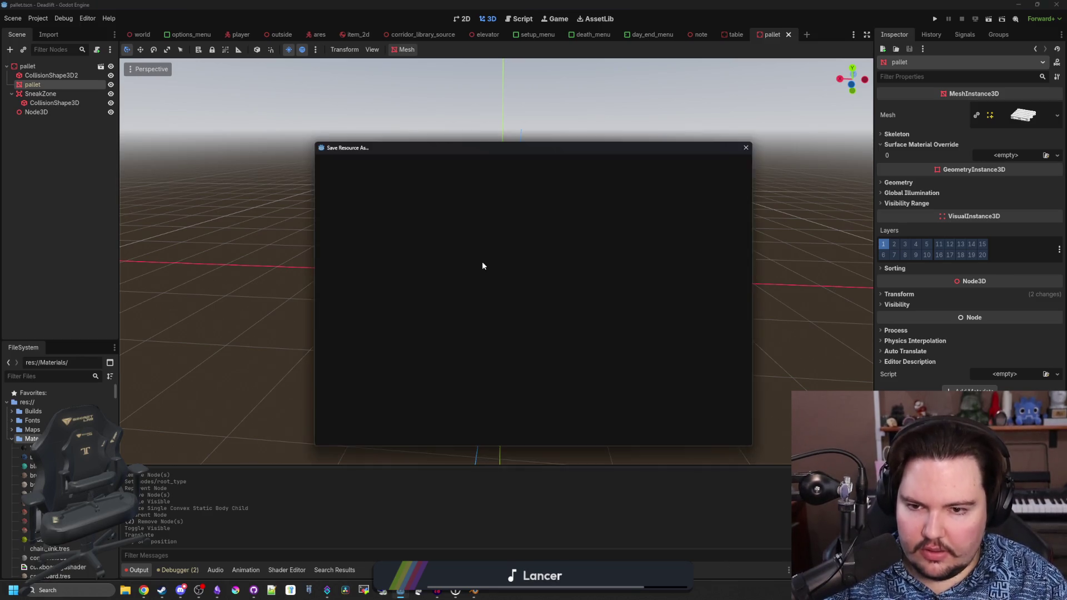
text(pallet)
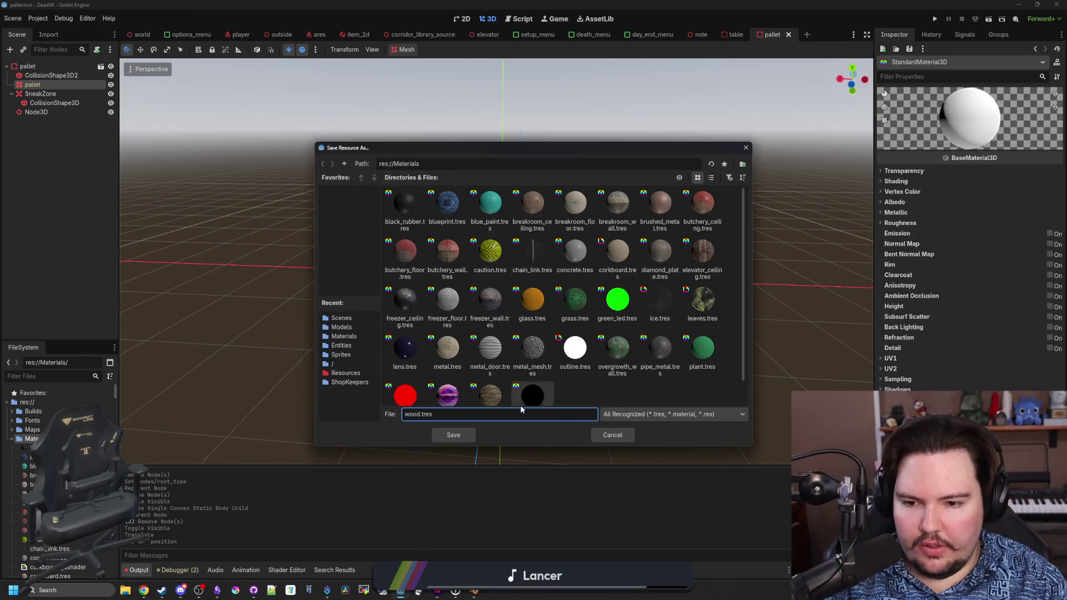
click(454, 435)
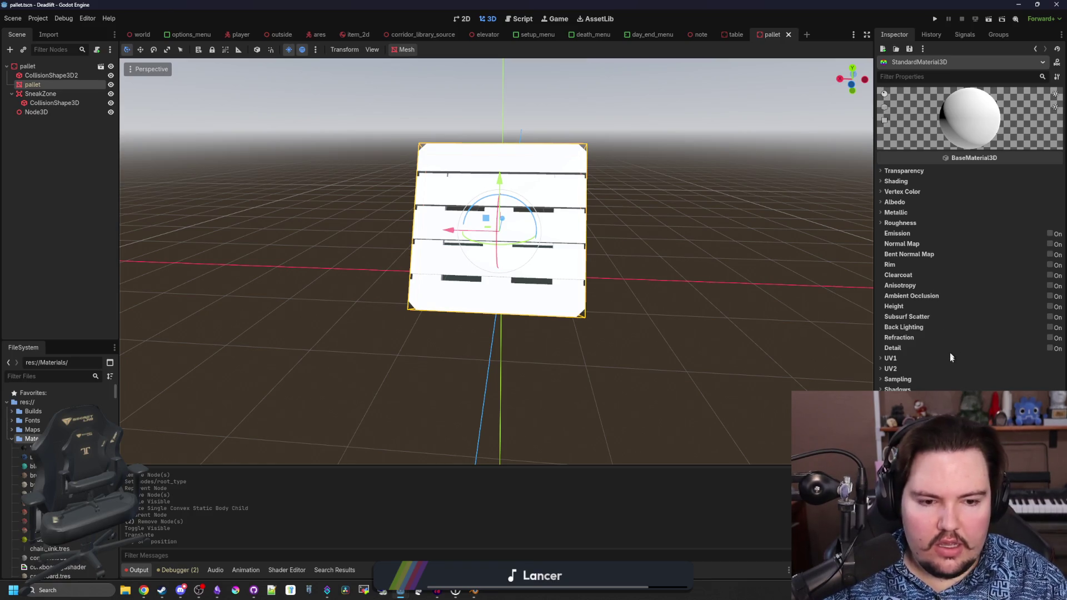
- Find wood.tres in FileSystem and apply it to the pallet mesh's Surface Material Override slot 0
click(32, 85)
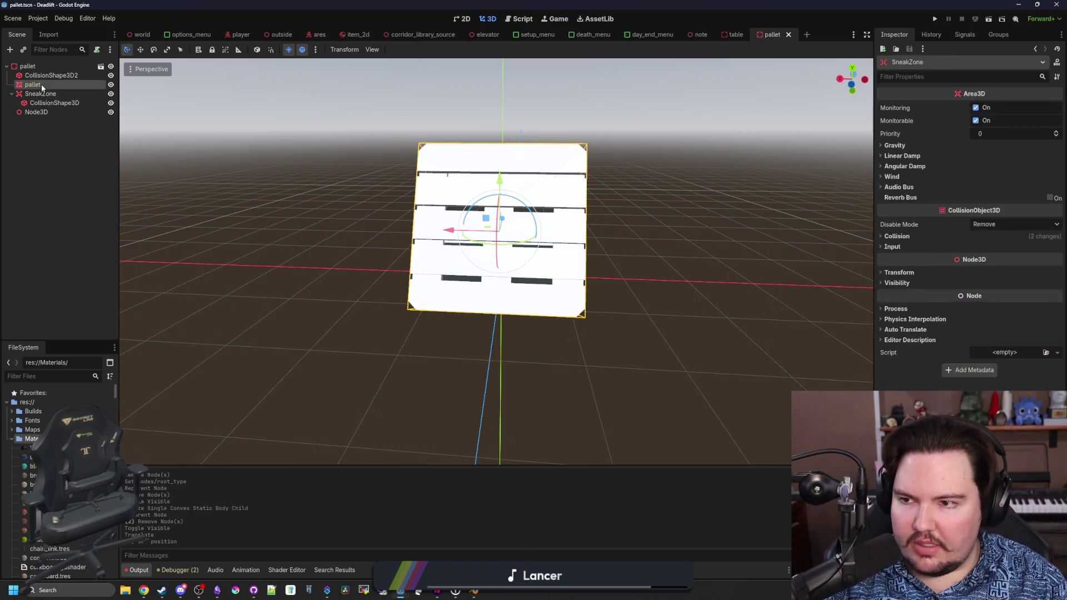
click(85, 376)
text(water)
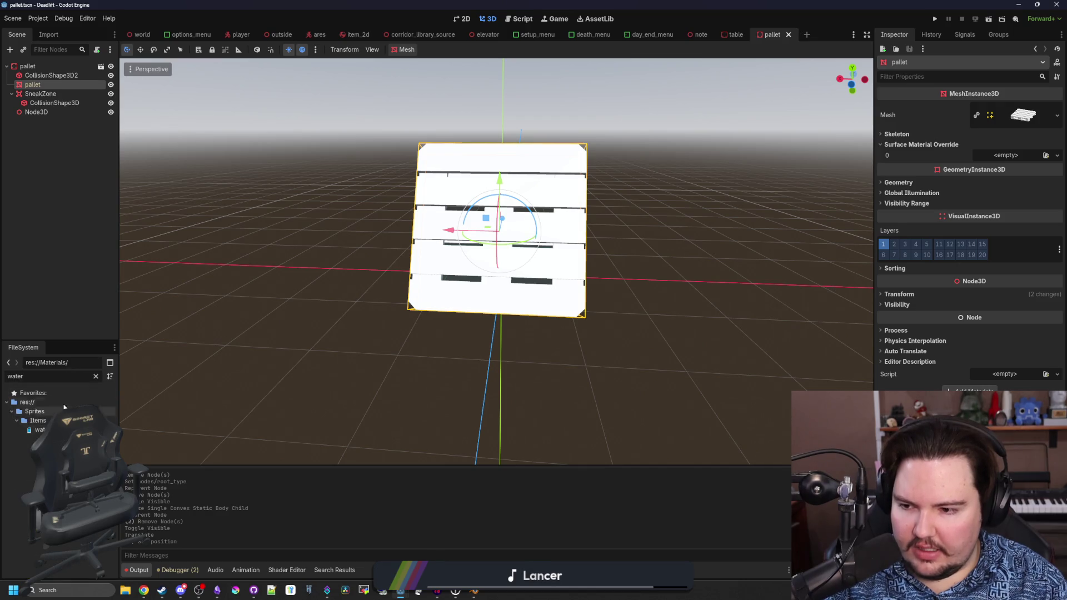
click(95, 376)
text(wood)
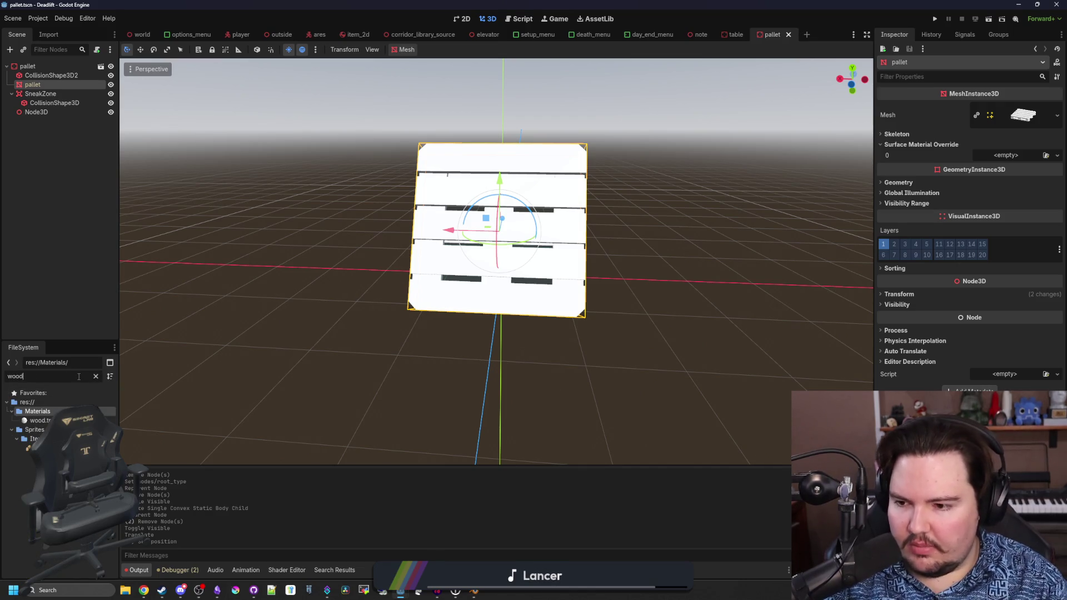
mouse_move(38, 420)
mouse_down()
mouse_move(719, 285)
mouse_move(969, 158)
mouse_move(1006, 155)
mouse_up()
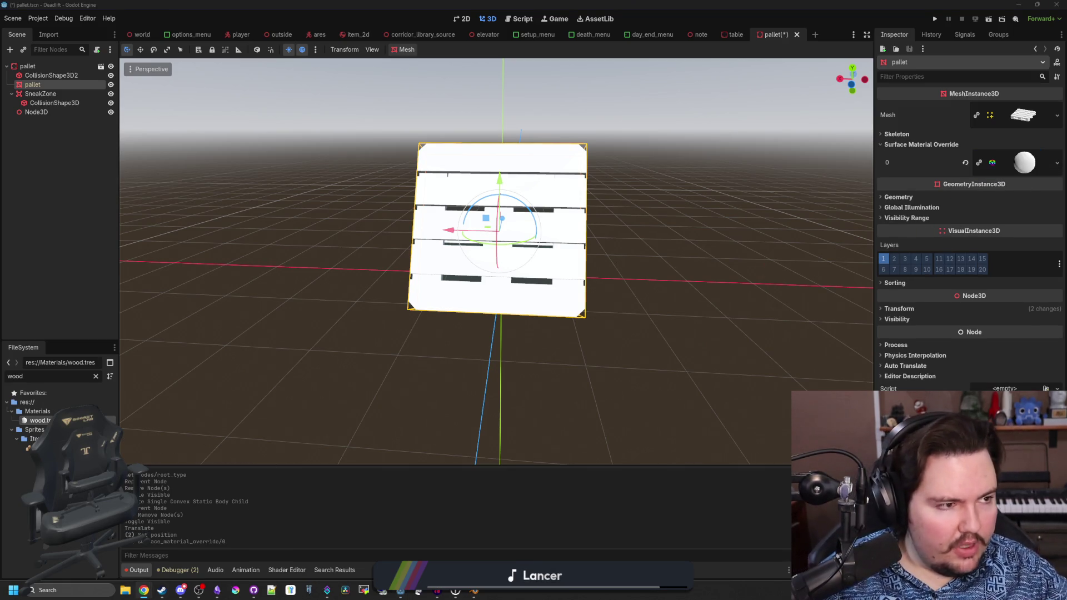
- Go to the Filter Forge website and start a search in its filter library
text(filterforge)
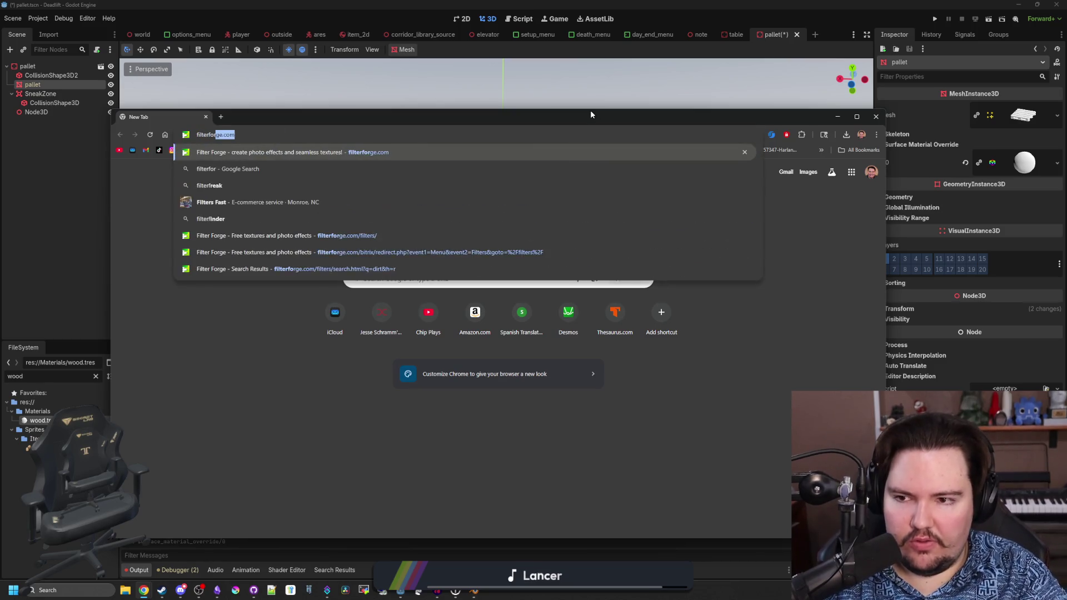
key(Return)
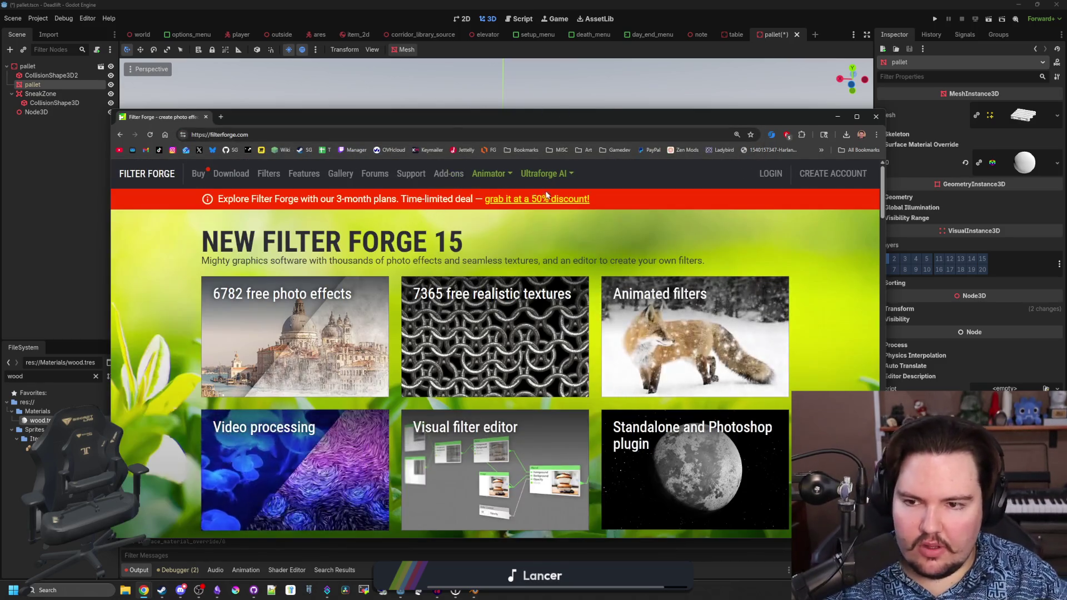
click(269, 174)
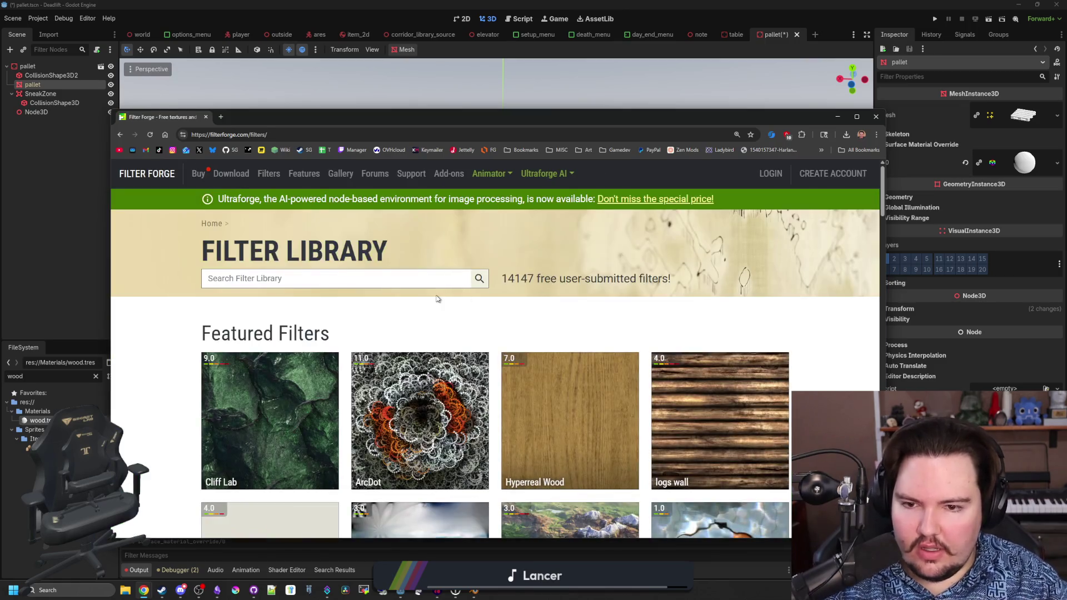
click(334, 279)
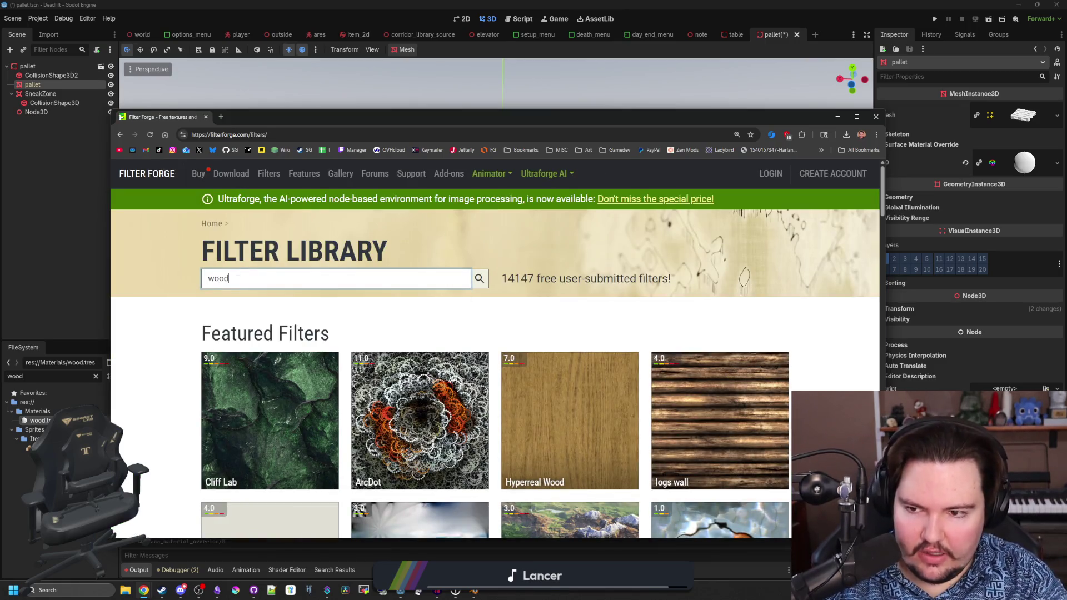
- Browse the wood results, opening More Rough Wood and other candidates in background tabs
scroll(420, 295, down, 5)
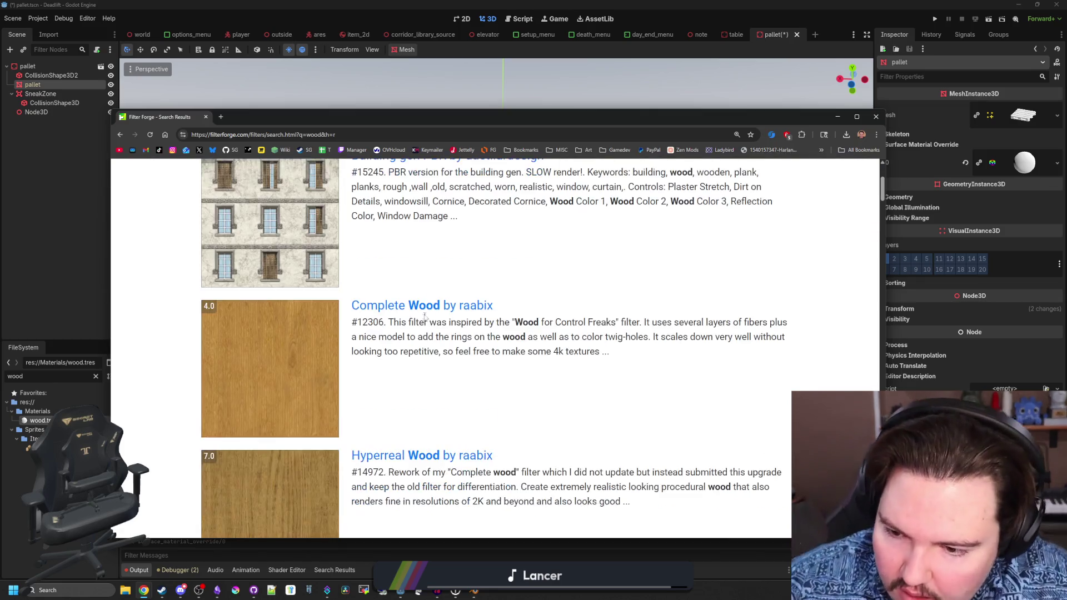
scroll(421, 294, down, 7)
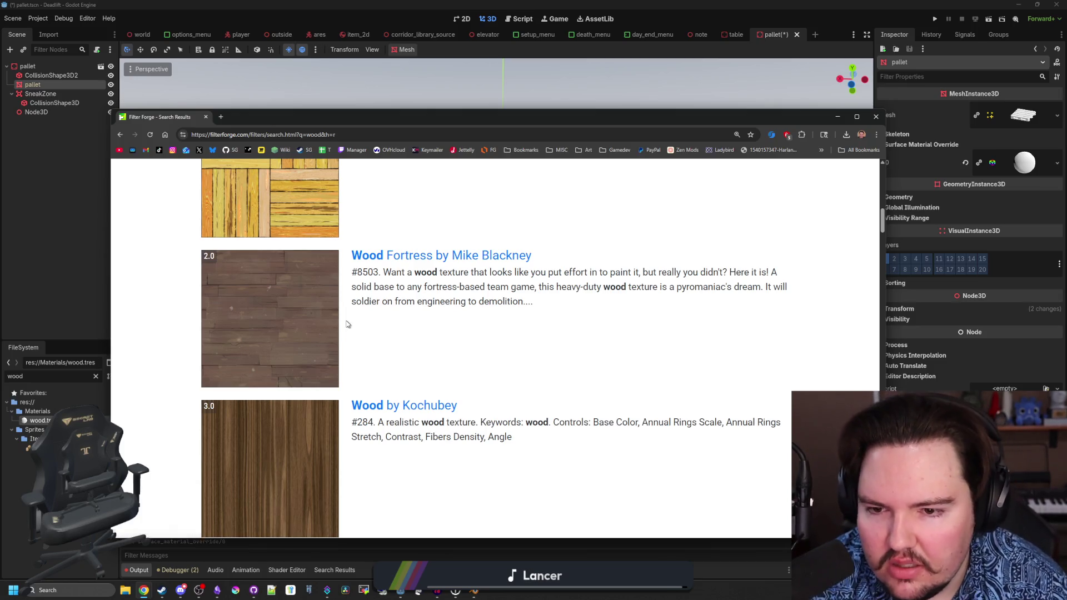
scroll(347, 324, down, 2)
scroll(435, 201, up, 1)
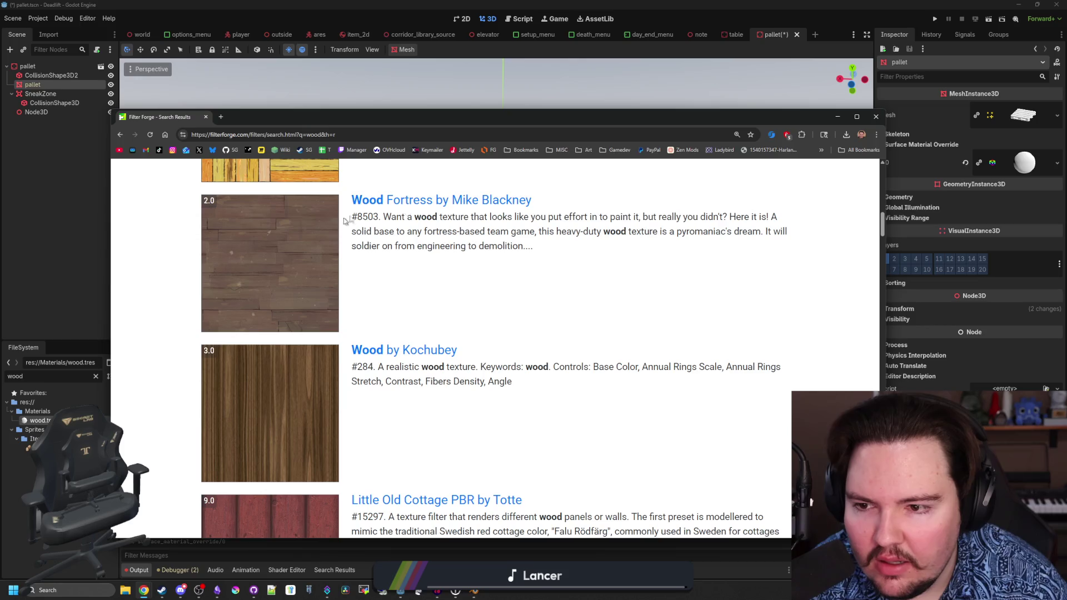
scroll(430, 308, down, 2)
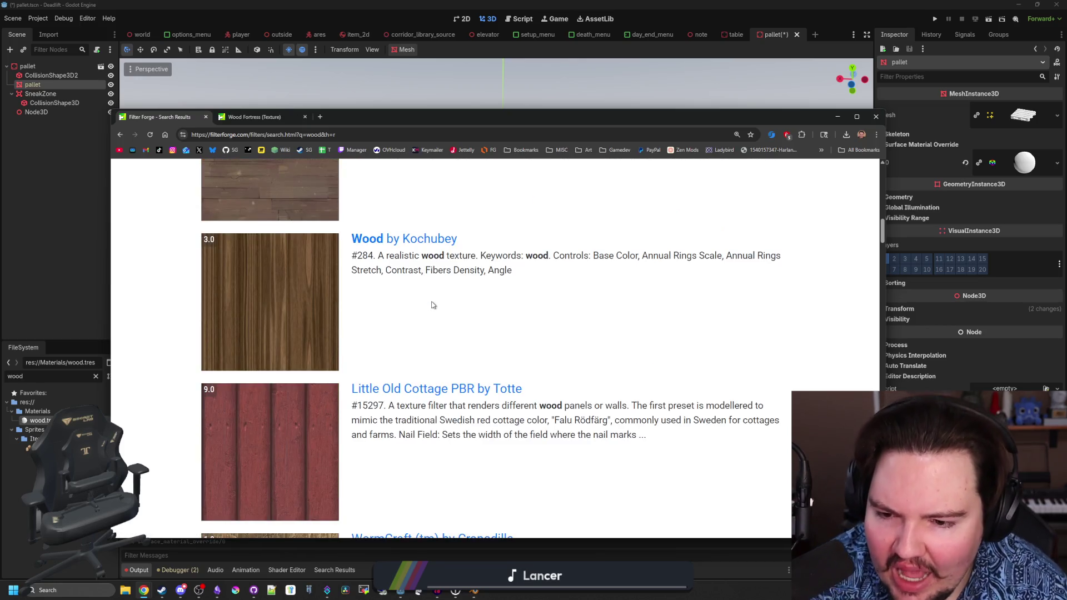
scroll(433, 305, down, 5)
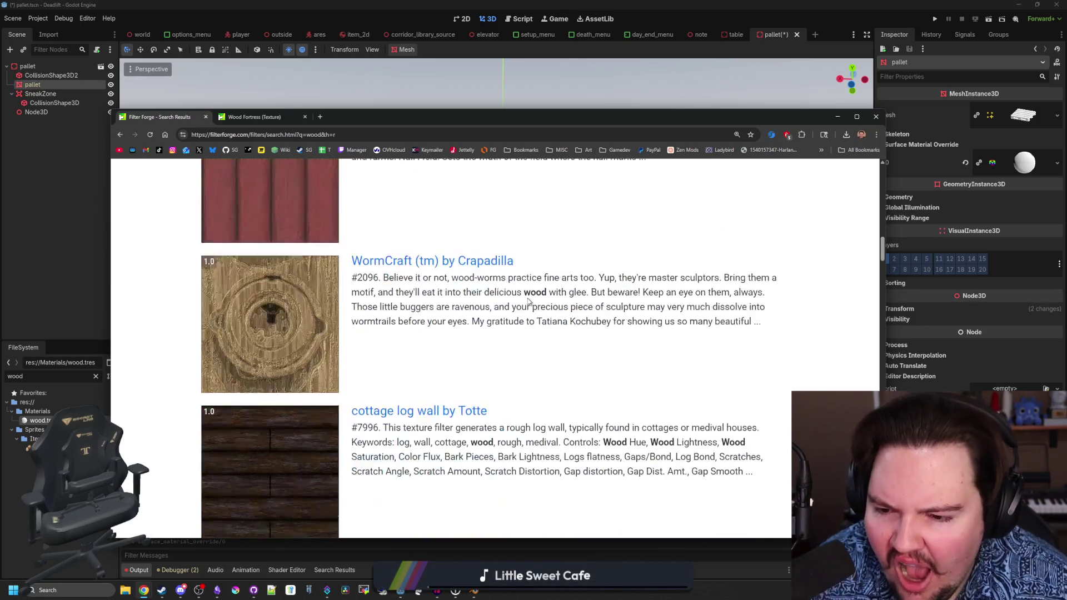
scroll(529, 302, down, 2)
scroll(474, 293, down, 5)
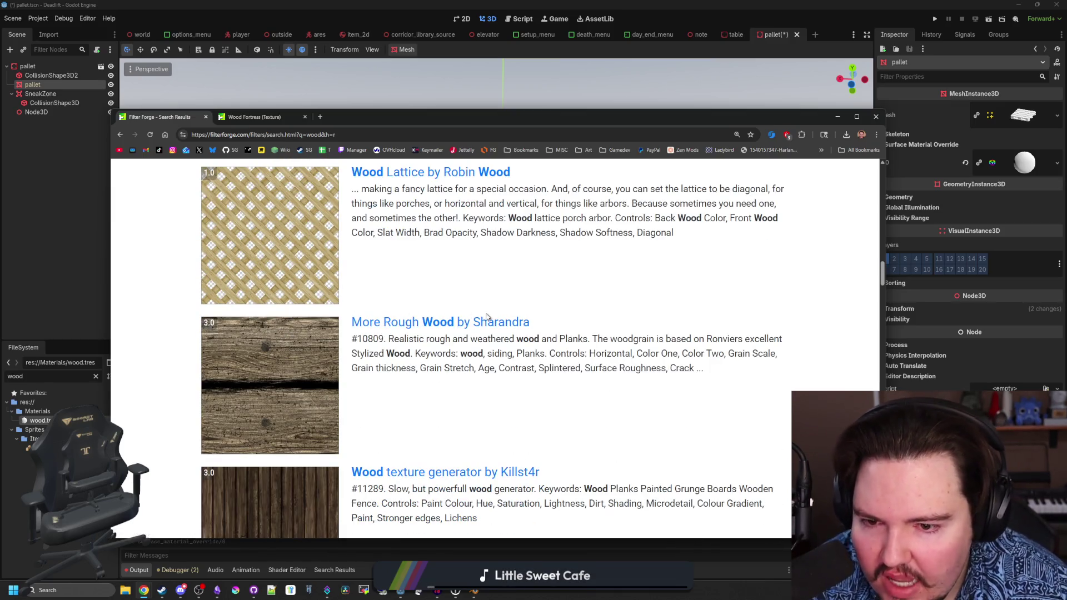
middle_click(389, 323)
scroll(277, 373, down, 3)
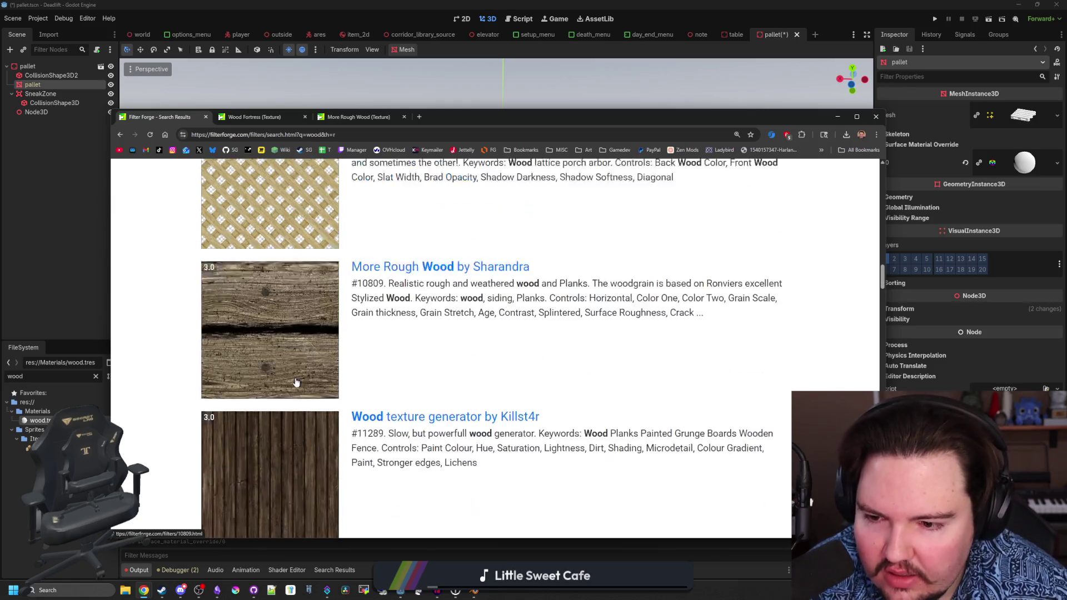
scroll(342, 318, down, 1)
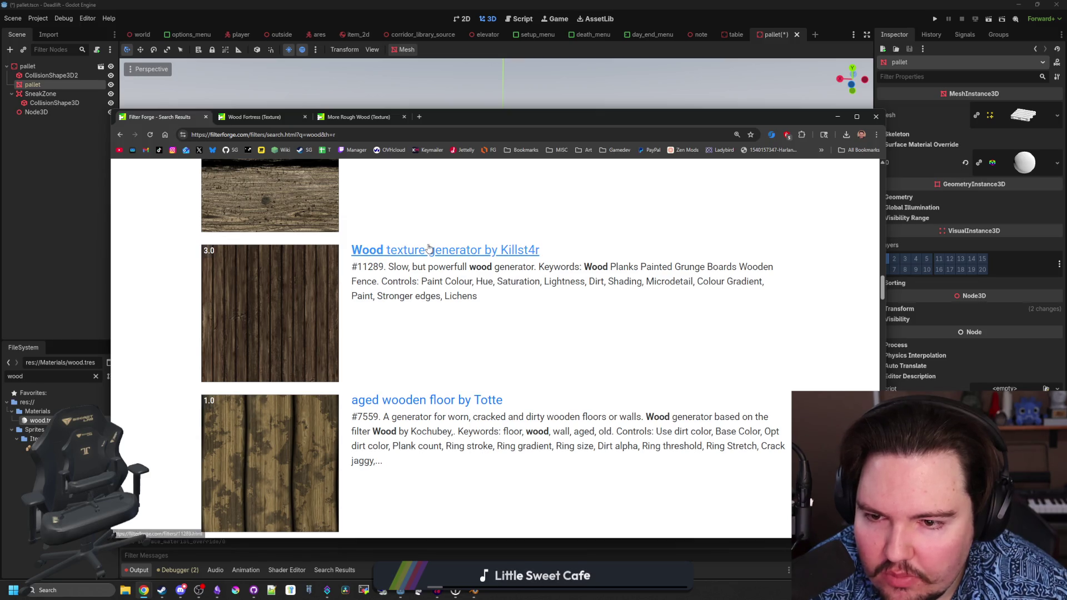
scroll(343, 287, down, 3)
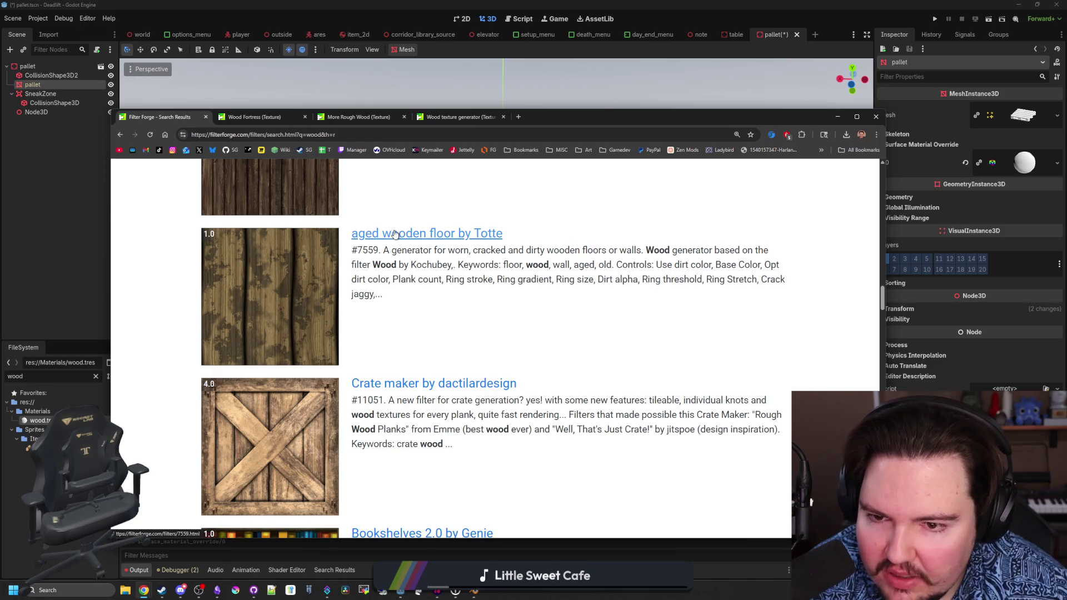
scroll(289, 307, down, 11)
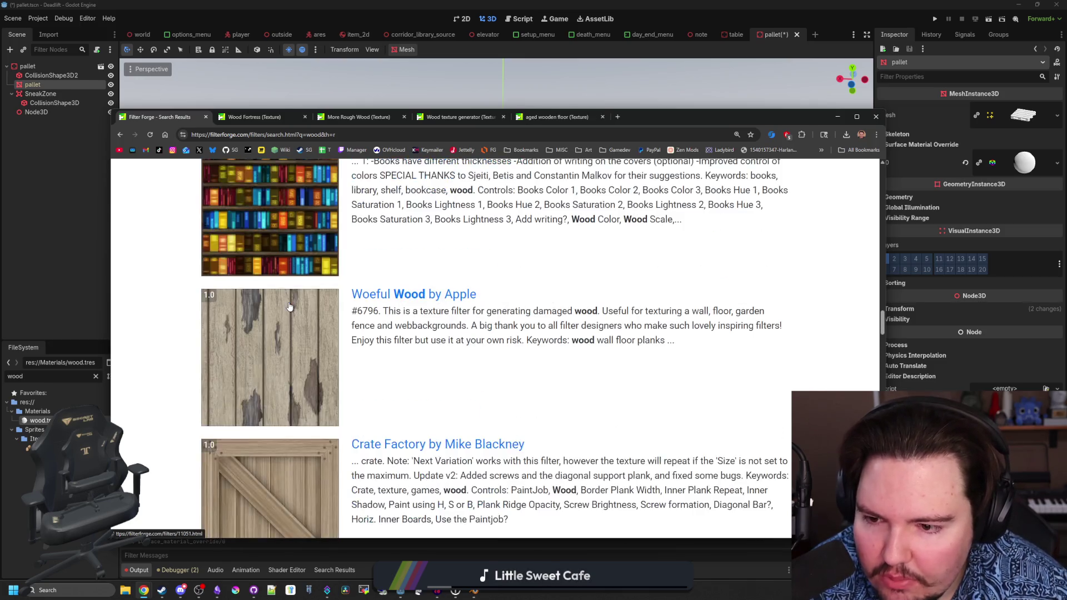
scroll(289, 307, down, 17)
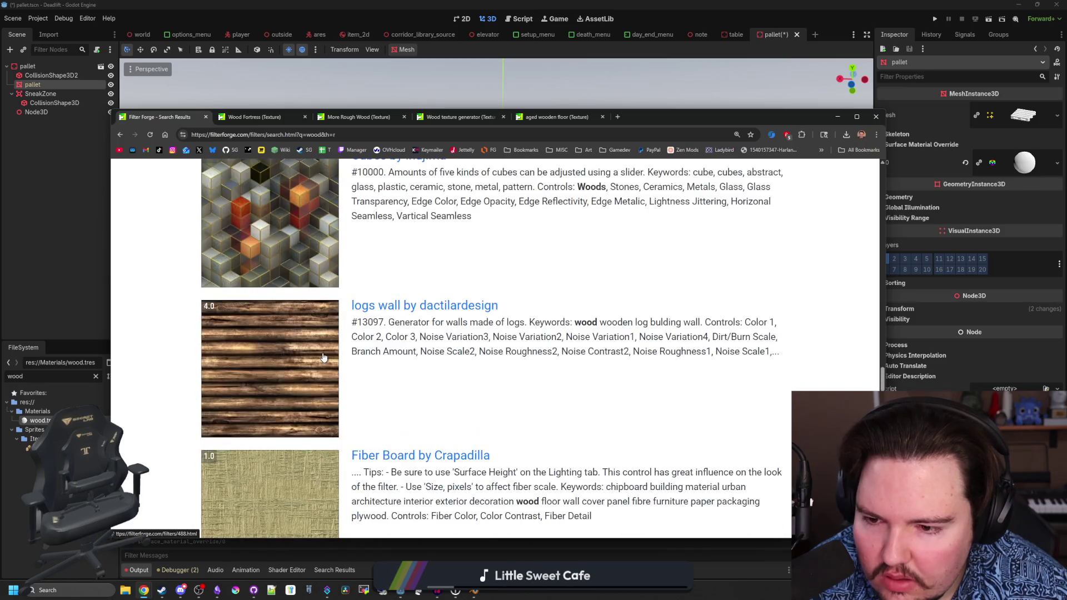
scroll(322, 357, down, 18)
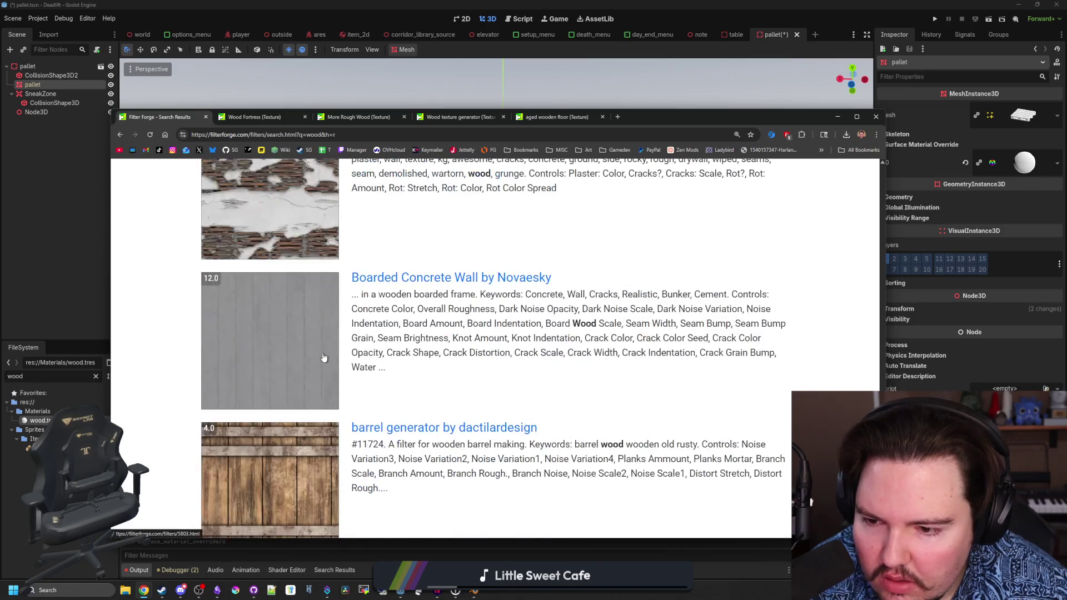
scroll(323, 357, down, 10)
scroll(324, 353, up, 3)
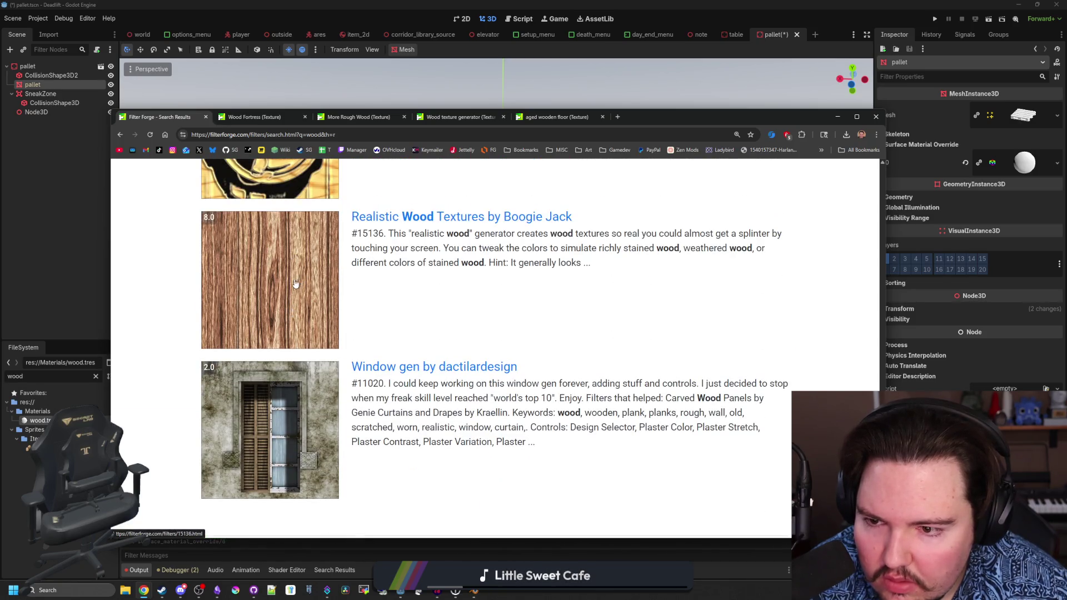
scroll(296, 284, down, 4)
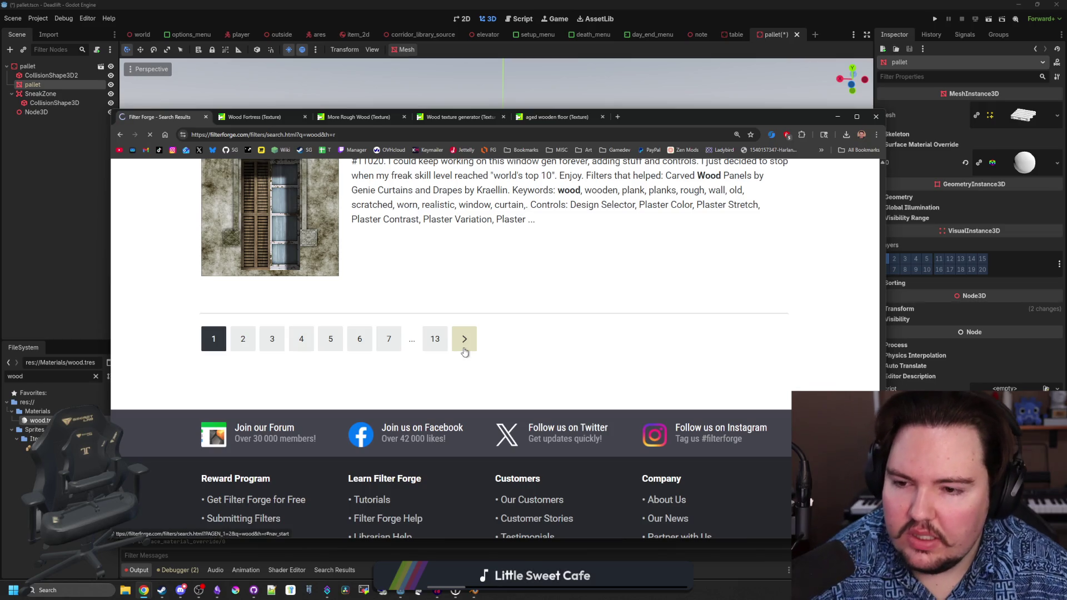
- Scroll through the wood results and continue to the next results page
scroll(278, 276, down, 5)
scroll(277, 276, down, 4)
scroll(311, 311, up, 1)
scroll(355, 348, down, 2)
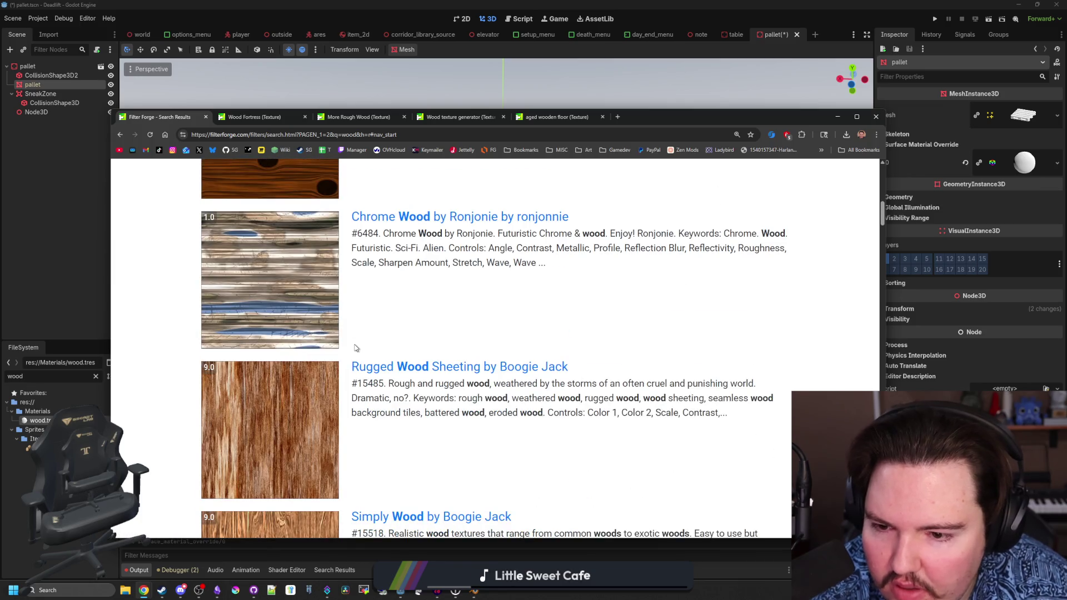
scroll(295, 406, down, 12)
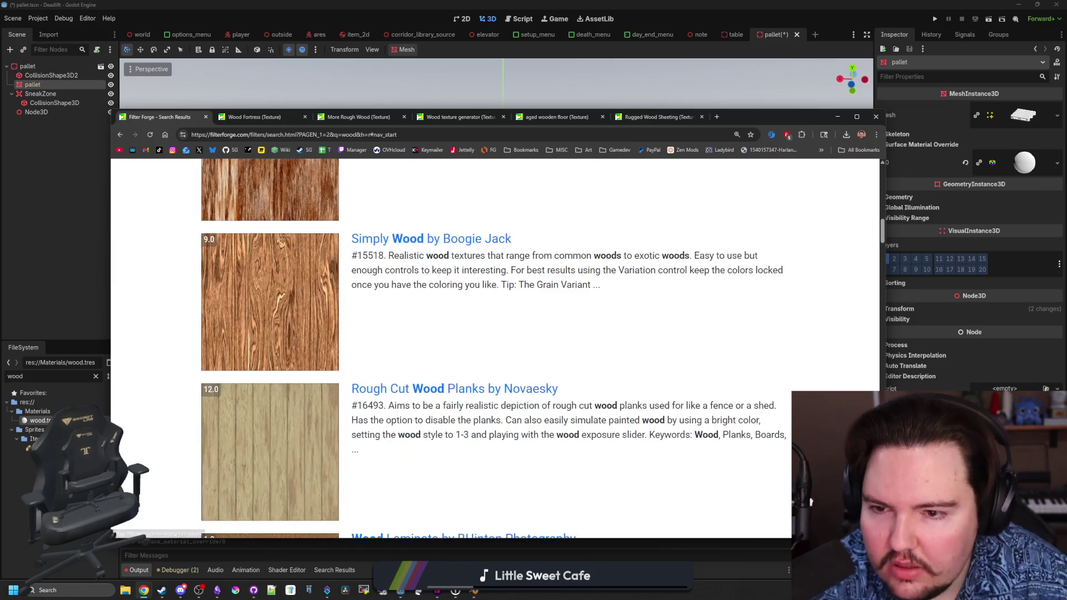
scroll(402, 245, down, 16)
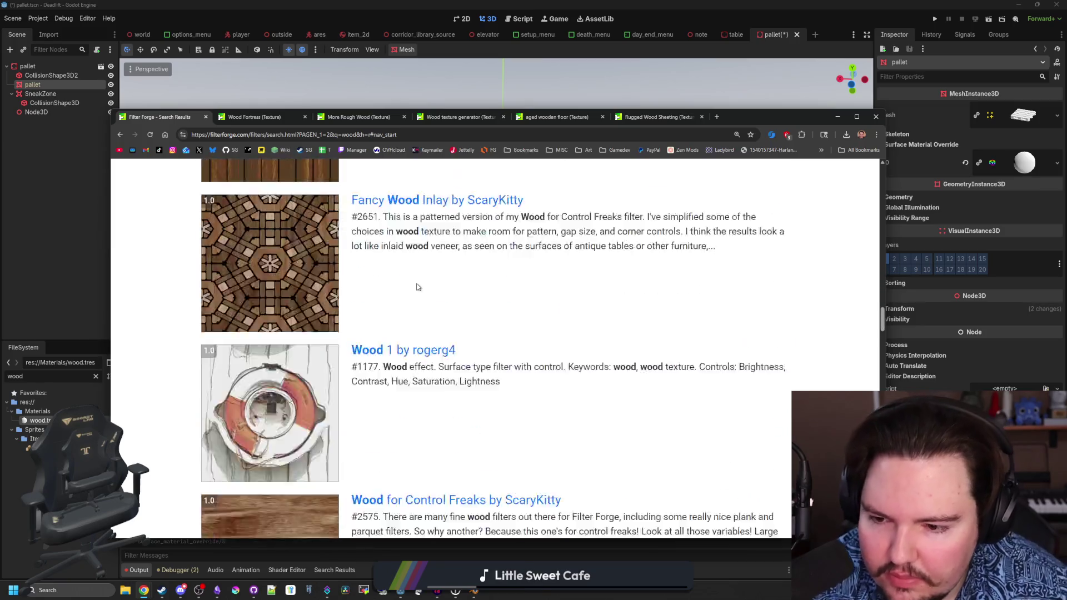
scroll(407, 320, down, 18)
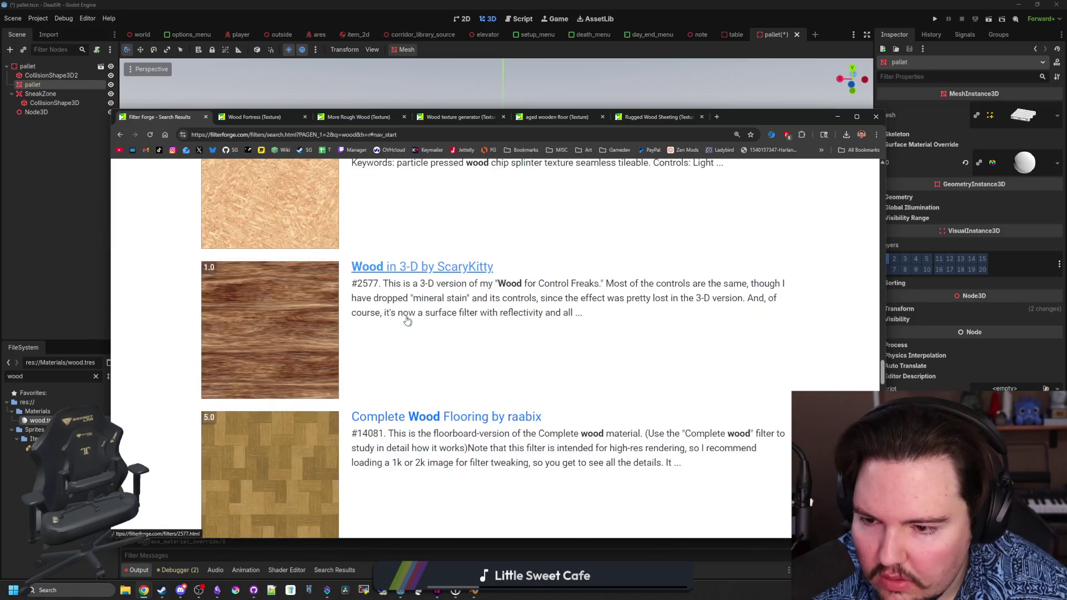
scroll(407, 321, down, 20)
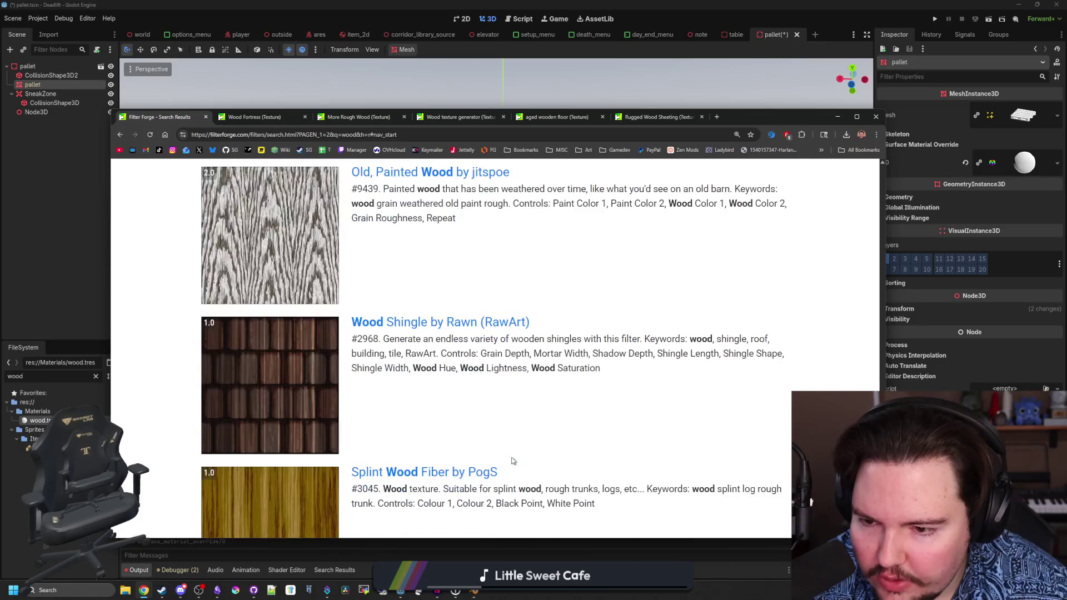
click(495, 454)
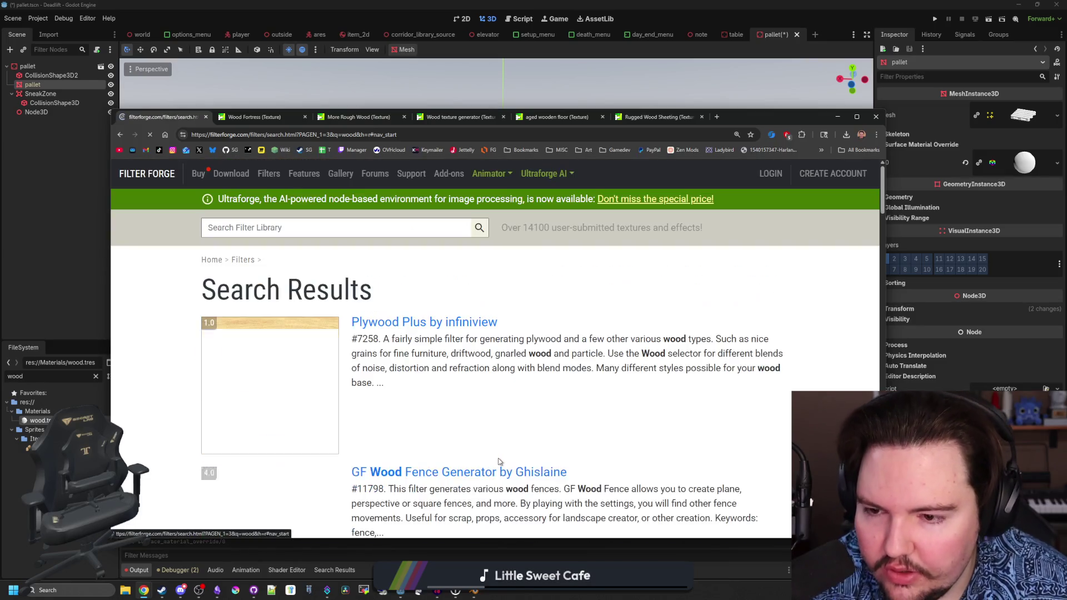
scroll(539, 435, down, 6)
scroll(539, 435, down, 18)
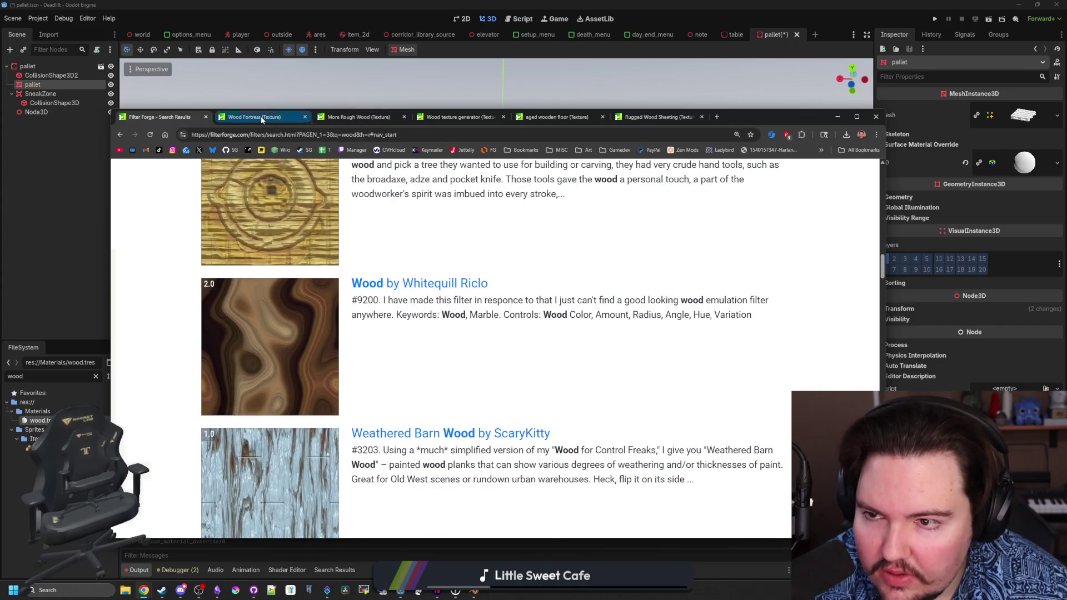
- Review the Wood Fortress tab, then bring up the More Rough Wood filter page
click(261, 115)
scroll(384, 182, down, 2)
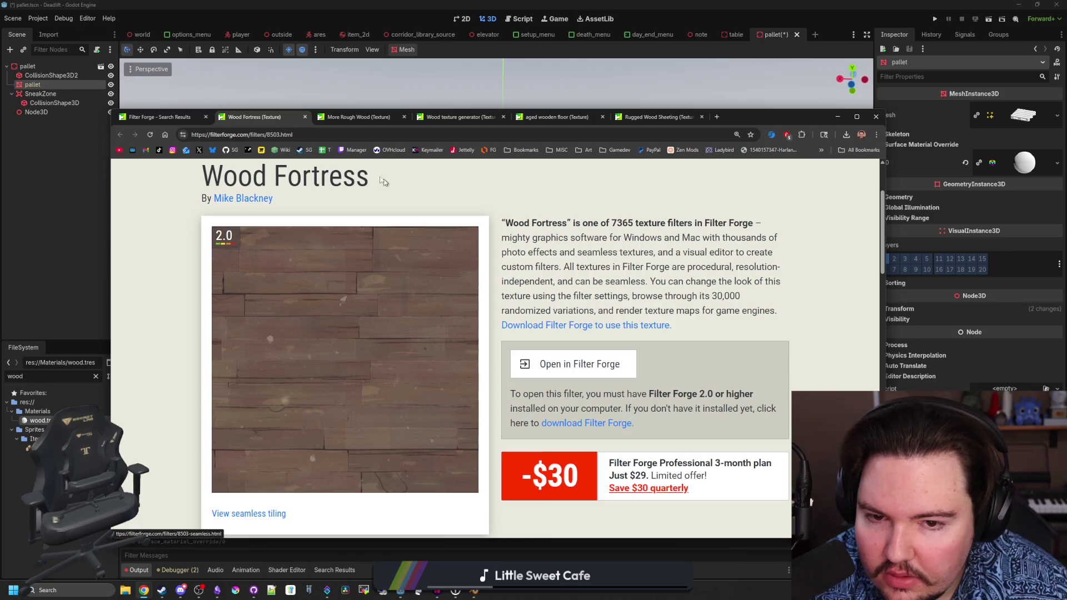
click(358, 117)
scroll(590, 316, down, 3)
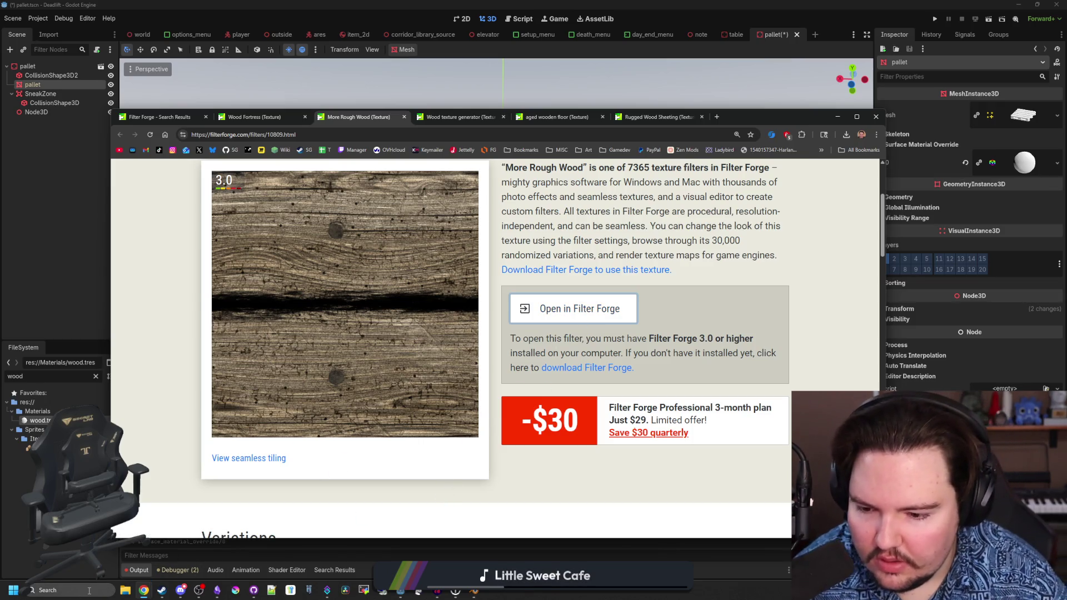
click(113, 592)
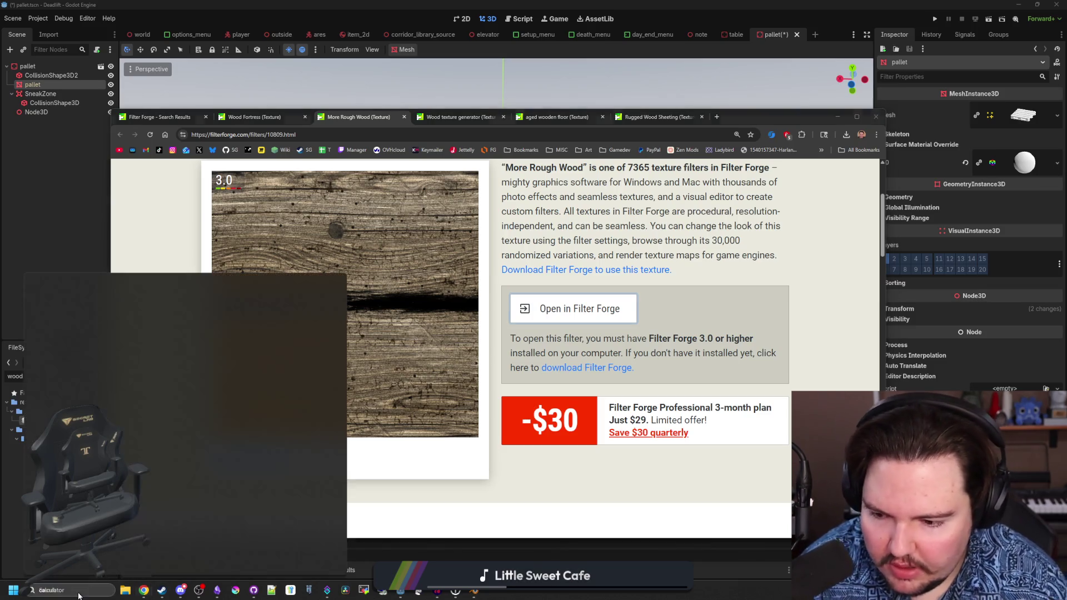
- Launch Filter Forge and adjust More Rough Wood's Crack Scale setting
text(filter)
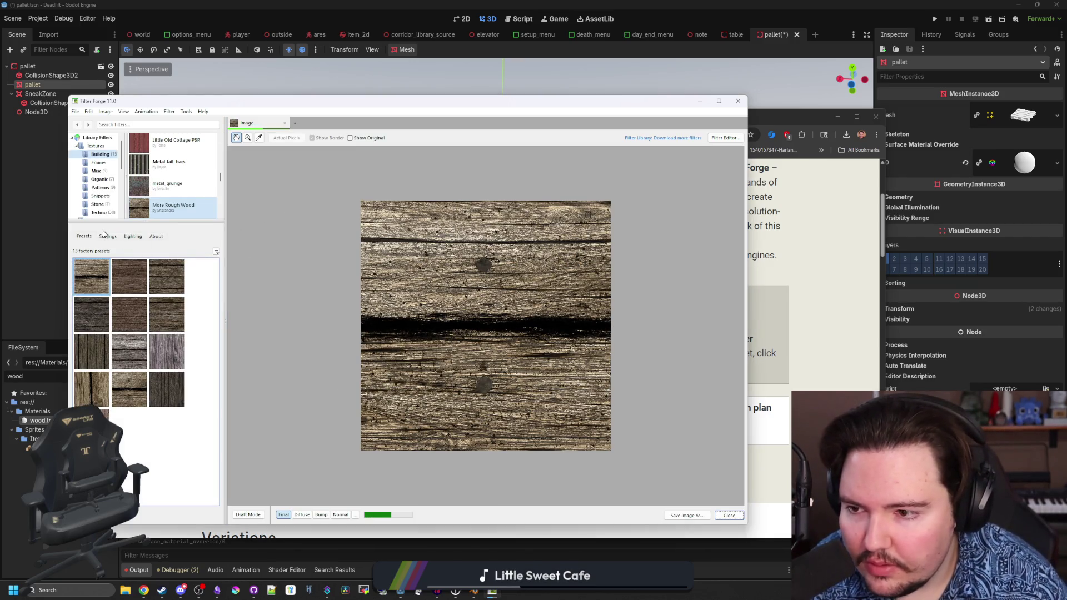
click(106, 236)
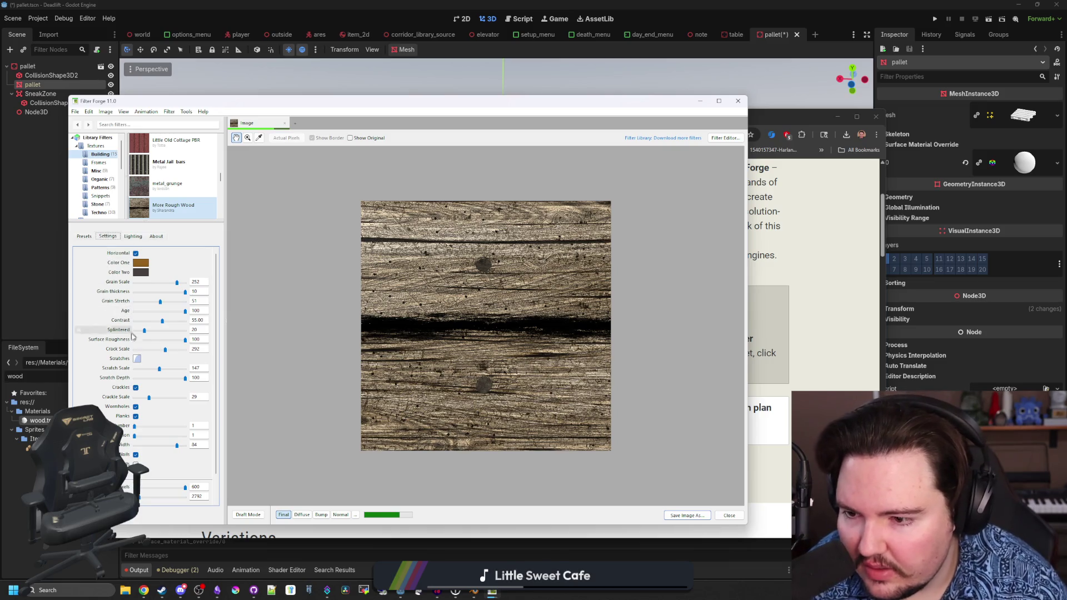
drag(165, 350, 111, 349)
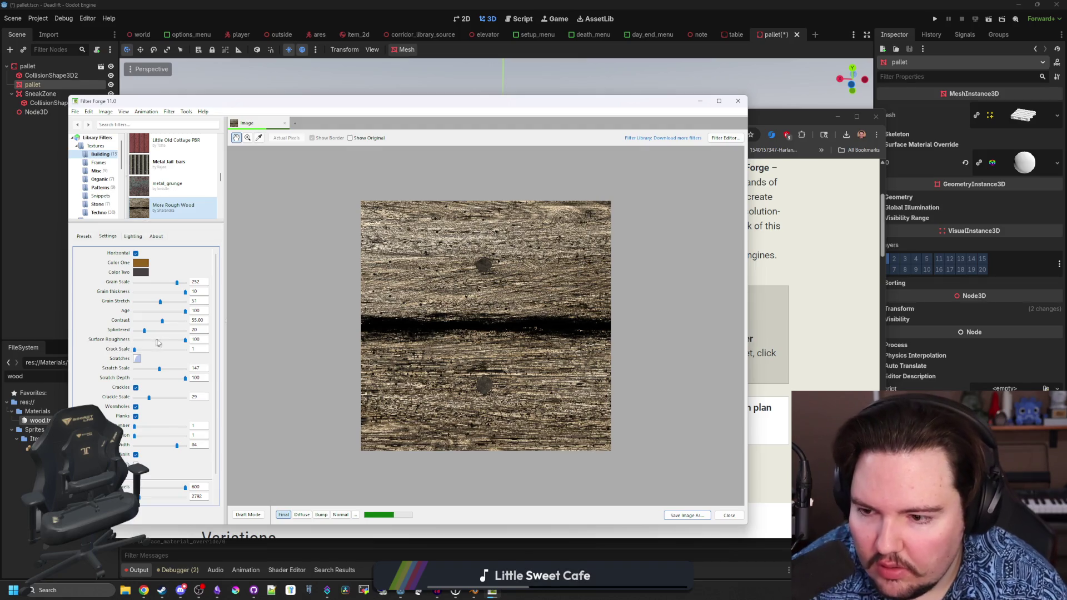
- Try the darker and lighter wood presets, keep the lighter one, and toggle Nails off and on
click(97, 238)
click(129, 276)
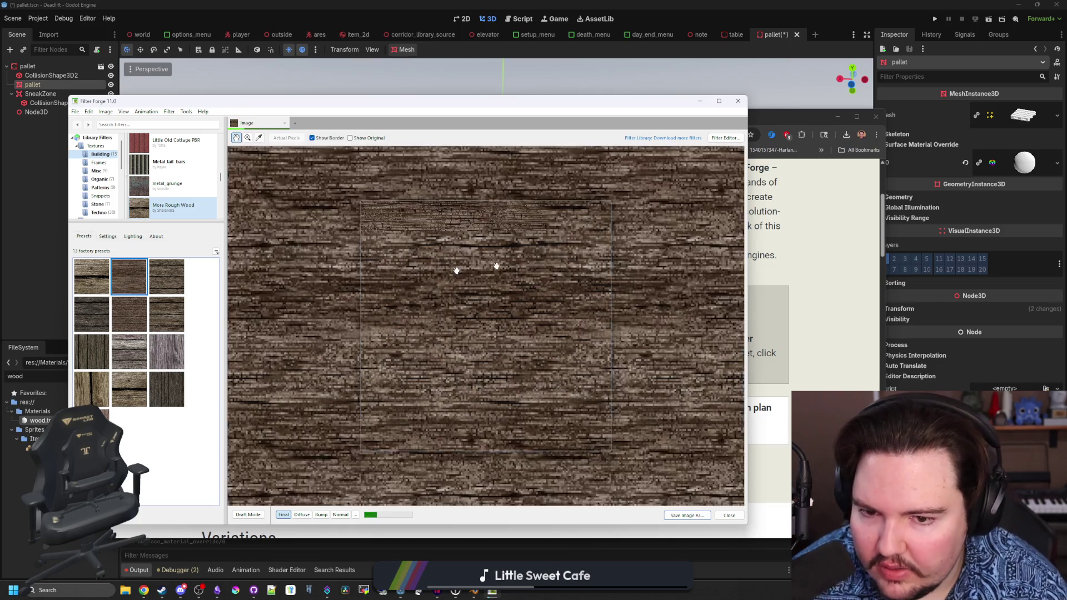
click(97, 275)
click(107, 236)
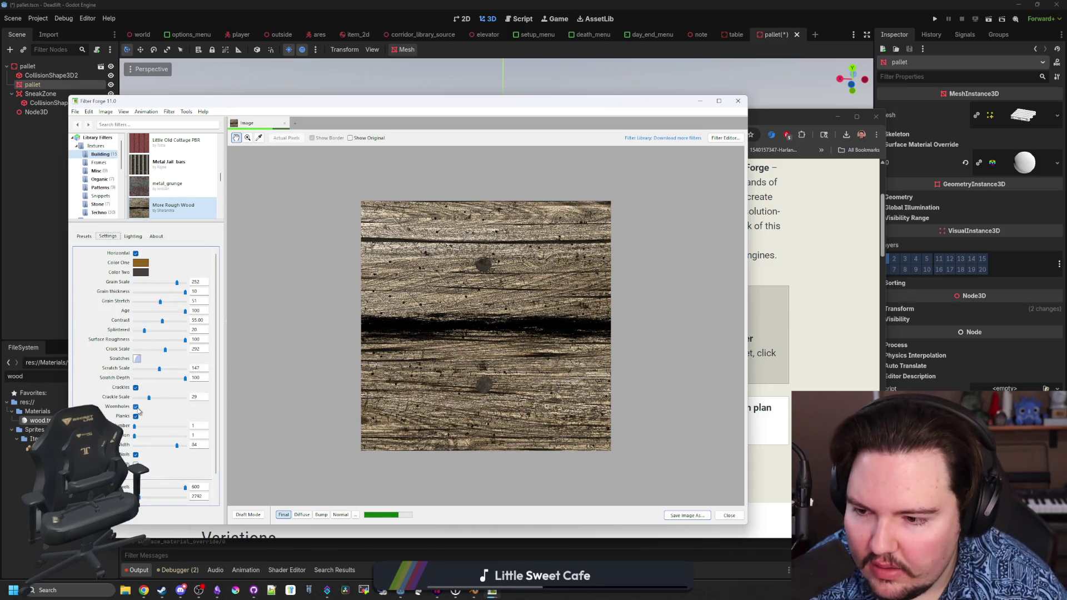
click(136, 455)
click(136, 455)
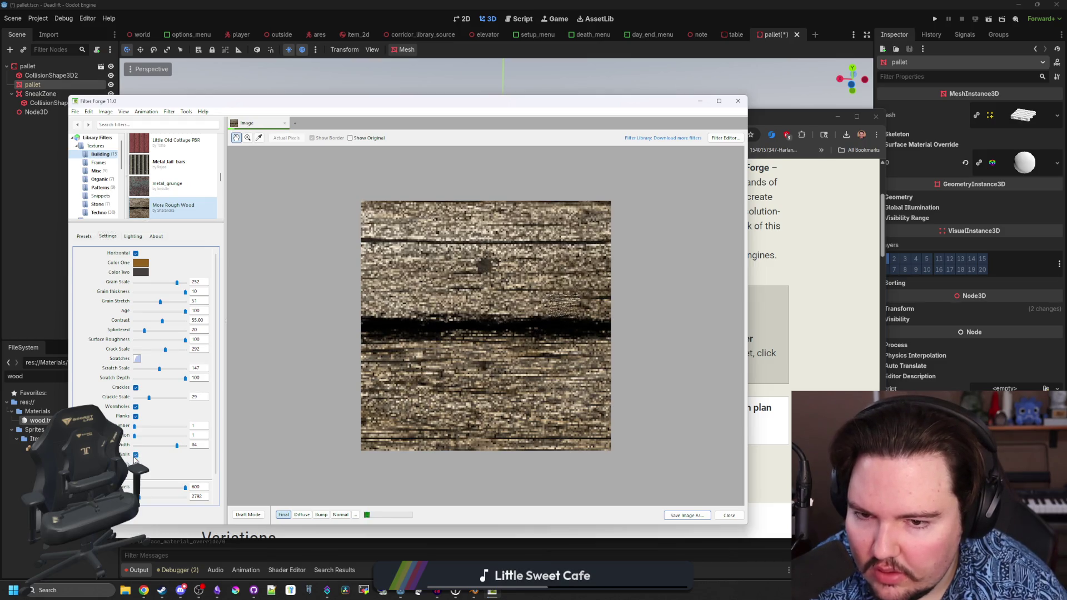
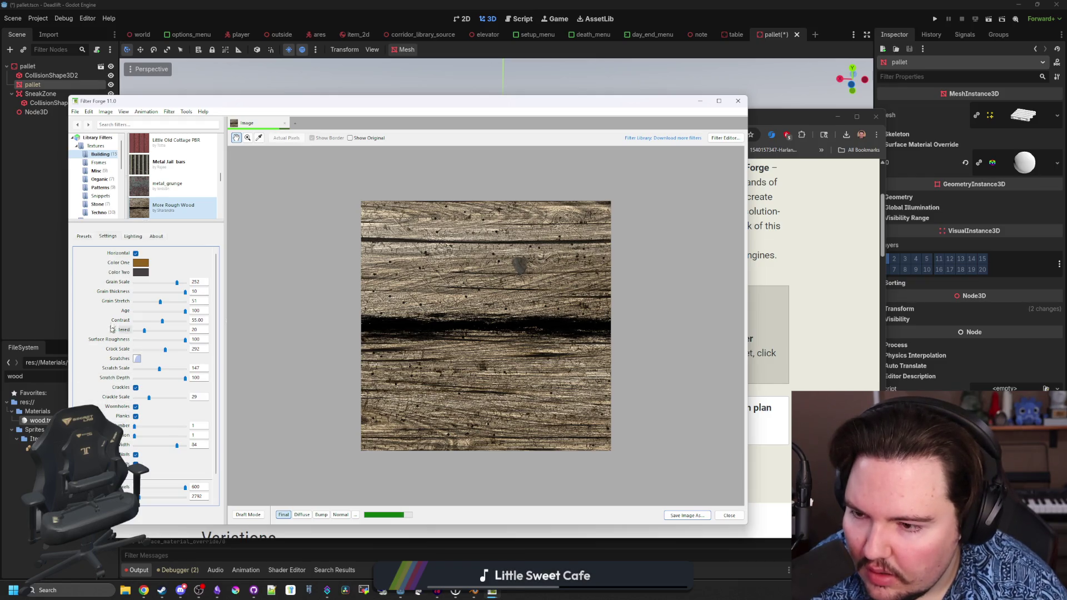
- Keep the planks horizontal, set Width to 0 to remove the gaps, and preview the diffuse map tiled
click(136, 253)
click(136, 254)
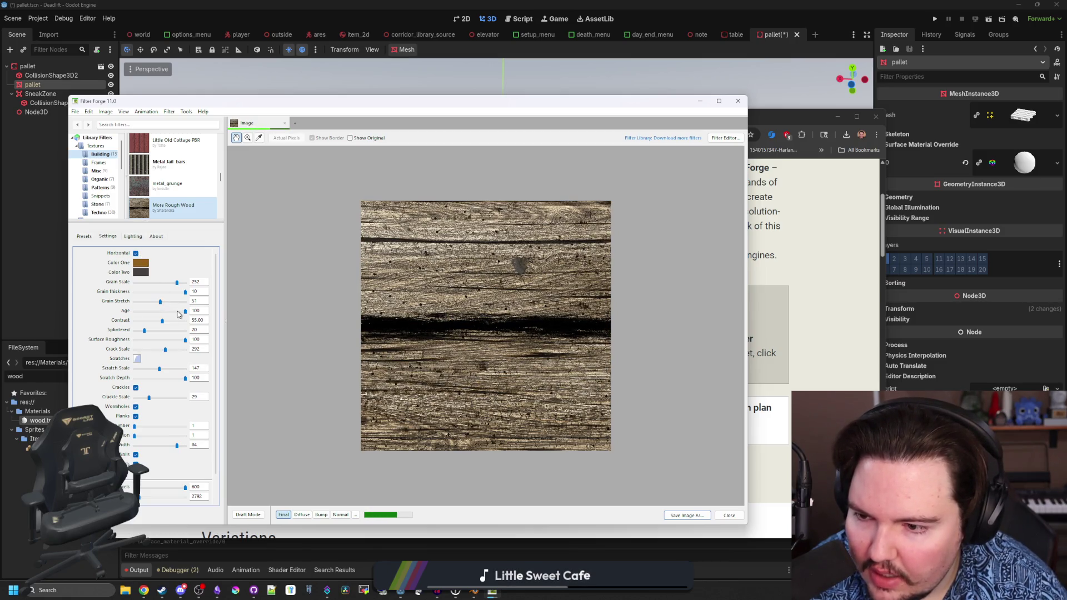
drag(177, 445, 132, 445)
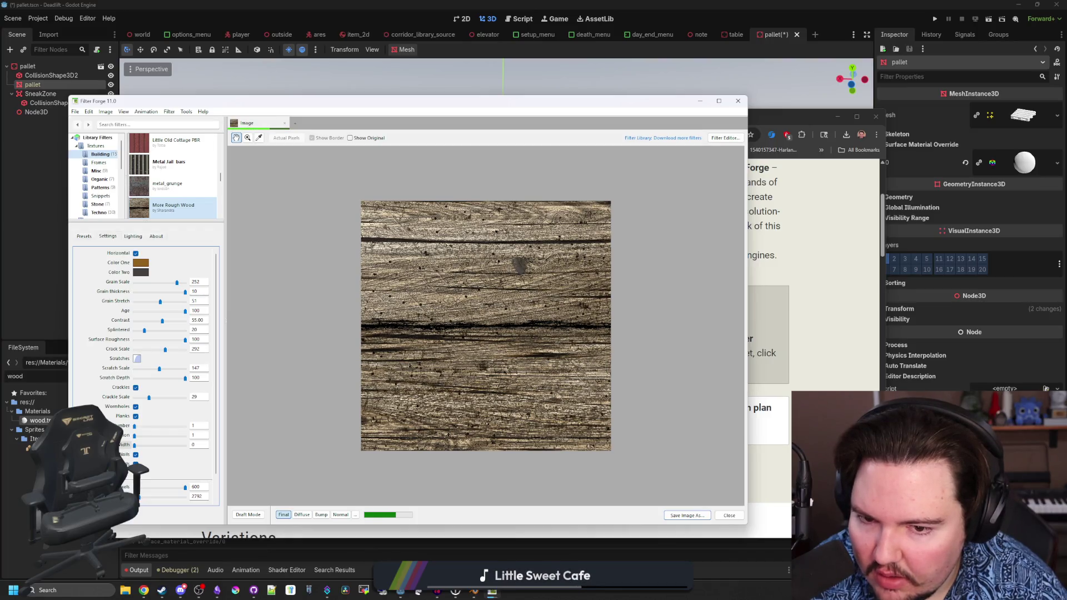
scroll(124, 441, down, 2)
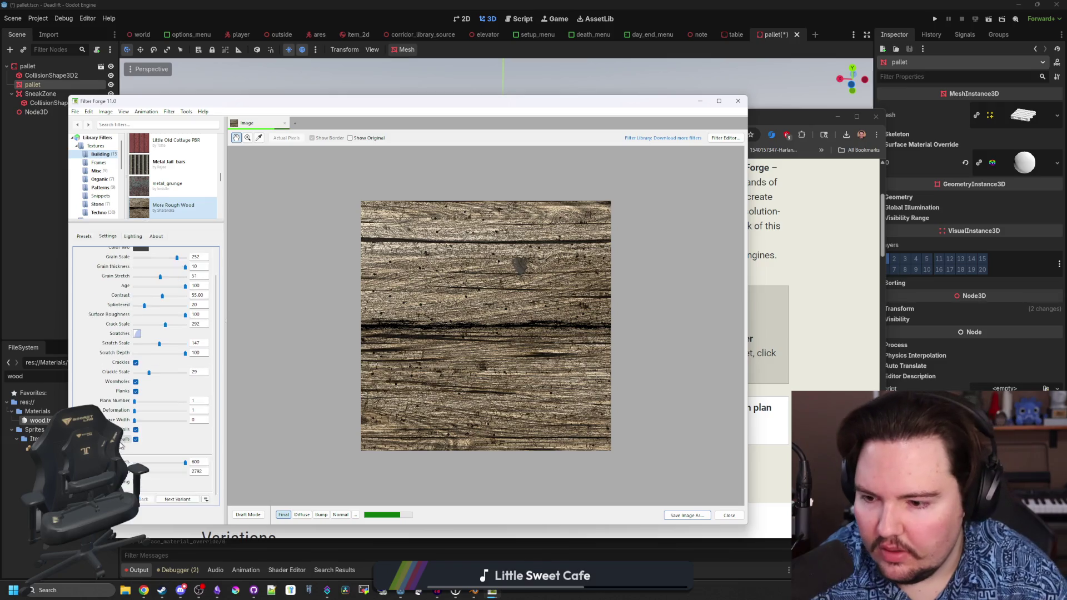
click(302, 515)
- Uncheck Planks and bump the Seed up for a fresh random wood variant
scroll(408, 404, up, 3)
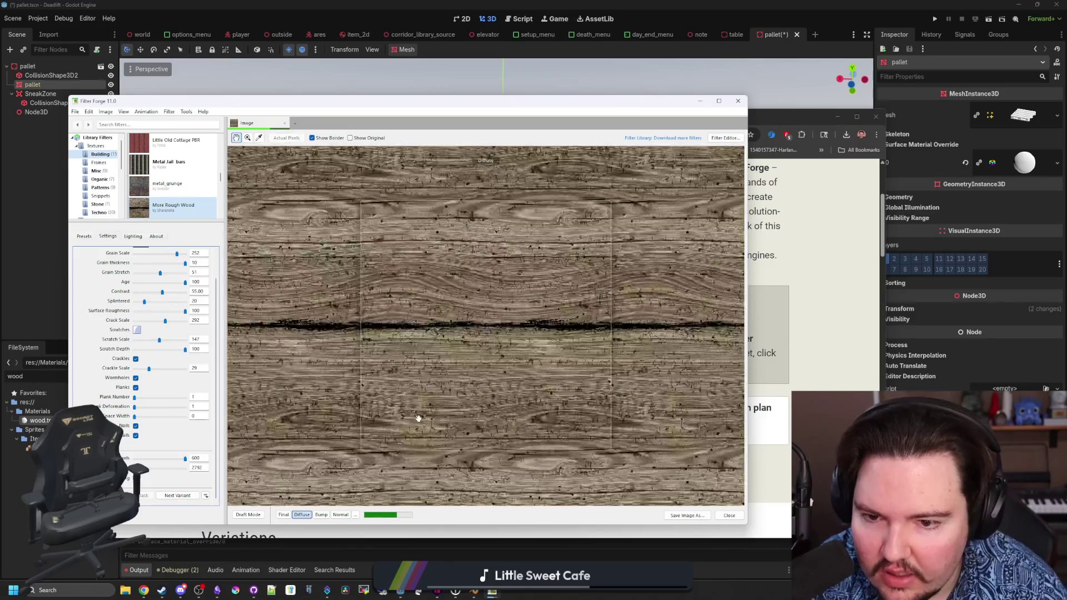
scroll(484, 401, up, 2)
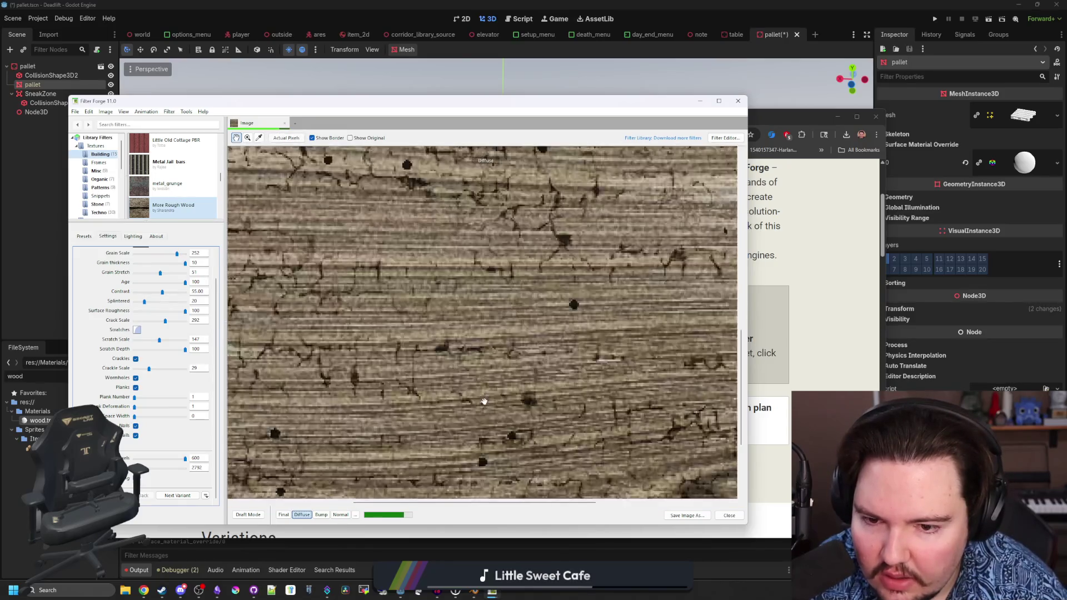
scroll(484, 402, down, 2)
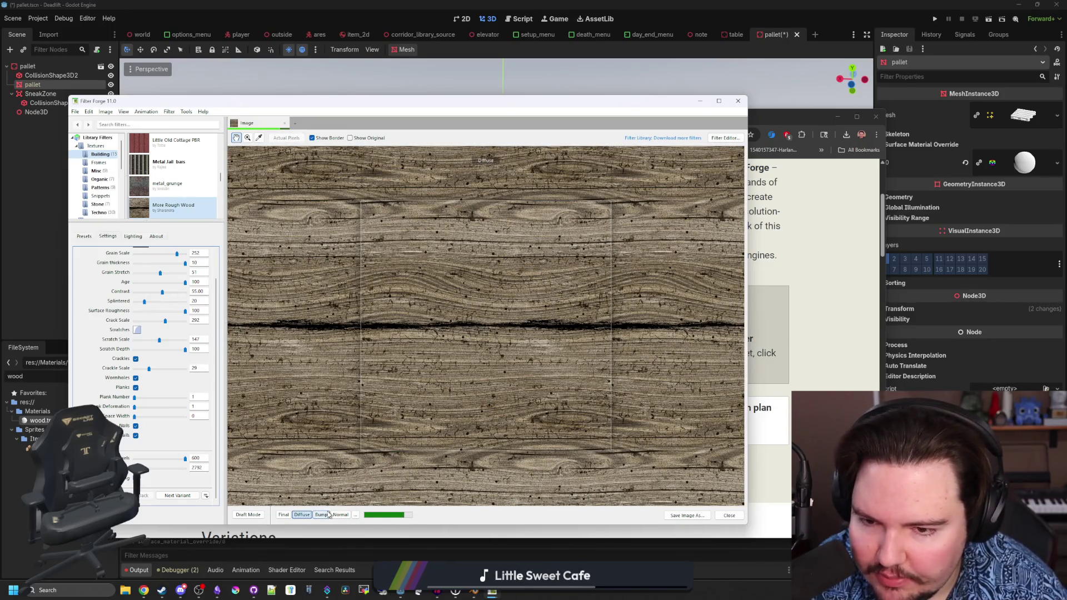
scroll(359, 461, down, 3)
scroll(430, 404, up, 3)
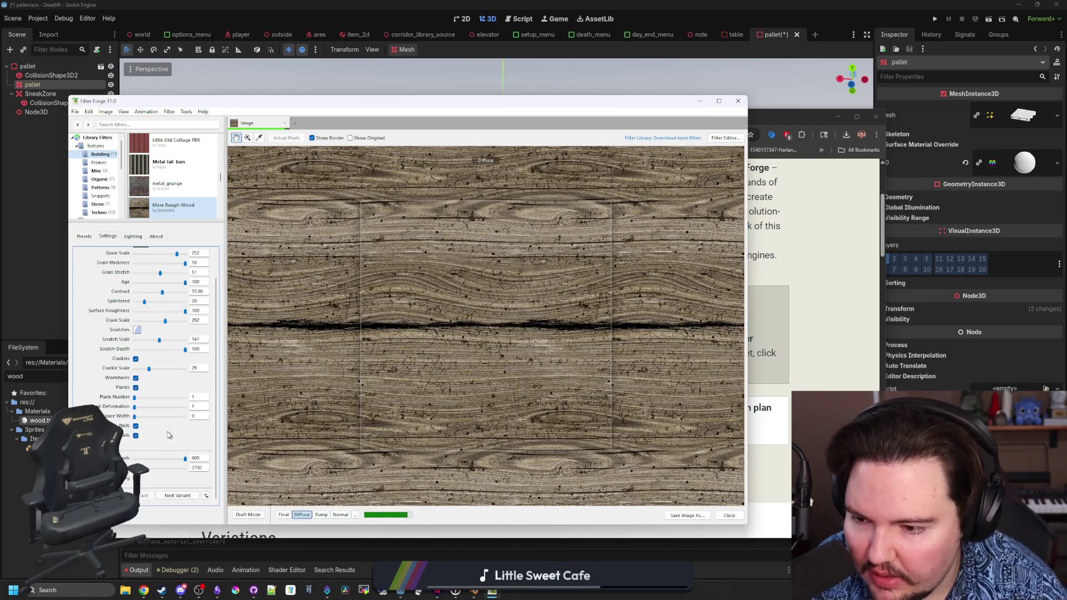
click(137, 387)
scroll(504, 352, down, 2)
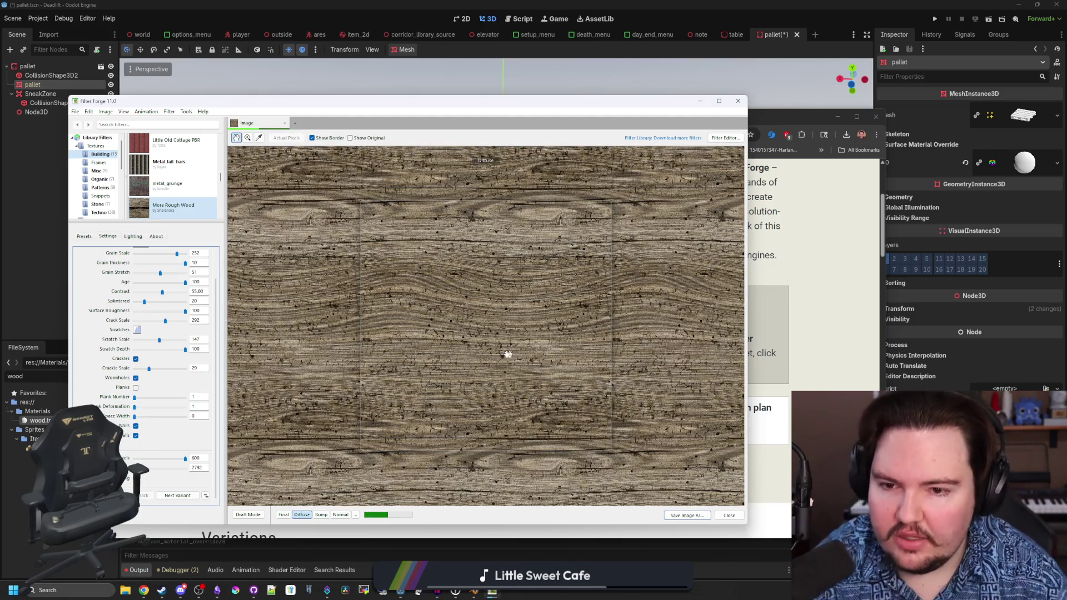
scroll(477, 394, down, 2)
scroll(477, 394, up, 4)
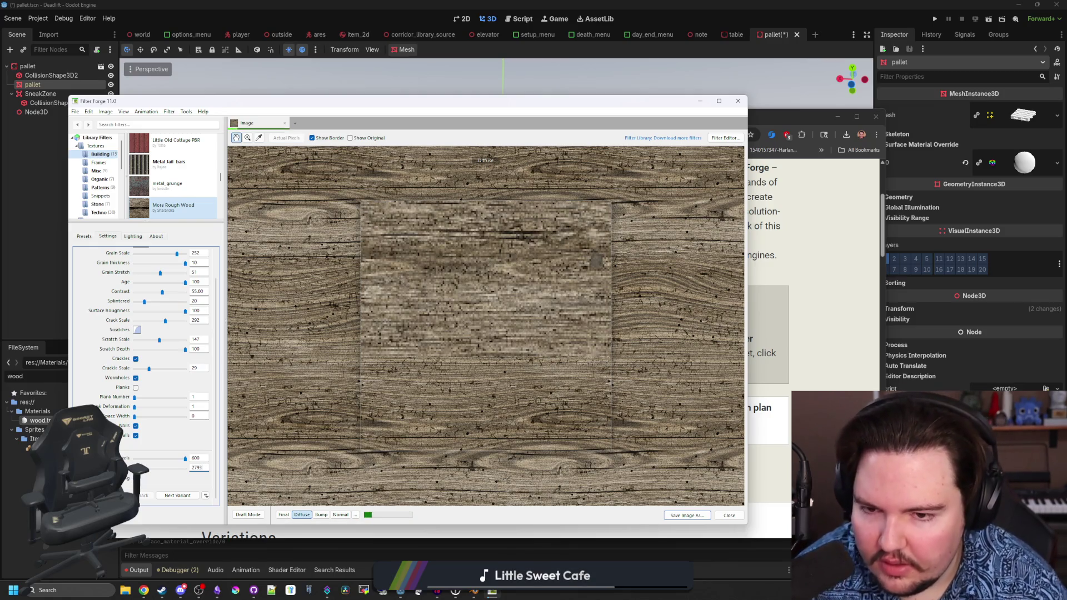
key(Up)
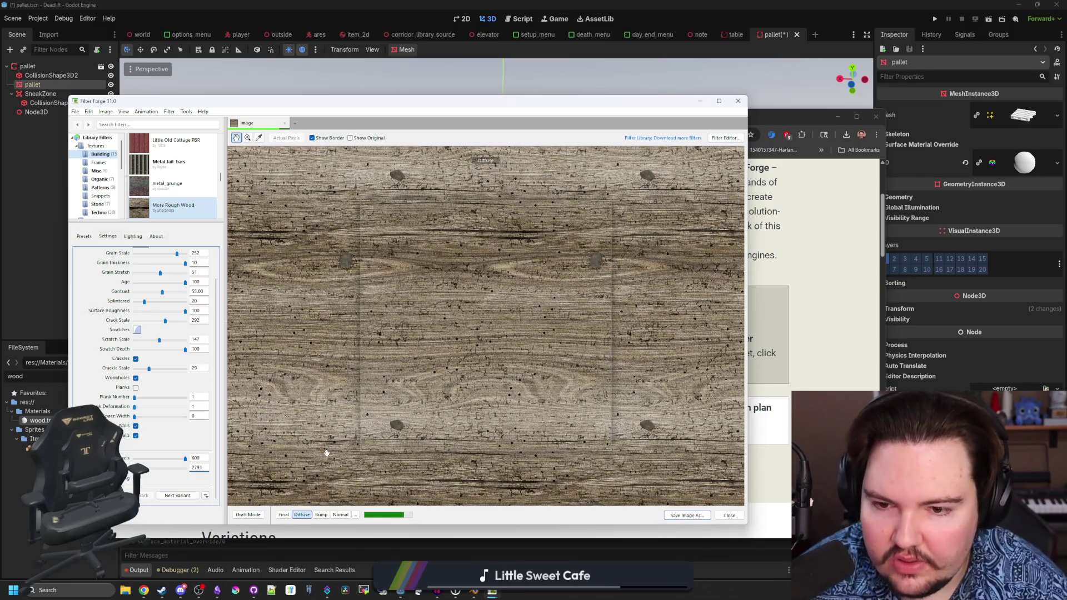
- Check the Normal and Bump map previews, then return to the Diffuse preview
click(342, 515)
click(322, 515)
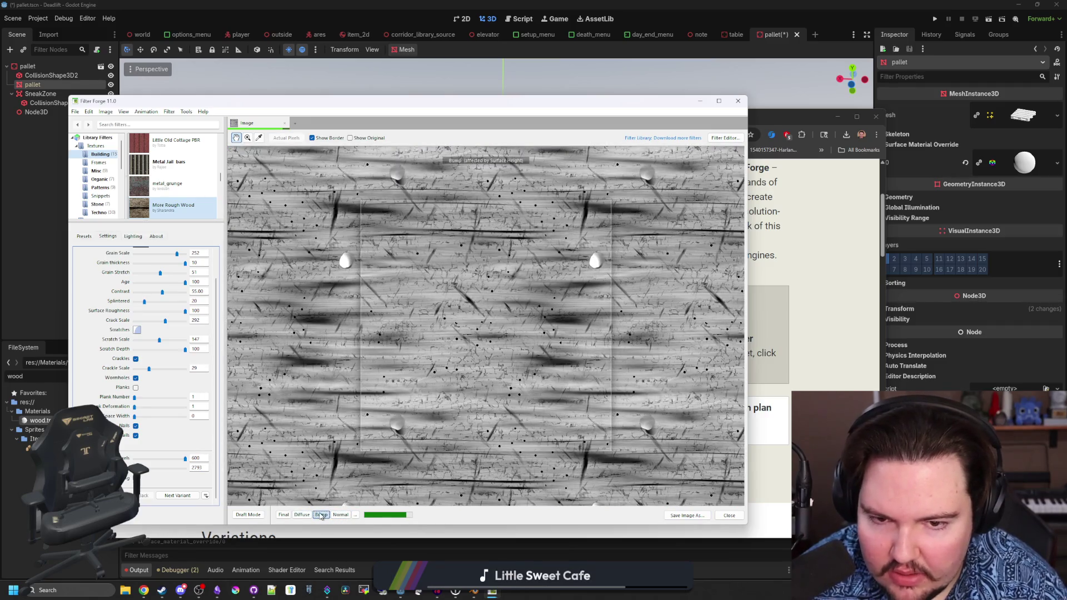
click(302, 515)
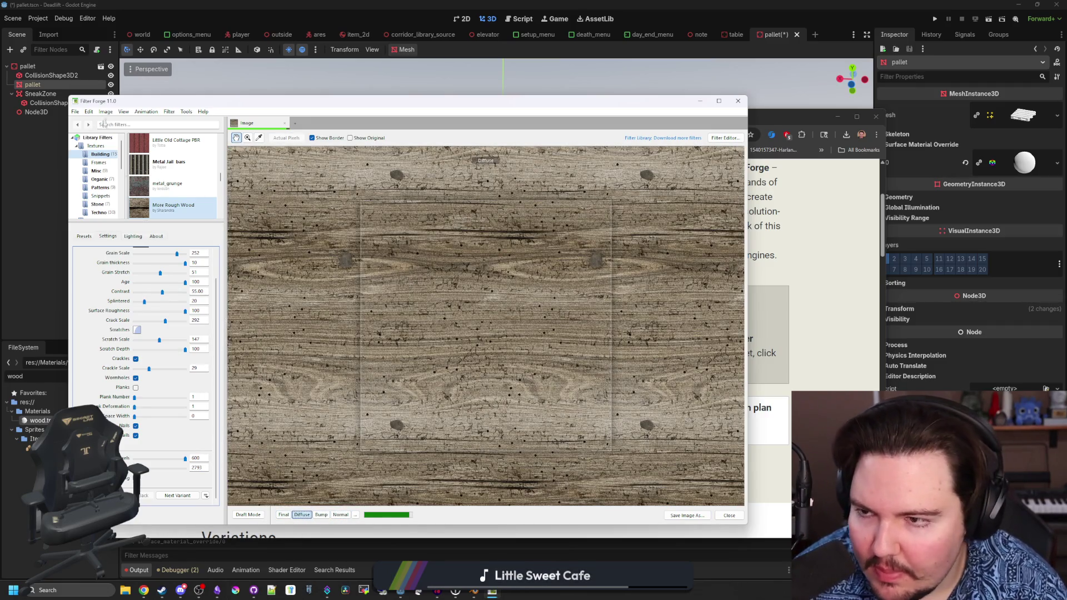
click(74, 111)
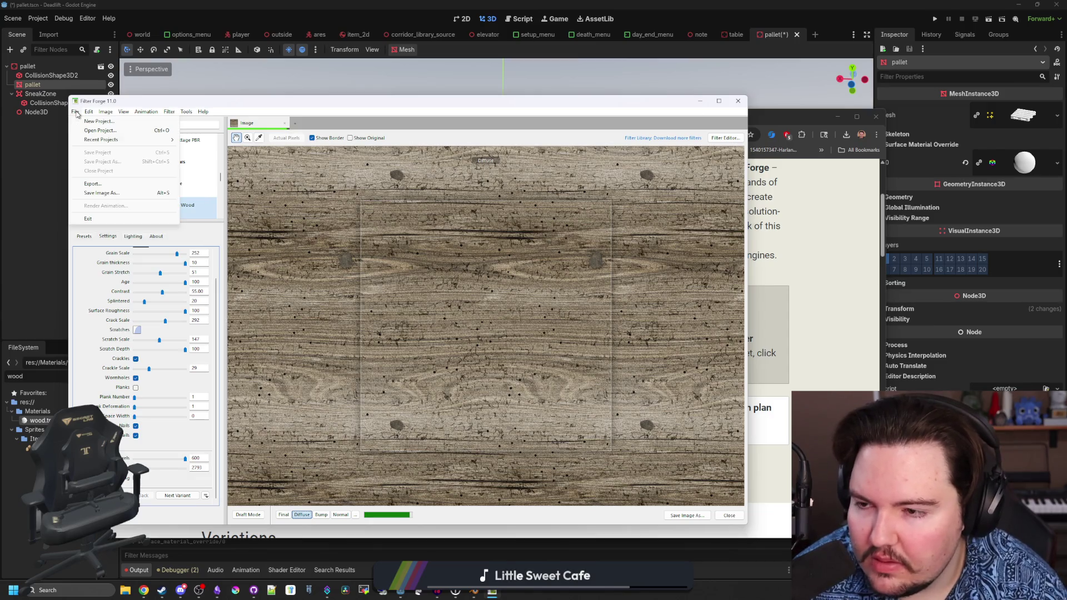
- Leave Image.png out of the export and rename the outputs to wood
click(113, 184)
click(434, 359)
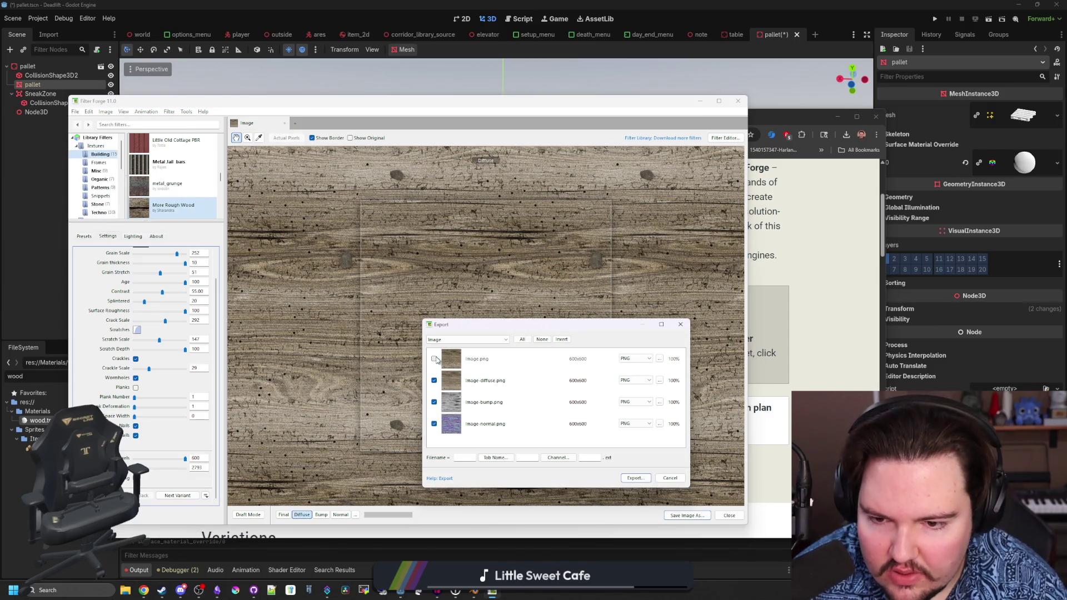
click(494, 458)
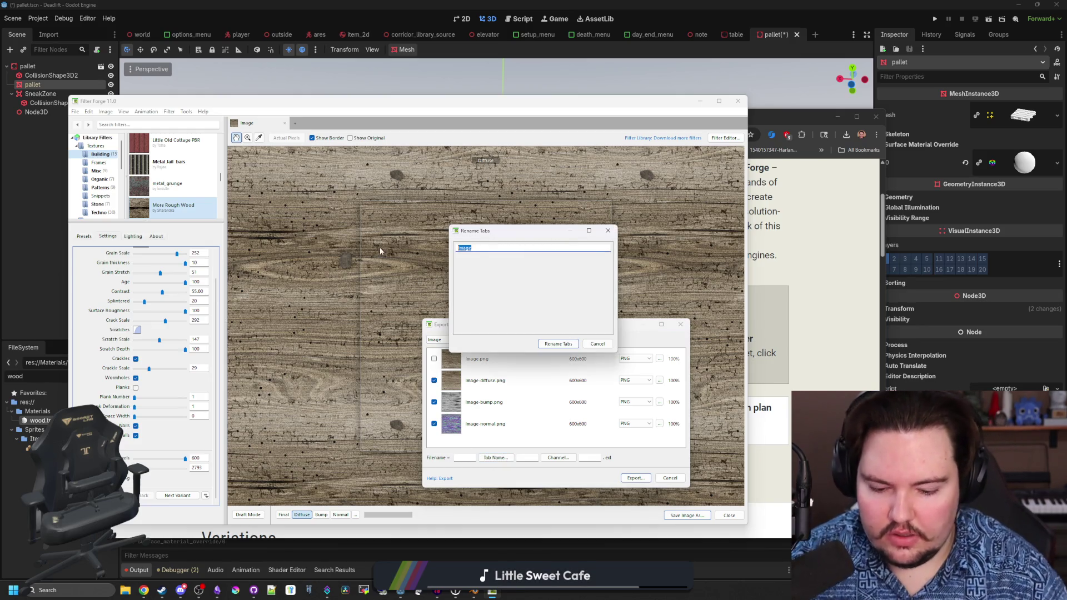
text(wood)
click(556, 344)
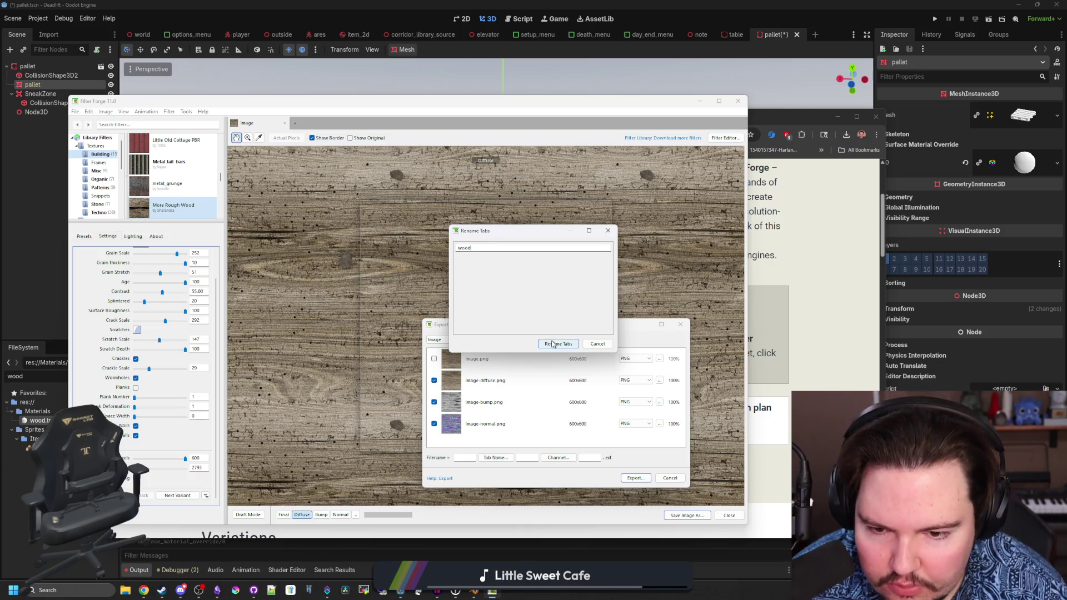
- Start the export and browse the destination picker down to the Documents folder
click(633, 479)
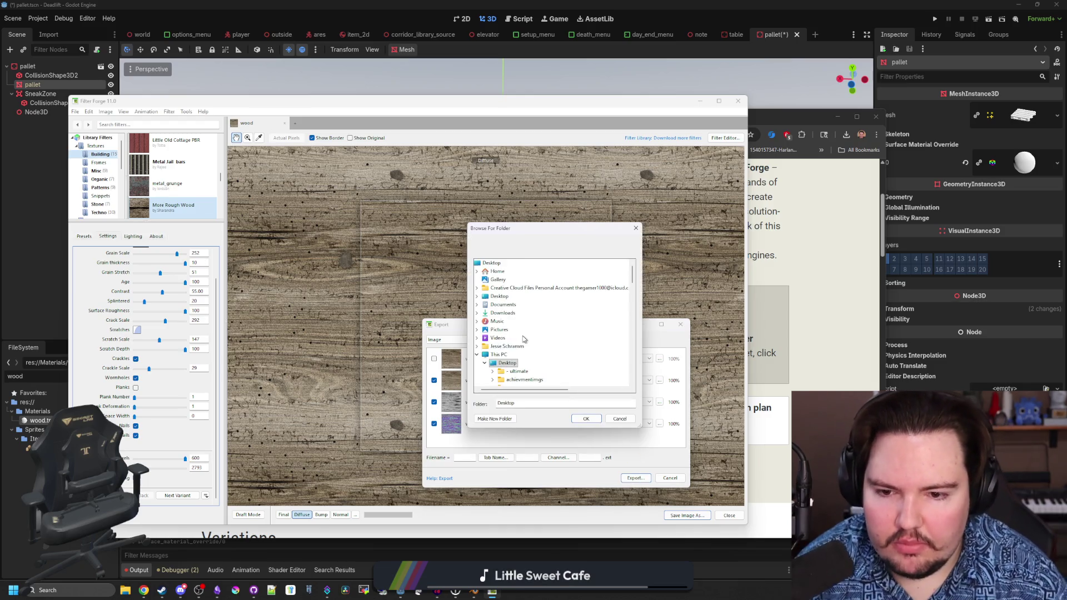
scroll(527, 356, down, 3)
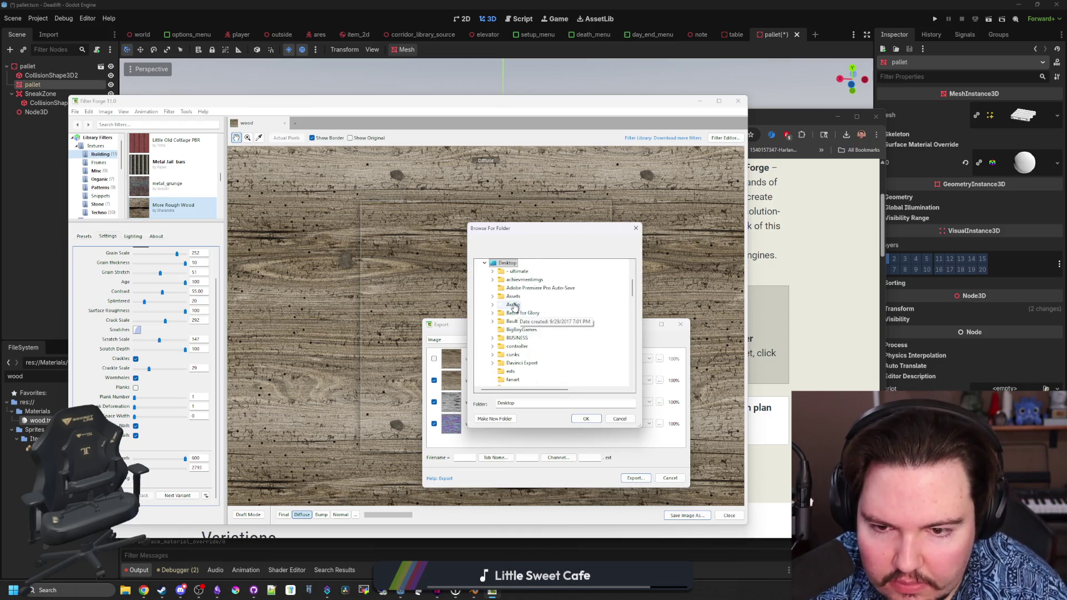
scroll(527, 322, down, 3)
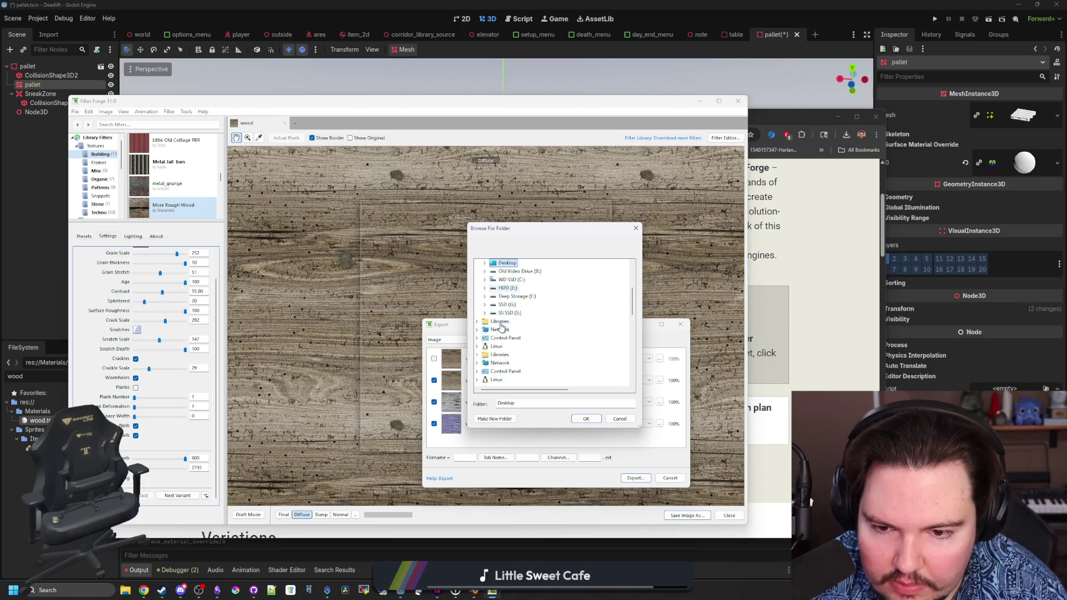
scroll(528, 328, up, 3)
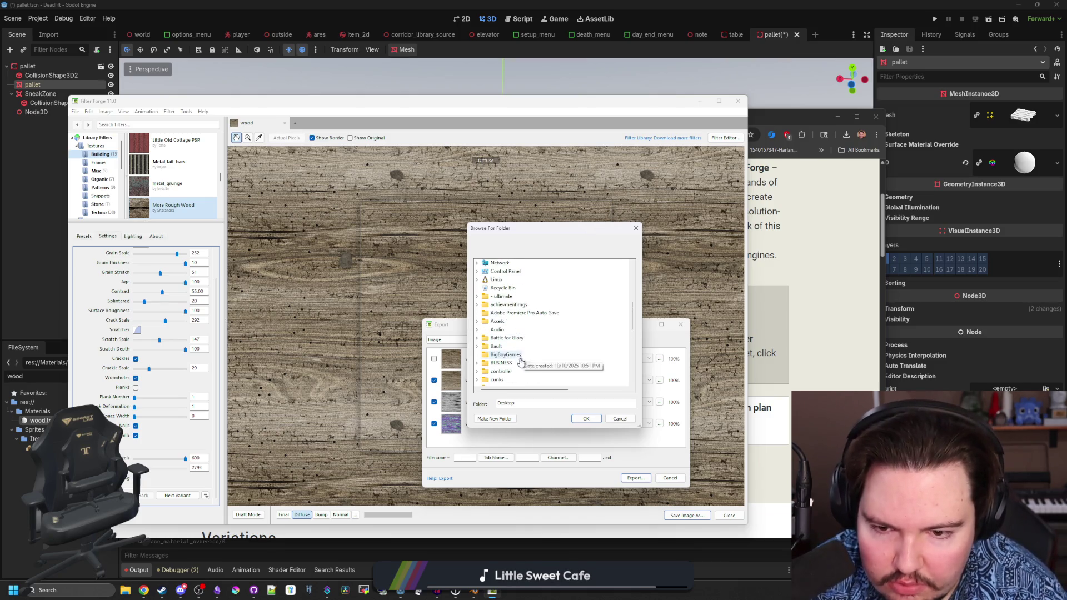
scroll(521, 364, down, 1)
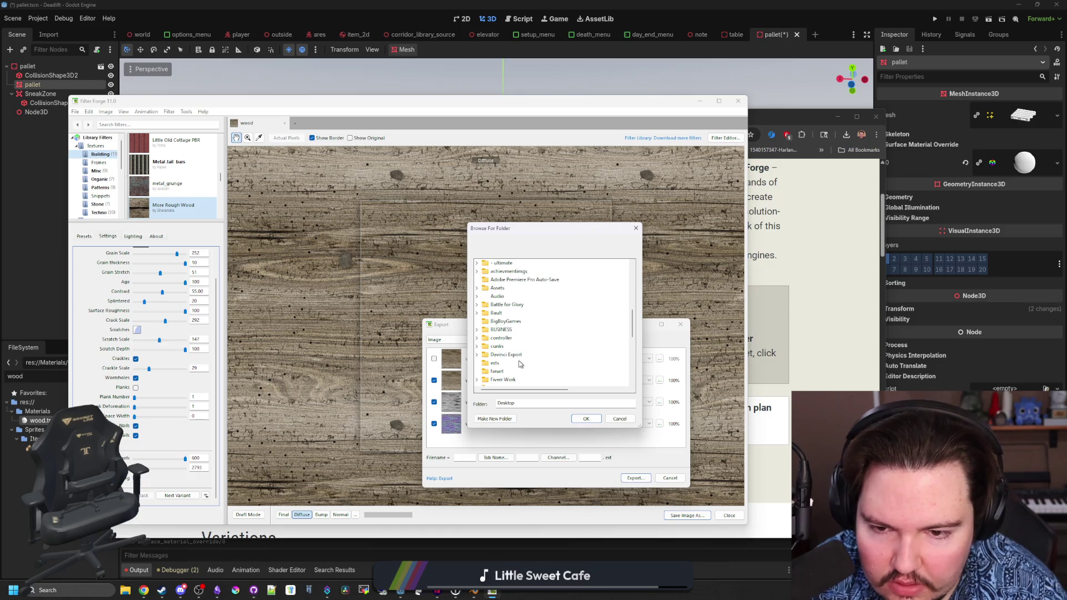
scroll(529, 357, down, 1)
scroll(528, 314, down, 1)
scroll(528, 313, down, 2)
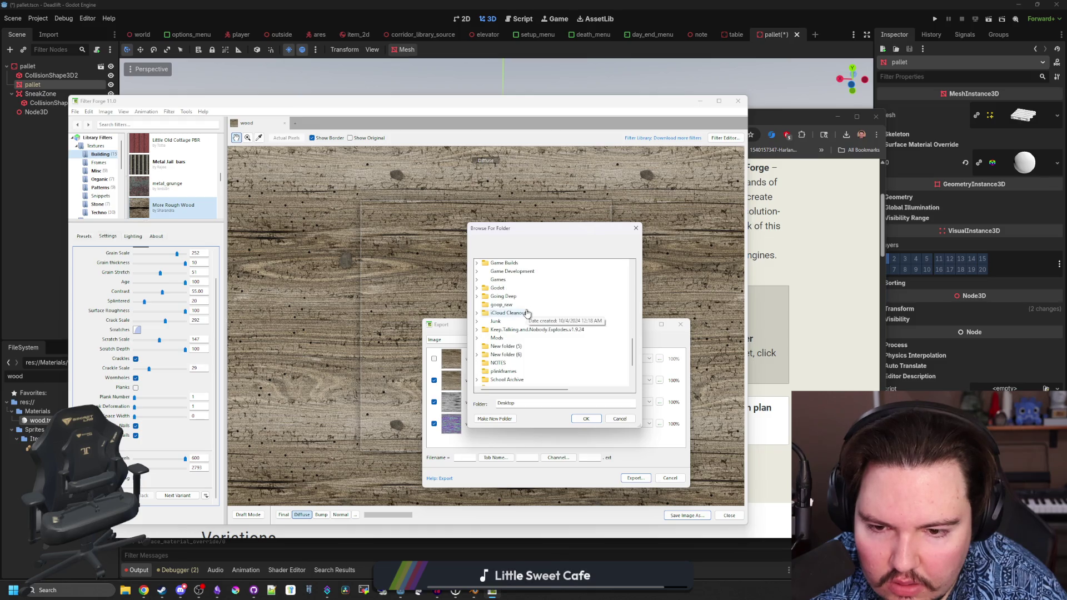
scroll(525, 313, down, 2)
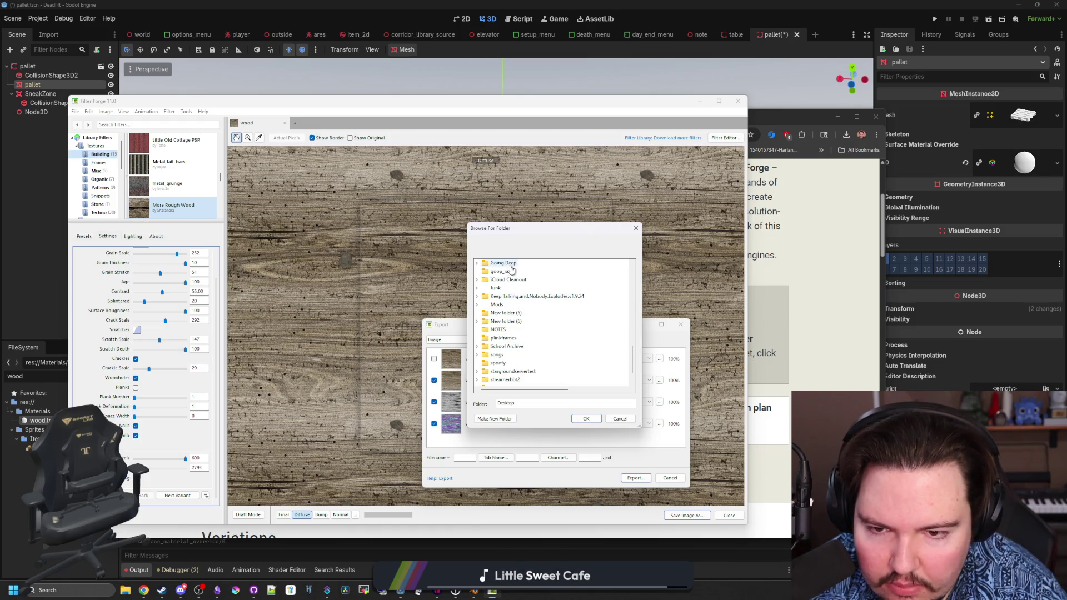
scroll(526, 324, up, 10)
click(479, 355)
scroll(480, 297, down, 1)
click(476, 280)
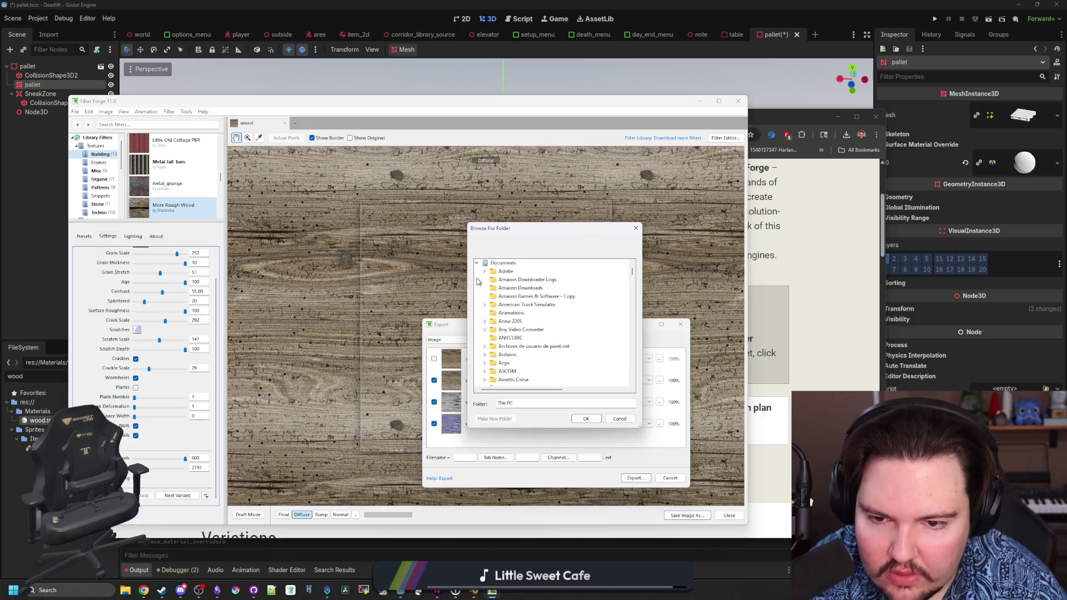
- Choose maze-game/Textures as the export folder, finish exporting, and return to Godot
scroll(525, 315, down, 5)
scroll(525, 315, down, 8)
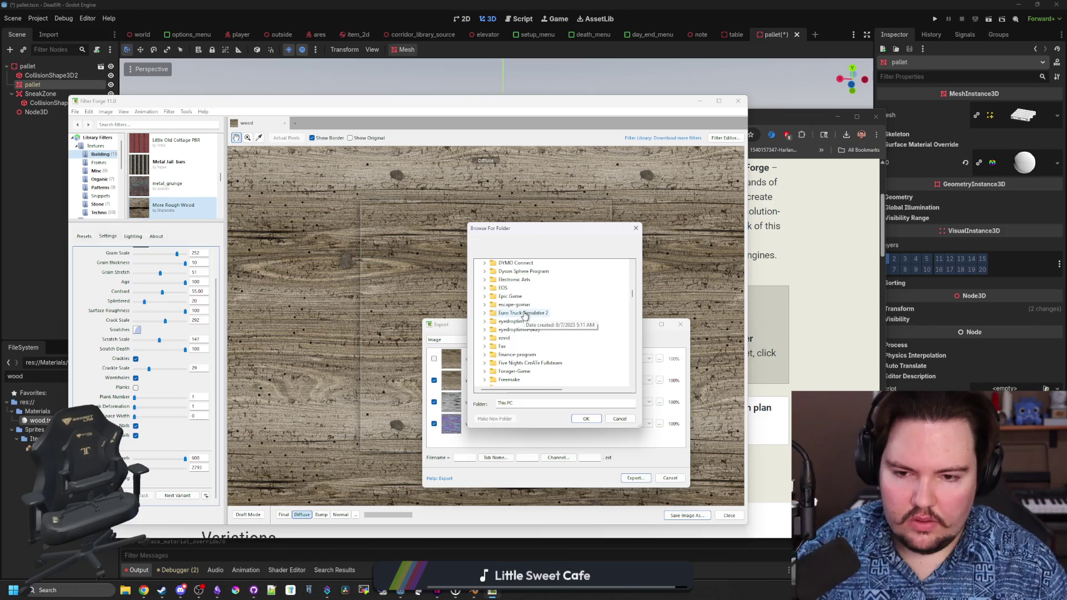
scroll(526, 330, down, 6)
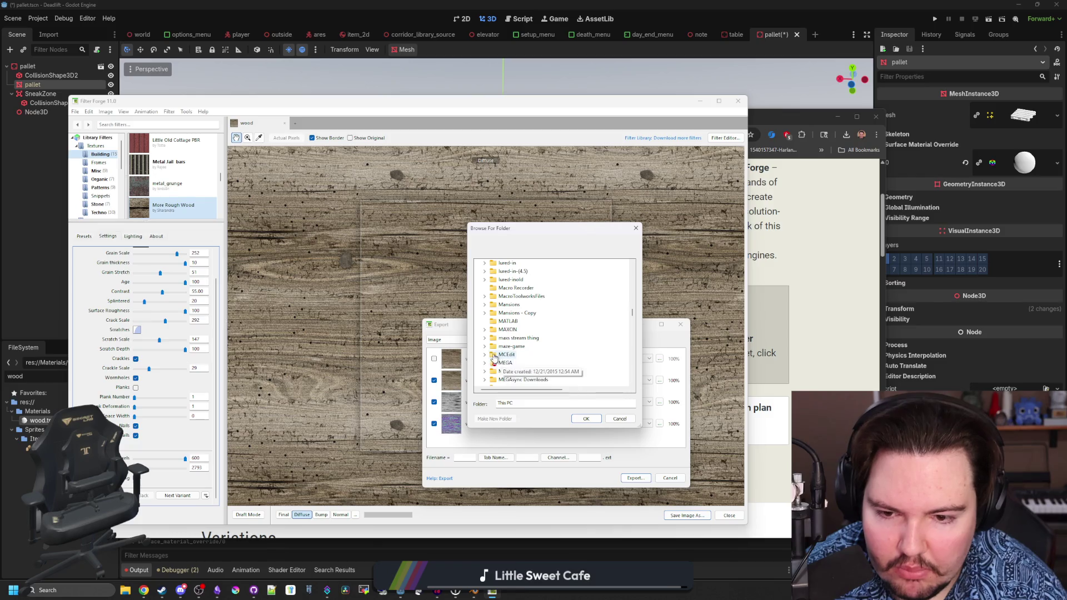
click(485, 346)
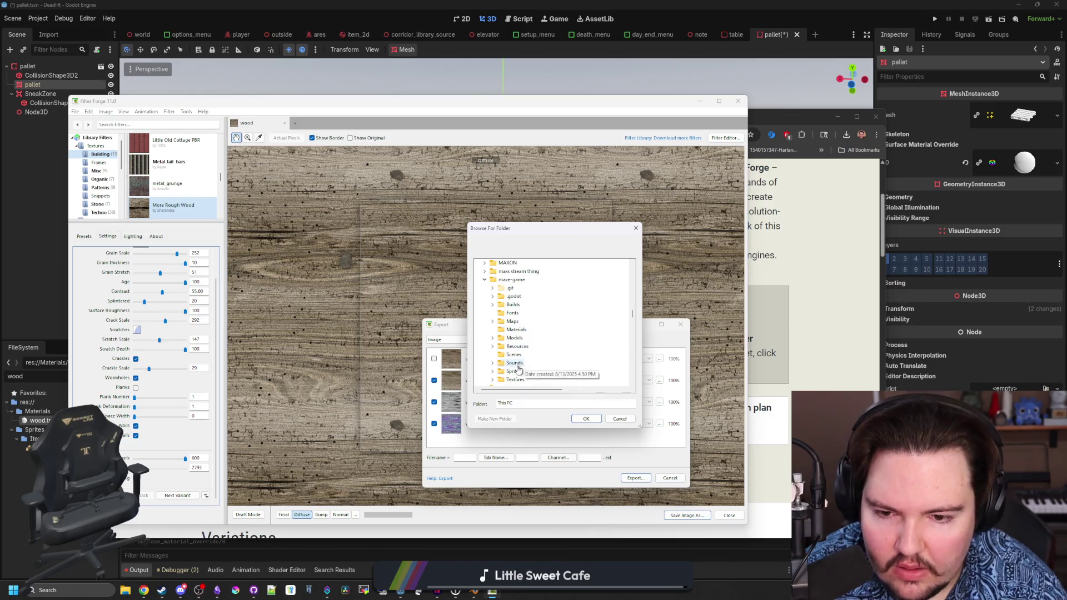
click(492, 380)
click(516, 330)
click(586, 419)
click(635, 478)
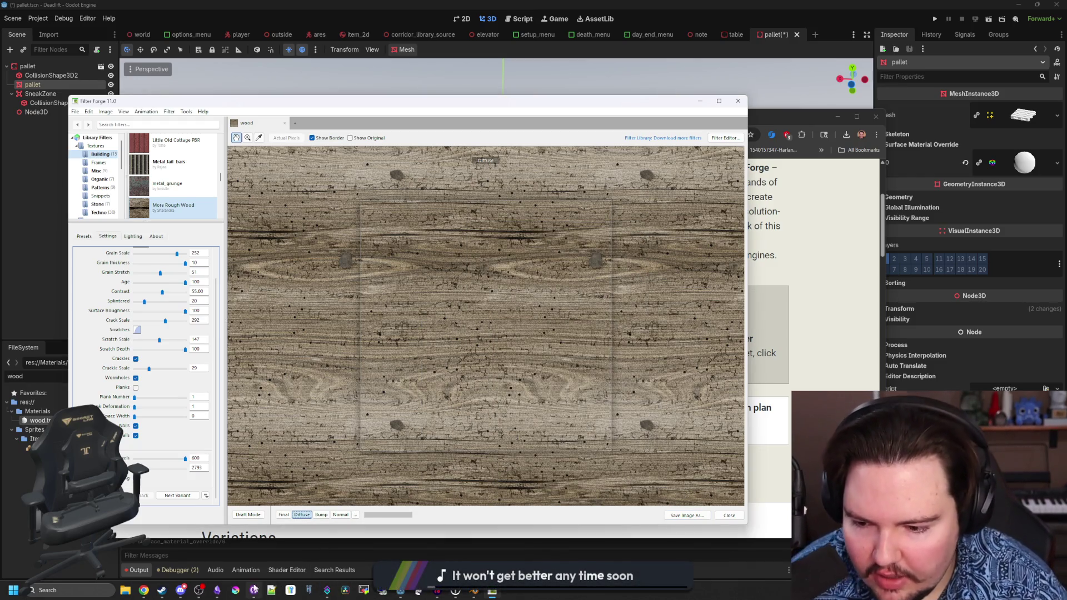
click(236, 593)
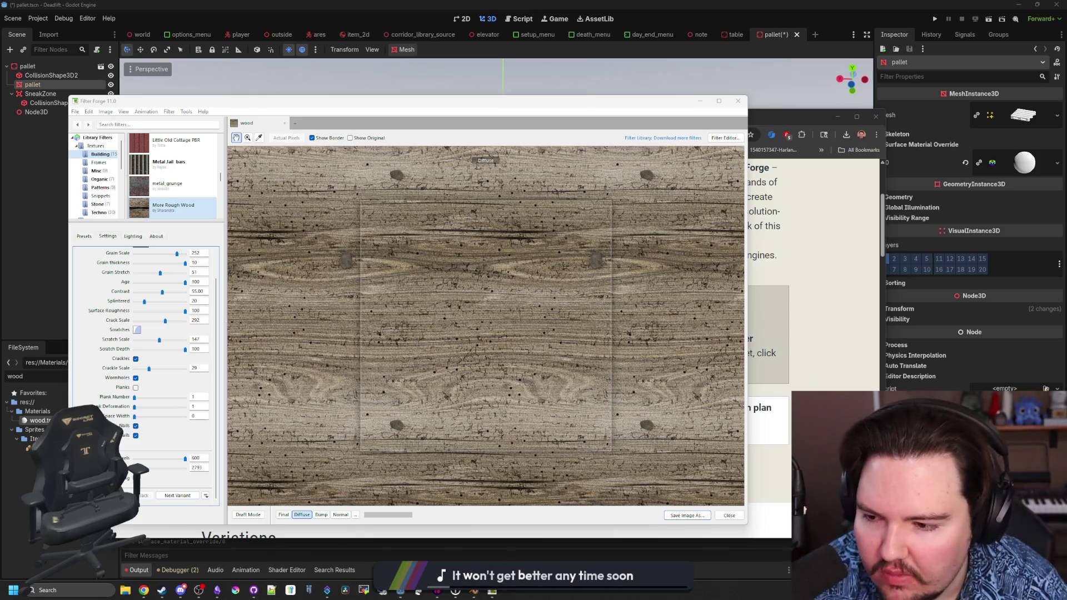
key(alt+Tab)
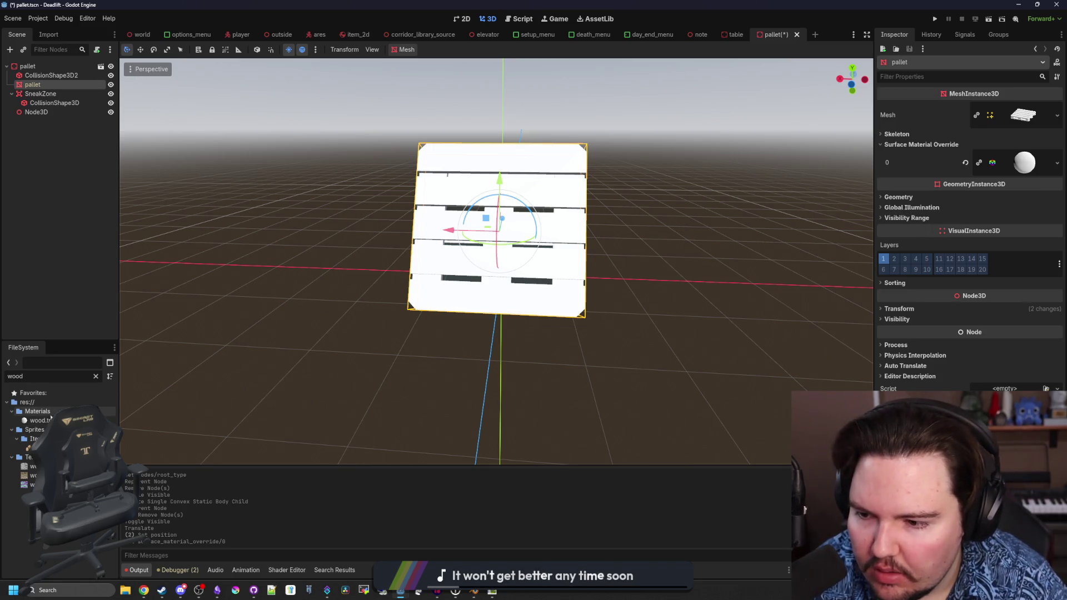
- Open the wood.tres material from the Materials folder and widen the Inspector
double_click(37, 411)
double_click(41, 413)
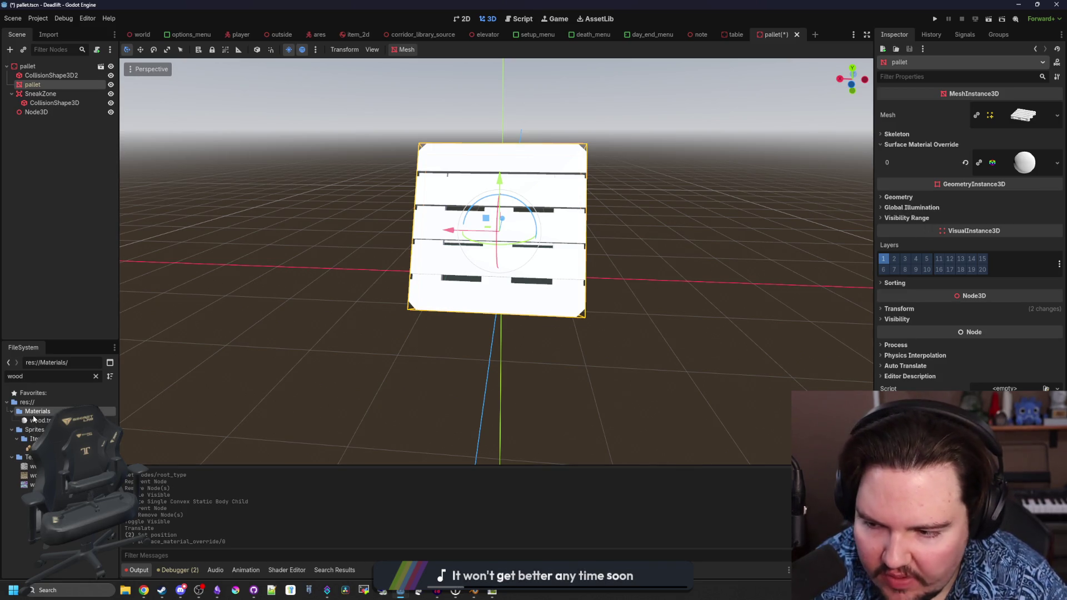
double_click(39, 420)
drag(870, 233, 514, 244)
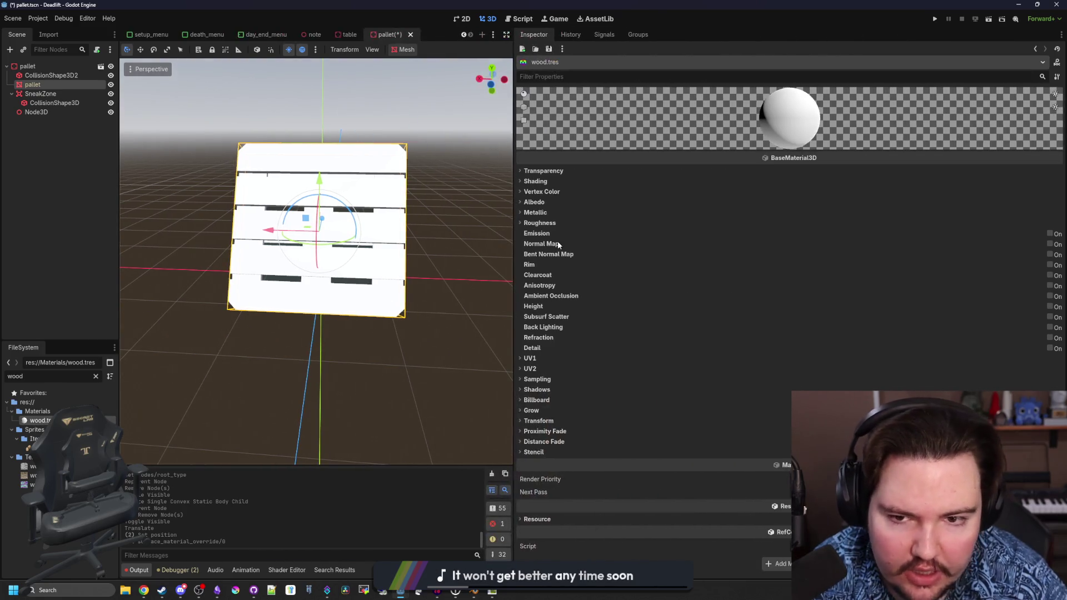
- Assign wood-diffuse as the wood material's Albedo texture
click(541, 204)
mouse_move(30, 475)
mouse_down()
mouse_move(627, 350)
mouse_move(883, 227)
mouse_up()
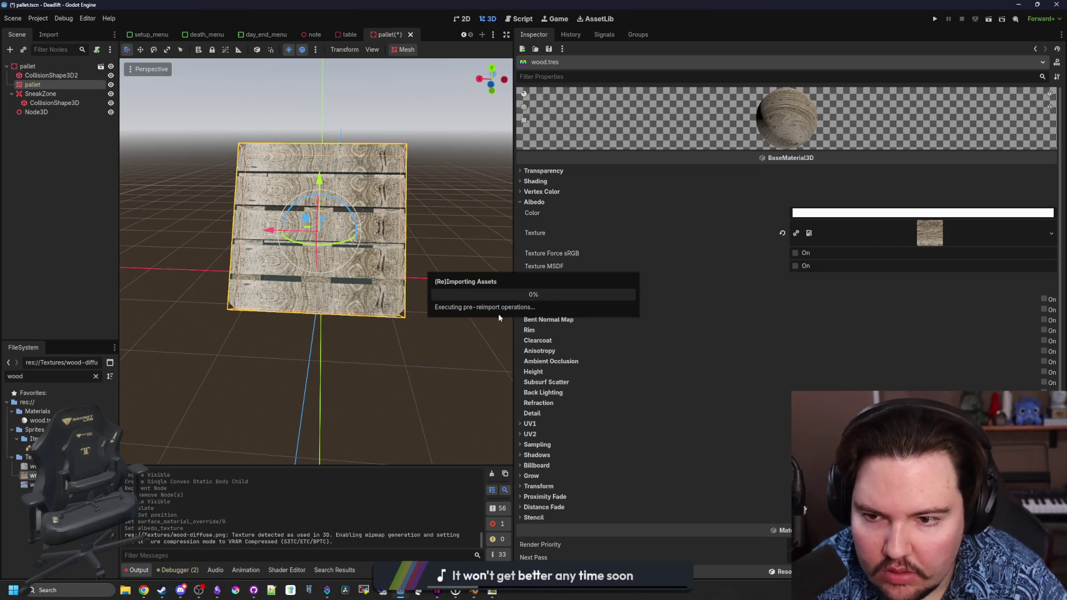
scroll(406, 311, up, 3)
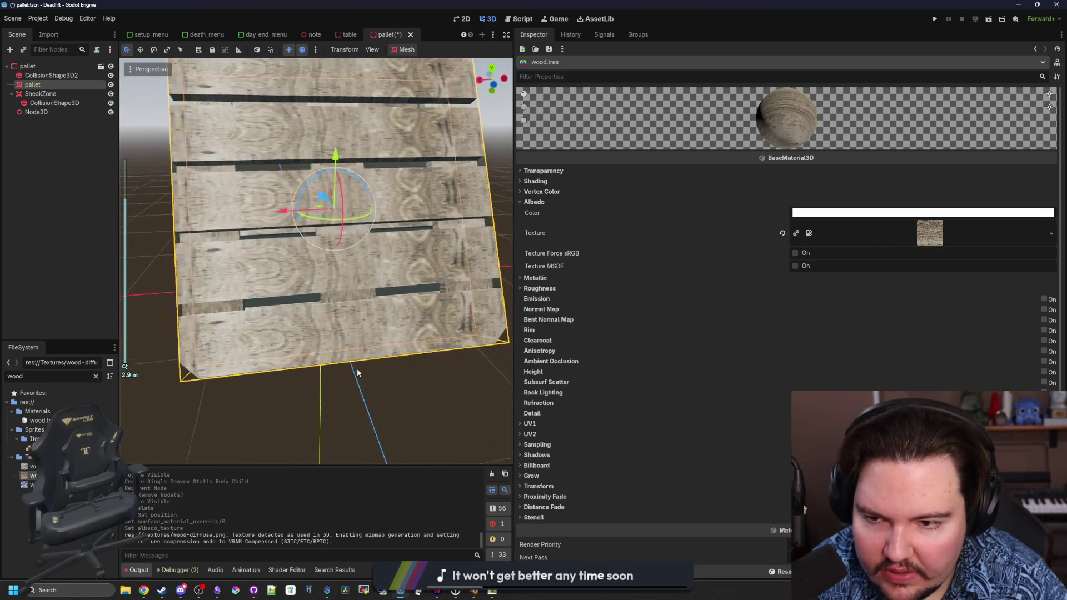
scroll(563, 410, down, 1)
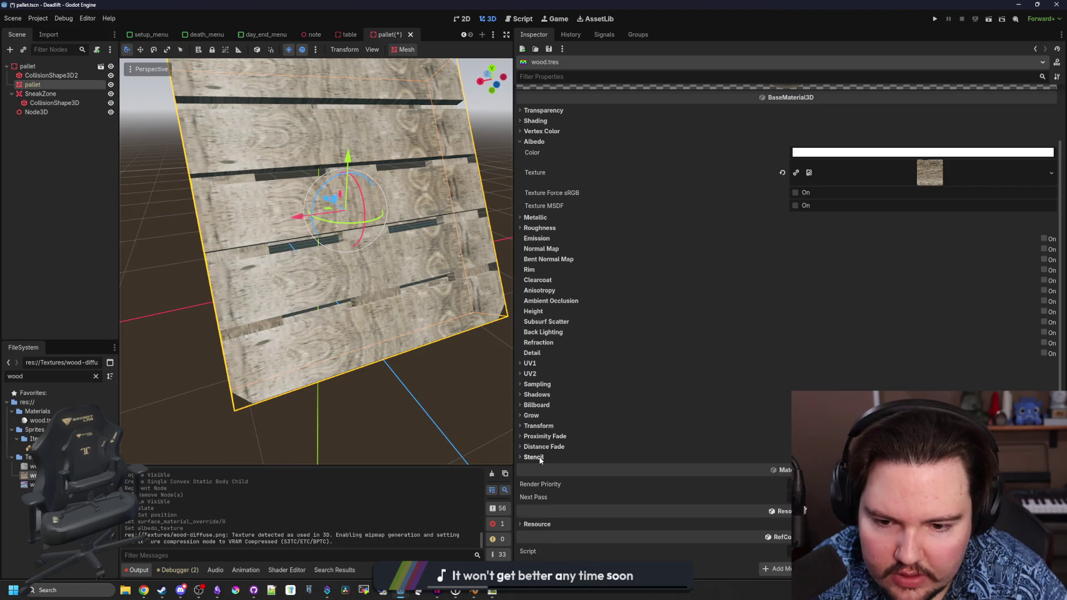
- Change the Sampling filter to sharpen the wood and enable Normal Map
click(537, 384)
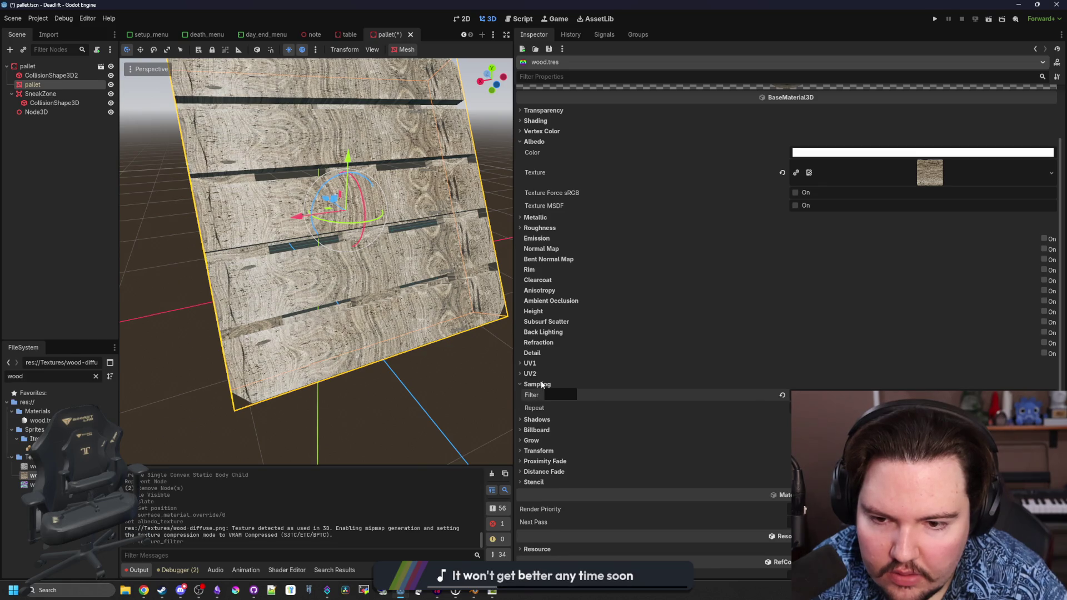
click(537, 384)
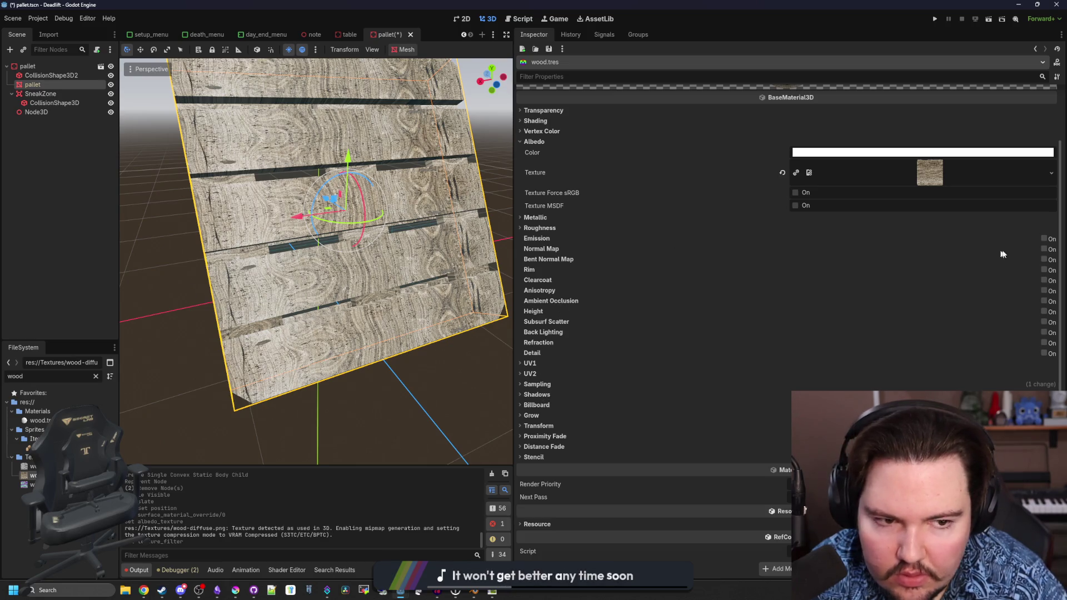
click(1044, 249)
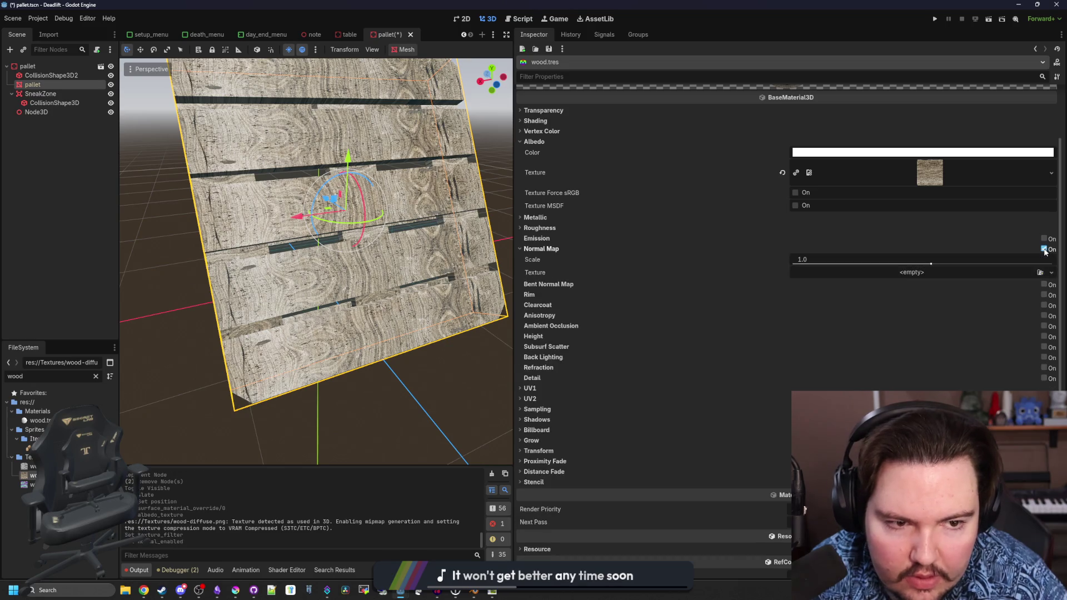
- Put wood-normal into the material's Normal Map texture slot and inspect the shading
click(25, 485)
mouse_move(25, 485)
mouse_down()
mouse_move(890, 269)
mouse_move(911, 274)
mouse_up()
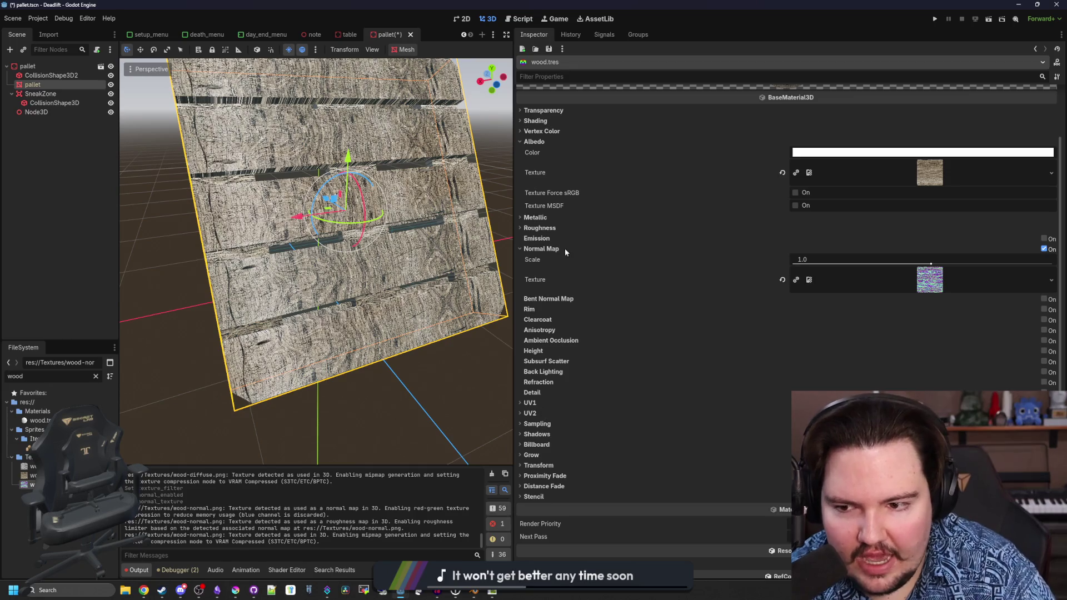
mouse_move(332, 378)
mouse_down()
mouse_move(399, 369)
mouse_move(265, 368)
mouse_move(348, 375)
mouse_move(316, 363)
mouse_move(428, 356)
mouse_up()
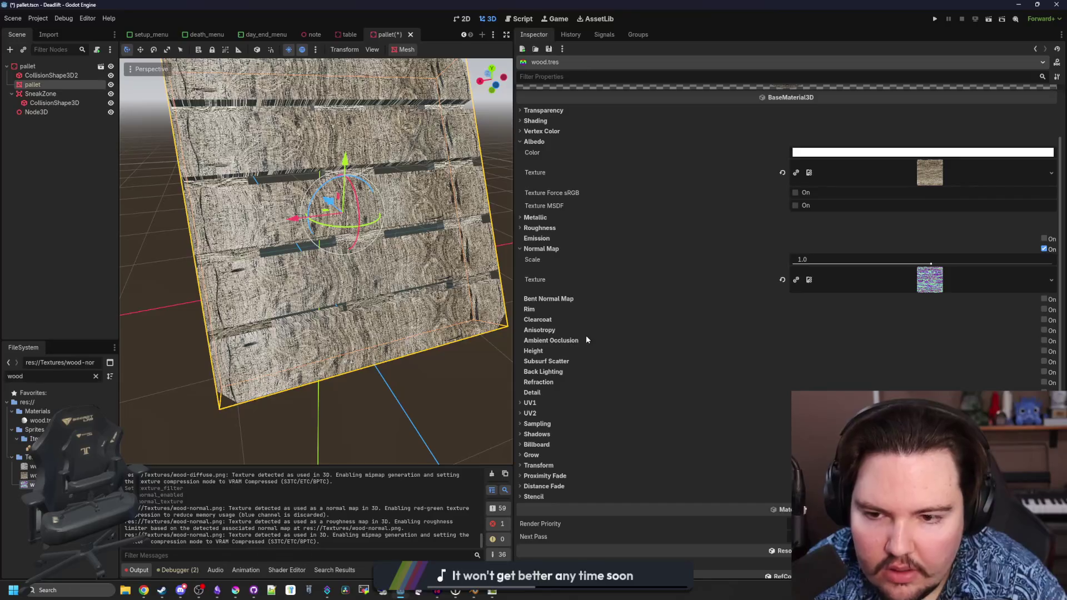
scroll(758, 342, down, 2)
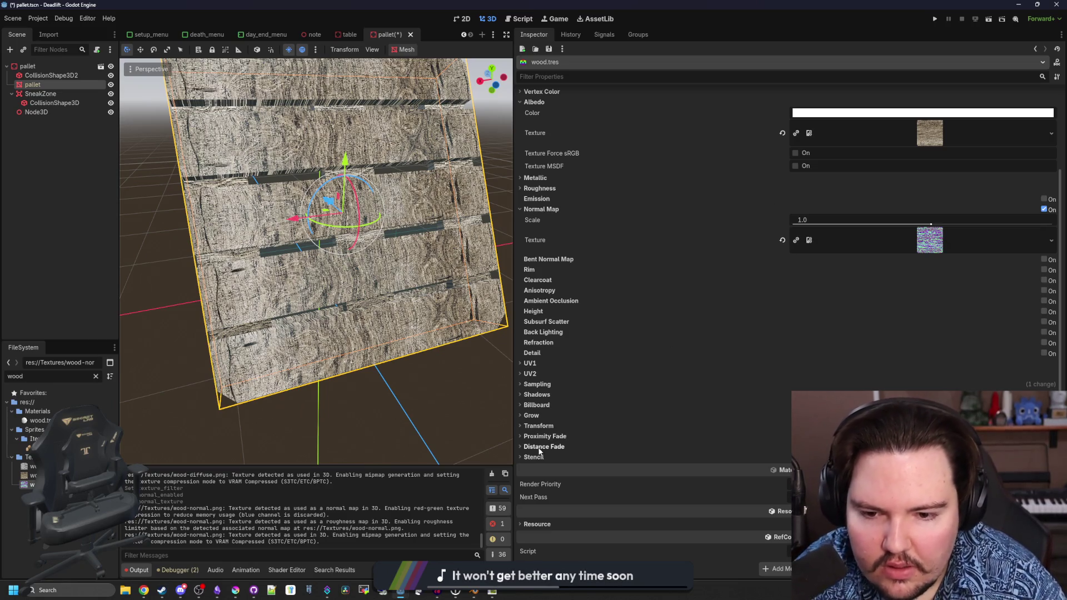
- Enable UV1 Triplanar mapping on the wood material
click(542, 364)
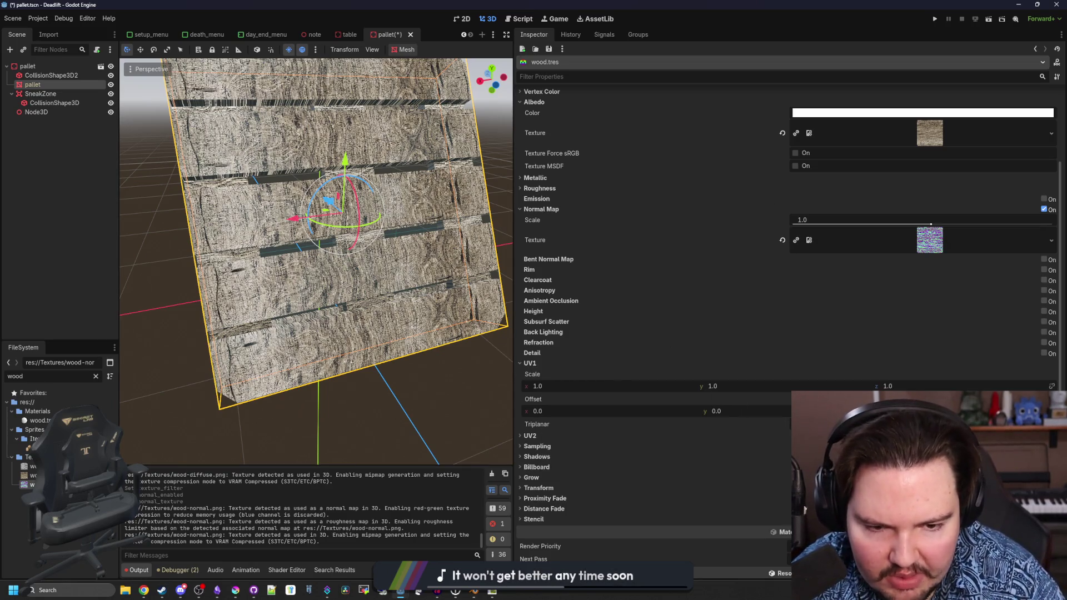
click(795, 424)
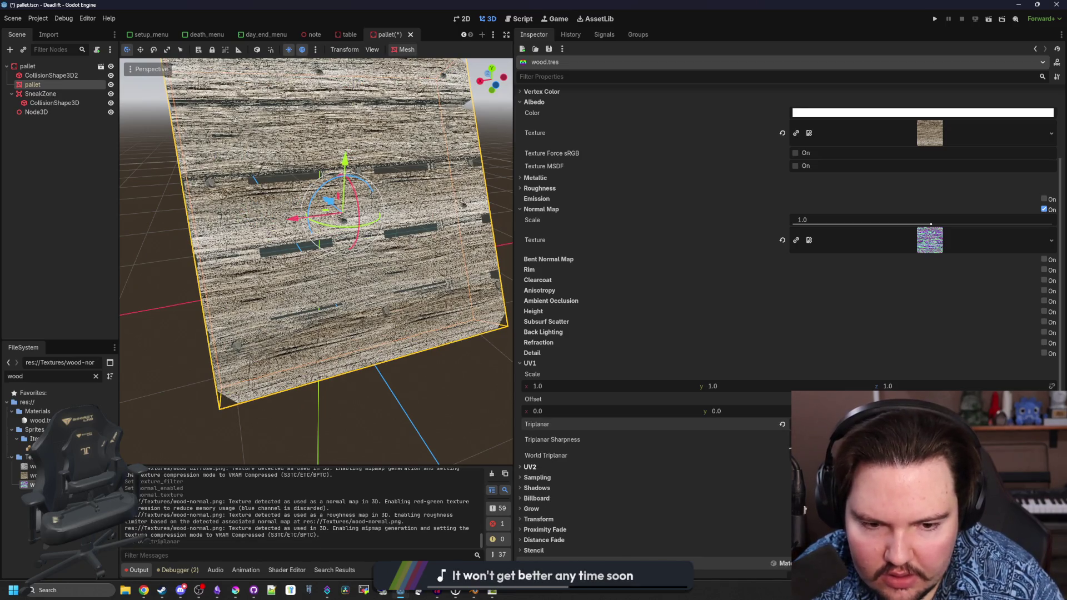
mouse_move(358, 344)
mouse_down()
mouse_move(428, 349)
mouse_move(405, 312)
mouse_move(291, 308)
mouse_move(412, 318)
mouse_move(317, 321)
mouse_move(444, 339)
mouse_up()
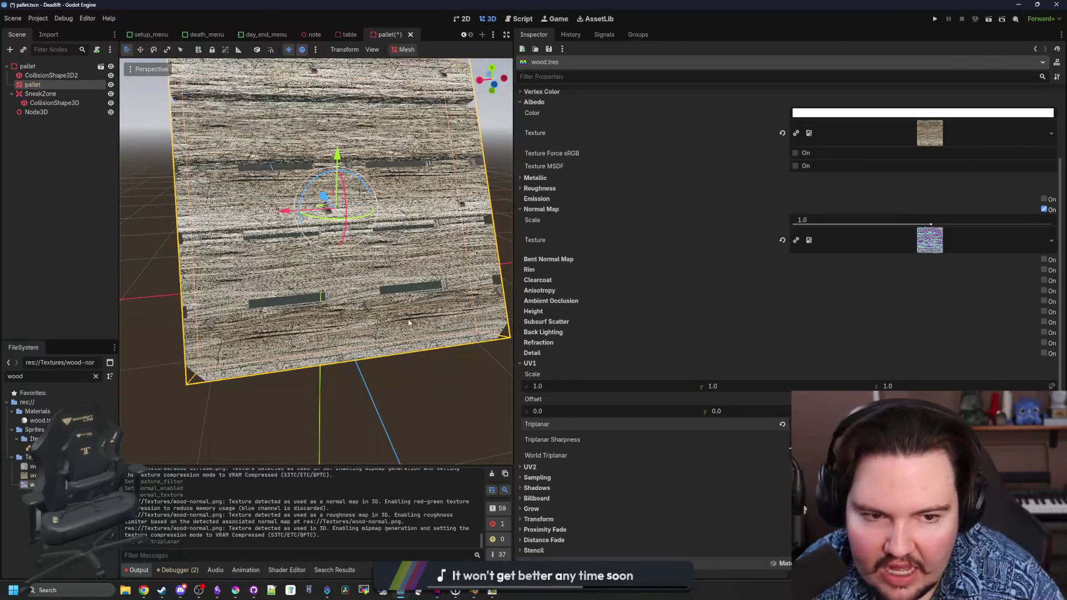
- Set the Normal Map scale to 0.1 and view the pallet from the side
click(870, 220)
text(.1)
key(Return)
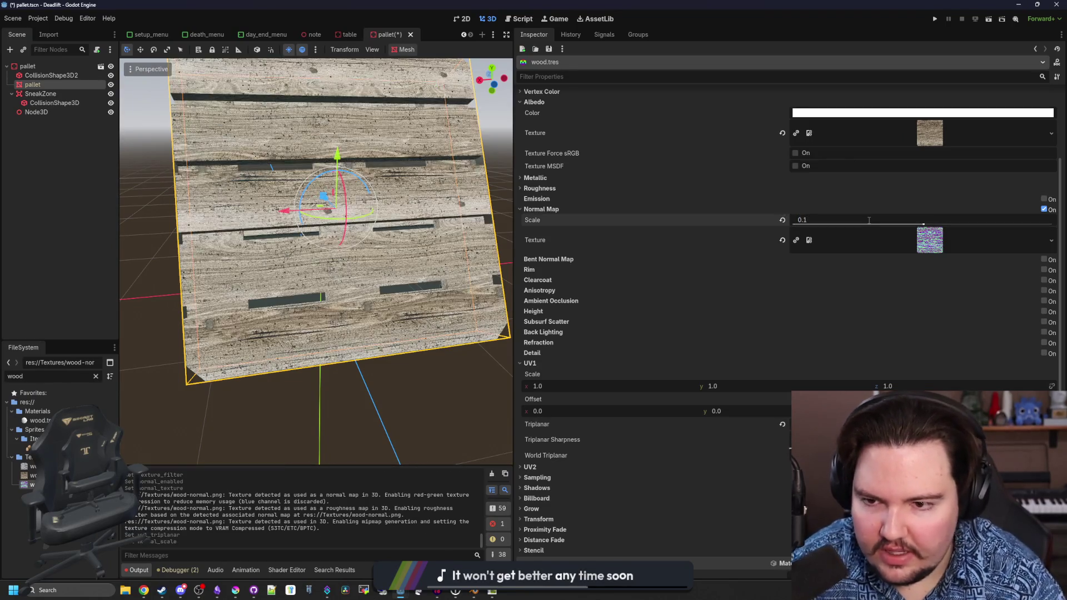
mouse_move(309, 392)
mouse_down()
mouse_move(508, 408)
mouse_move(388, 392)
mouse_move(473, 342)
mouse_move(384, 366)
mouse_up()
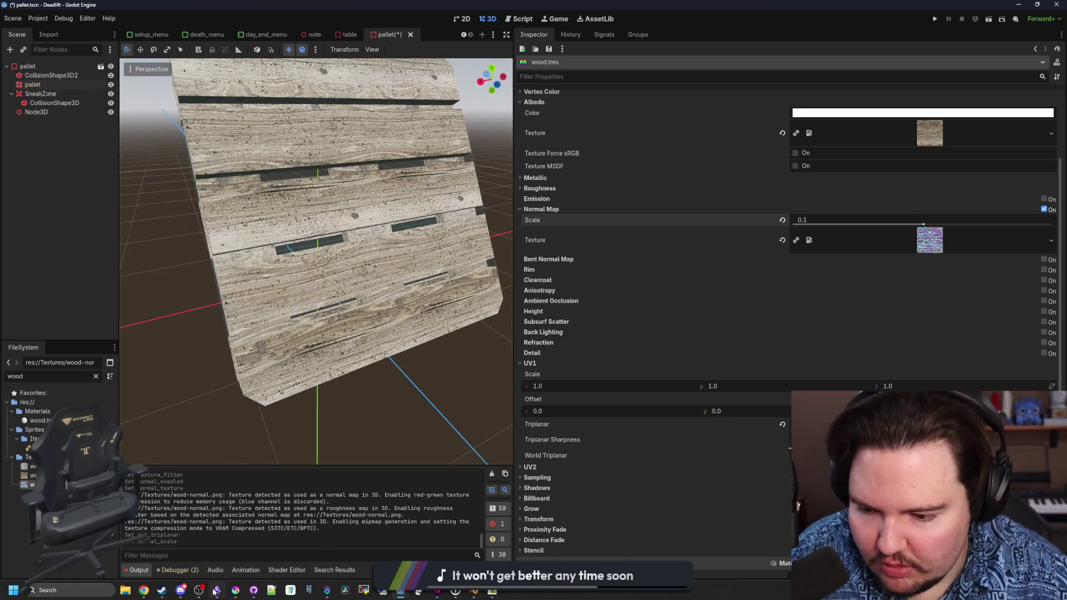
click(236, 590)
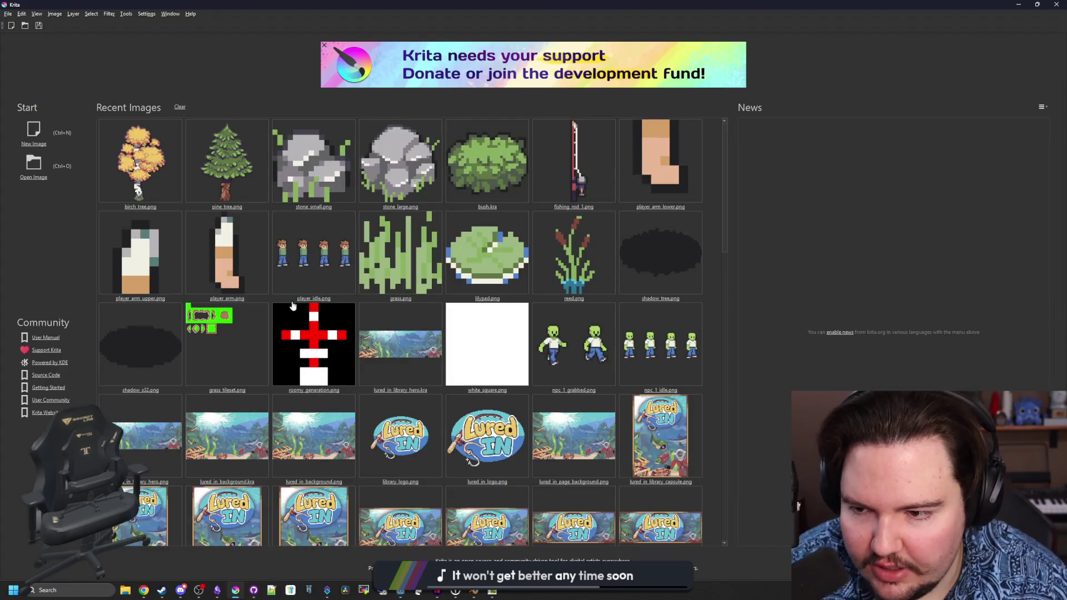
- Open the player_arm_upper.png sprite from Recent Images
click(35, 163)
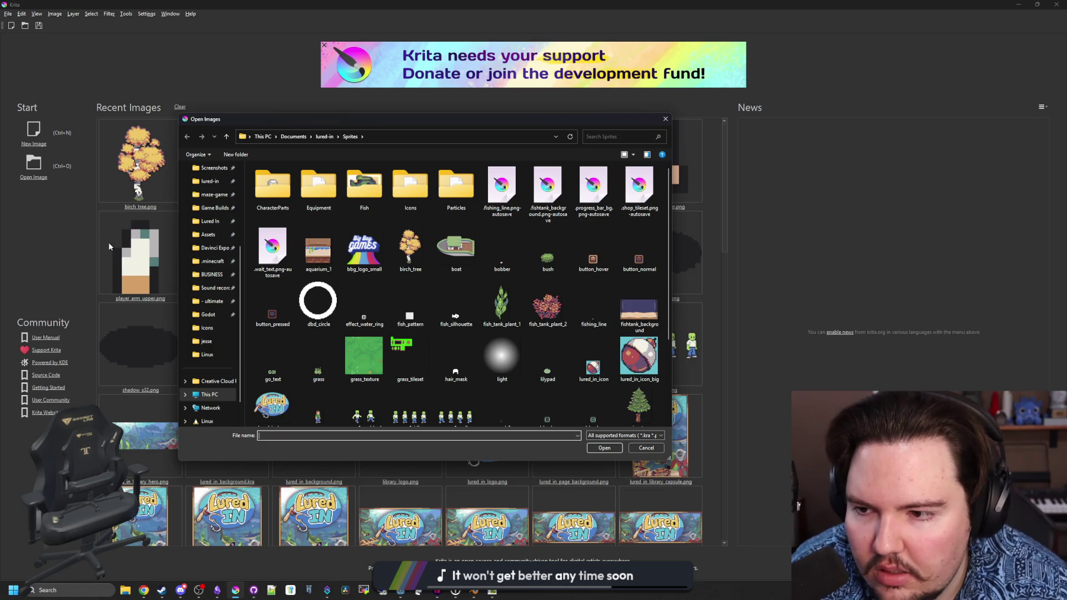
click(647, 448)
click(141, 259)
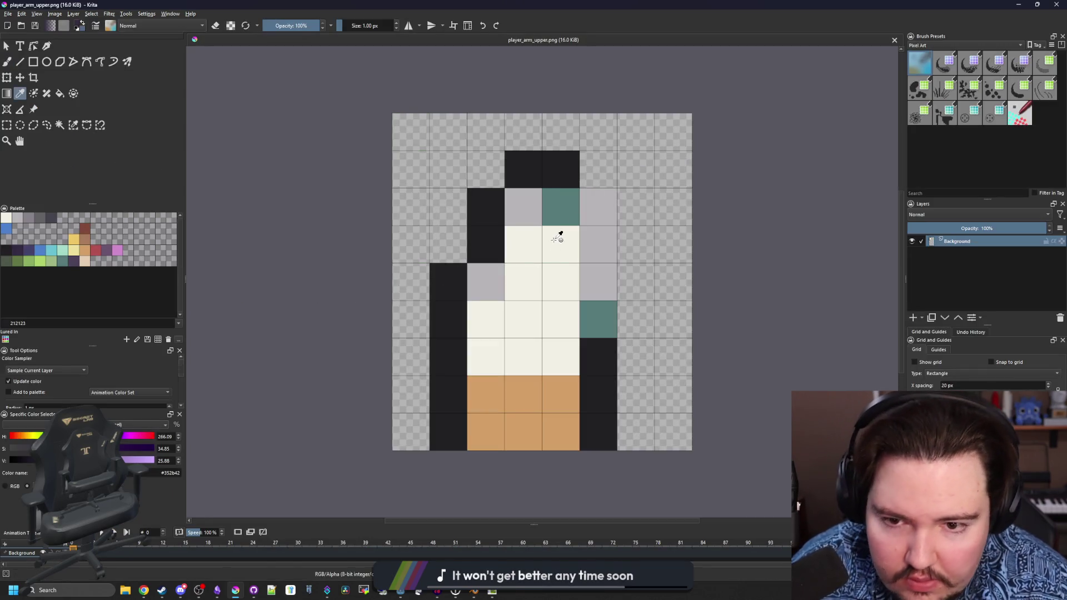
- Swap a few teal and light-grey pixels on the sprite and save it as PNG
ctrl+click(562, 206)
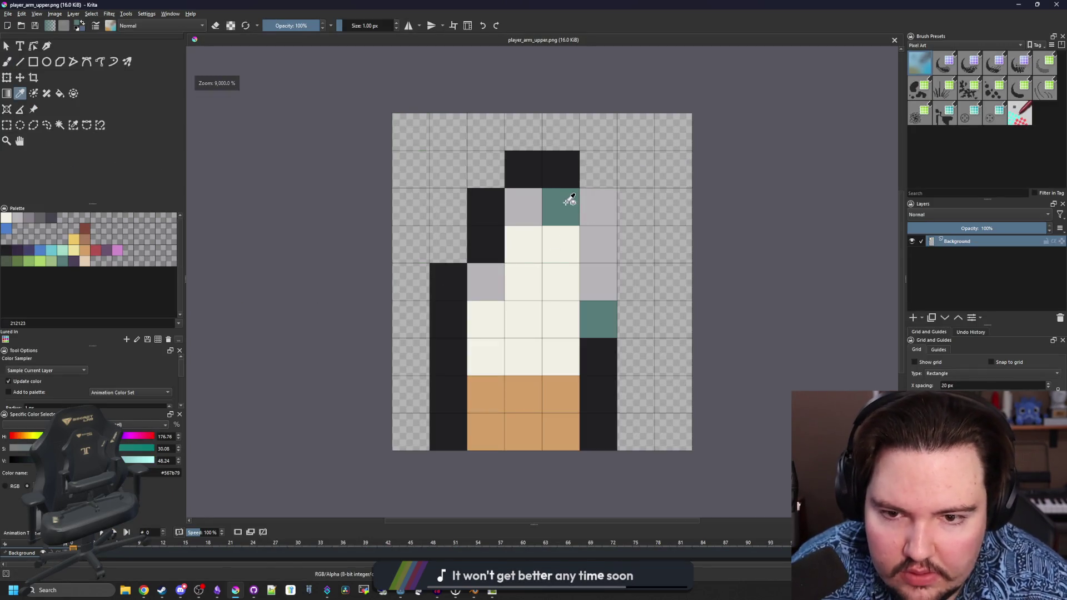
click(526, 208)
ctrl+click(595, 207)
click(523, 206)
key(ctrl+z)
click(561, 207)
scroll(554, 296, down, 3)
key(ctrl+s)
click(571, 371)
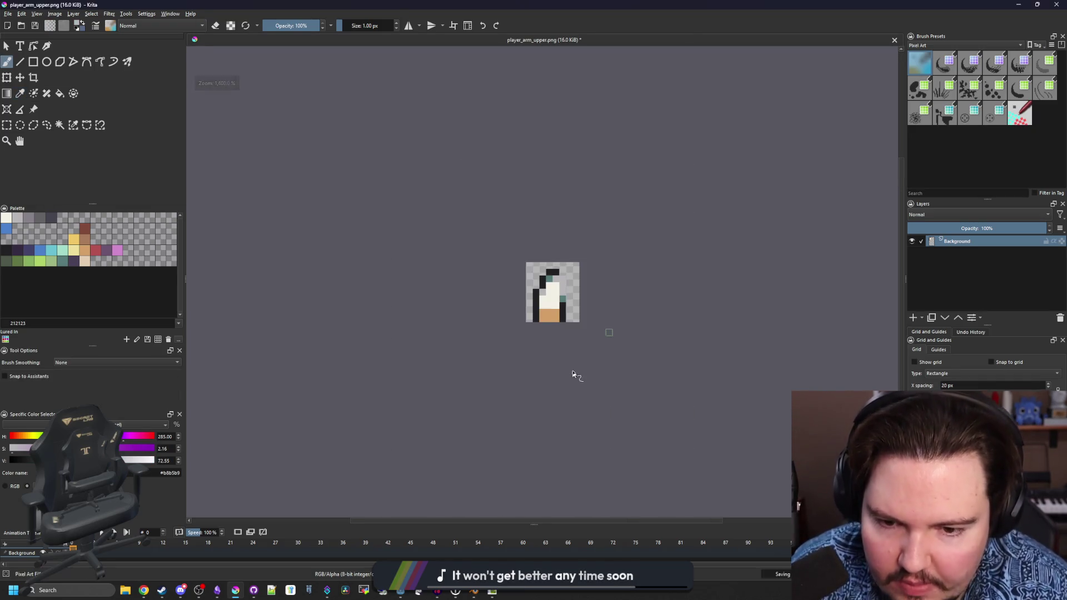
- Open wood-diffuse.png from the maze-game/Textures folder
key(super+Down)
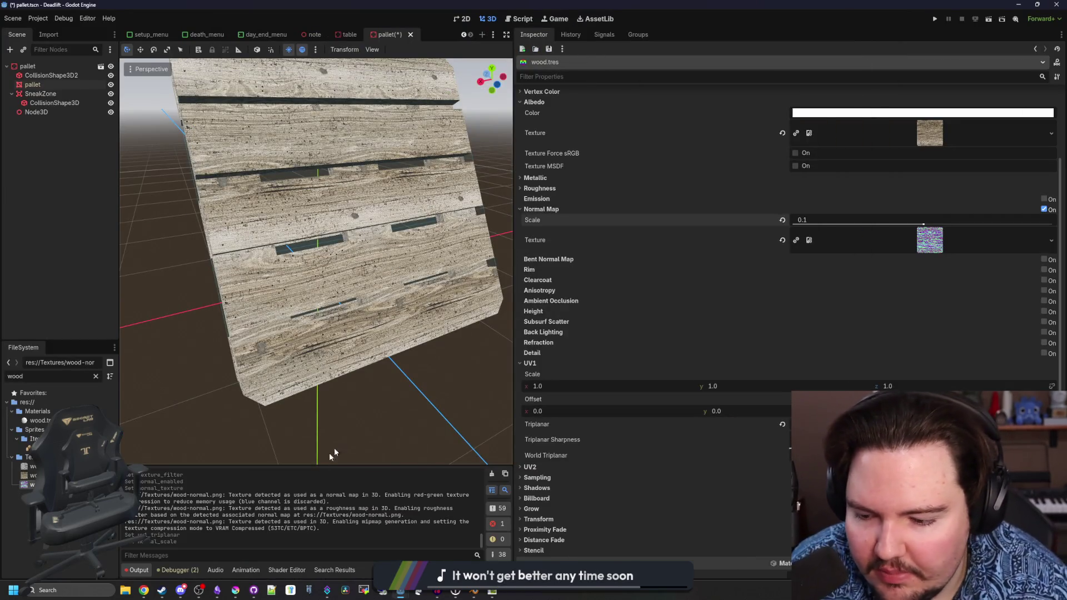
click(234, 593)
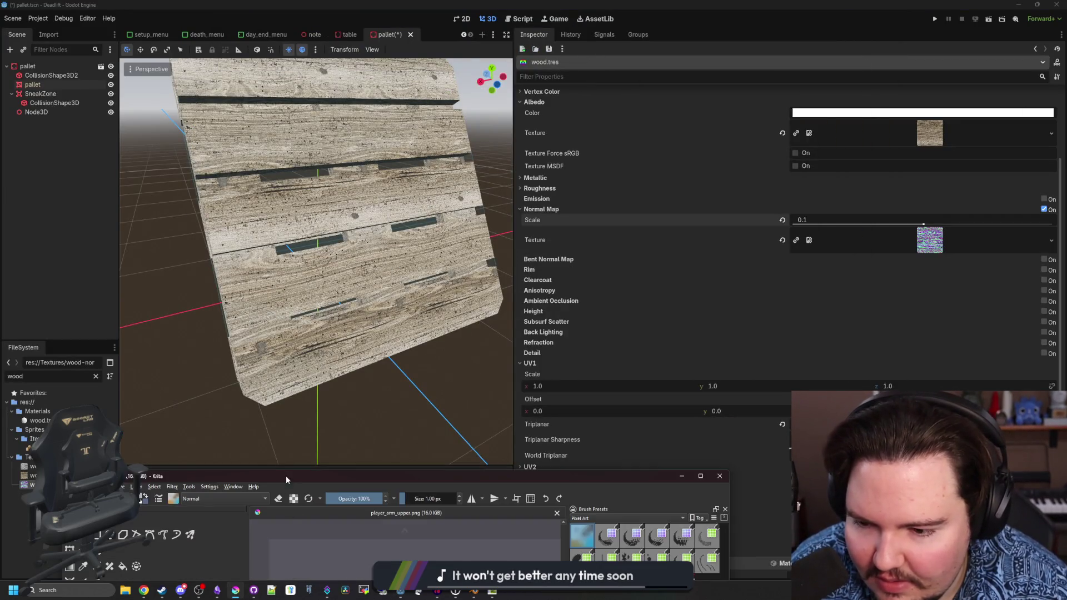
double_click(286, 476)
click(8, 14)
click(22, 35)
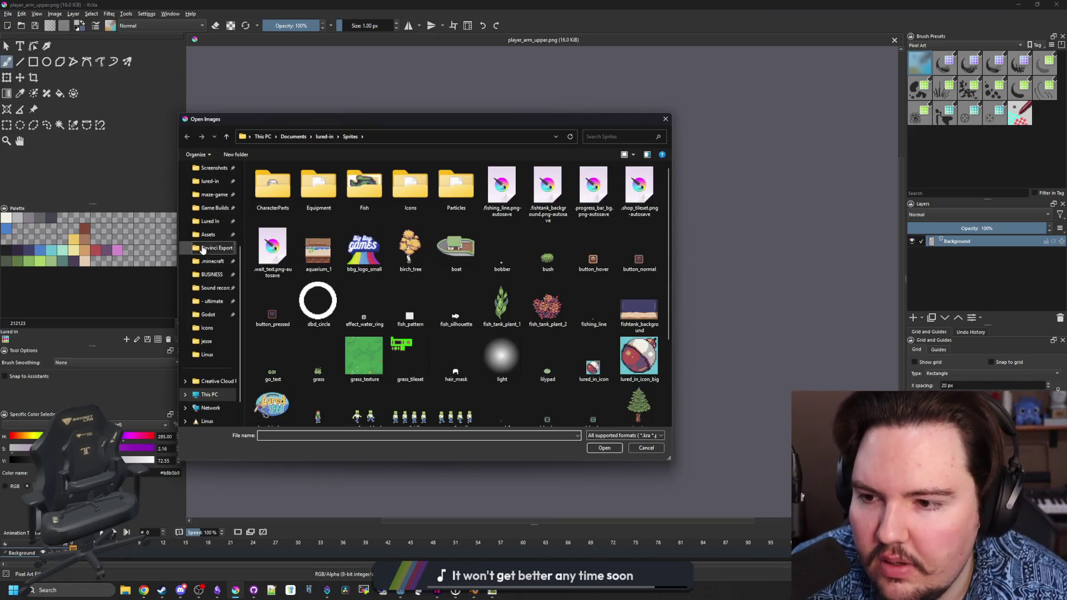
click(214, 196)
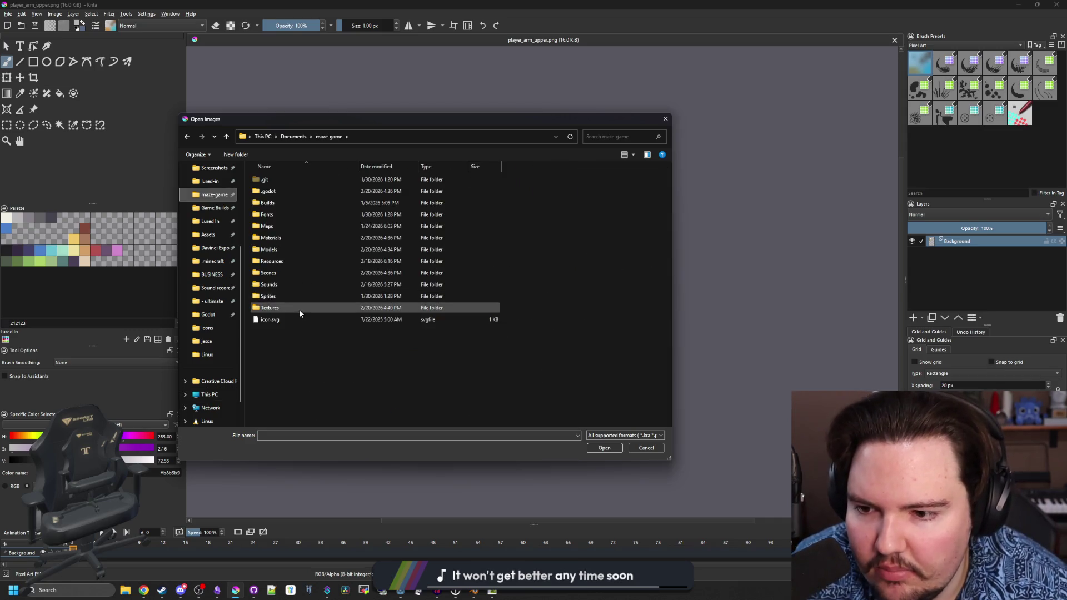
double_click(298, 310)
scroll(382, 287, down, 5)
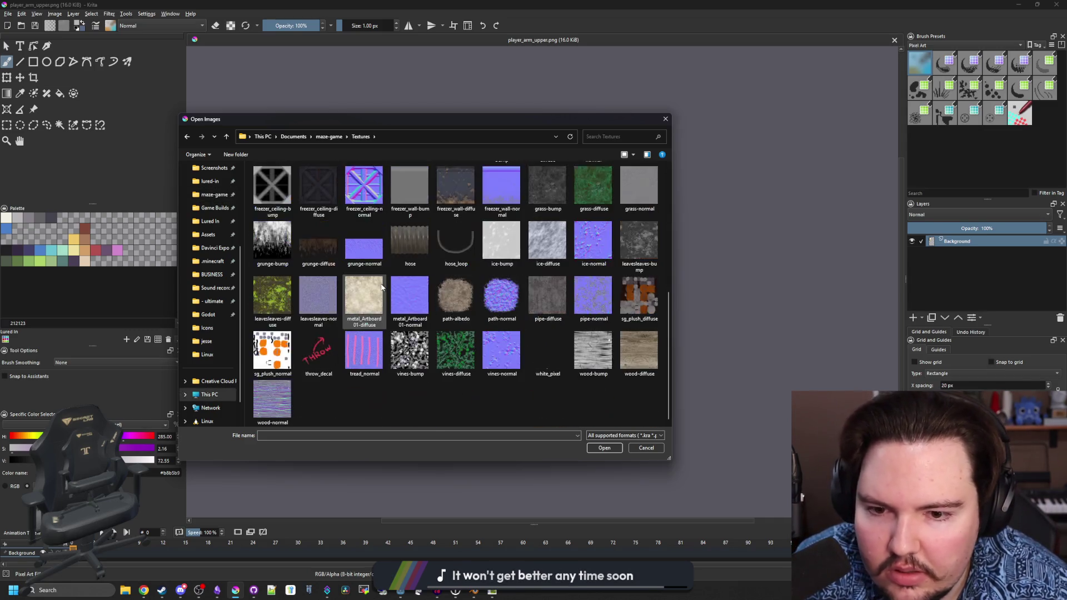
double_click(624, 357)
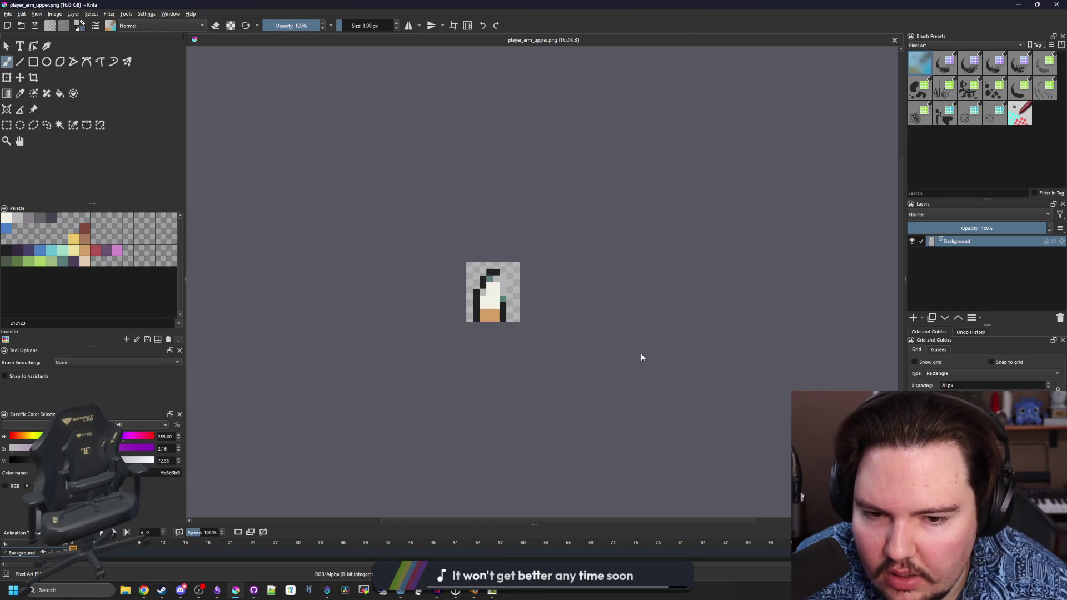
scroll(491, 303, down, 2)
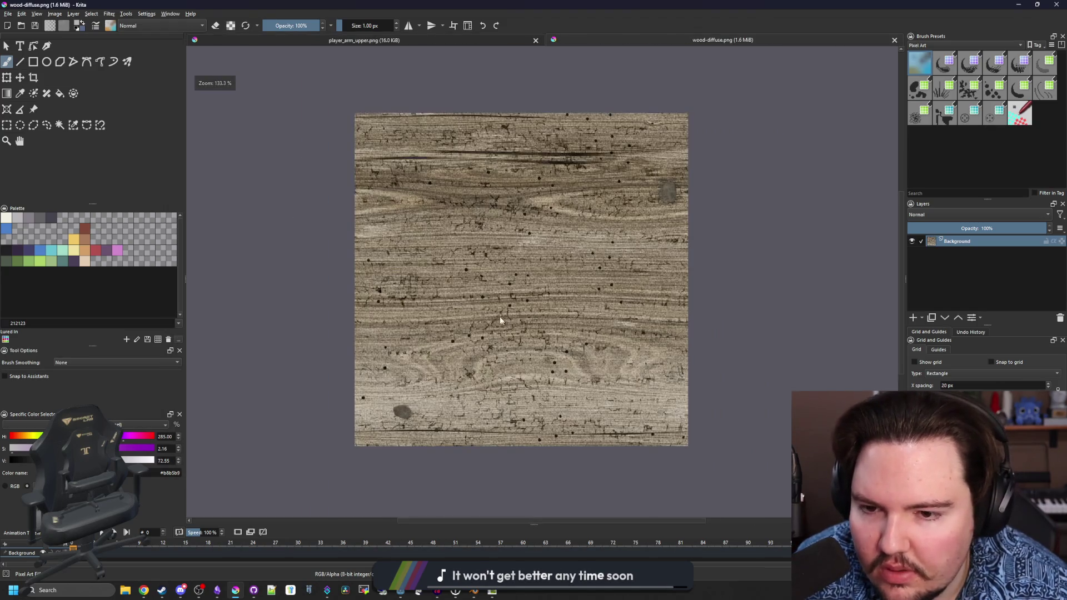
click(59, 14)
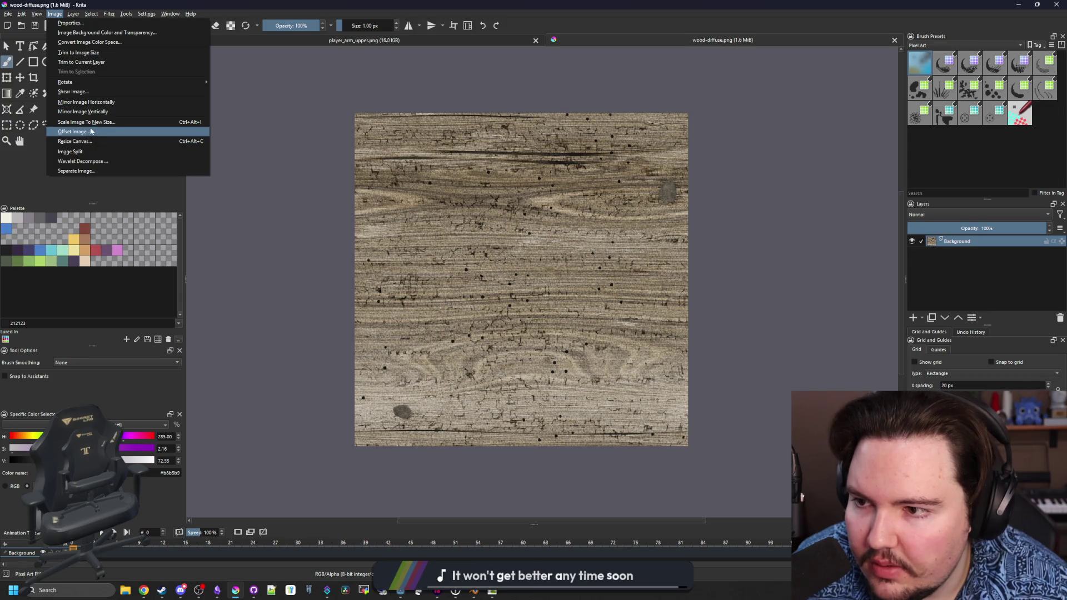
click(78, 127)
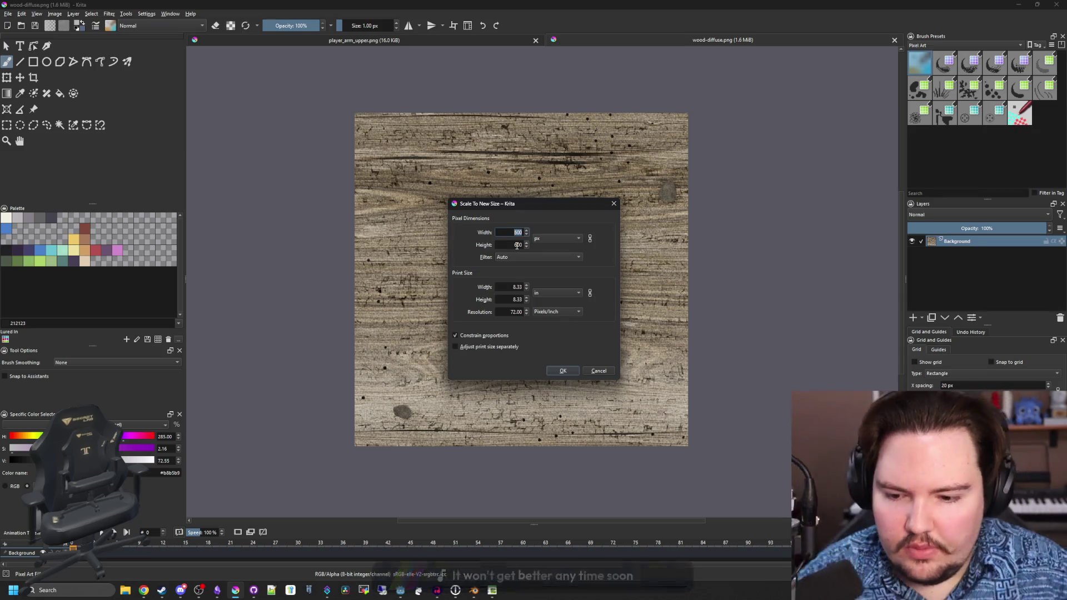
text(256)
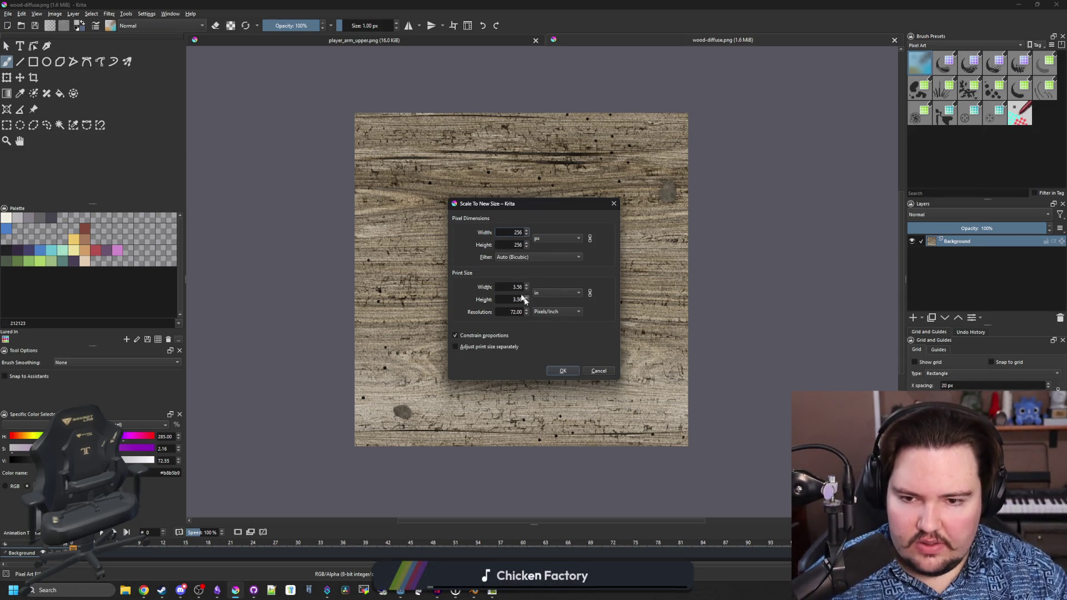
click(521, 257)
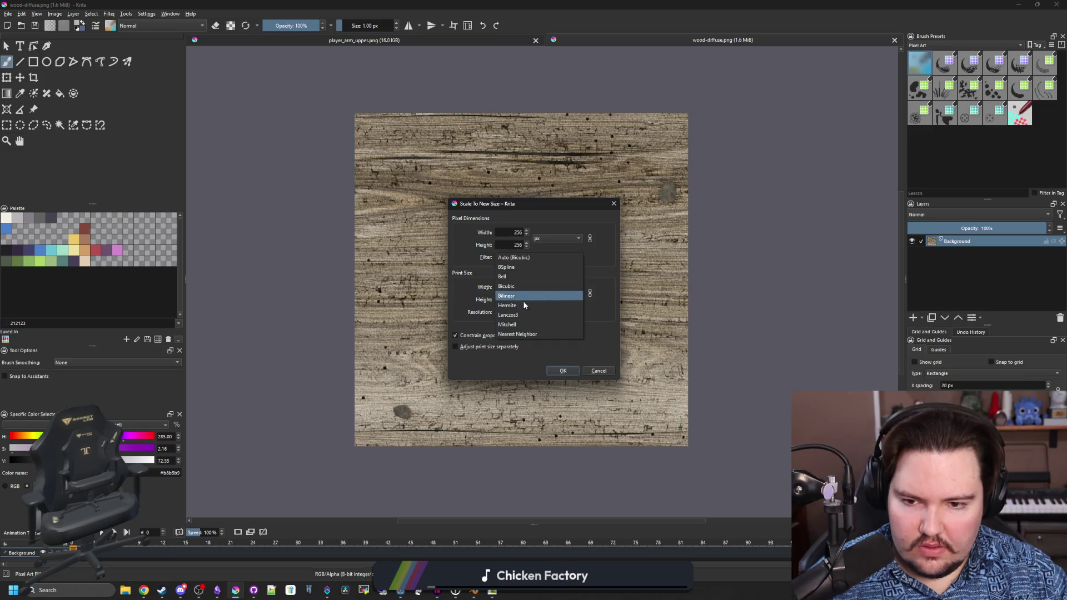
click(520, 335)
click(565, 371)
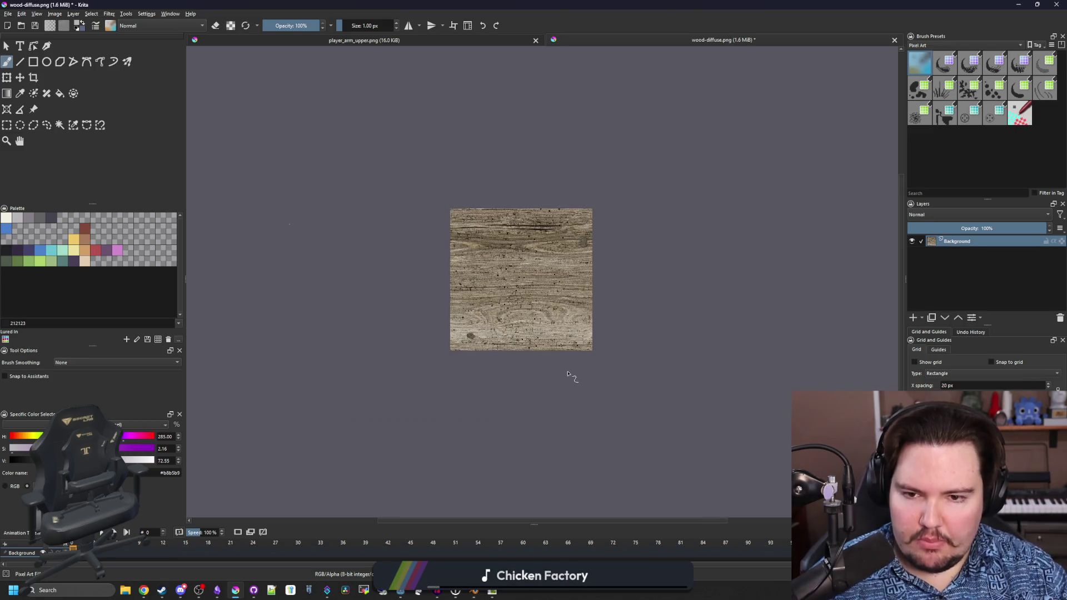
scroll(556, 334, up, 5)
scroll(531, 285, down, 3)
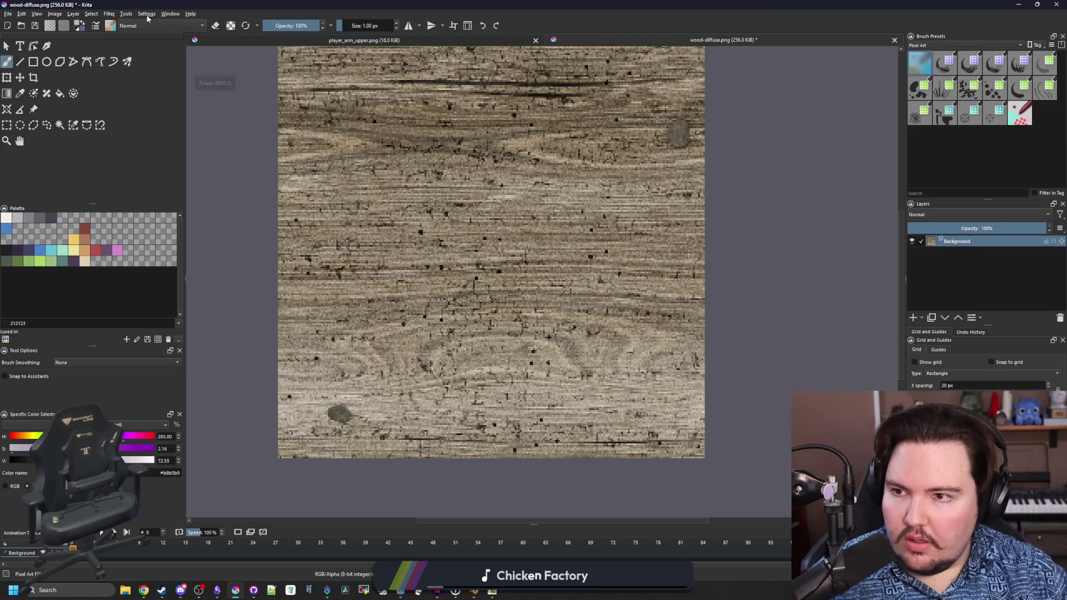
click(109, 14)
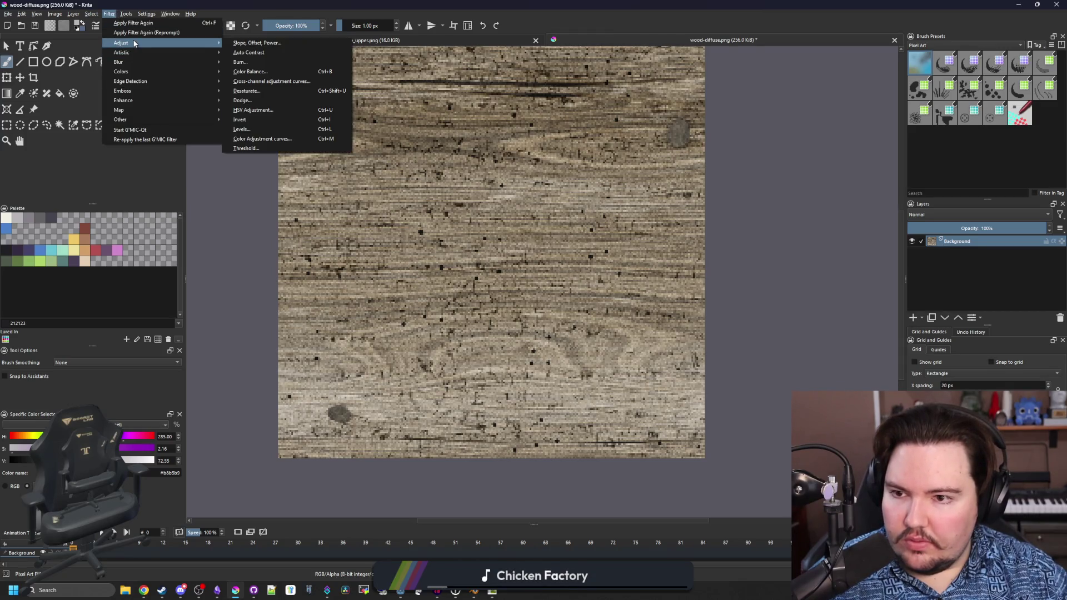
- Apply the Posterize filter to the wood texture with 8 steps
mouse_move(192, 52)
click(244, 90)
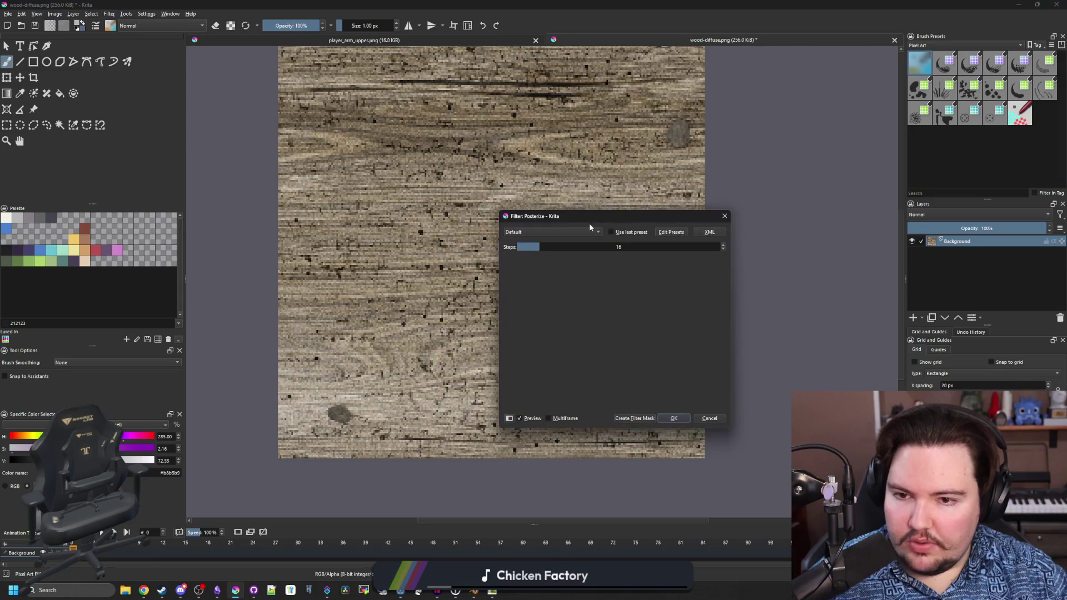
drag(542, 243, 522, 244)
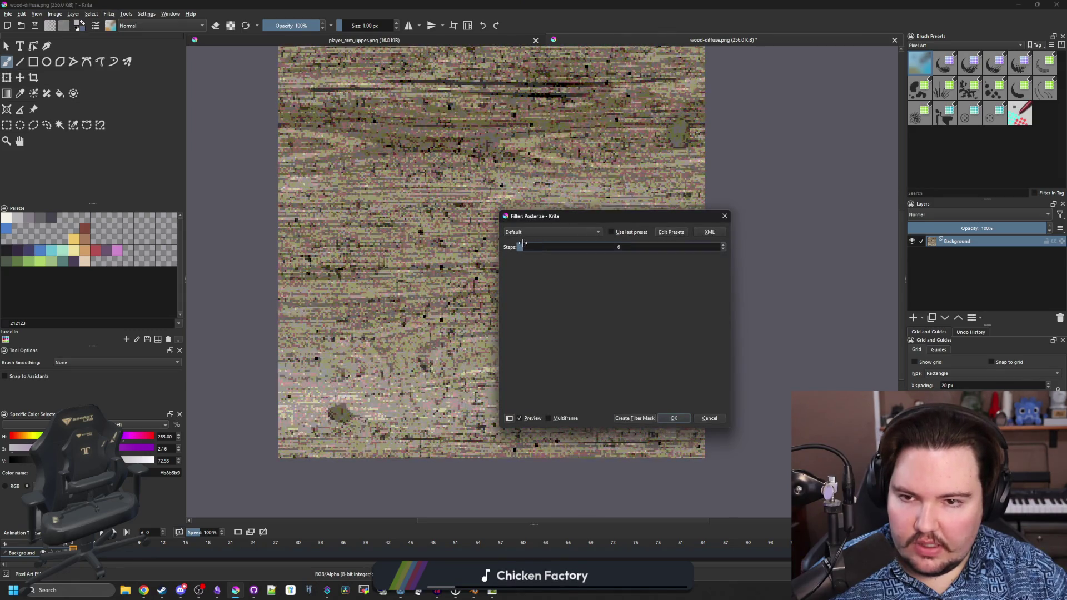
click(724, 247)
click(724, 247)
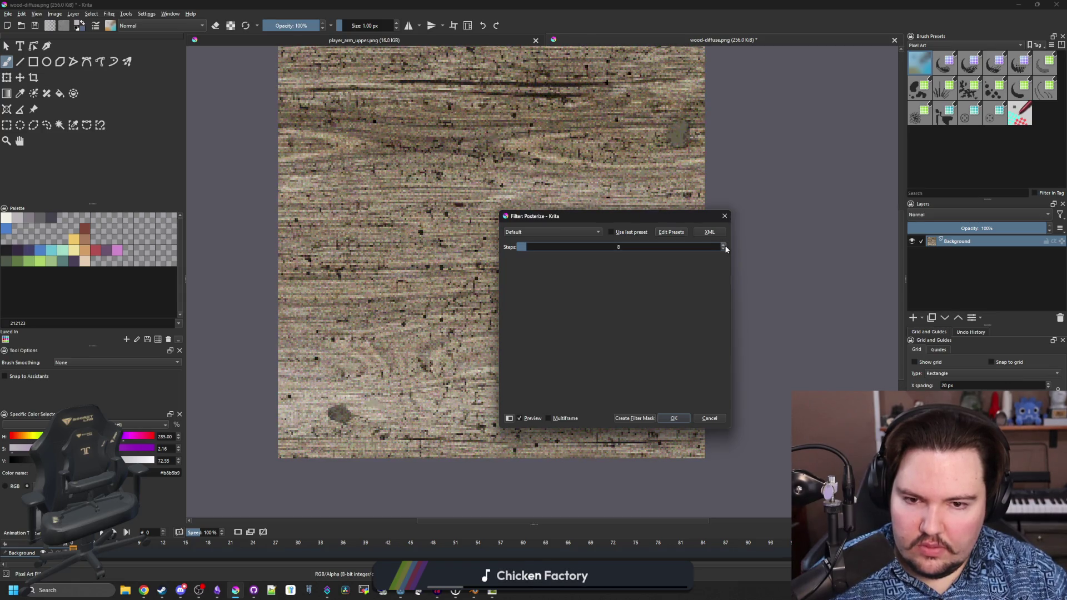
click(673, 418)
- Apply the Oilpaint filter with brush size 1 and smooth 10
click(109, 14)
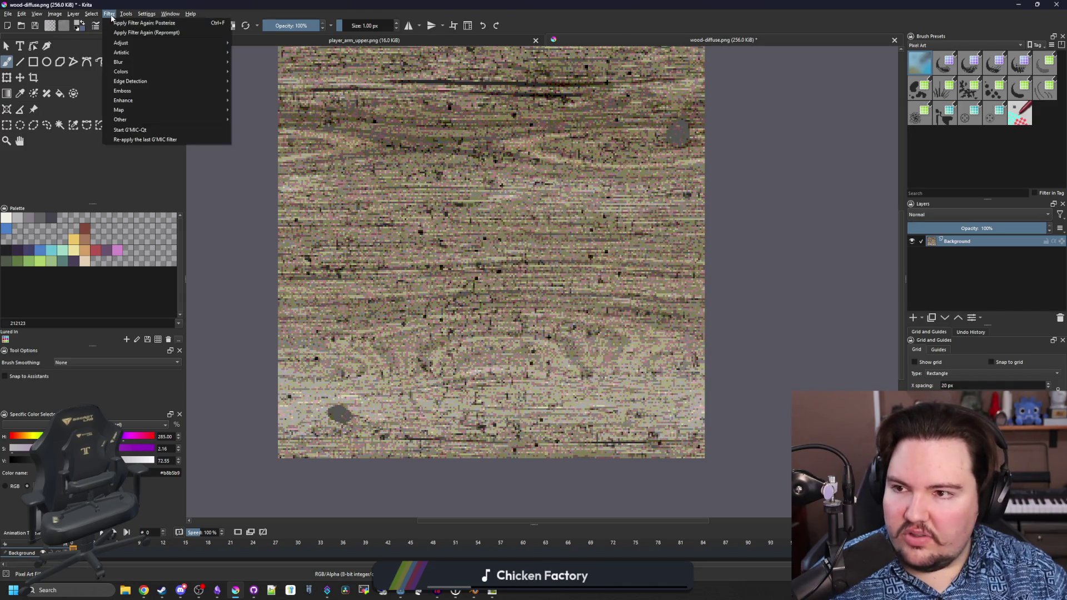
mouse_move(170, 54)
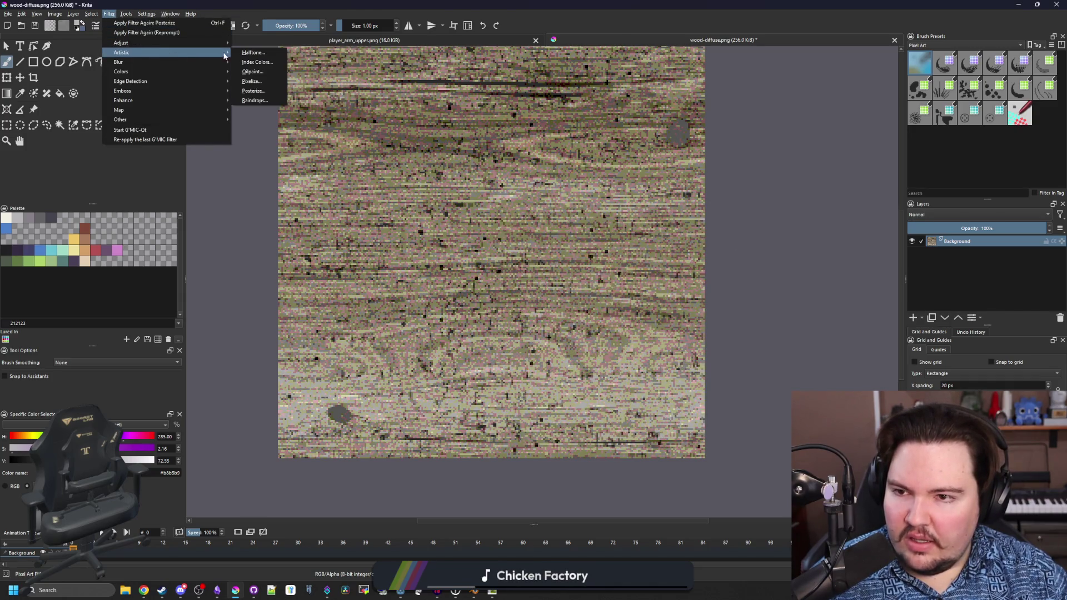
click(253, 71)
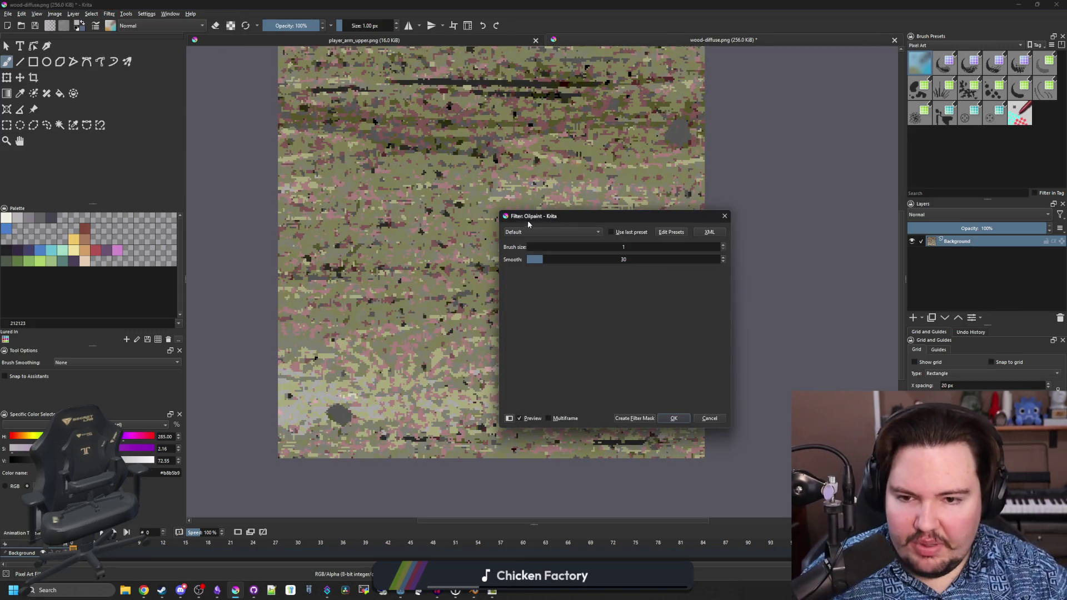
drag(556, 216, 662, 252)
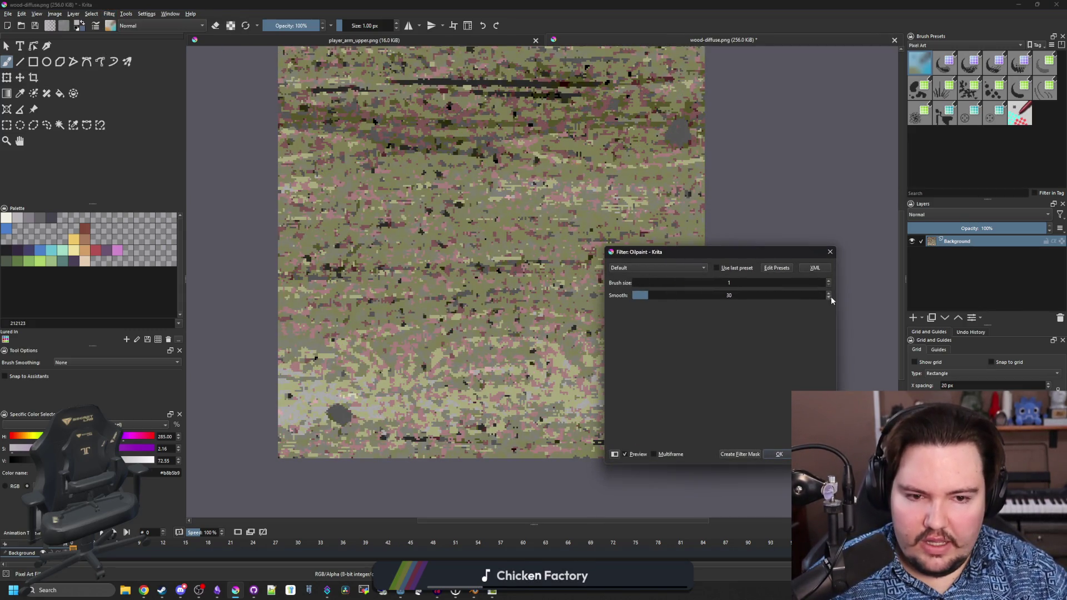
drag(653, 296, 608, 298)
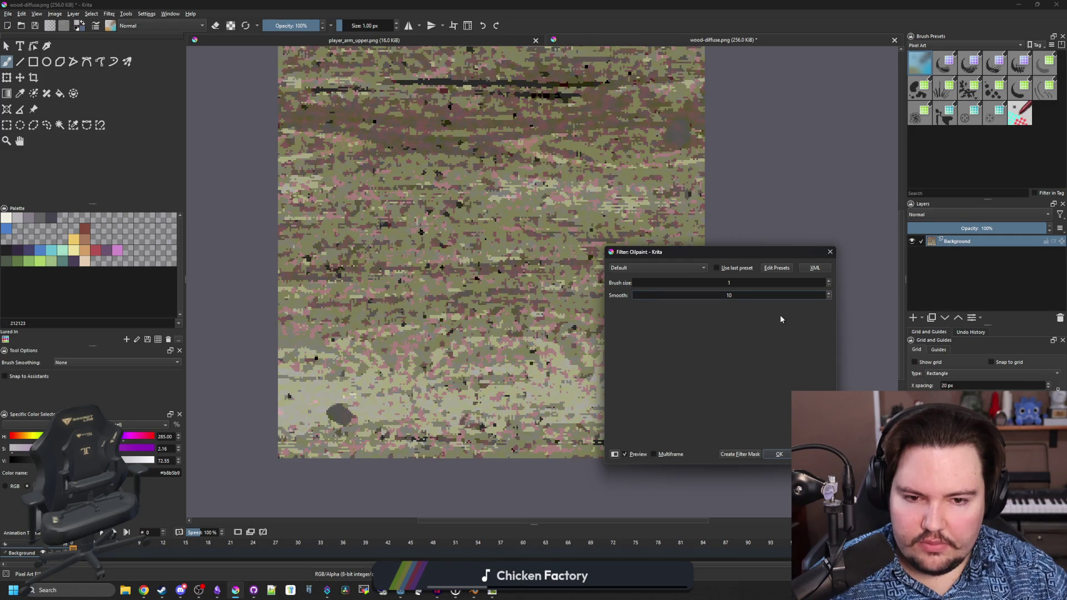
drag(637, 295, 755, 303)
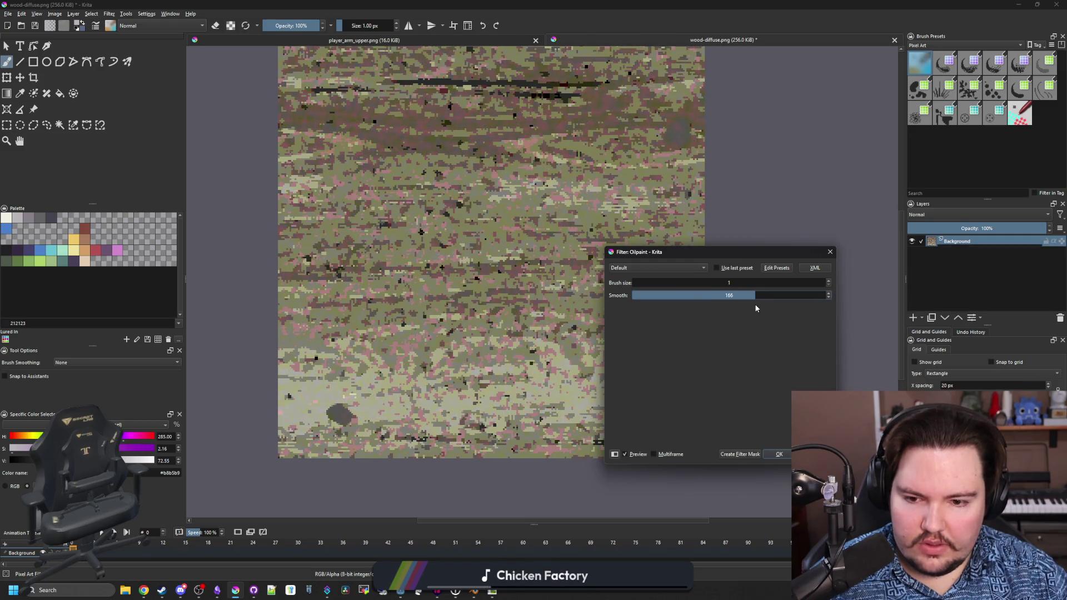
click(829, 282)
click(831, 286)
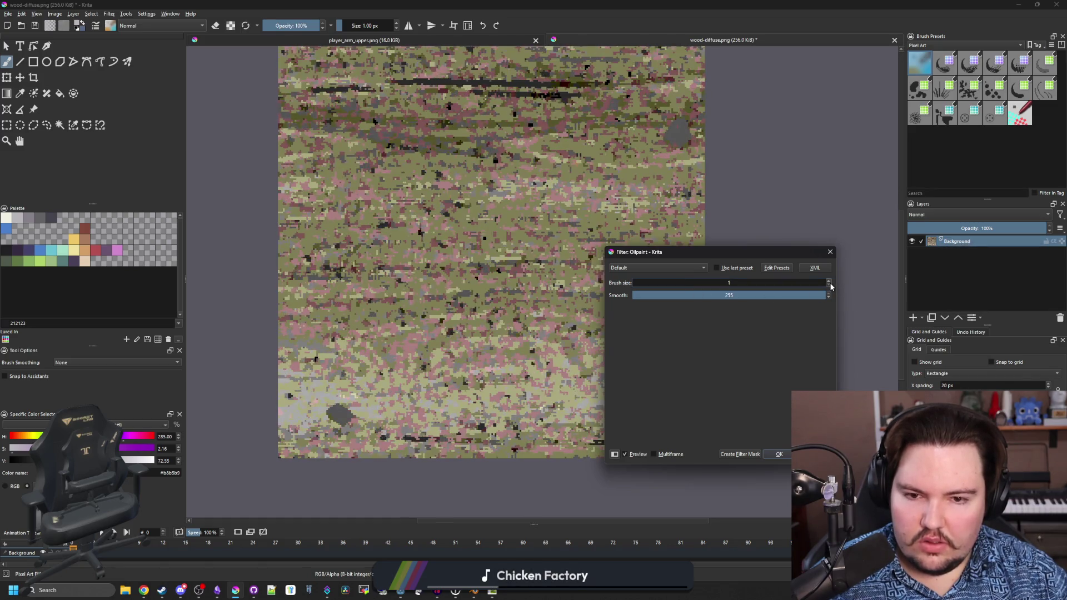
click(828, 281)
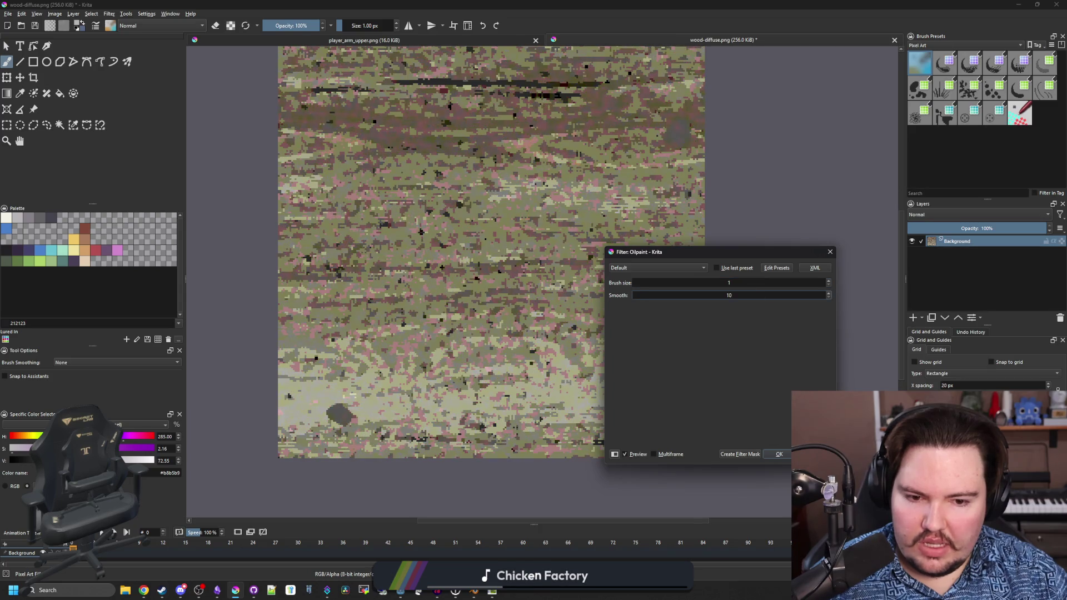
click(779, 454)
key(1)
scroll(560, 354, down, 2)
scroll(557, 351, up, 12)
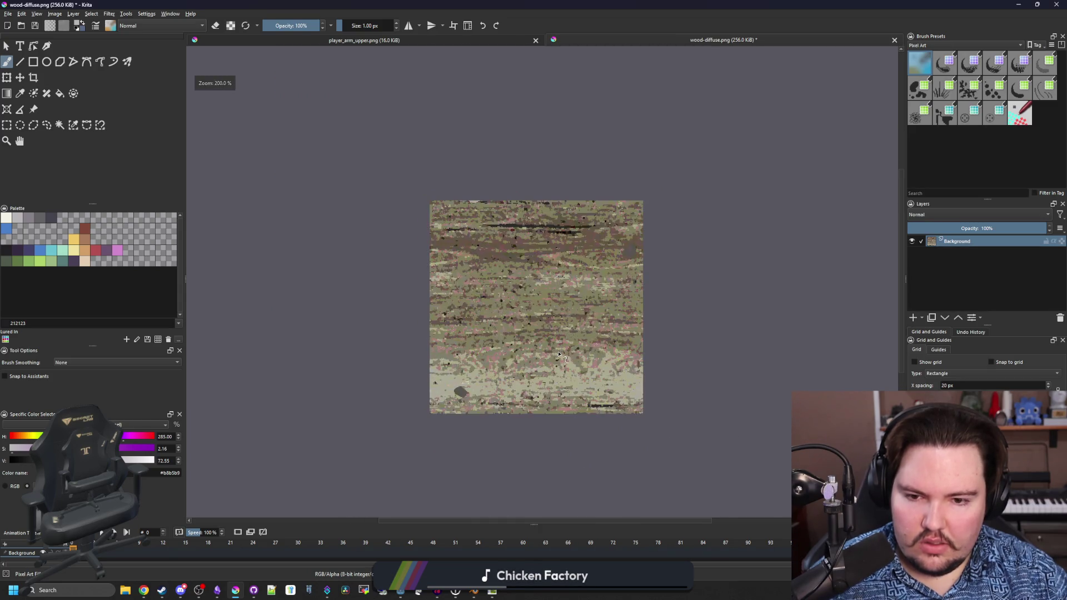
- Zoom in, sample the pink tone, and flood-fill matching pixels, undoing a stray olive-patch fill
scroll(554, 341, down, 4)
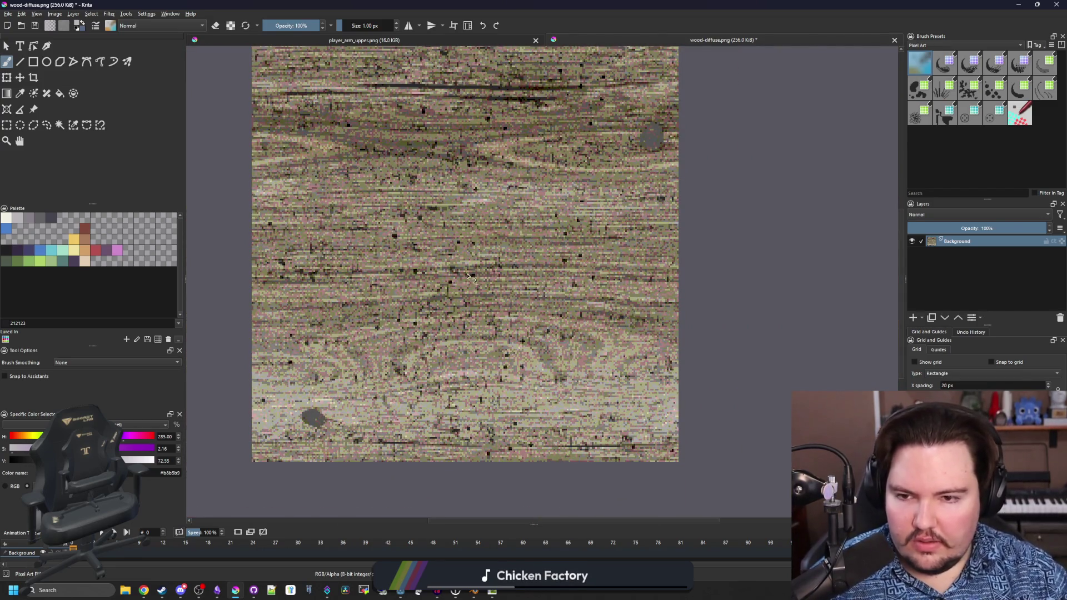
scroll(467, 276, up, 2)
scroll(408, 261, up, 5)
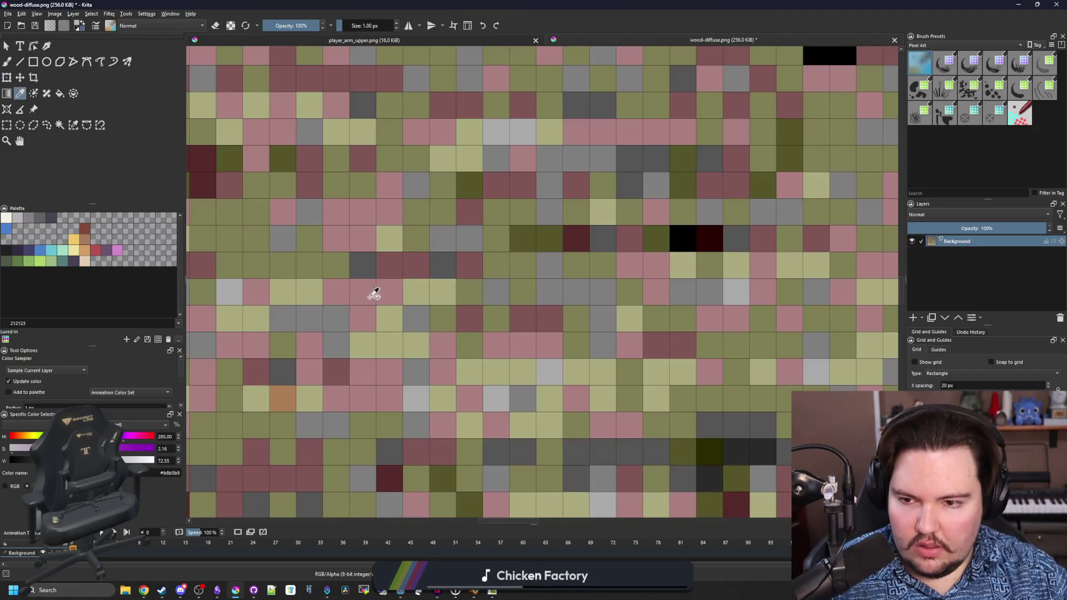
ctrl+click(372, 290)
key(f)
click(345, 267)
key(ctrl+z)
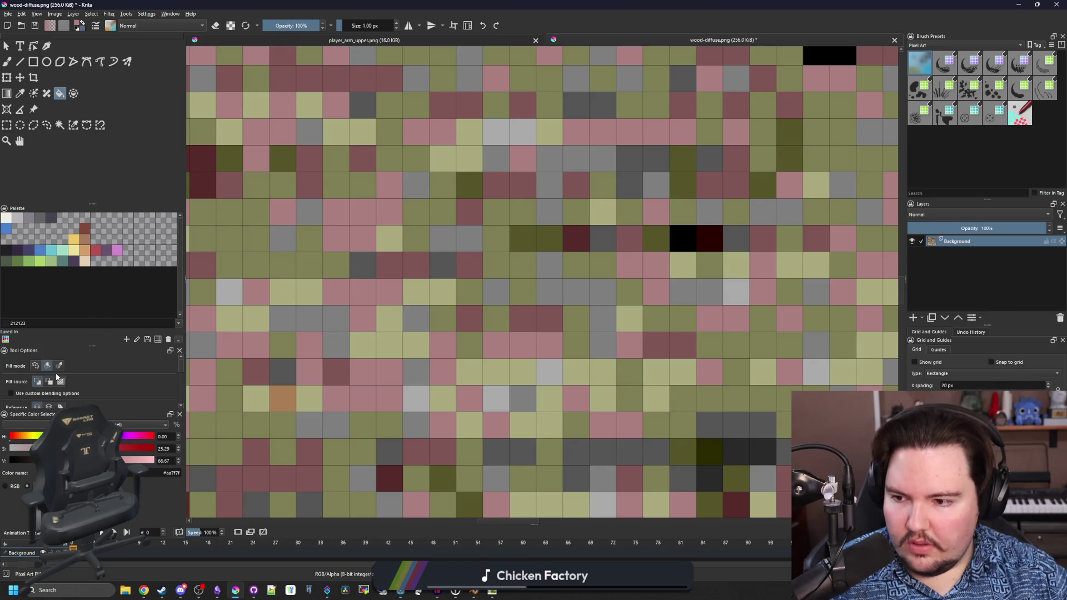
click(313, 261)
scroll(410, 291, down, 10)
scroll(409, 290, up, 3)
scroll(411, 293, down, 5)
scroll(365, 164, up, 12)
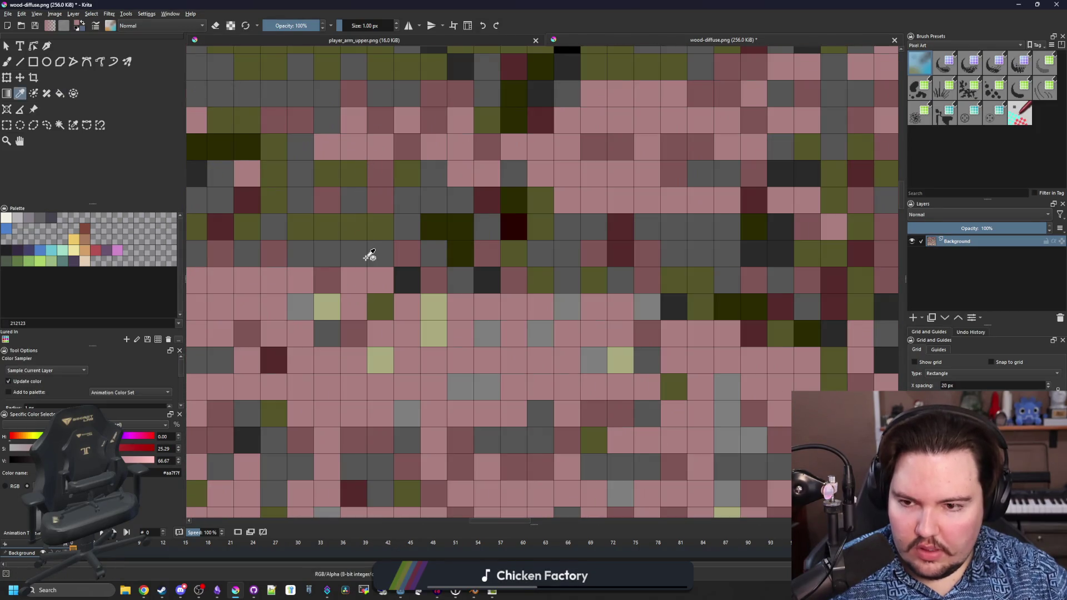
- Resample the dark grey and pink colours from the texture with the Fill tool ready again
ctrl+click(362, 243)
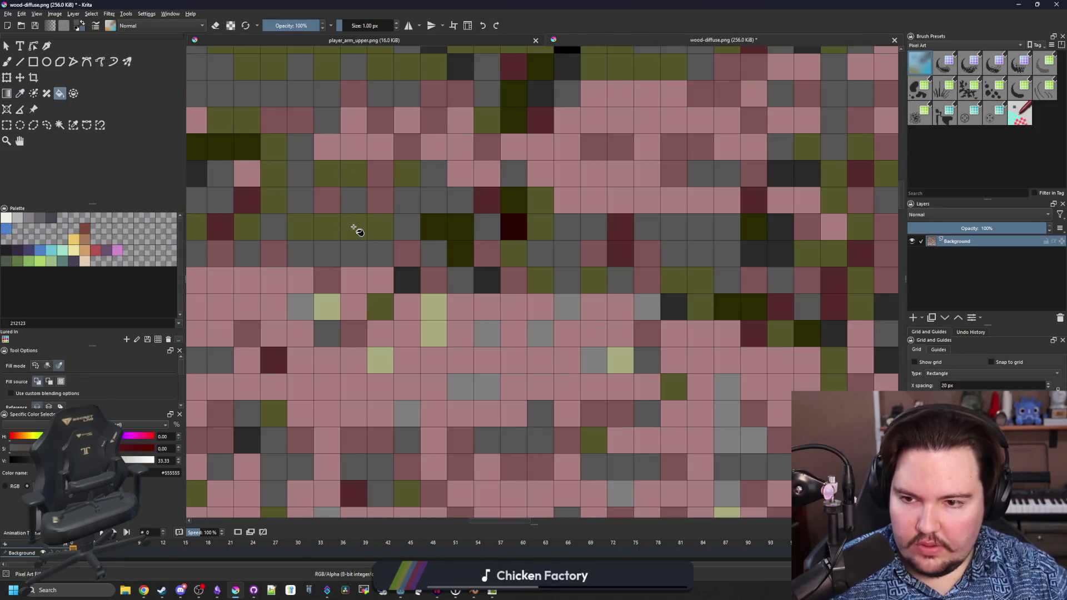
scroll(367, 244, down, 5)
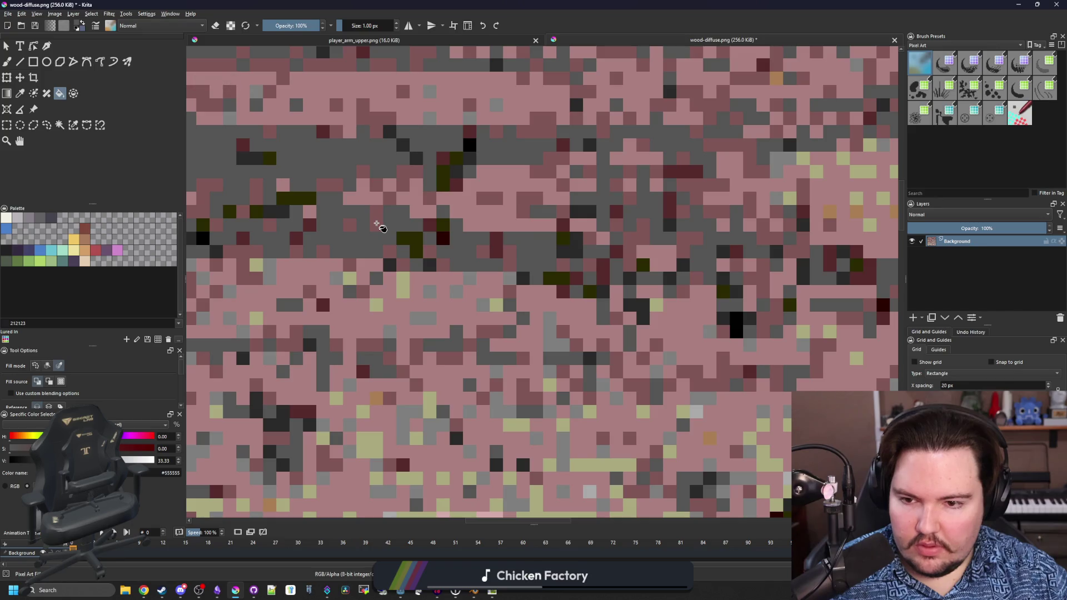
scroll(443, 262, down, 1)
scroll(443, 261, down, 4)
scroll(456, 351, up, 1)
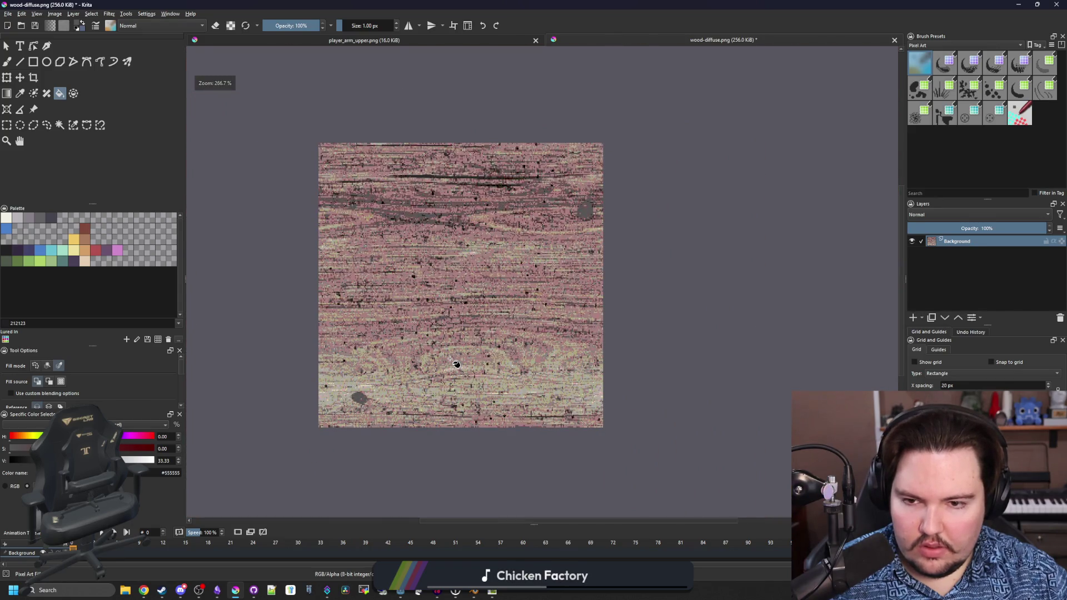
scroll(450, 359, up, 1)
scroll(466, 346, down, 1)
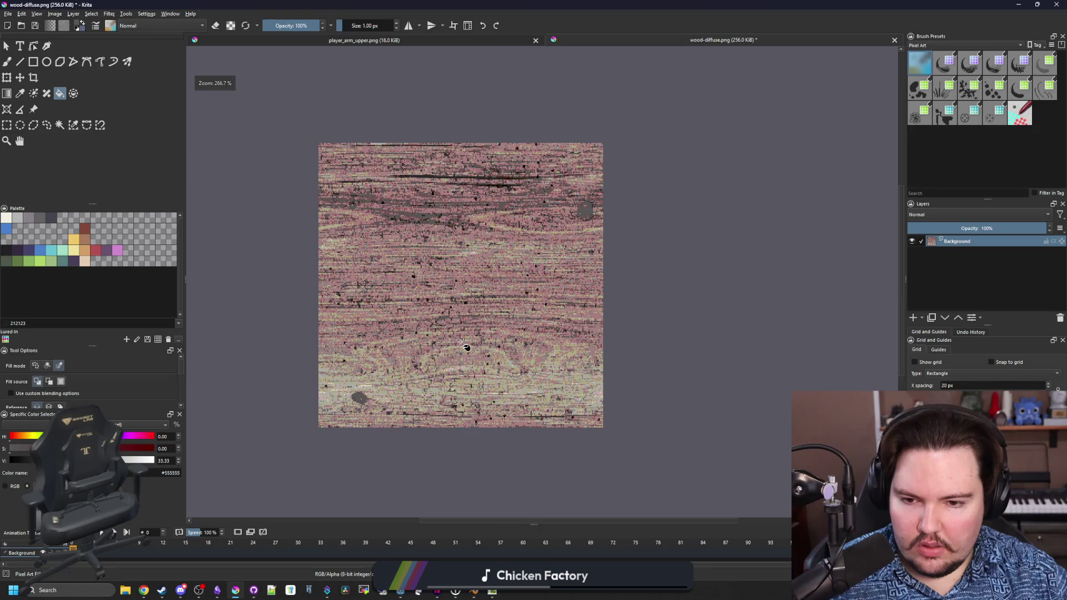
scroll(466, 350, up, 10)
key(p)
click(467, 351)
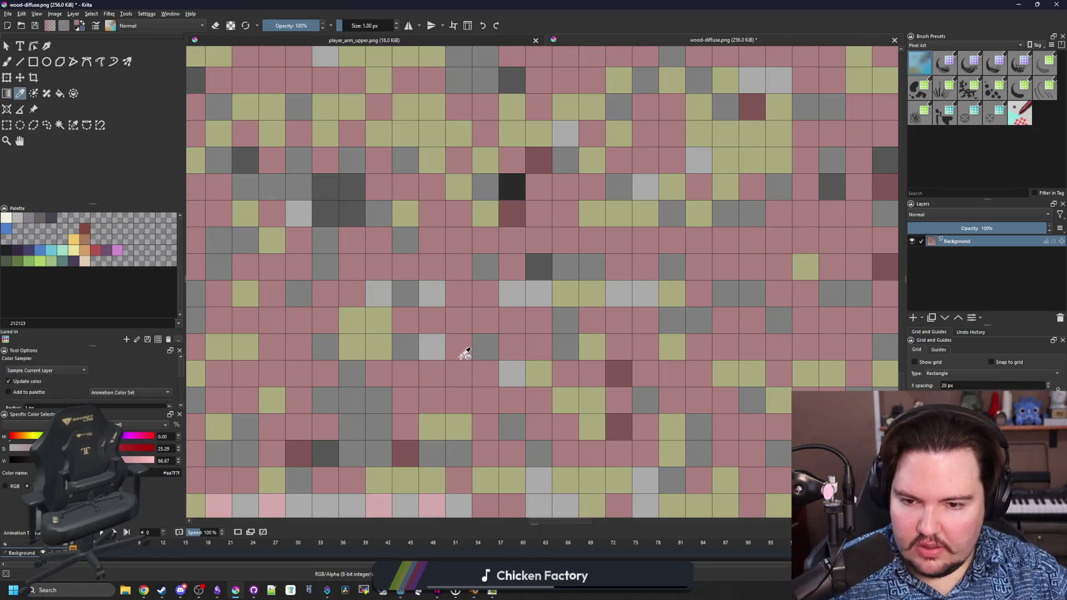
key(f)
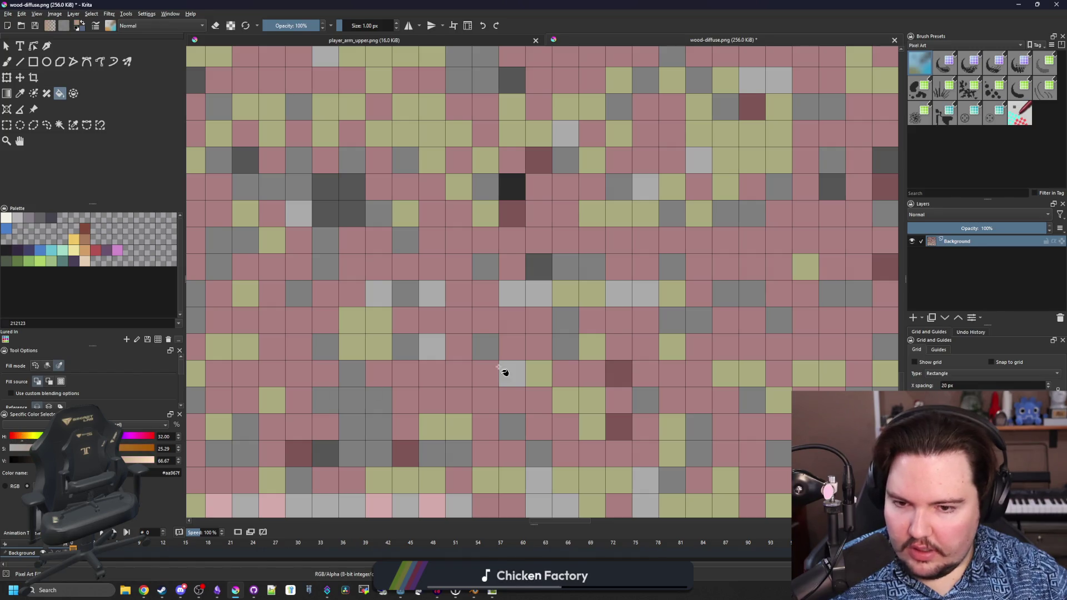
scroll(502, 371, down, 11)
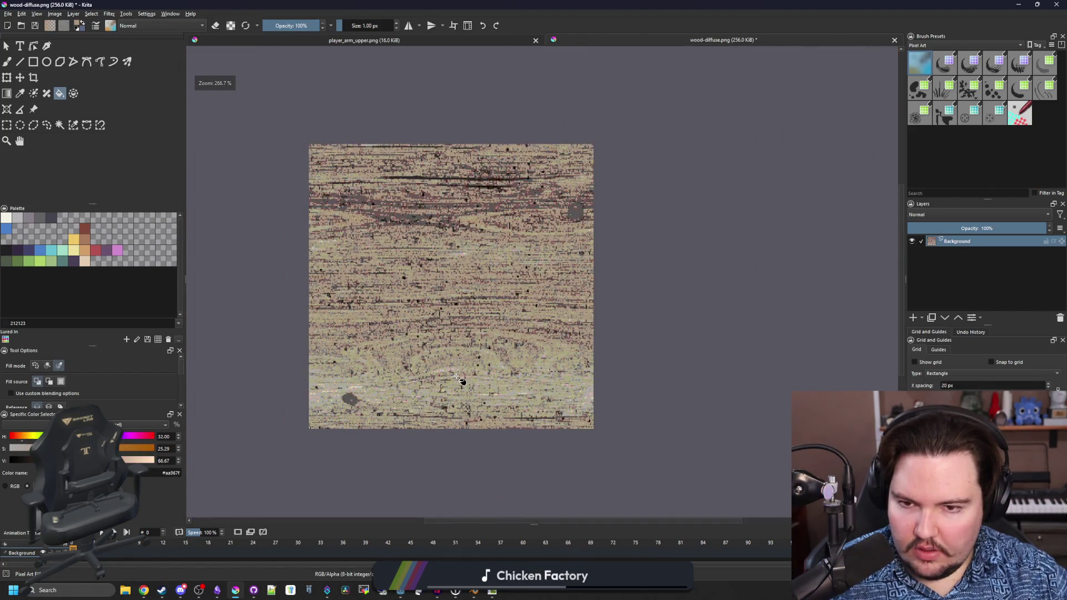
scroll(460, 380, down, 3)
scroll(460, 380, up, 6)
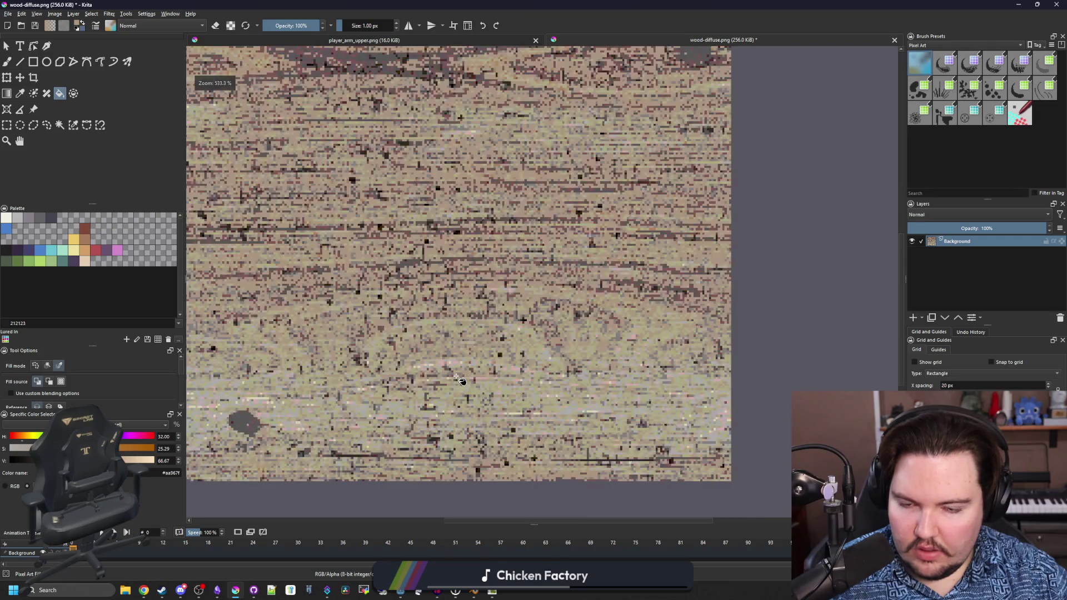
scroll(472, 309, down, 5)
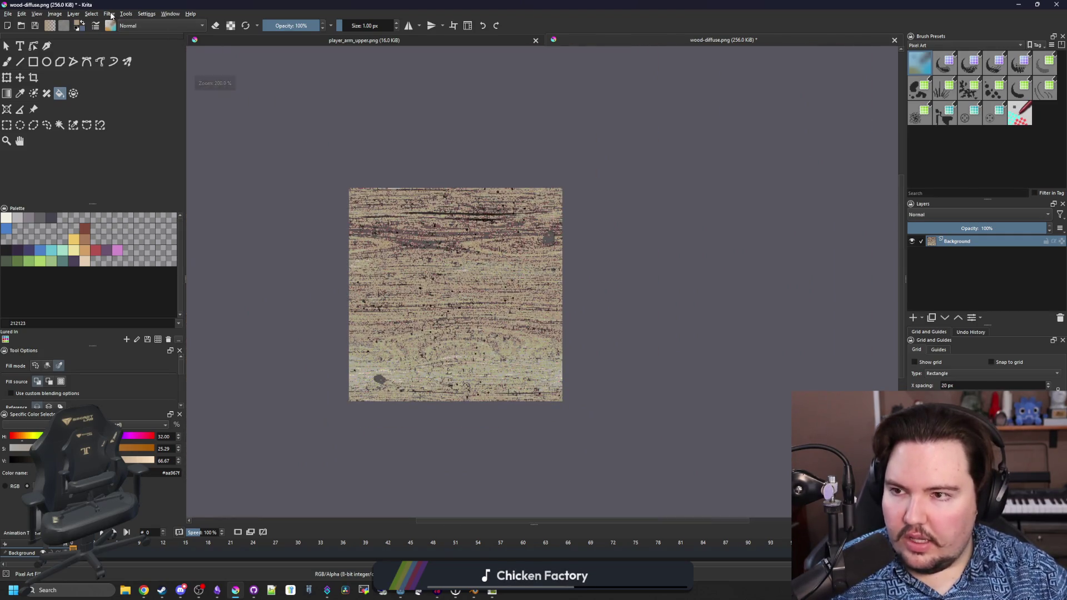
- Apply the Artistic > Oilpaint filter with default settings to the recoloured wood texture
click(109, 13)
mouse_move(136, 53)
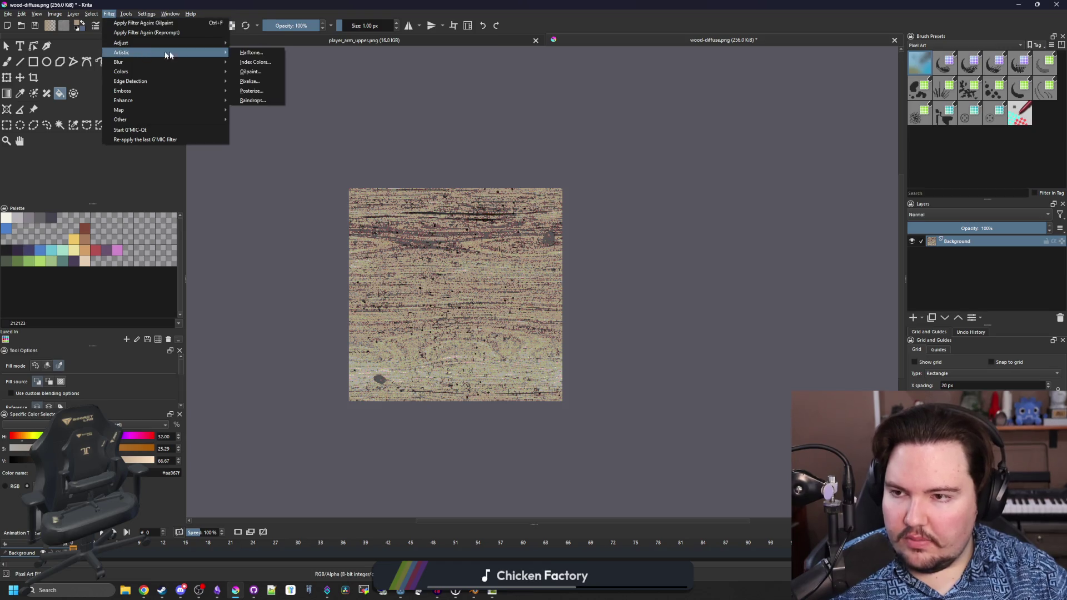
click(262, 73)
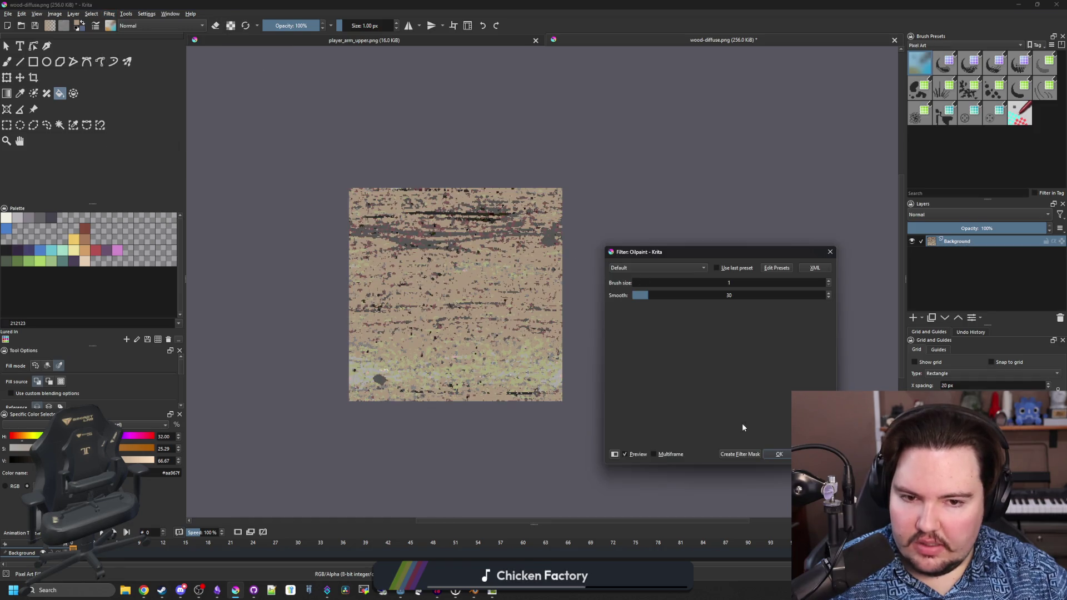
click(779, 454)
- Save the smoothed texture back to wood-diffuse.png, accepting the PNG options
key(ctrl+s)
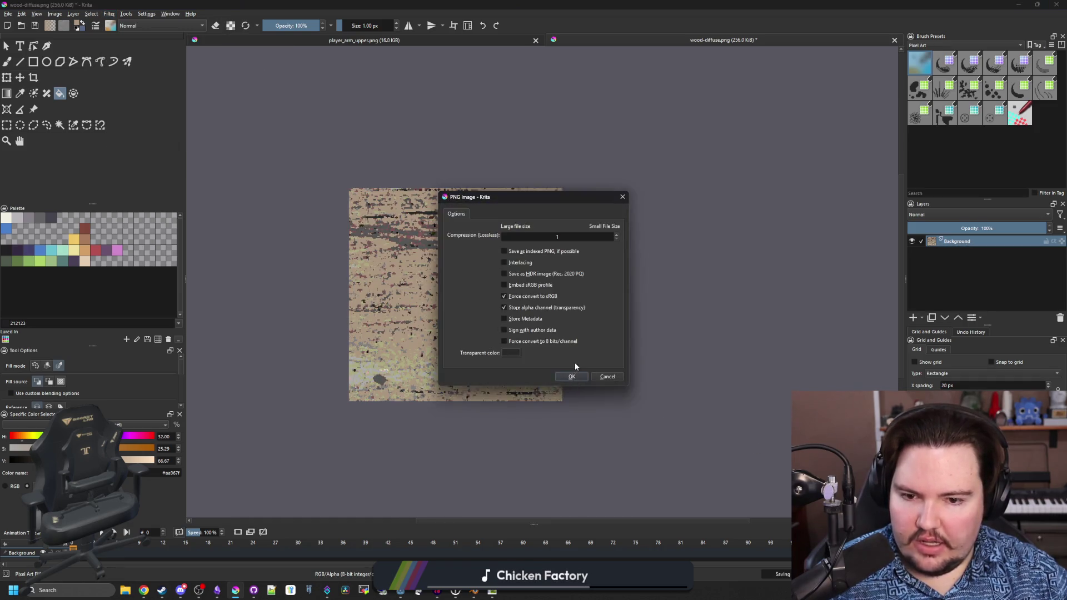
click(572, 377)
key(alt+Tab)
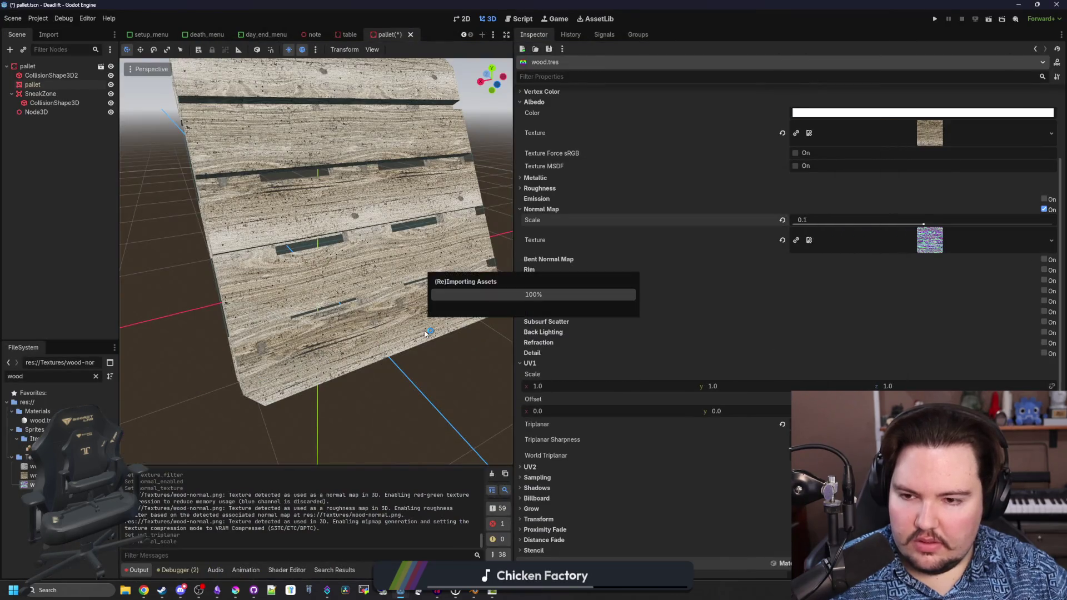
- Set the wood material's UV1 Scale x, y and z each to 0.5
scroll(389, 303, up, 6)
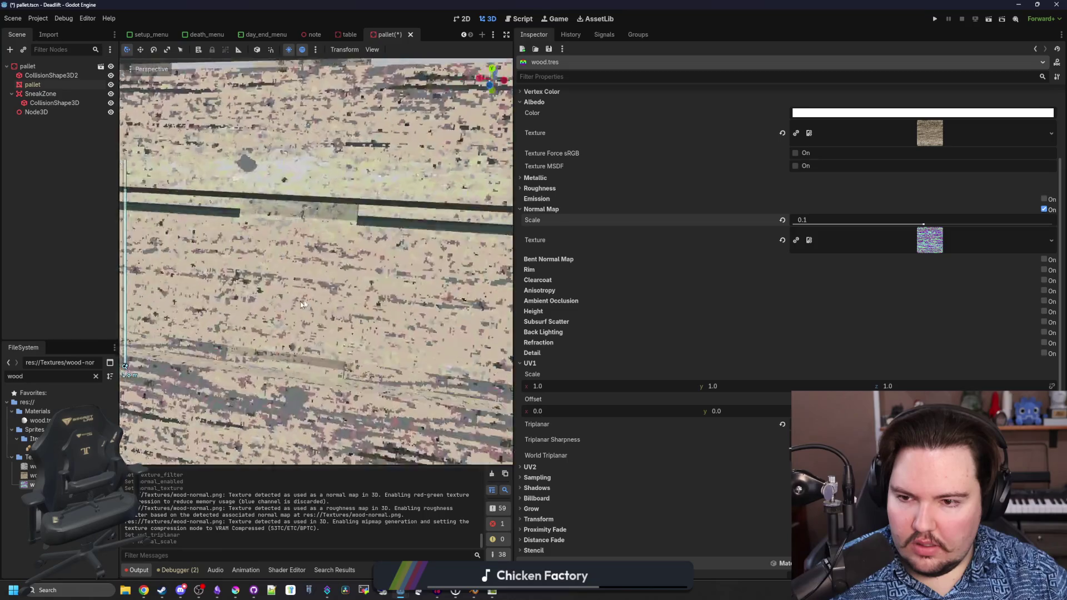
scroll(303, 305, down, 5)
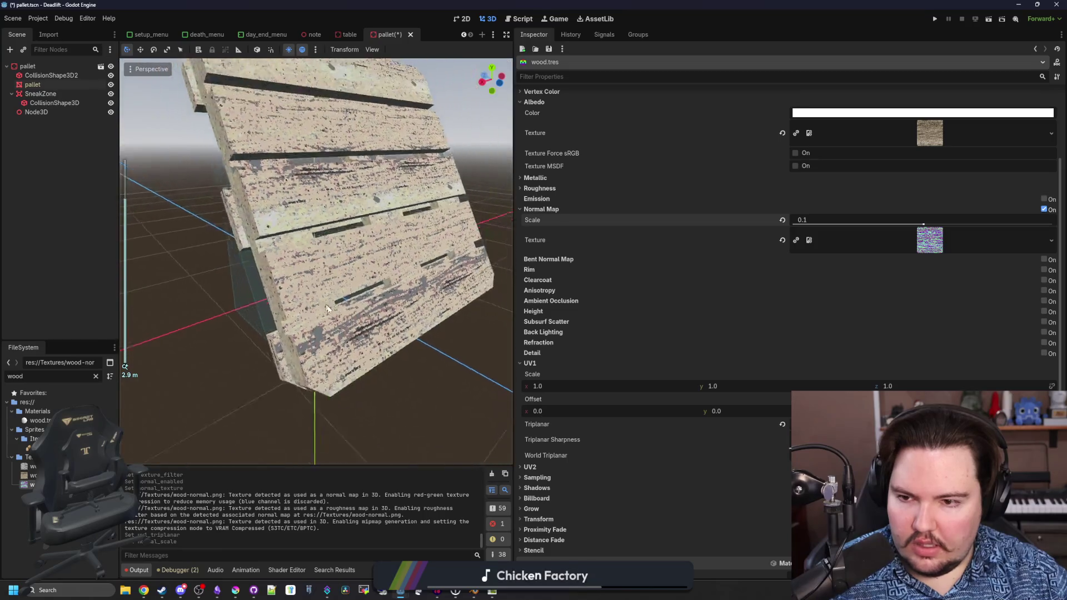
mouse_move(304, 338)
mouse_down()
mouse_move(397, 323)
mouse_move(286, 293)
mouse_move(412, 305)
mouse_move(400, 318)
mouse_move(422, 325)
mouse_move(456, 311)
mouse_up()
scroll(423, 326, up, 3)
scroll(429, 326, down, 3)
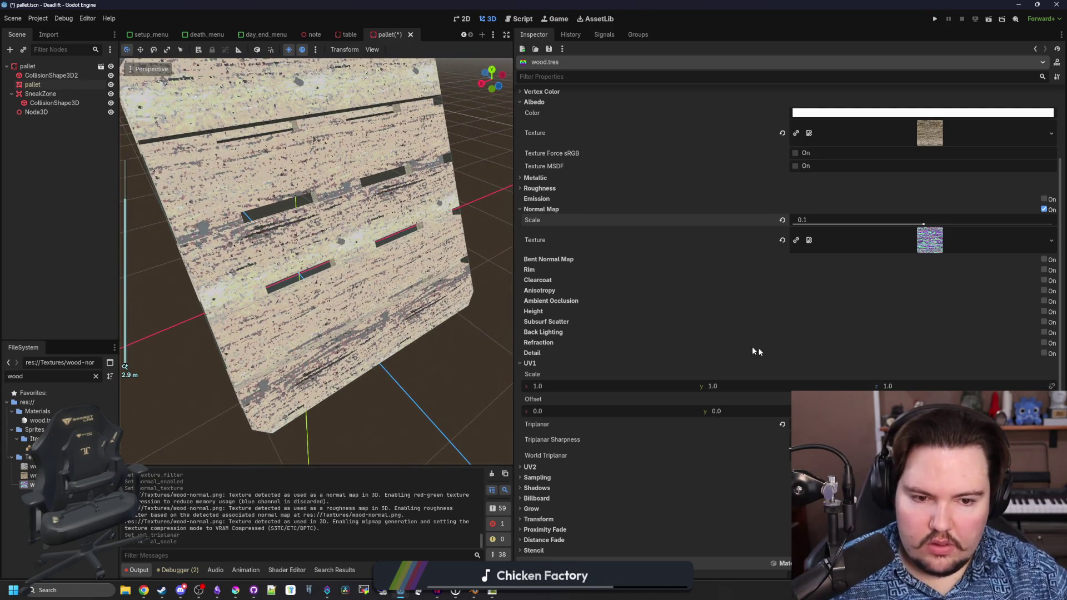
click(598, 383)
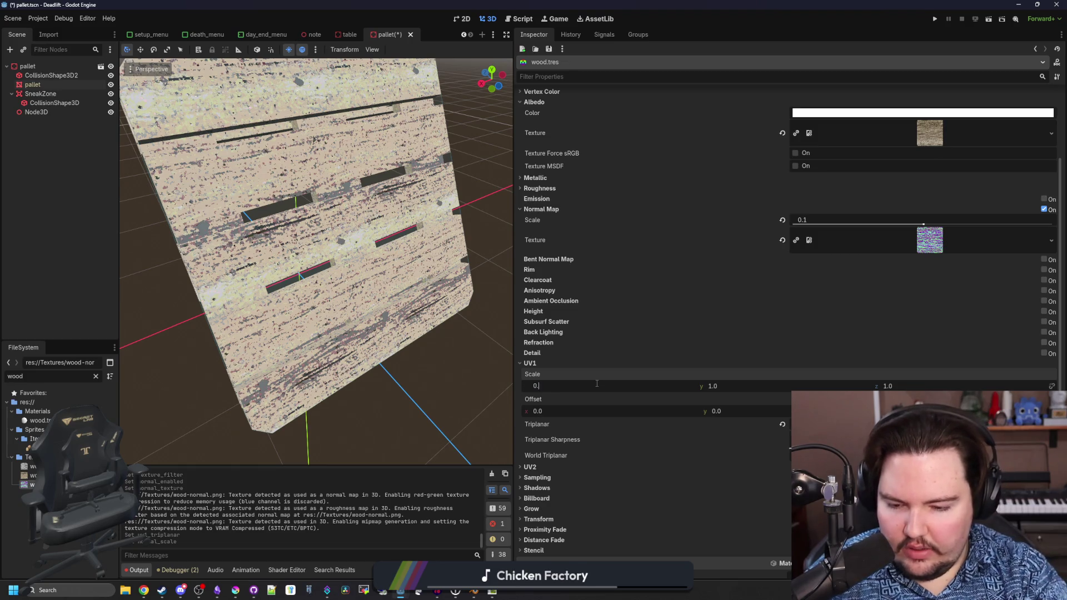
text(5)
key(Return)
click(713, 386)
text(.5)
key(Return)
click(888, 385)
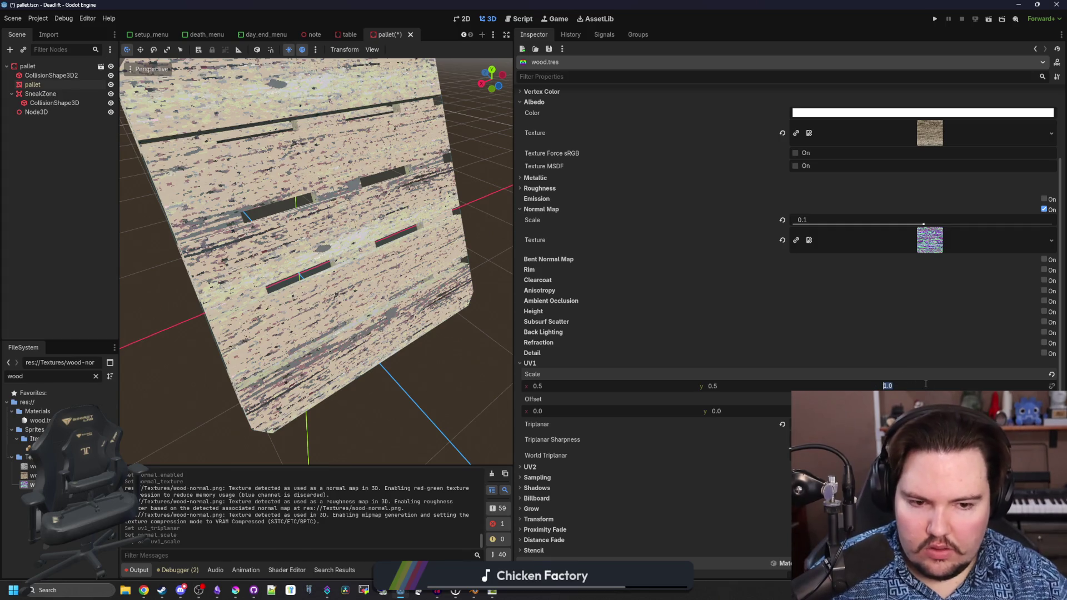
text(.5)
key(Return)
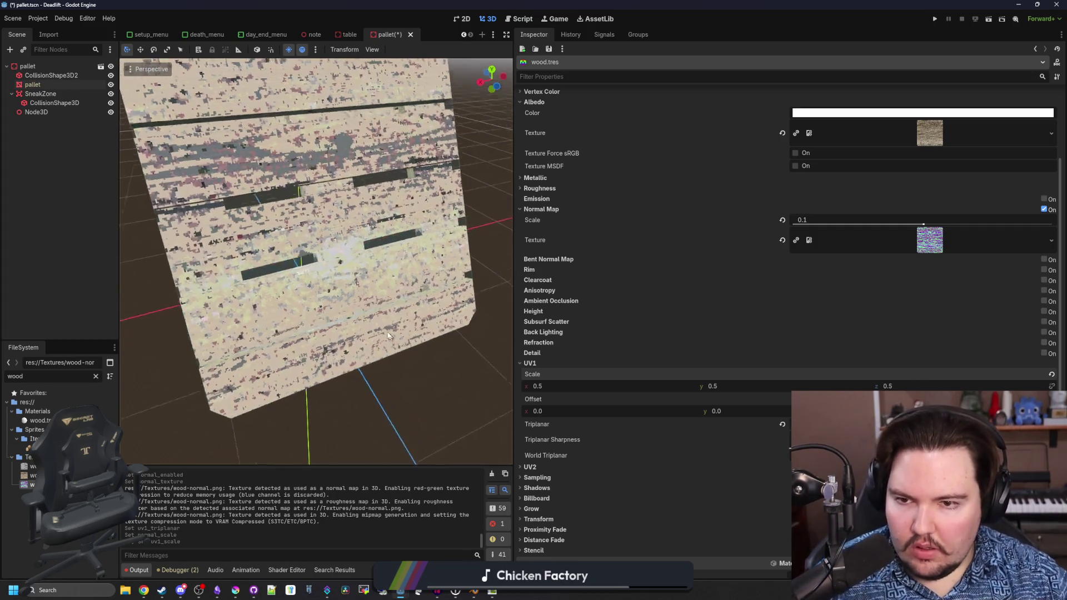
- Orbit above the pallet to check the enlarged wood grain
scroll(388, 336, down, 5)
mouse_move(388, 336)
mouse_down()
mouse_move(369, 369)
mouse_move(384, 380)
mouse_up()
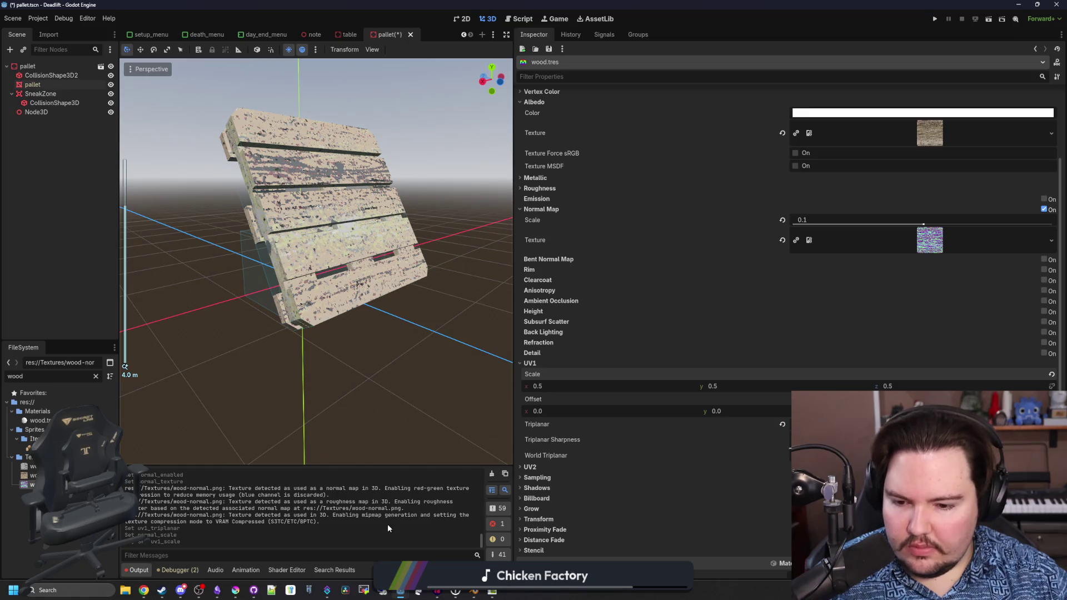
click(238, 591)
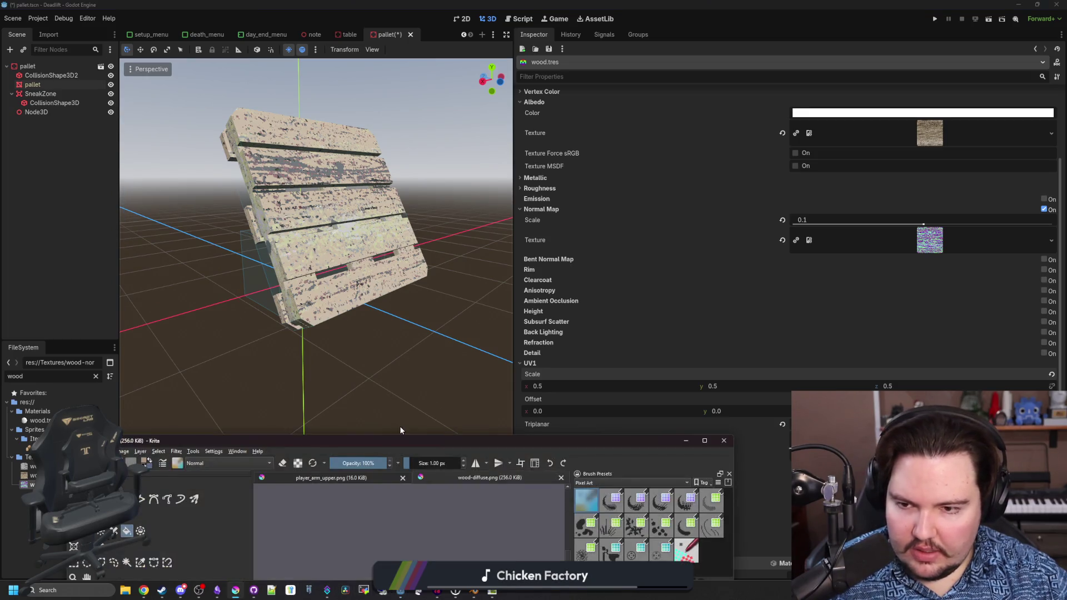
- Fill a maroon region of the wood texture with the dull maroon #7f5555
double_click(400, 443)
scroll(433, 166, up, 10)
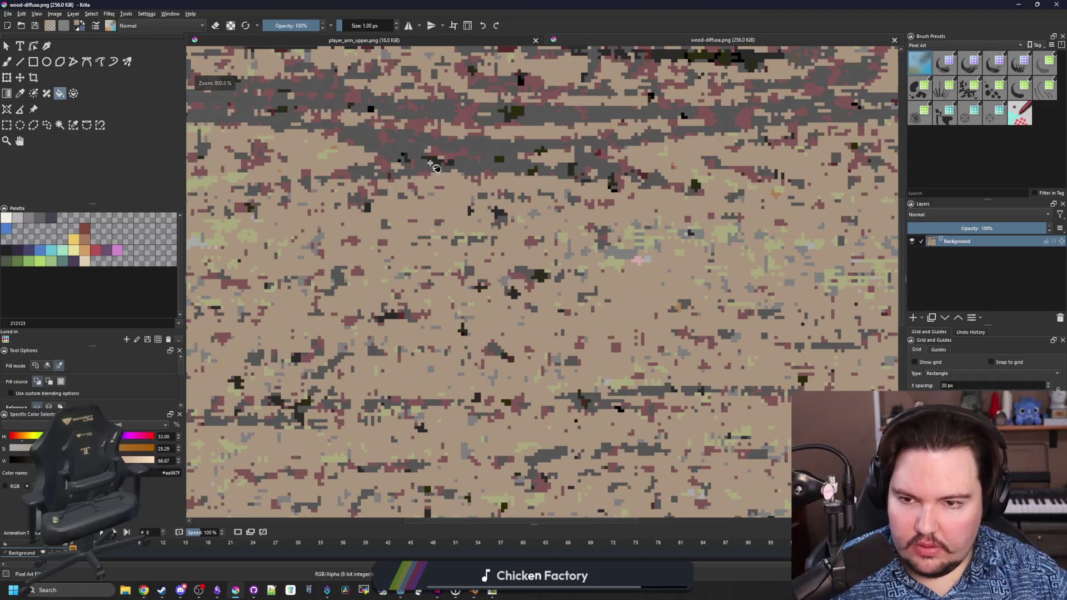
scroll(405, 302, down, 3)
scroll(348, 269, up, 5)
ctrl+click(347, 269)
scroll(367, 286, down, 4)
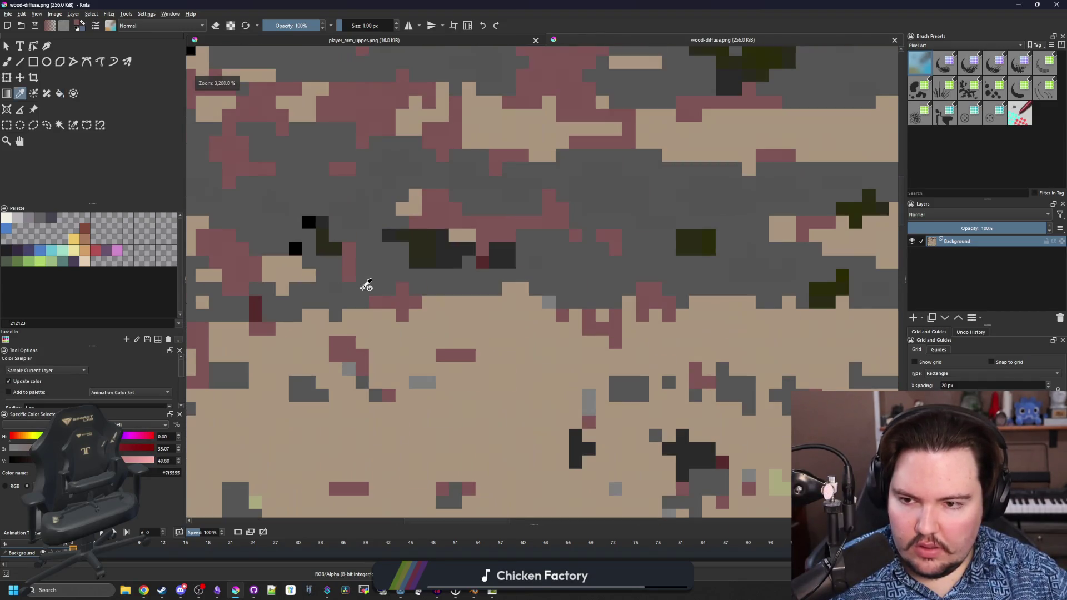
scroll(358, 227, up, 4)
drag(358, 227, 438, 335)
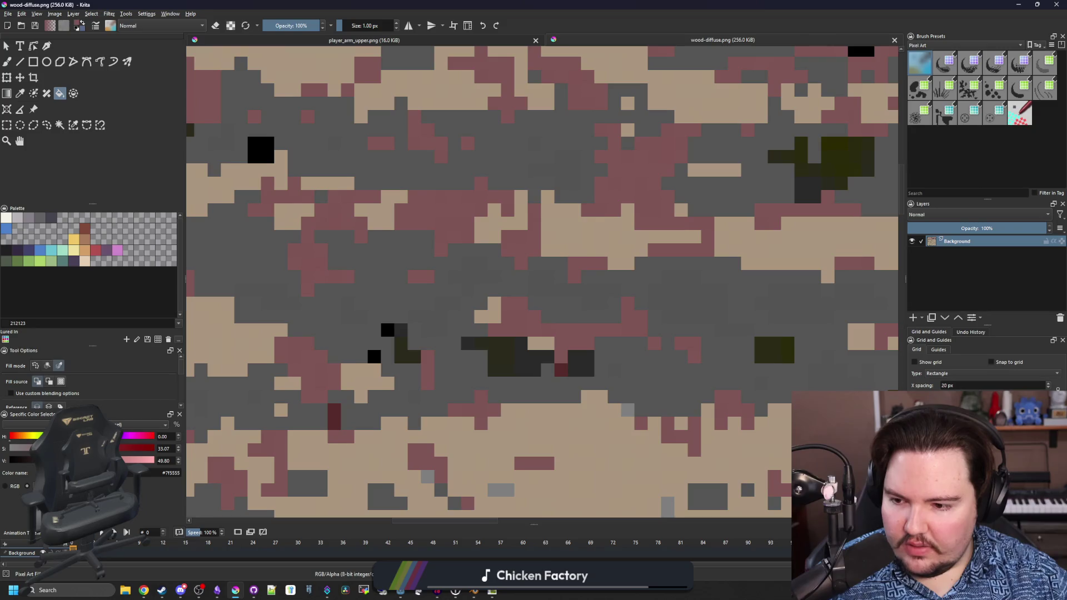
click(330, 274)
- Sample tan wood colours from the texture, settling on the yellowish tan #aaaa7f
scroll(330, 274, down, 6)
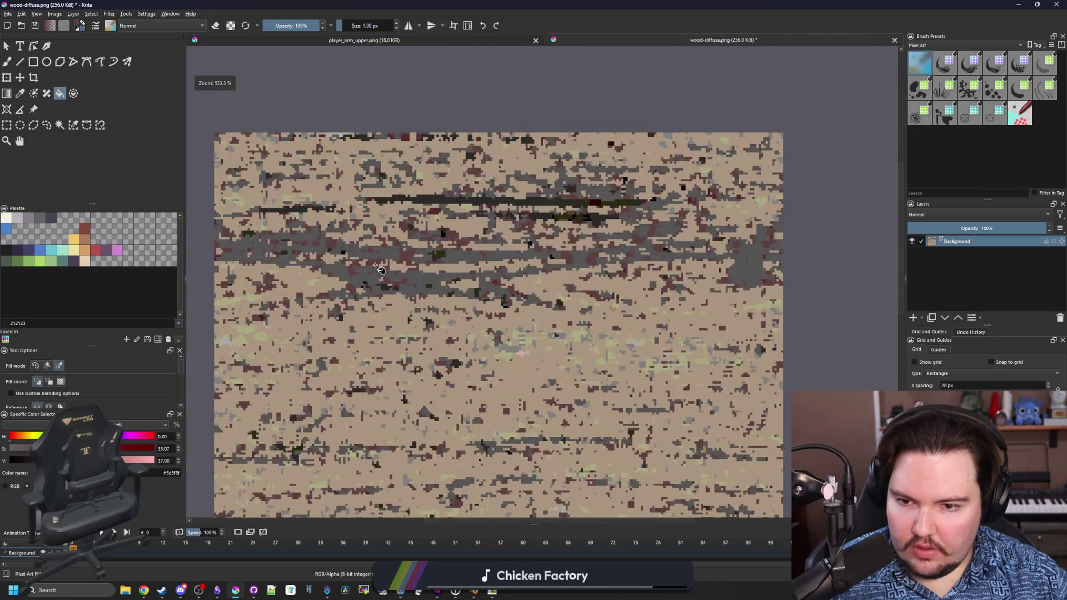
scroll(421, 332, up, 4)
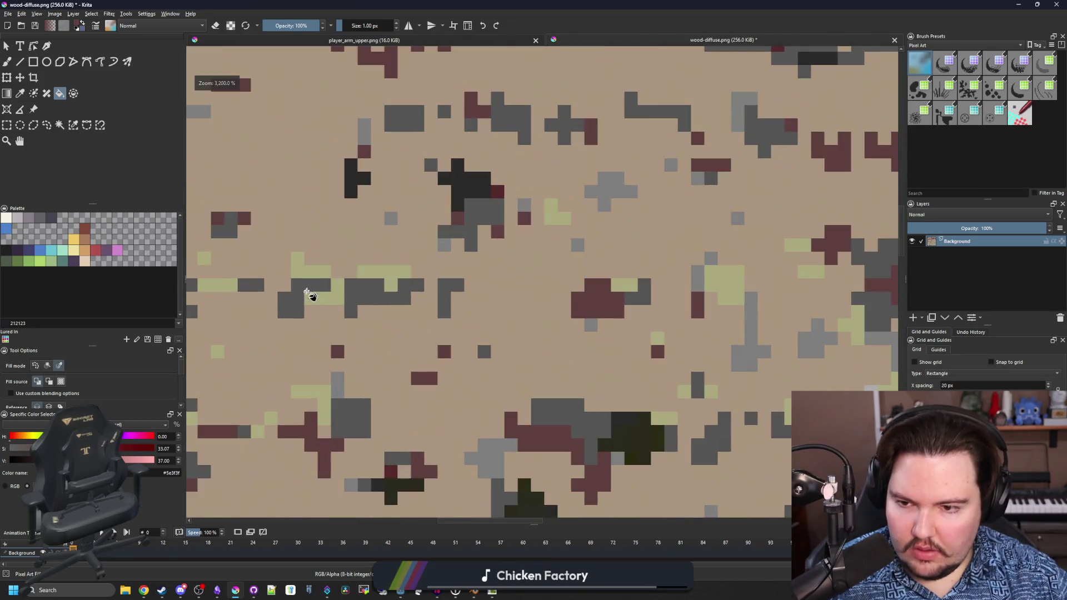
scroll(309, 298, down, 5)
scroll(456, 462, up, 6)
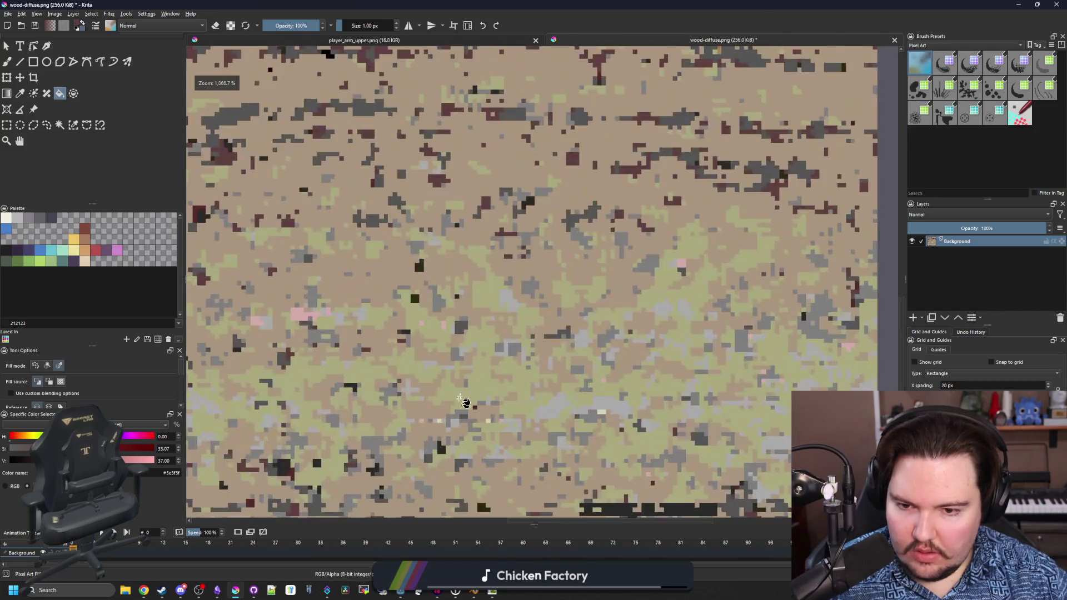
key(p)
click(408, 262)
key(f)
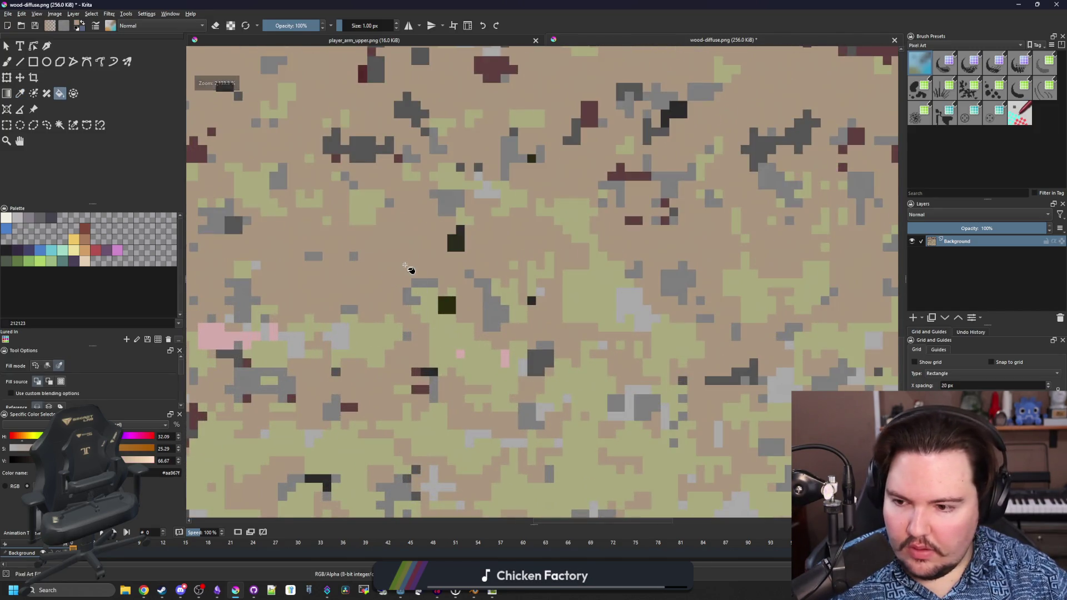
scroll(400, 269, up, 1)
scroll(371, 268, down, 7)
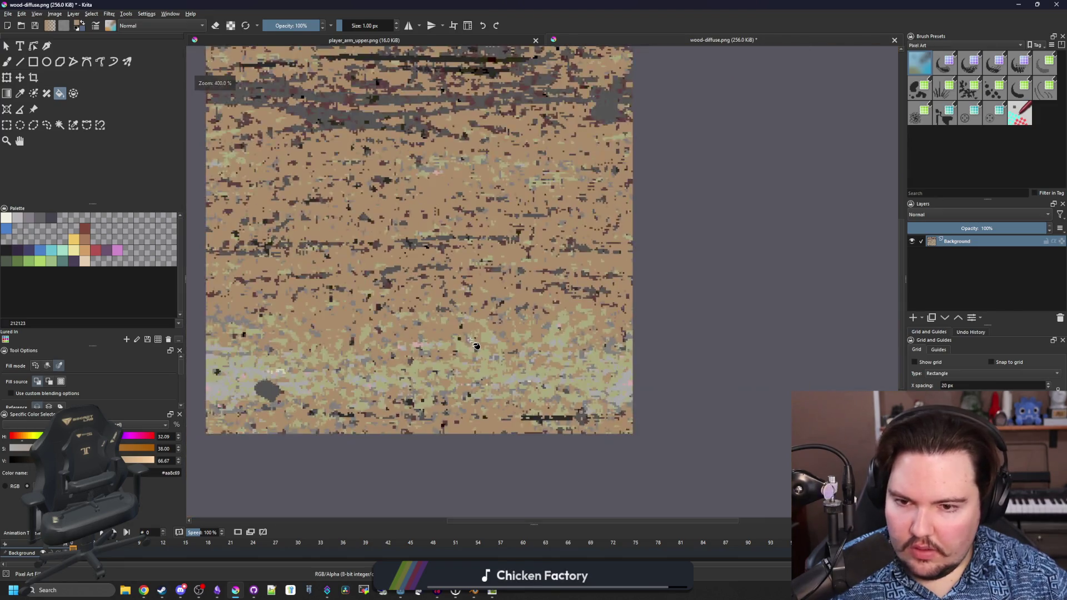
scroll(442, 208, up, 8)
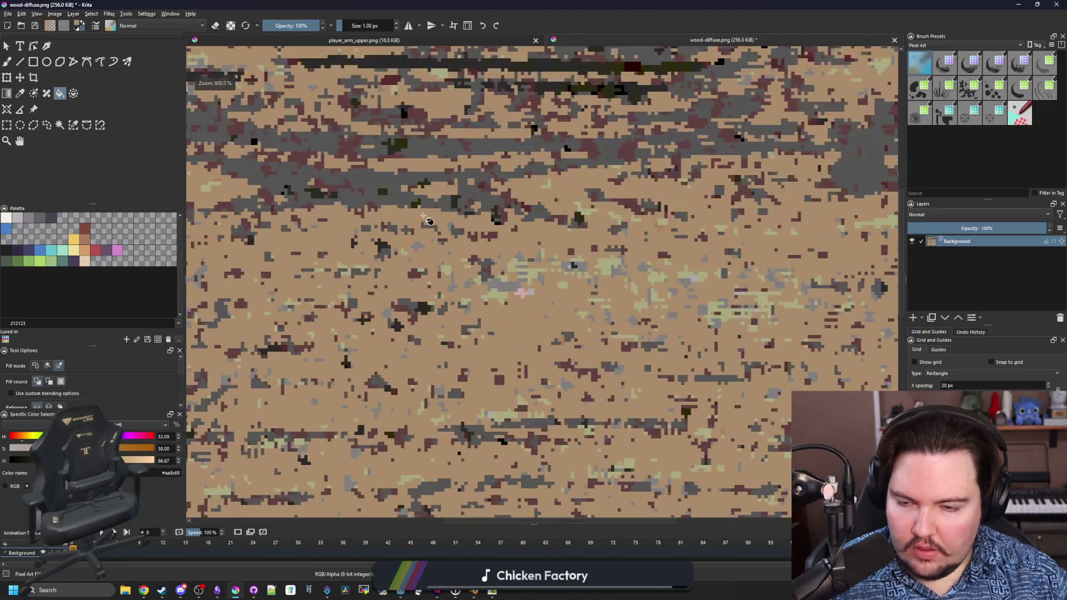
ctrl+click(405, 264)
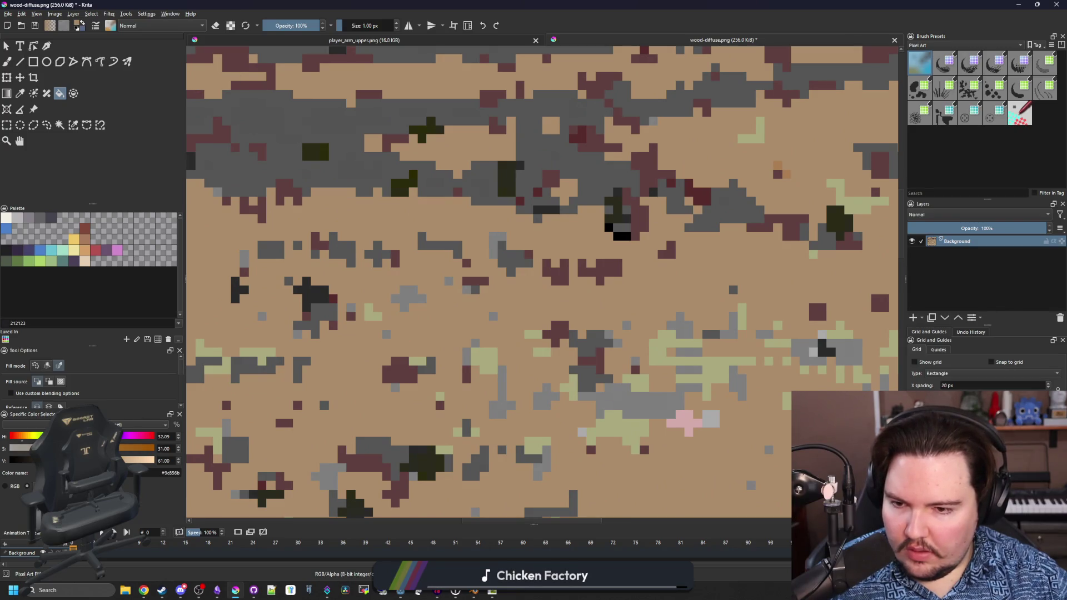
scroll(311, 373, down, 6)
scroll(494, 271, down, 1)
scroll(475, 420, up, 2)
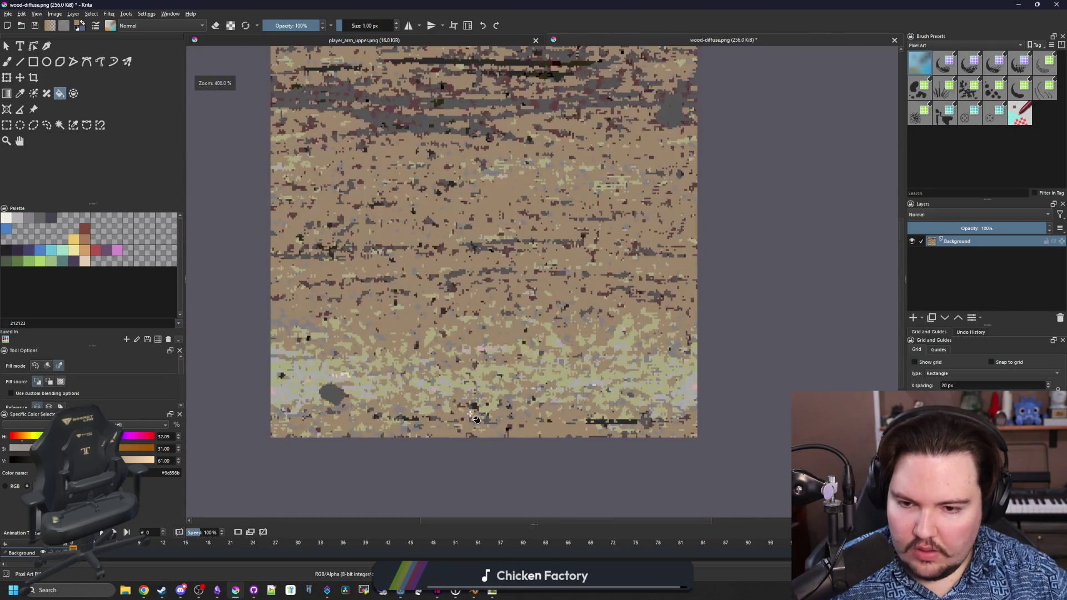
scroll(328, 408, up, 2)
scroll(375, 309, up, 2)
ctrl+click(372, 292)
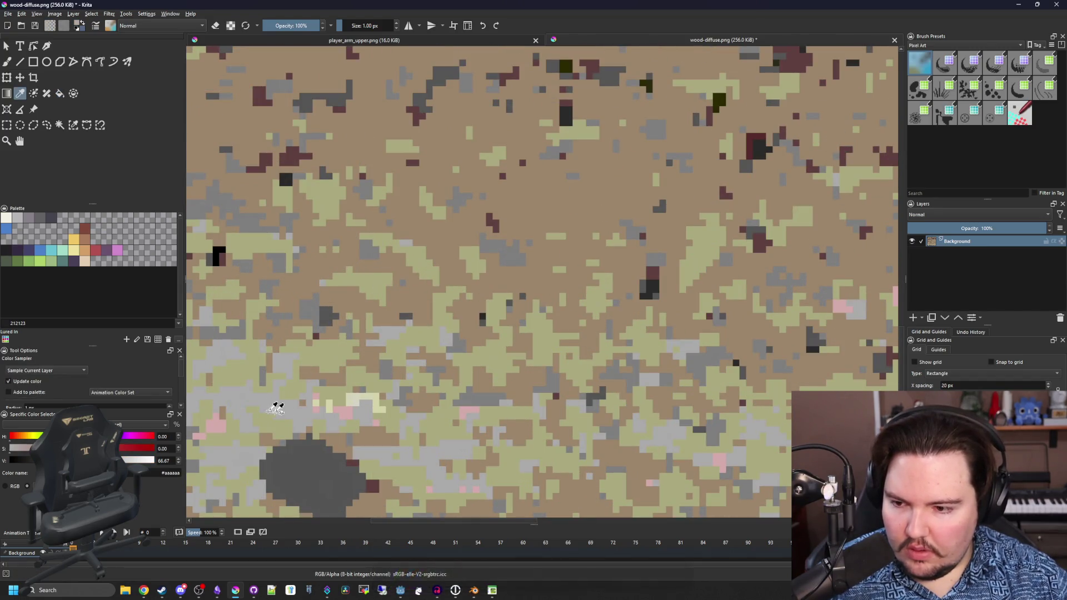
- Fill the light grey #aaaaaa patch with tan #aa9d8a
ctrl+click(275, 408)
key(f)
click(24, 436)
click(328, 382)
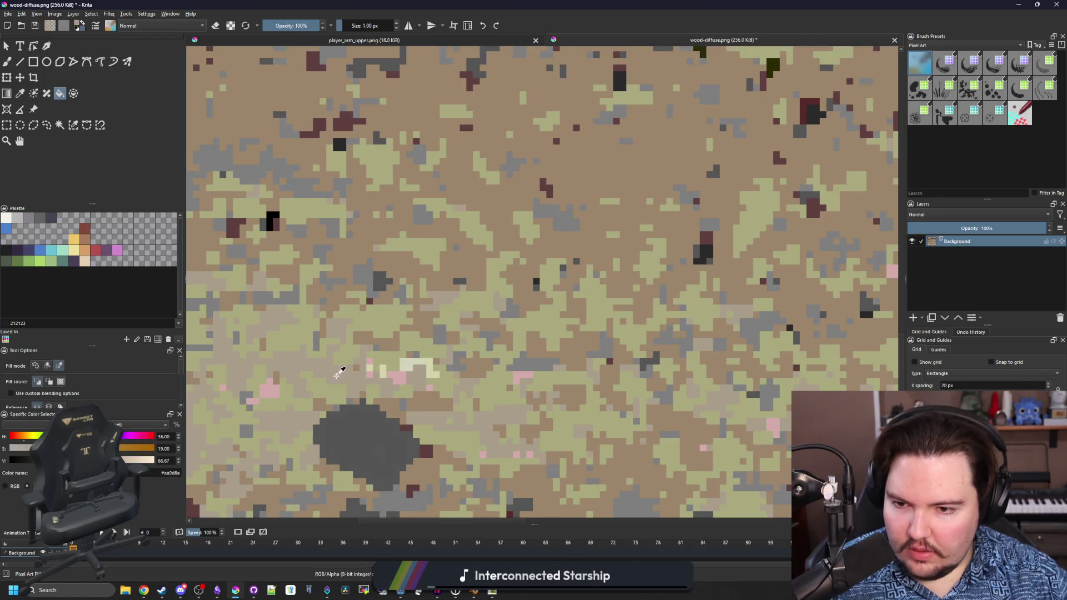
- Save the touched-up wood-diffuse.png, confirming the PNG export options
scroll(388, 357, down, 5)
key(ctrl+s)
click(571, 374)
scroll(511, 383, up, 6)
scroll(498, 391, down, 4)
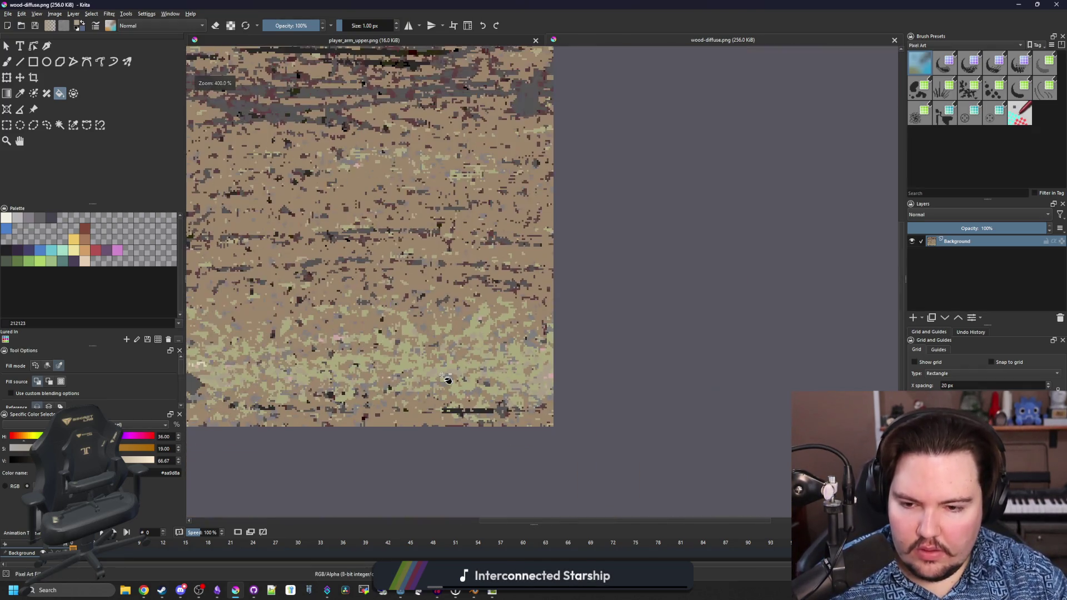
scroll(548, 286, up, 2)
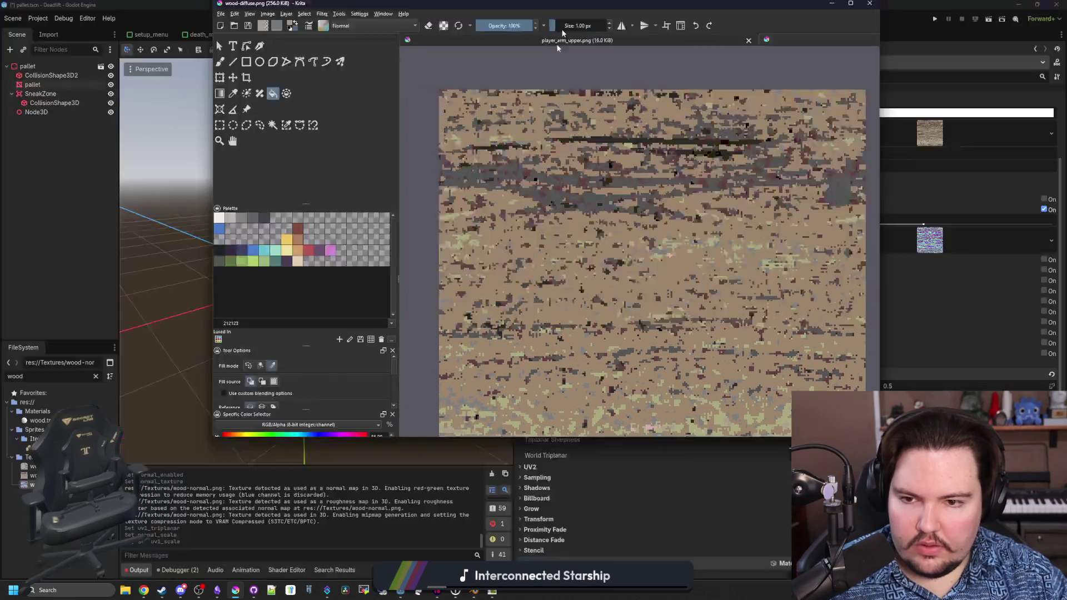
- Inspect the pallet's underside with the updated wood texture and save the scene
key(alt+Tab)
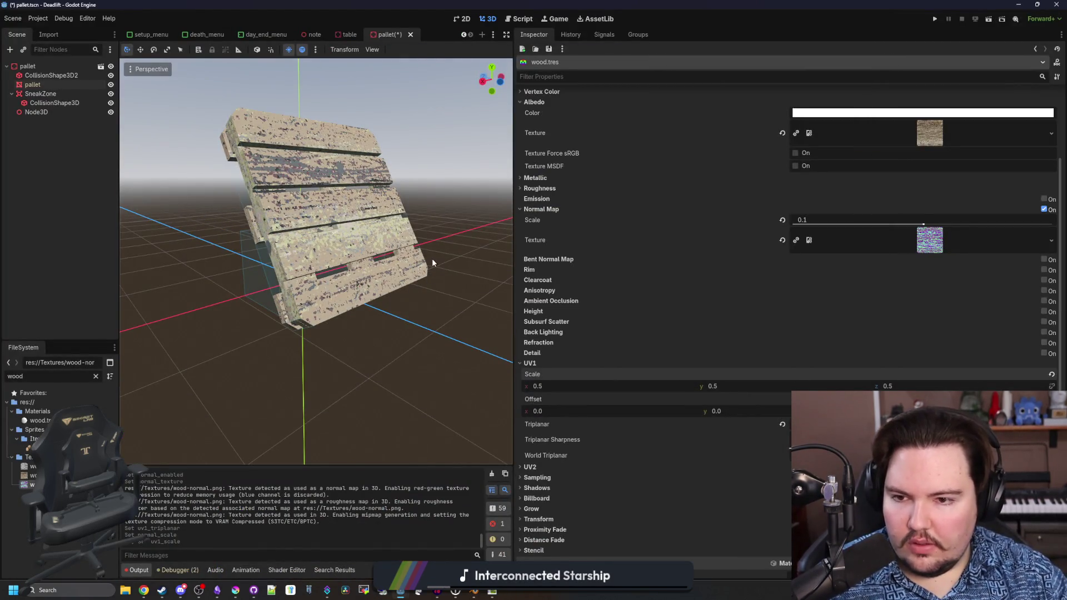
scroll(351, 278, up, 5)
mouse_move(143, 300)
mouse_down()
mouse_move(374, 289)
mouse_move(454, 258)
mouse_move(287, 363)
mouse_move(266, 357)
mouse_move(398, 339)
mouse_move(302, 418)
mouse_up()
key(ctrl+s)
- Move closer to the pallet and adjust the wood Normal Map Scale to 0.1
mouse_move(264, 376)
mouse_down()
mouse_move(356, 389)
mouse_move(508, 278)
mouse_move(453, 302)
mouse_up()
scroll(508, 278, up, 3)
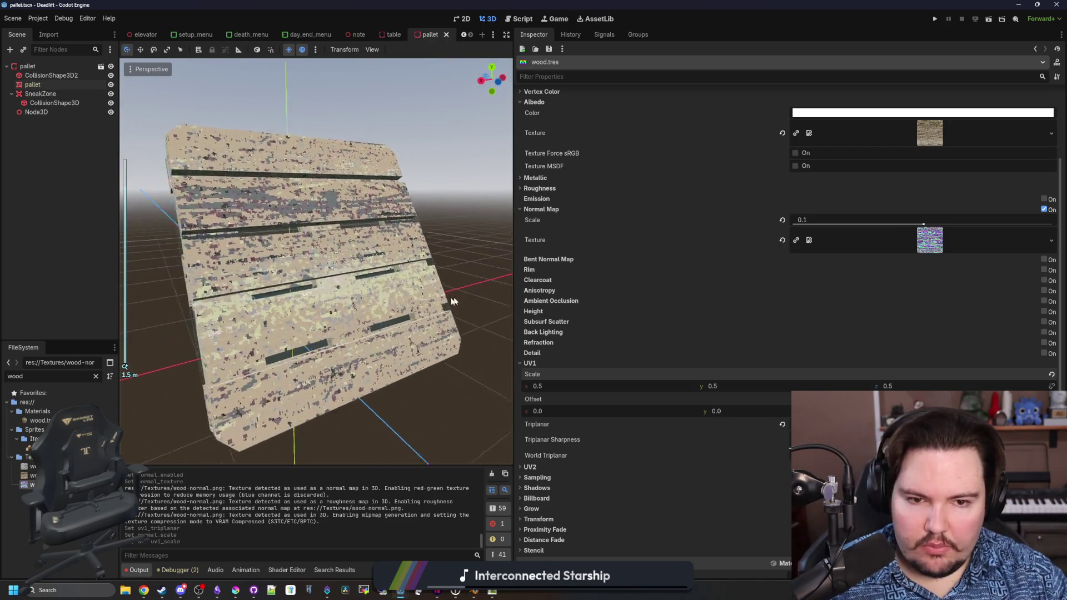
scroll(453, 301, up, 4)
mouse_move(924, 225)
mouse_down()
mouse_move(801, 222)
mouse_move(935, 224)
mouse_move(920, 223)
mouse_up()
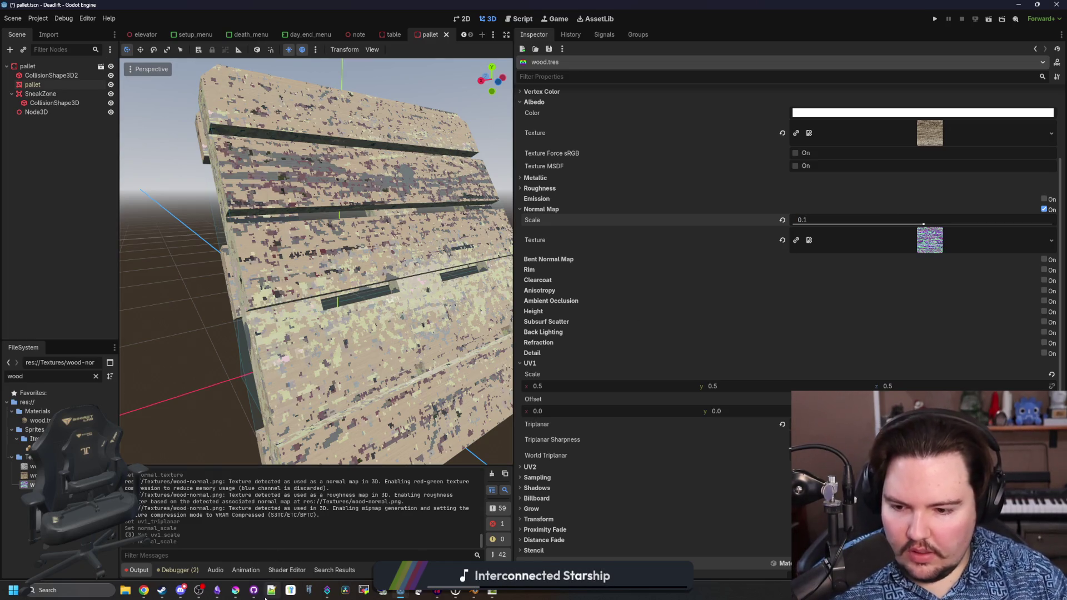
mouse_move(235, 590)
click(473, 434)
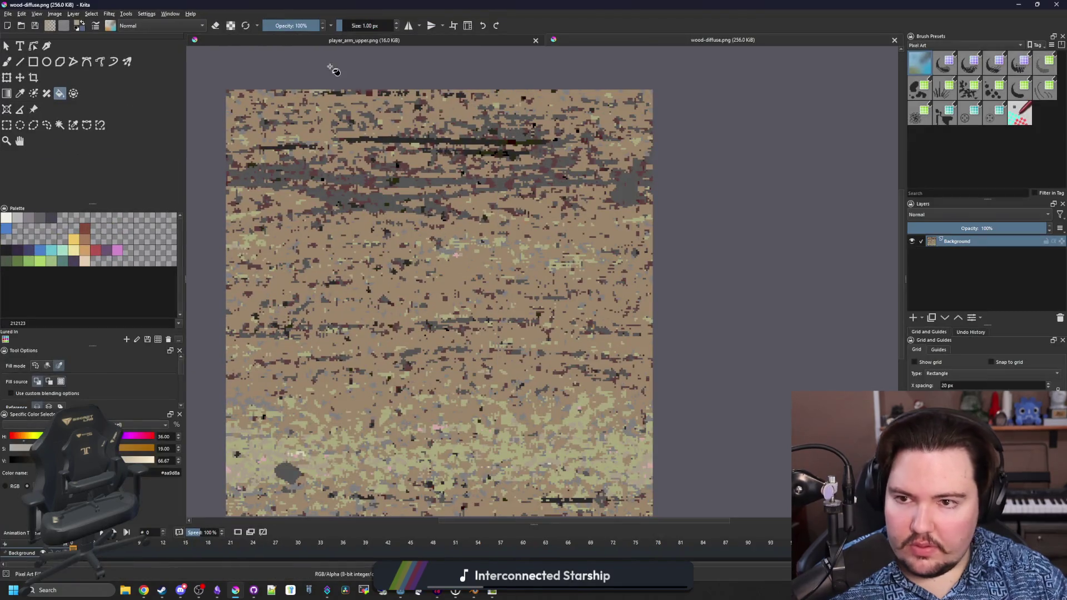
- Open wood-normal.png and wood-bump.png together in Krita
click(8, 13)
click(23, 30)
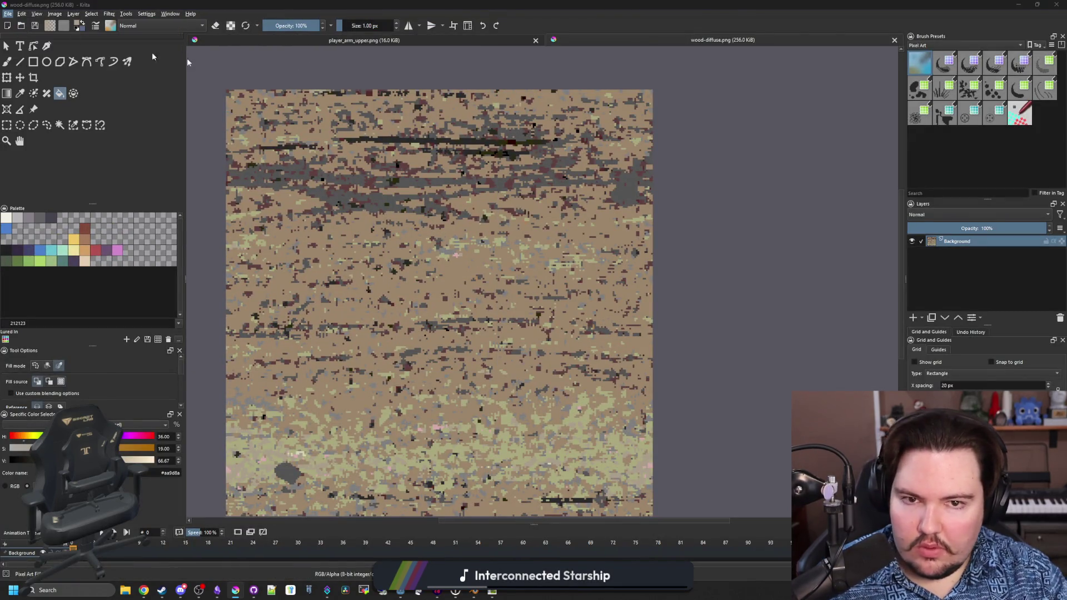
scroll(439, 195, down, 5)
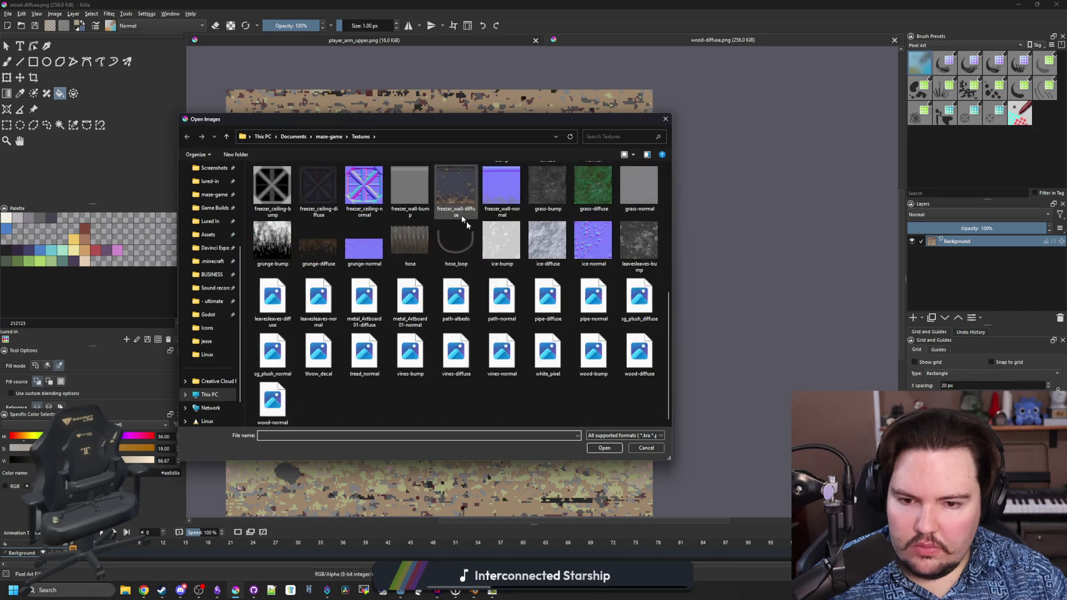
click(272, 401)
ctrl+click(593, 351)
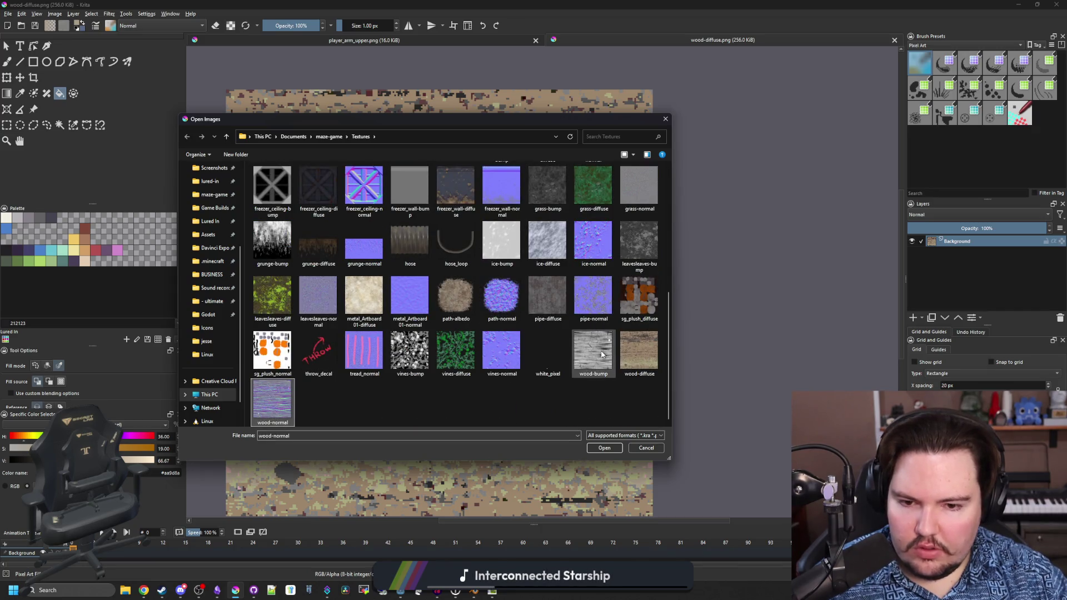
click(615, 448)
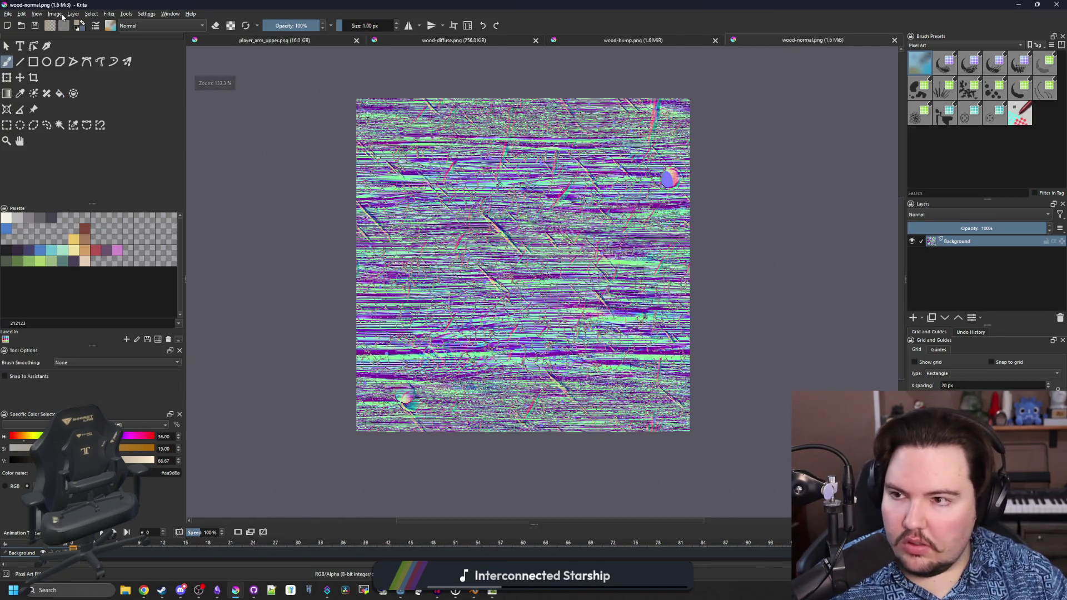
- Scale wood-normal.png to 256 × 256 px and save it as PNG
click(60, 15)
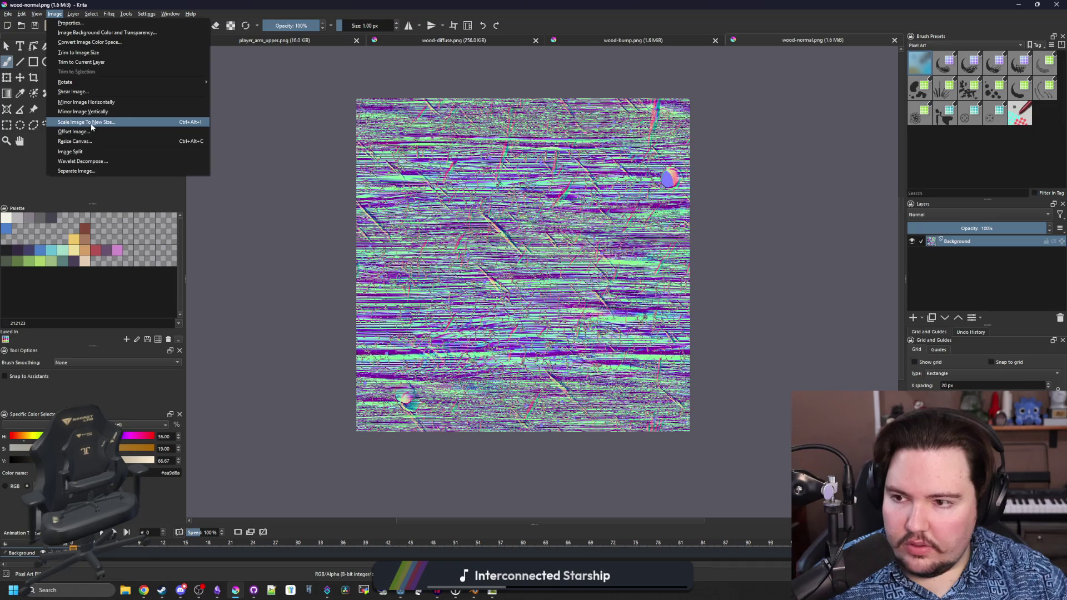
click(80, 123)
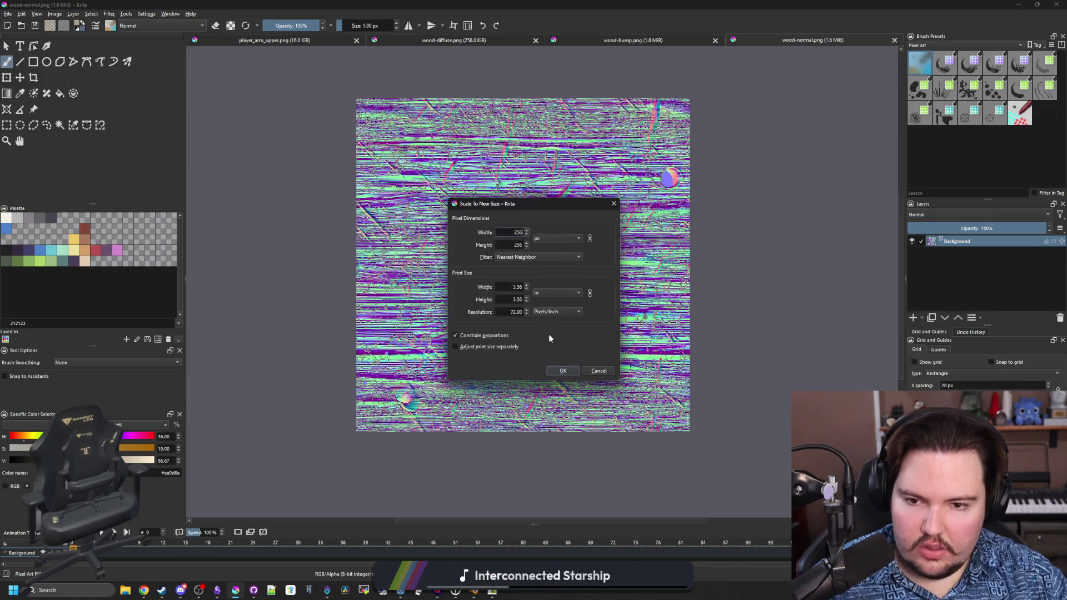
click(566, 374)
scroll(565, 381, up, 5)
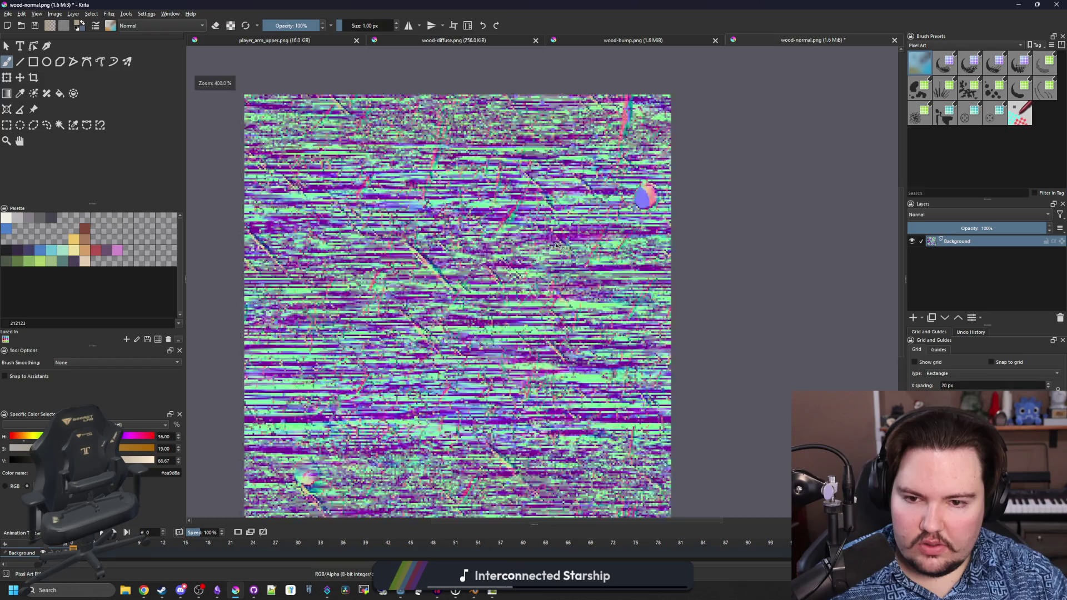
key(ctrl+s)
click(571, 376)
- Scale wood-bump.png to 256 × 256 px and save it as PNG
click(665, 42)
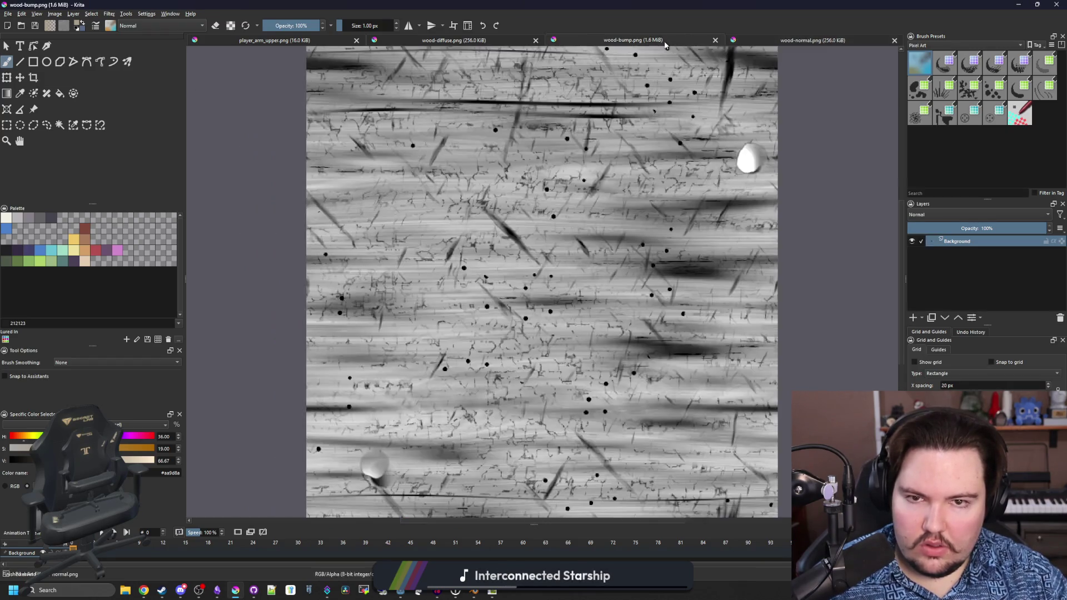
click(55, 13)
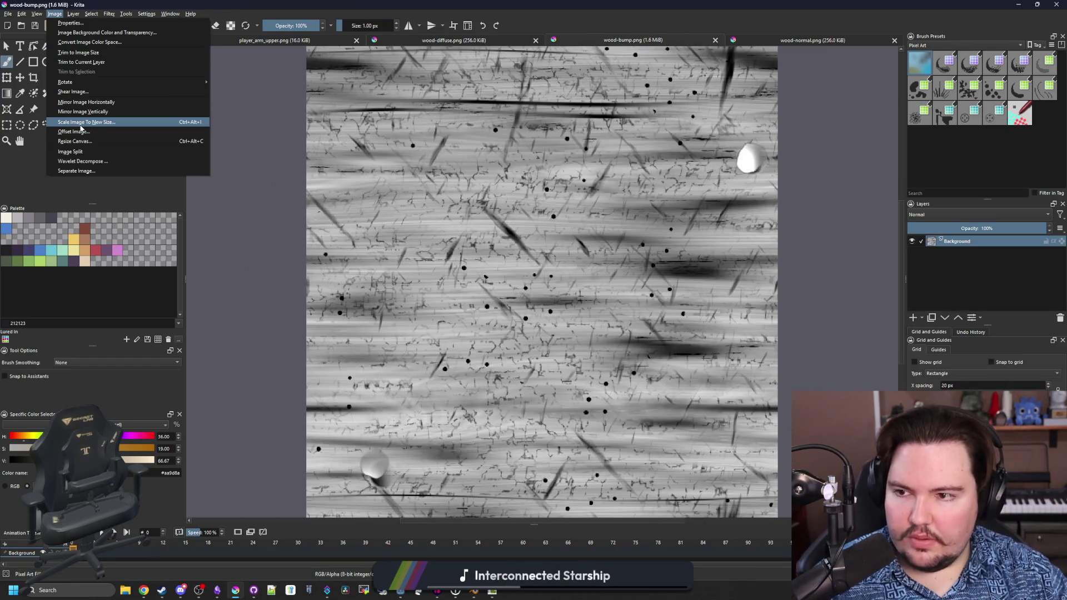
click(80, 123)
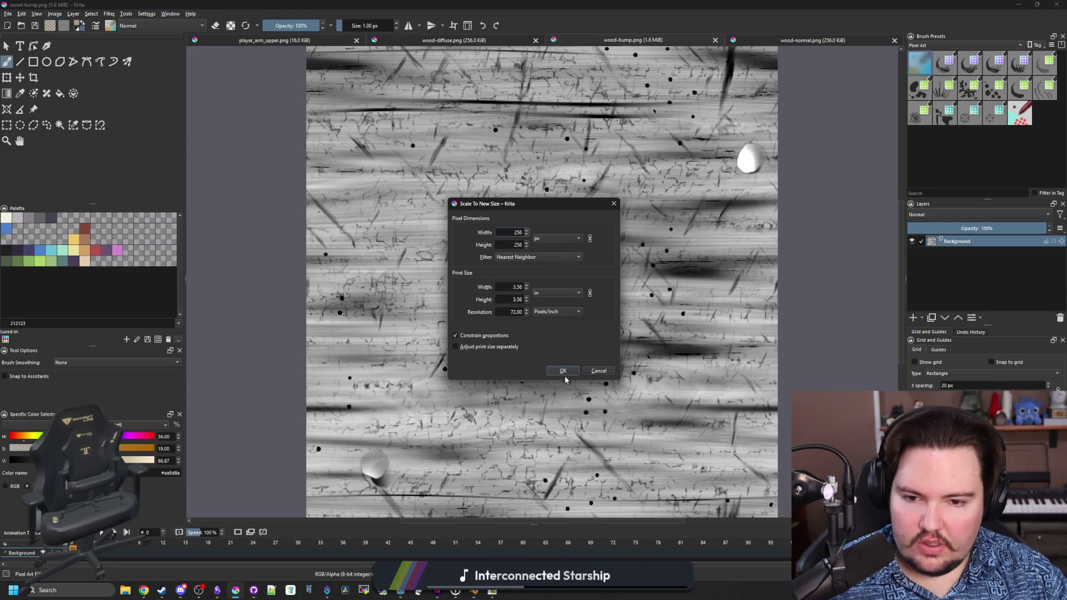
click(566, 376)
key(ctrl+s)
click(572, 376)
key(alt+Tab)
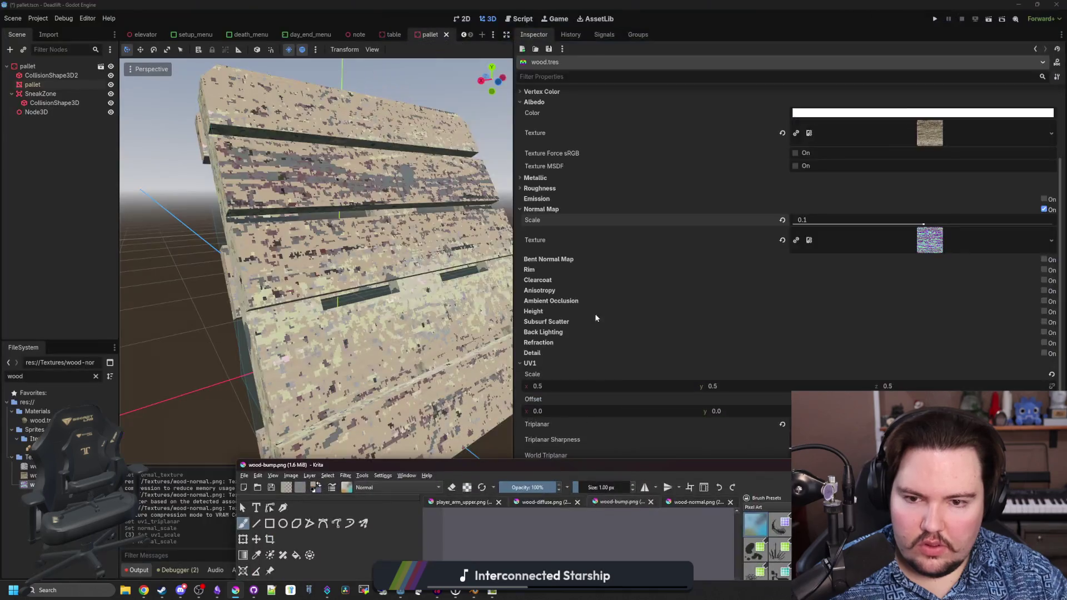
- Set the wood material's Normal Map Scale to 0.3
scroll(466, 331, down, 1)
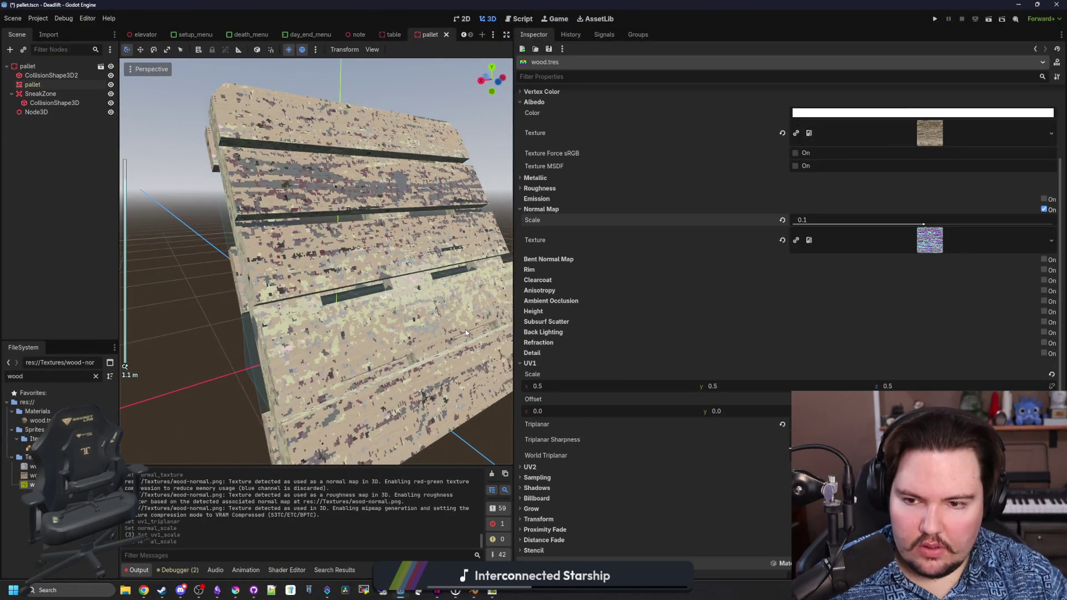
scroll(292, 342, up, 5)
drag(291, 343, 211, 250)
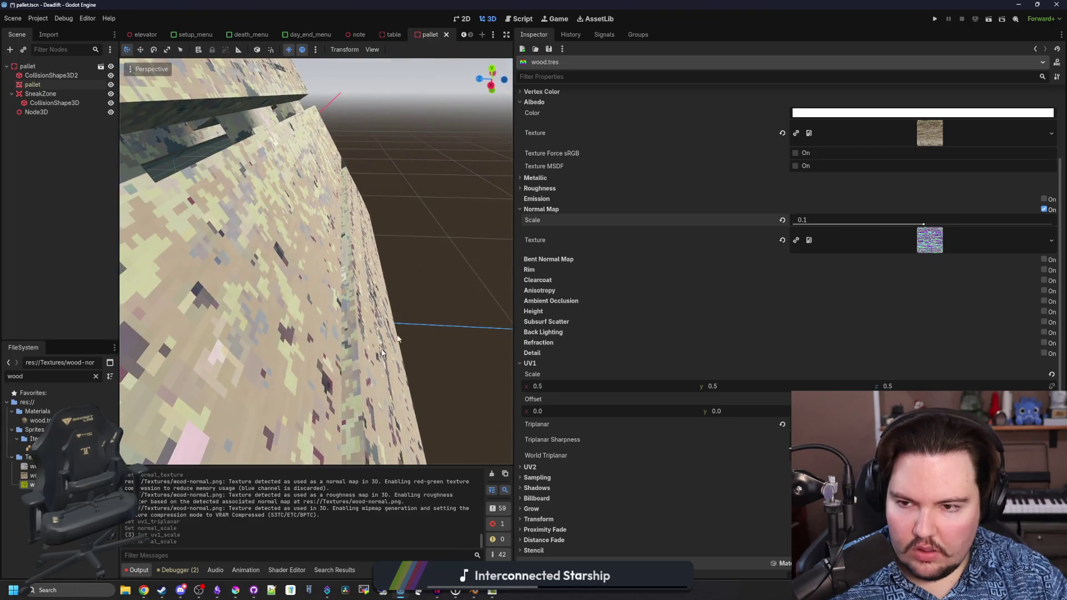
click(945, 218)
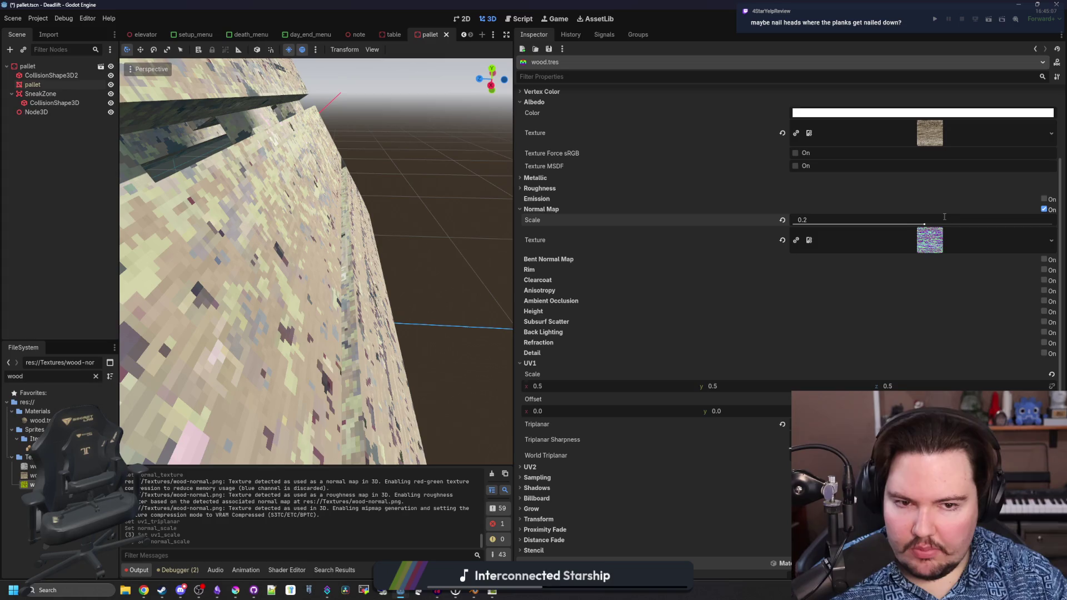
text(.3)
key(Return)
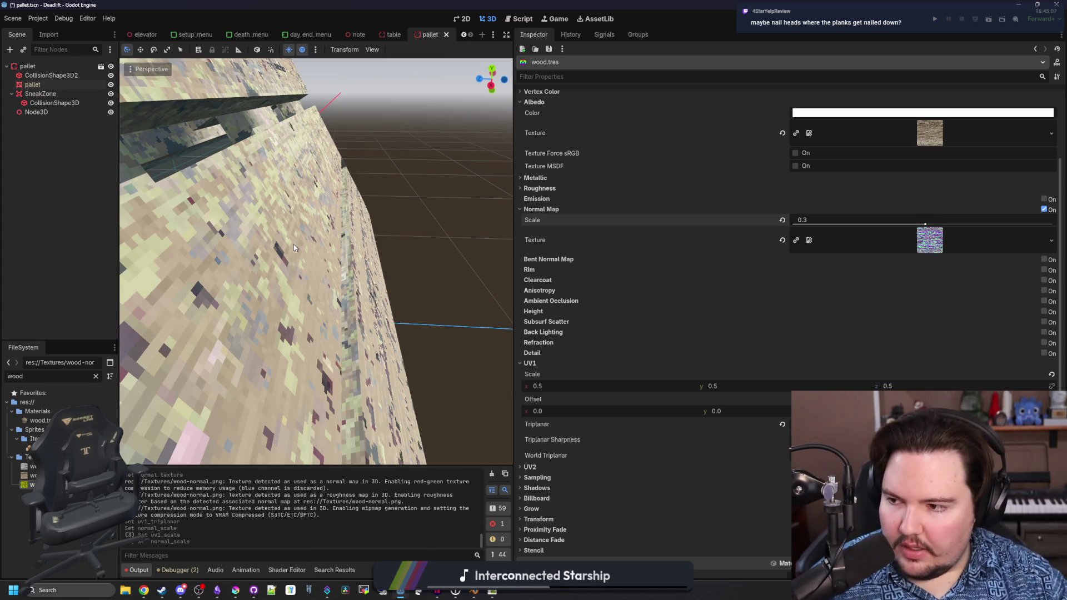
- Orbit the pallet from the side, front and above to check the stronger normal map
scroll(293, 248, down, 6)
mouse_move(232, 304)
mouse_down()
mouse_move(312, 292)
mouse_move(355, 224)
mouse_move(431, 210)
mouse_move(345, 333)
mouse_move(424, 314)
mouse_up()
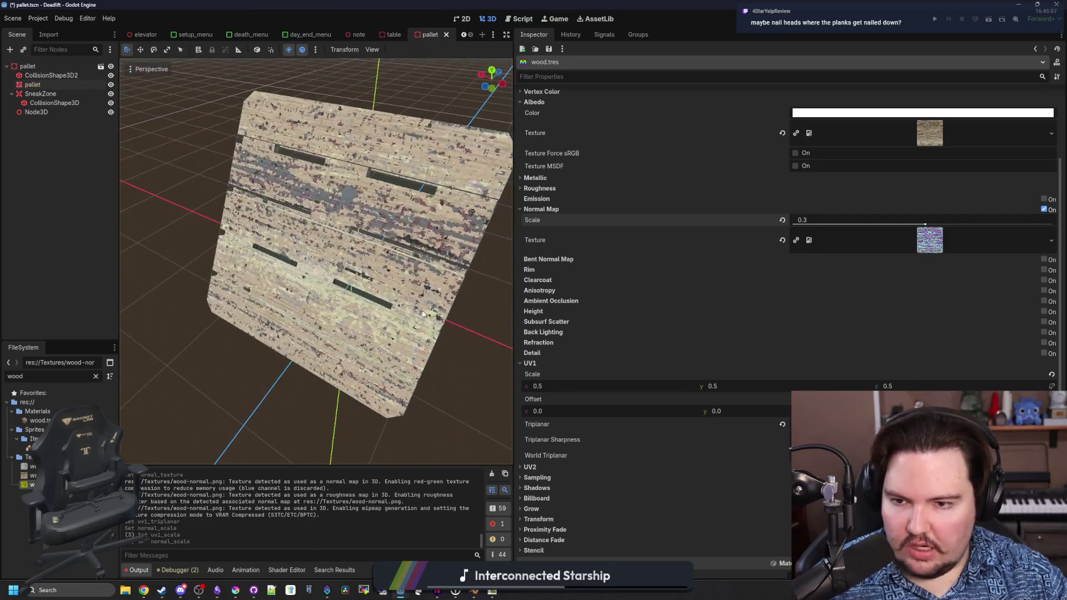
drag(306, 303, 386, 266)
drag(267, 318, 316, 334)
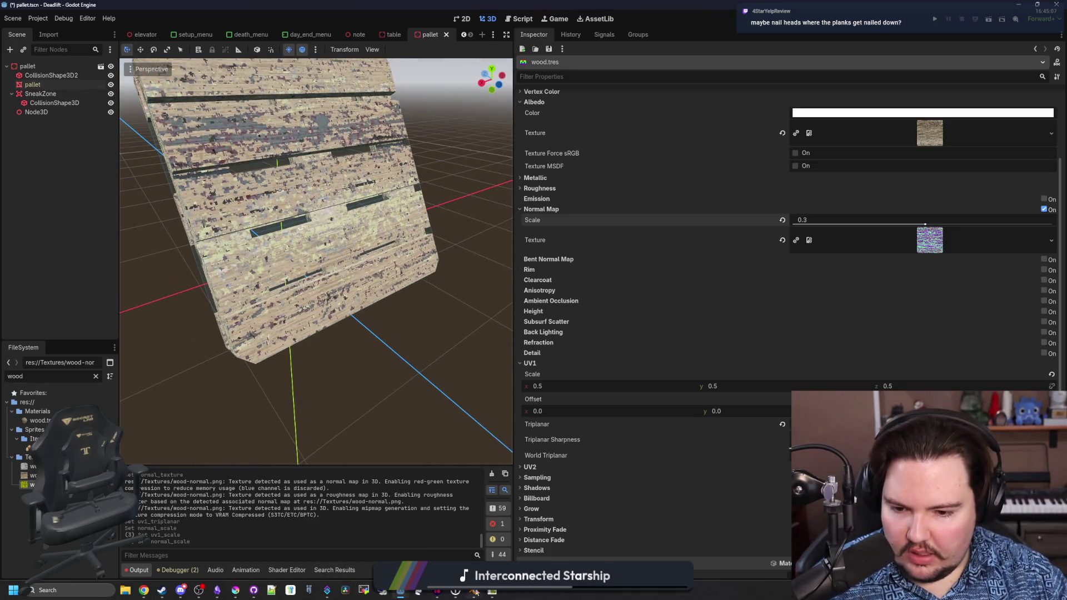
click(242, 591)
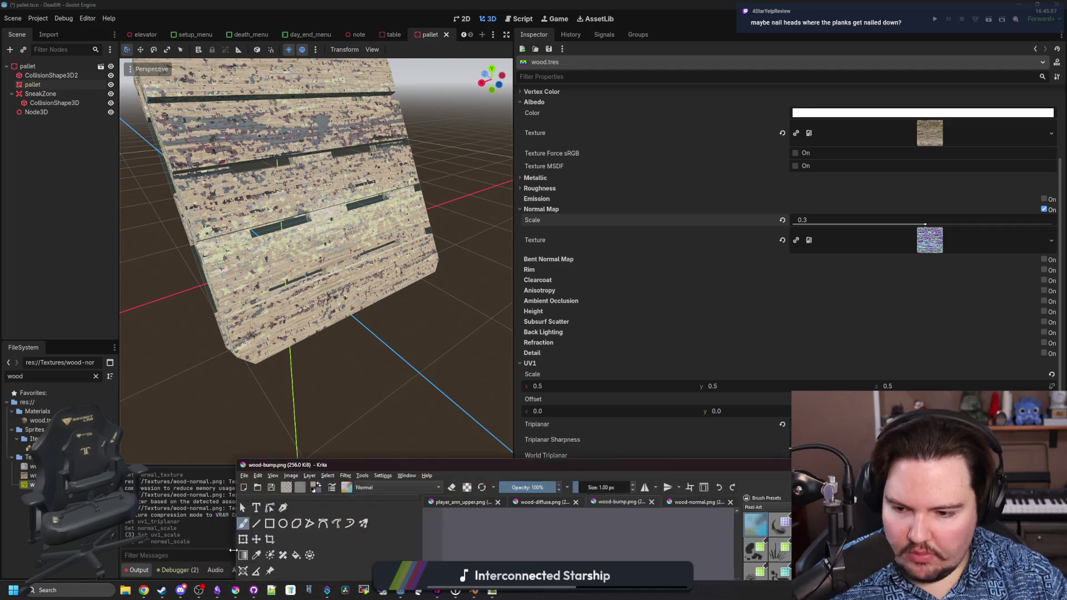
- Apply the Artistic > Posterize filter to wood-diffuse.png
double_click(434, 466)
click(495, 40)
key(f)
scroll(453, 300, down, 3)
scroll(453, 300, up, 2)
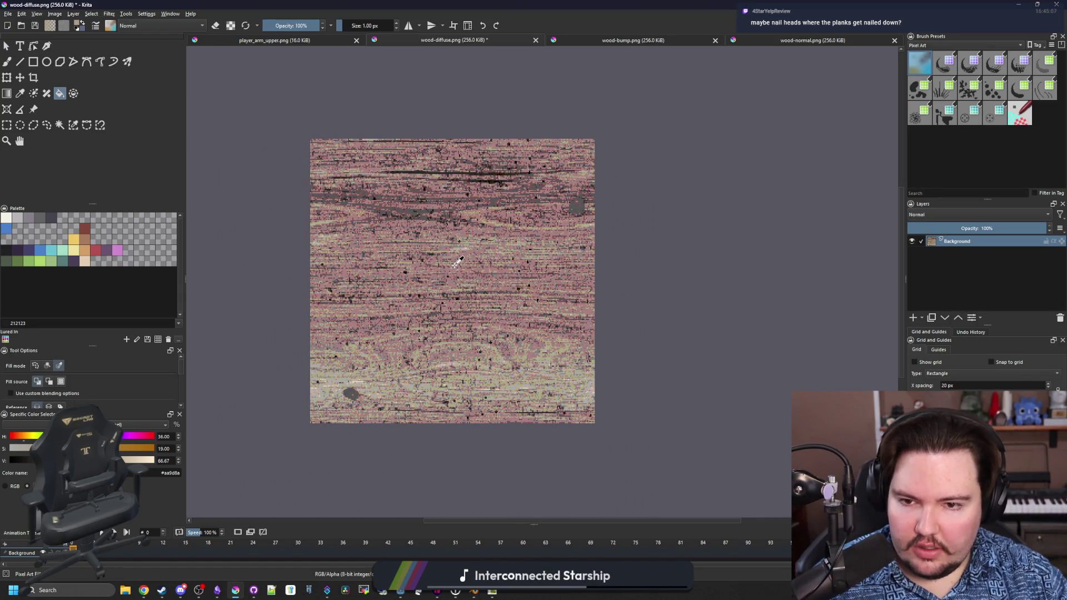
scroll(458, 261, up, 3)
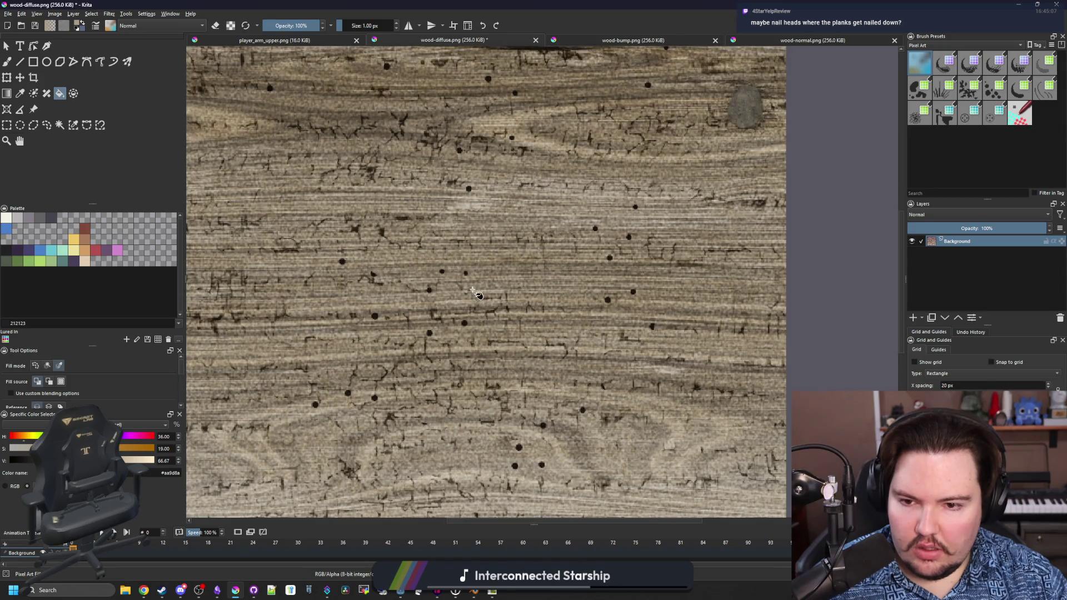
scroll(472, 289, down, 4)
scroll(485, 302, up, 2)
scroll(455, 298, up, 2)
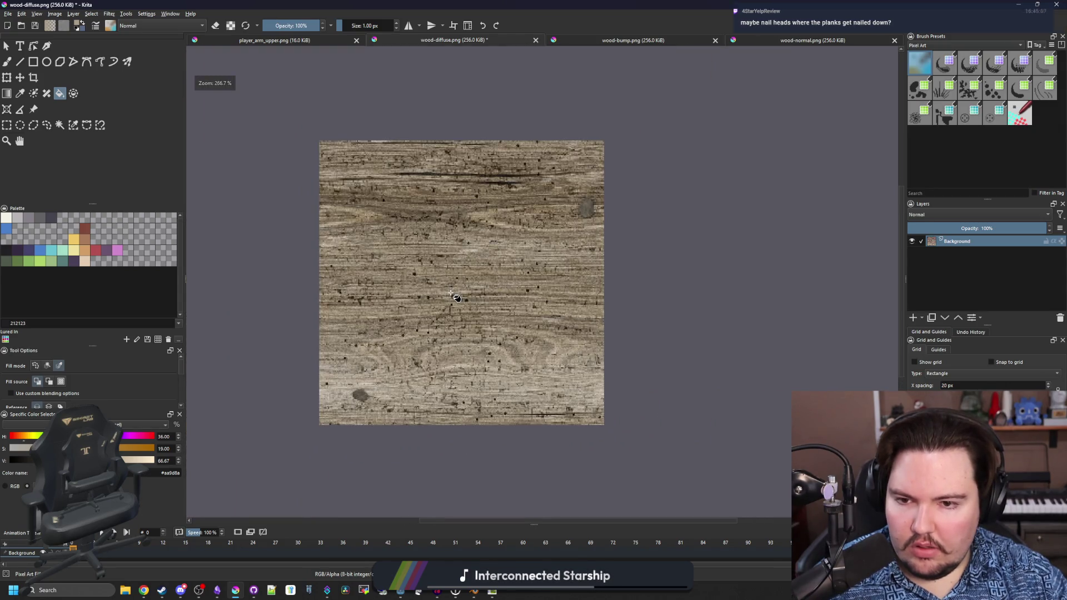
click(109, 14)
mouse_move(211, 52)
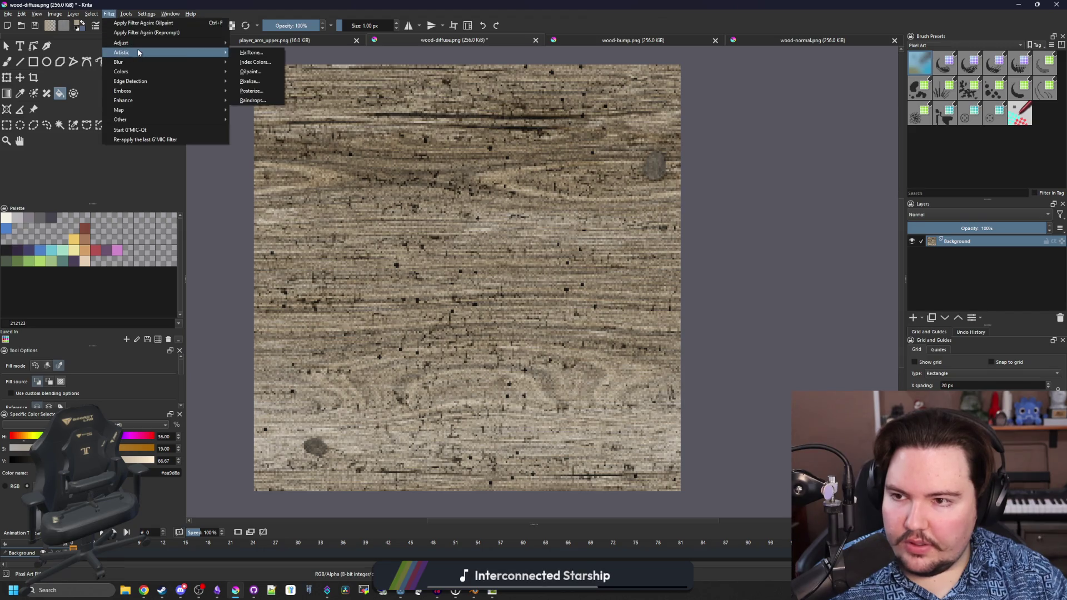
click(251, 91)
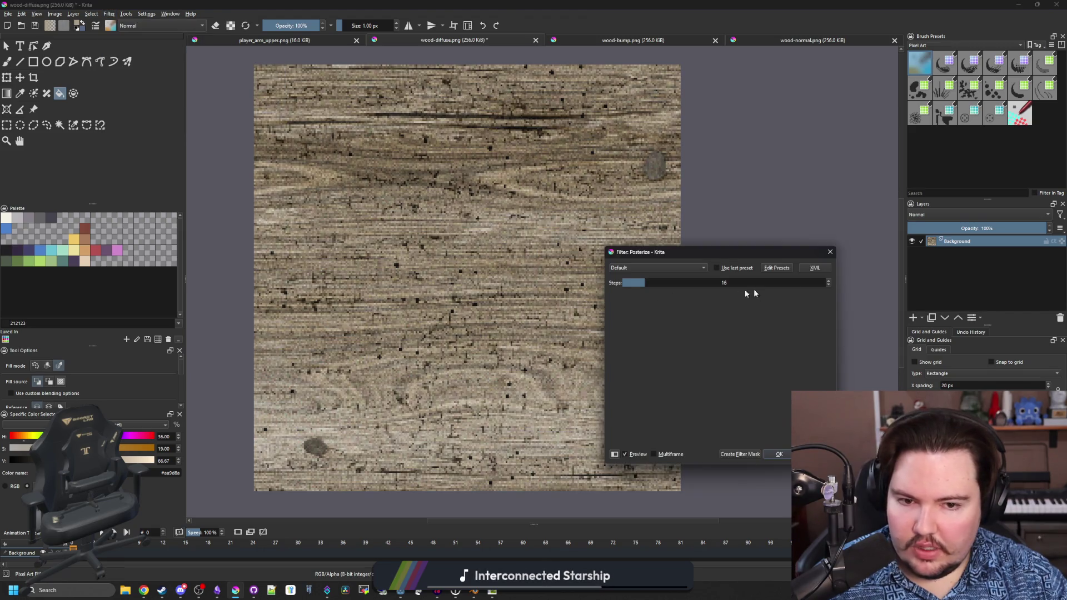
scroll(829, 283, down, 3)
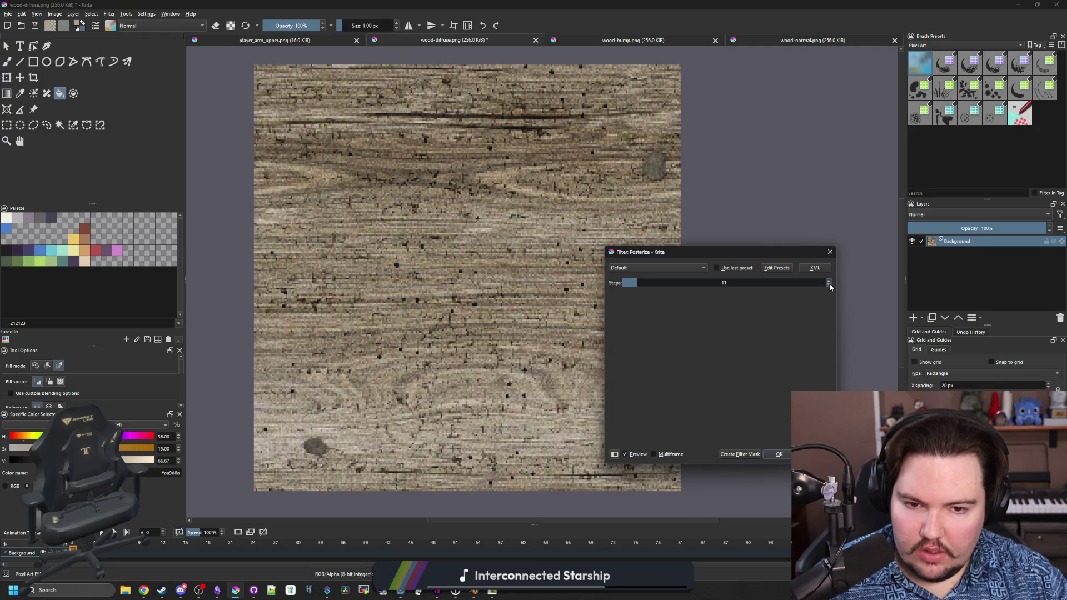
click(778, 455)
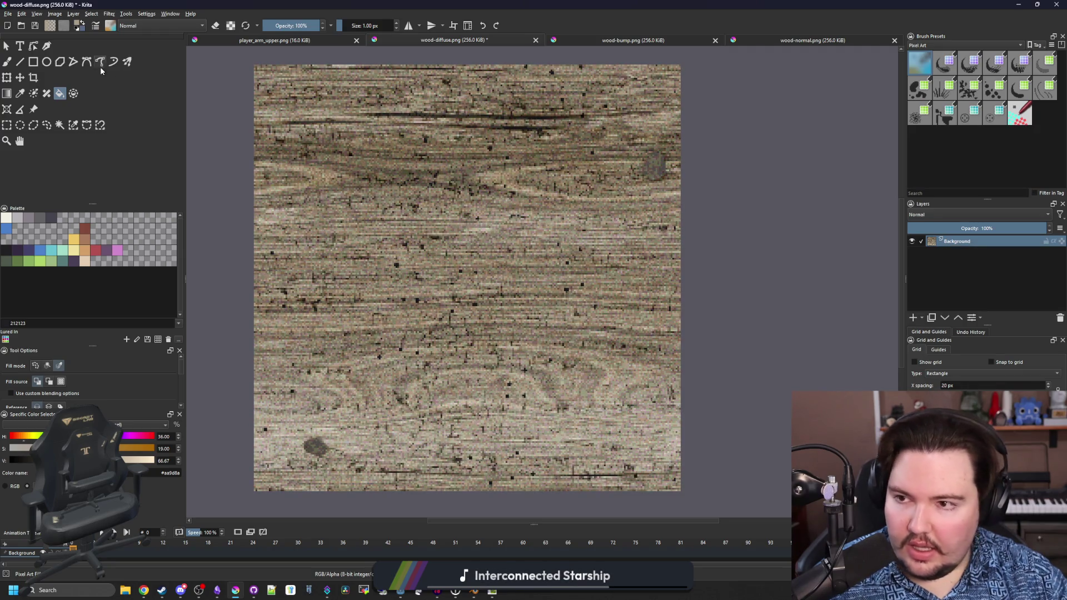
- Add an Oilpaint pass at smooth 30 and save wood-diffuse.png as PNG
click(109, 14)
mouse_move(168, 52)
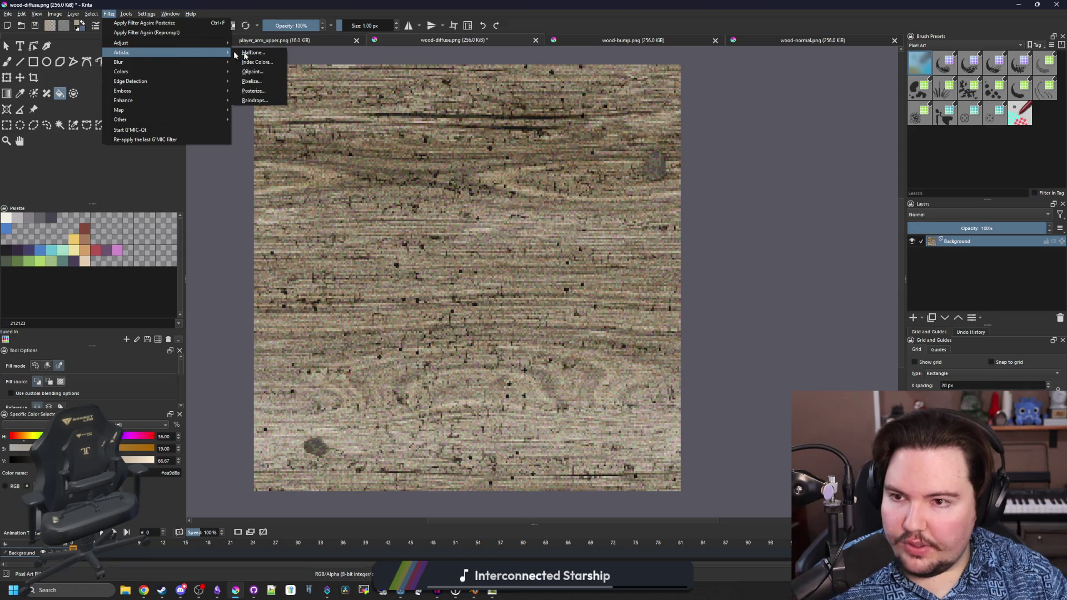
click(268, 73)
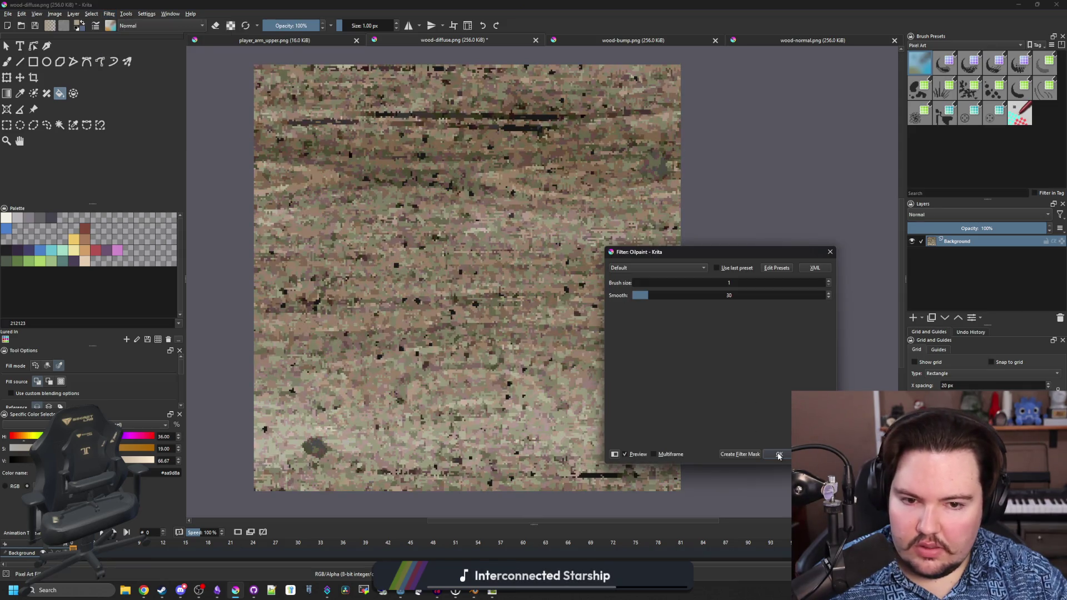
click(778, 455)
scroll(553, 341, down, 3)
key(ctrl+s)
click(573, 374)
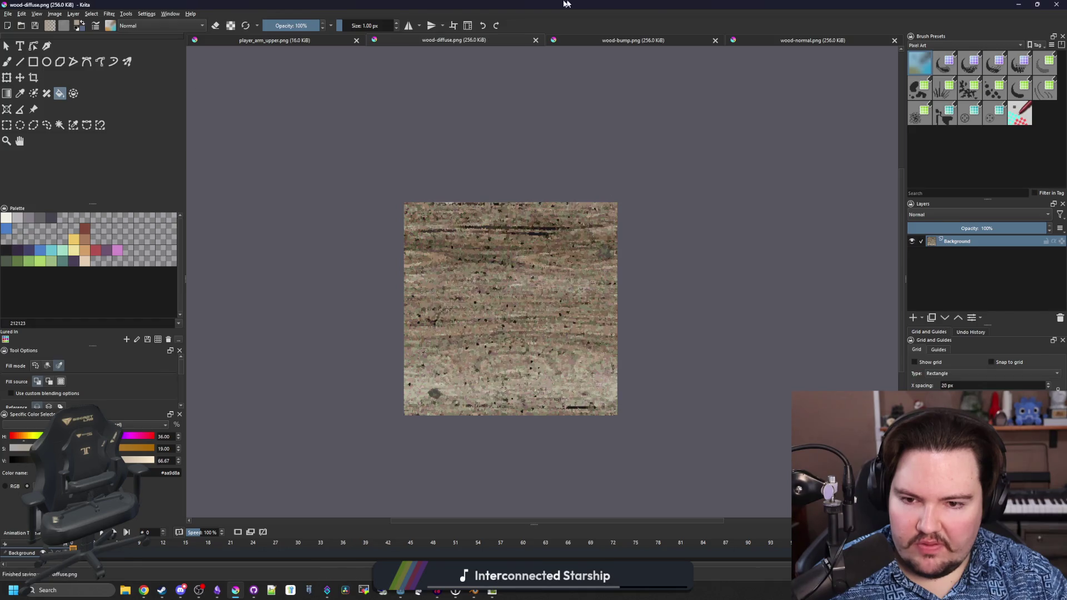
key(alt+Tab)
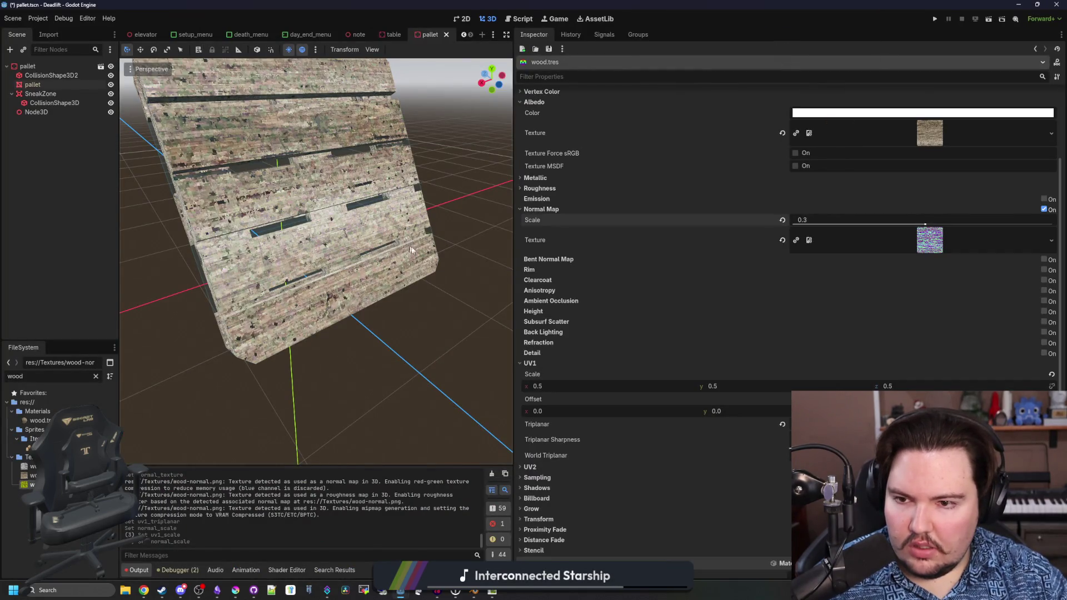
- Orbit back to the whole pallet with its re-filtered wood and save the scene
scroll(318, 302, up, 8)
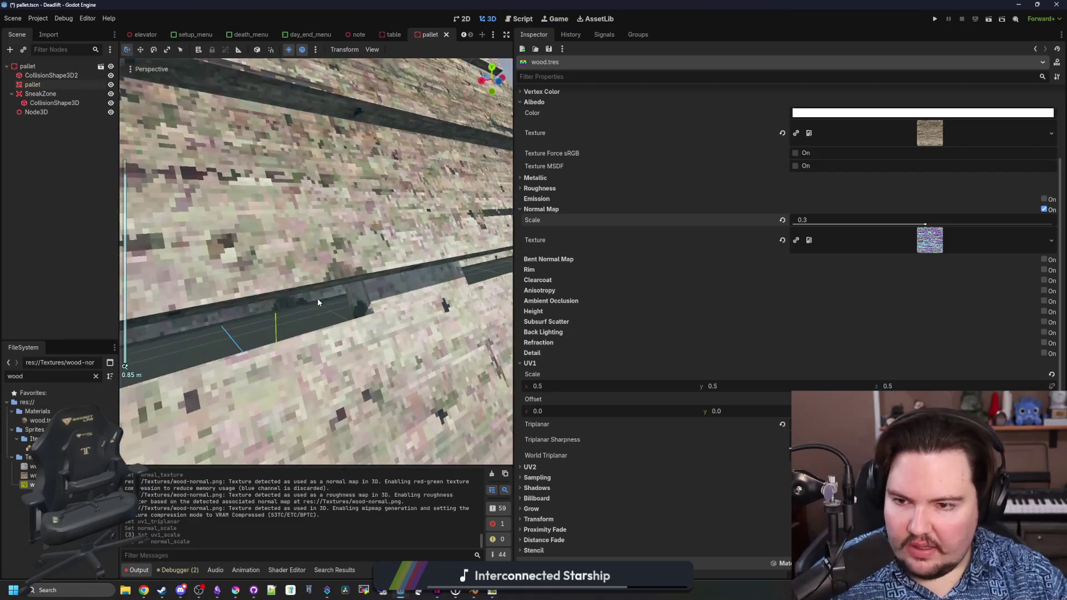
scroll(318, 301, down, 6)
mouse_move(318, 300)
mouse_down()
mouse_move(384, 298)
mouse_move(241, 314)
mouse_move(366, 373)
mouse_up()
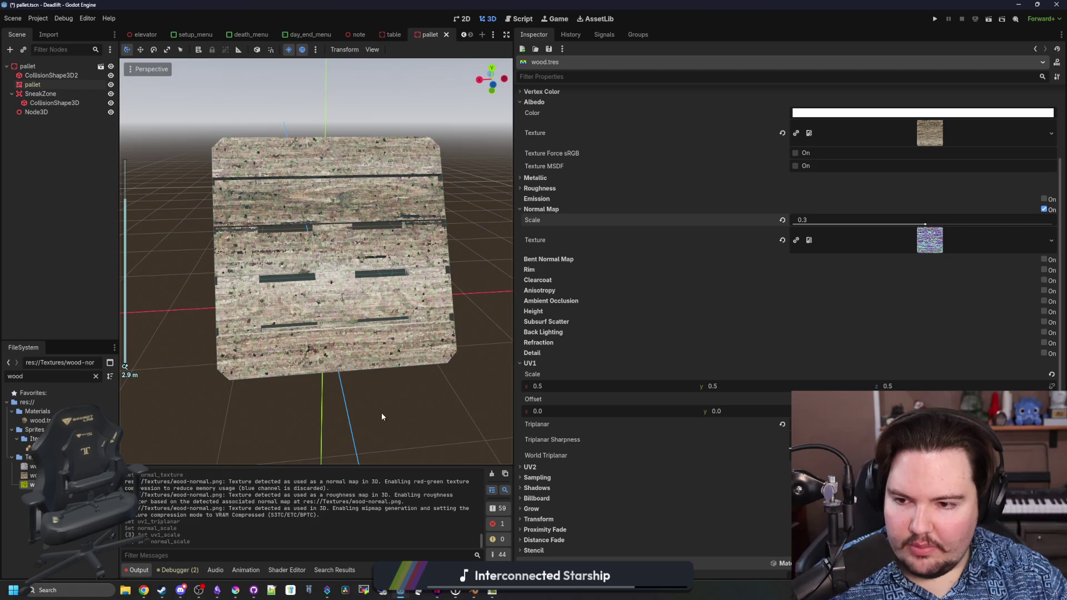
key(ctrl+s)
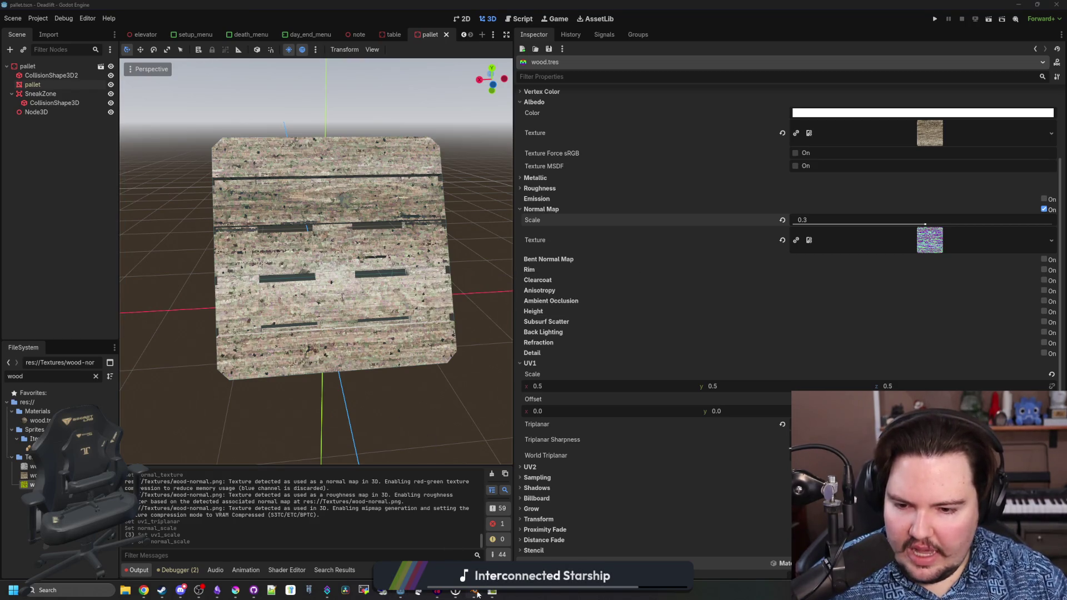
click(475, 591)
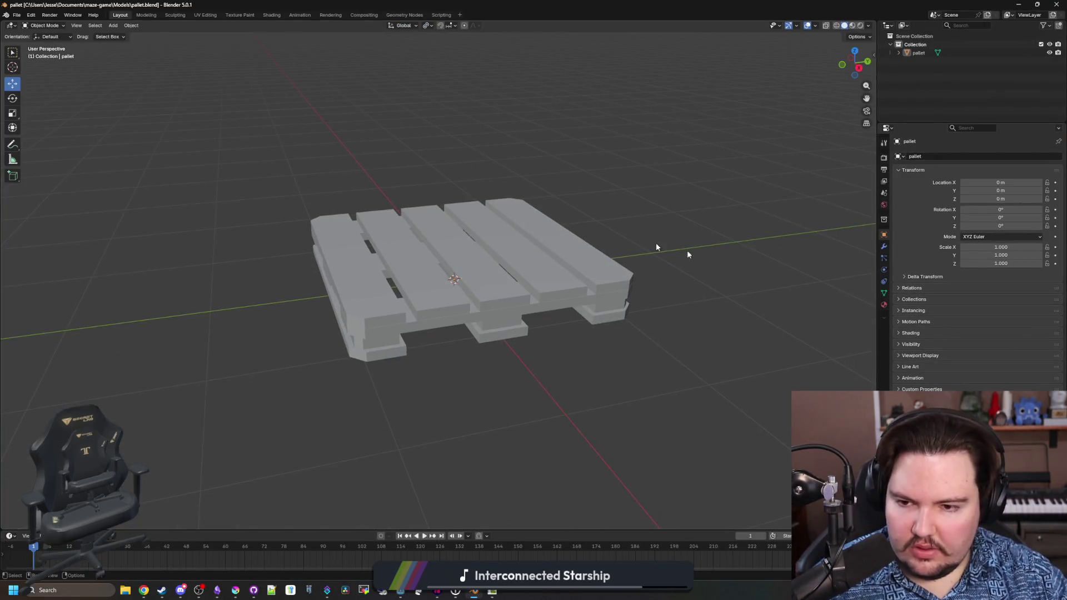
- Add a second, empty material slot to the pallet in Material Properties
click(884, 305)
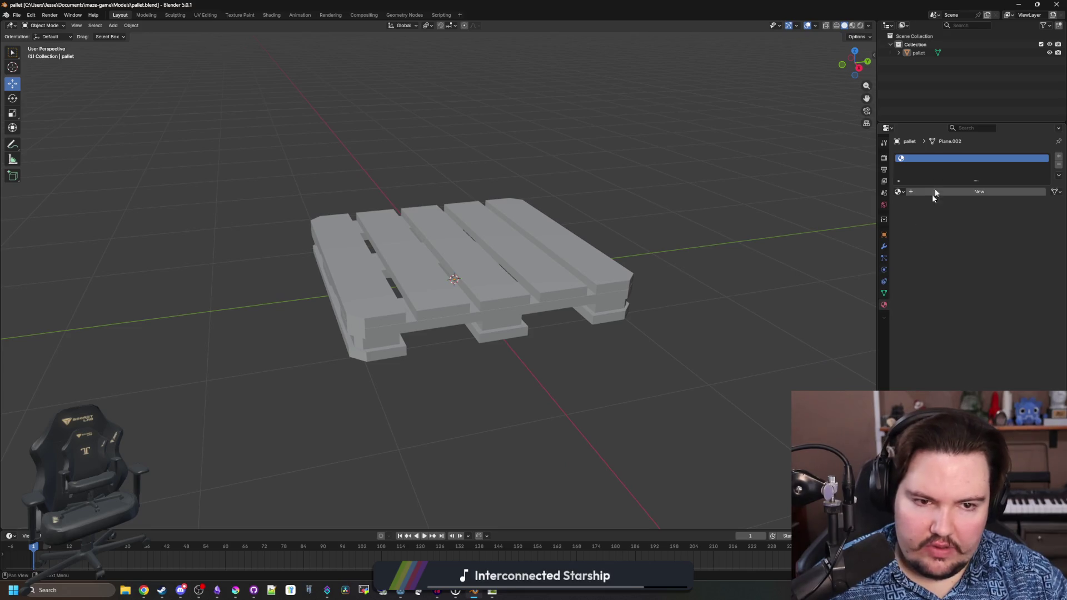
click(1059, 158)
scroll(419, 349, up, 2)
key(shift+a)
mouse_move(419, 349)
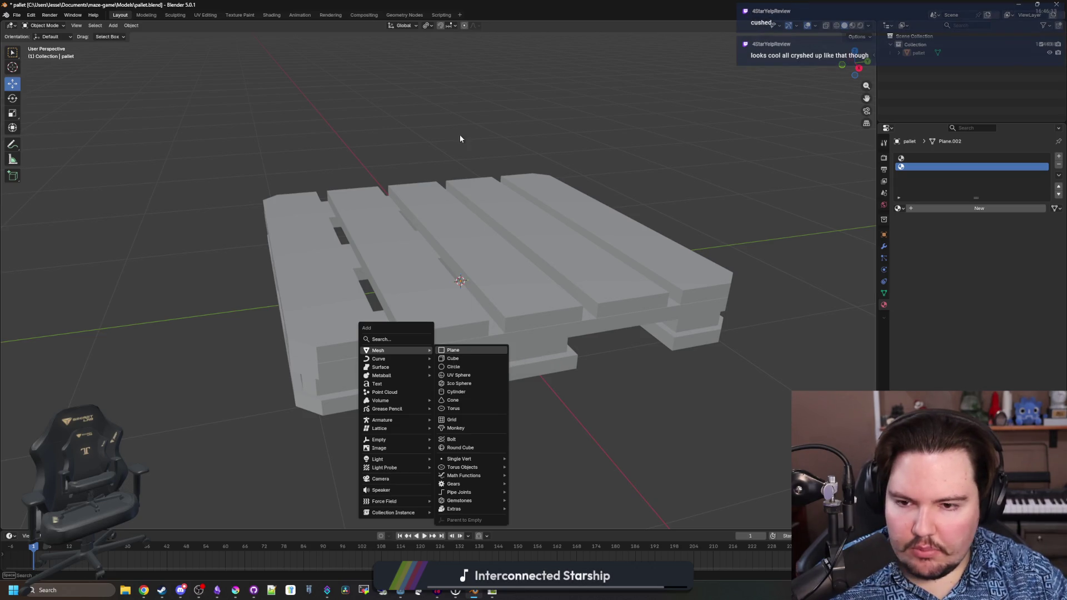
key(alt+Tab)
scroll(389, 330, up, 3)
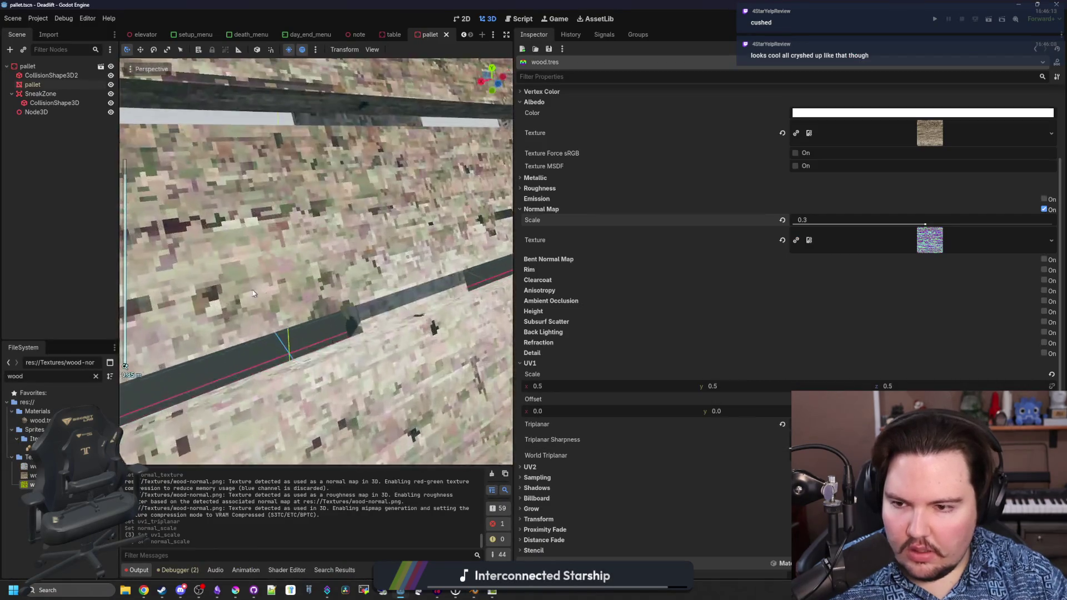
- Zoom in and out on the textured pallet, then return to pallet.blend in Blender
scroll(358, 368, up, 5)
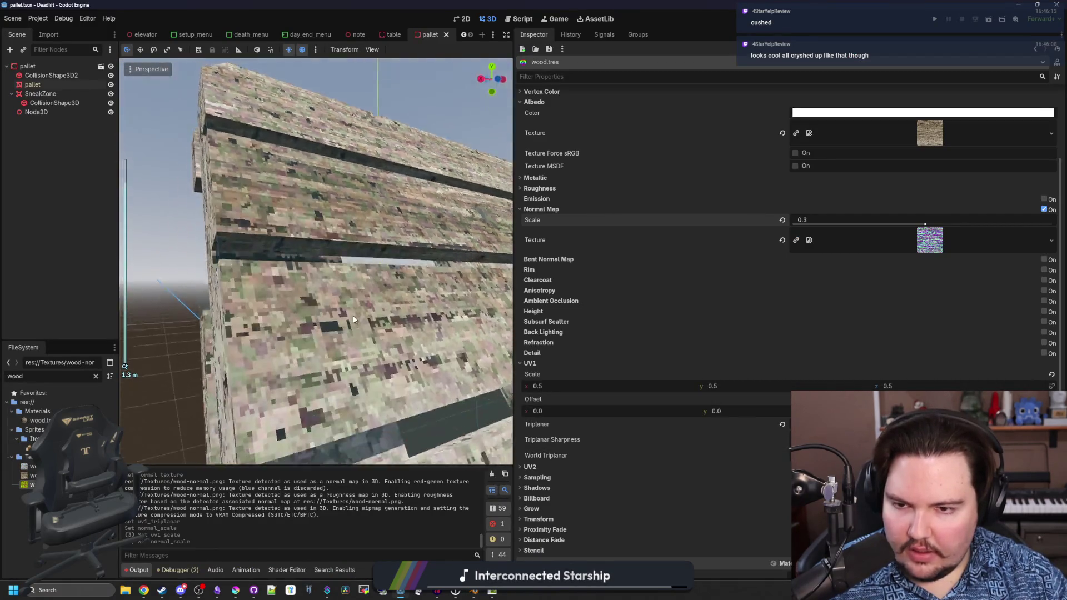
scroll(343, 305, down, 6)
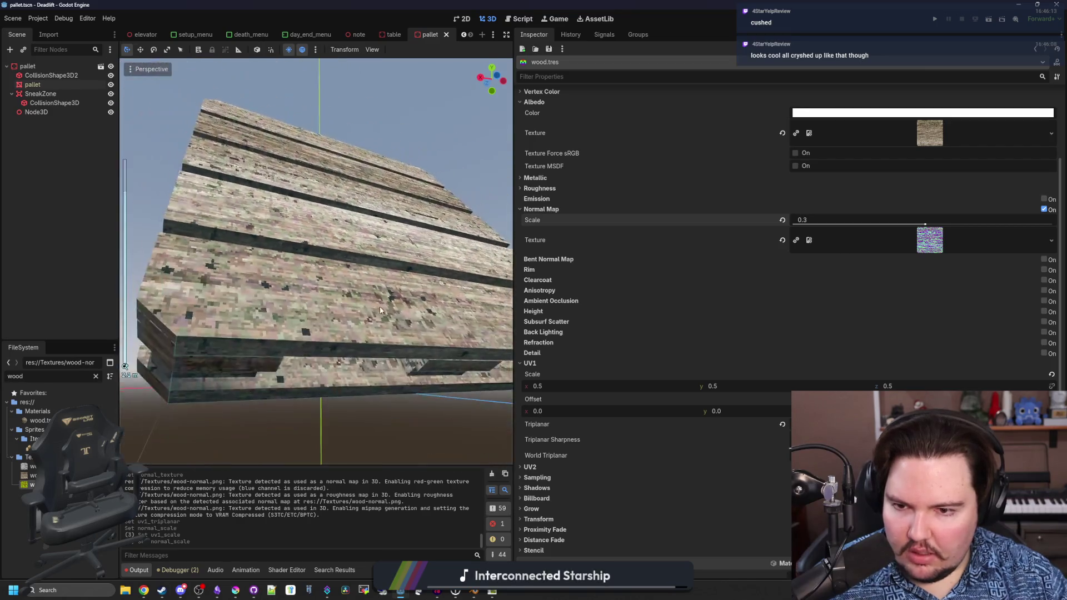
scroll(414, 377, up, 3)
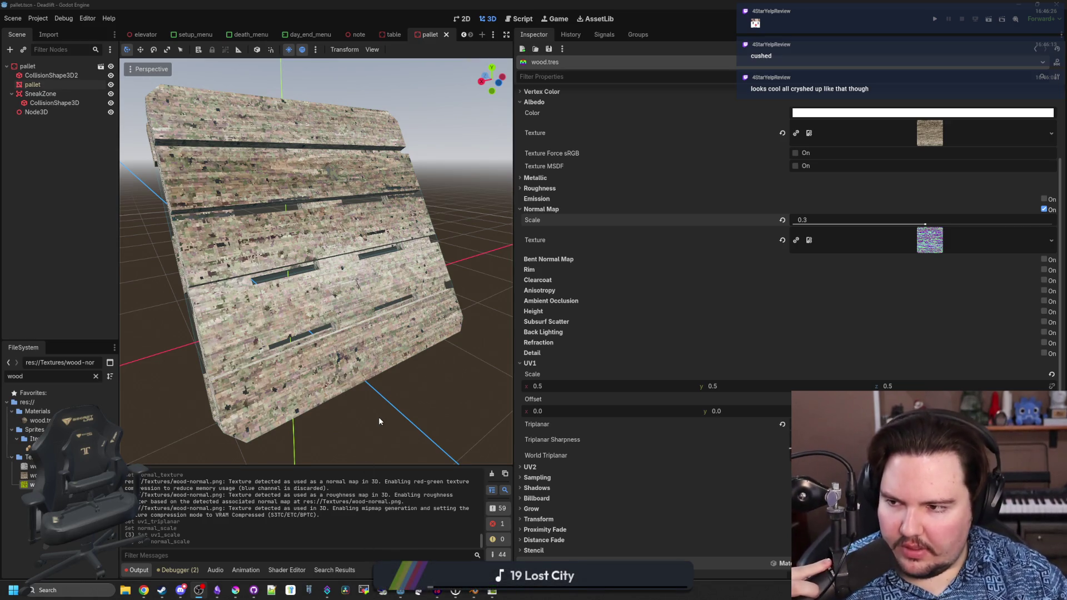
click(475, 592)
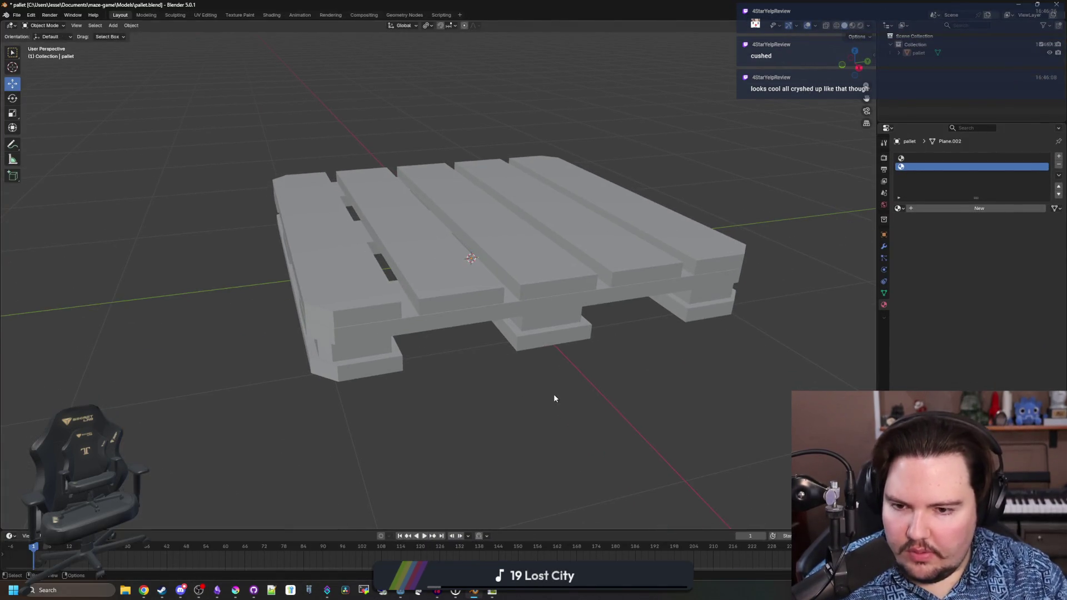
- Add a cylinder with 4 vertices, making a square-sided block
key(shift+a)
right_click(466, 322)
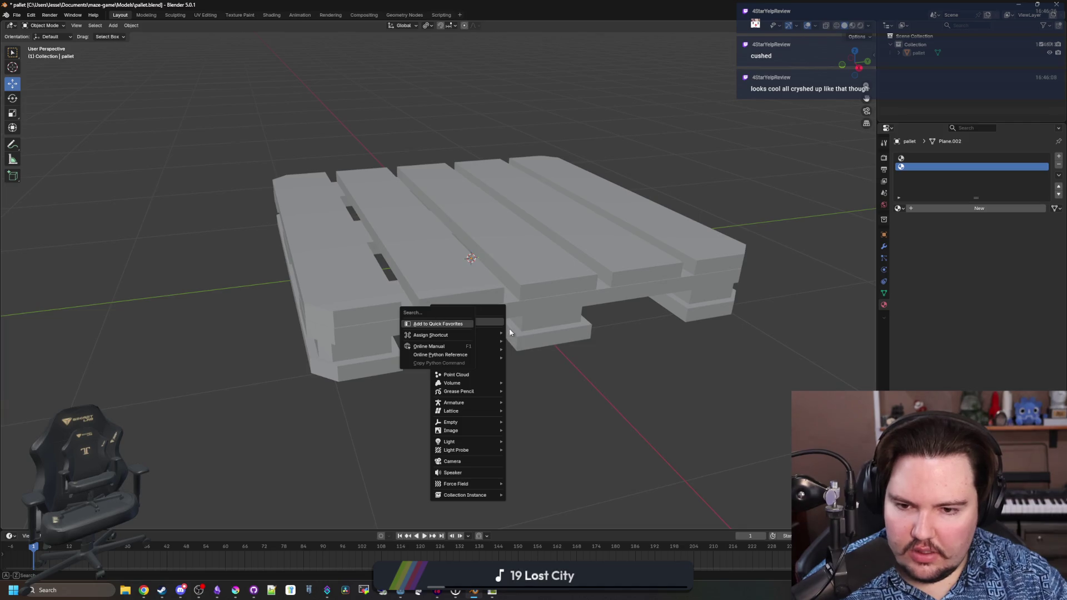
key(Escape)
mouse_move(495, 332)
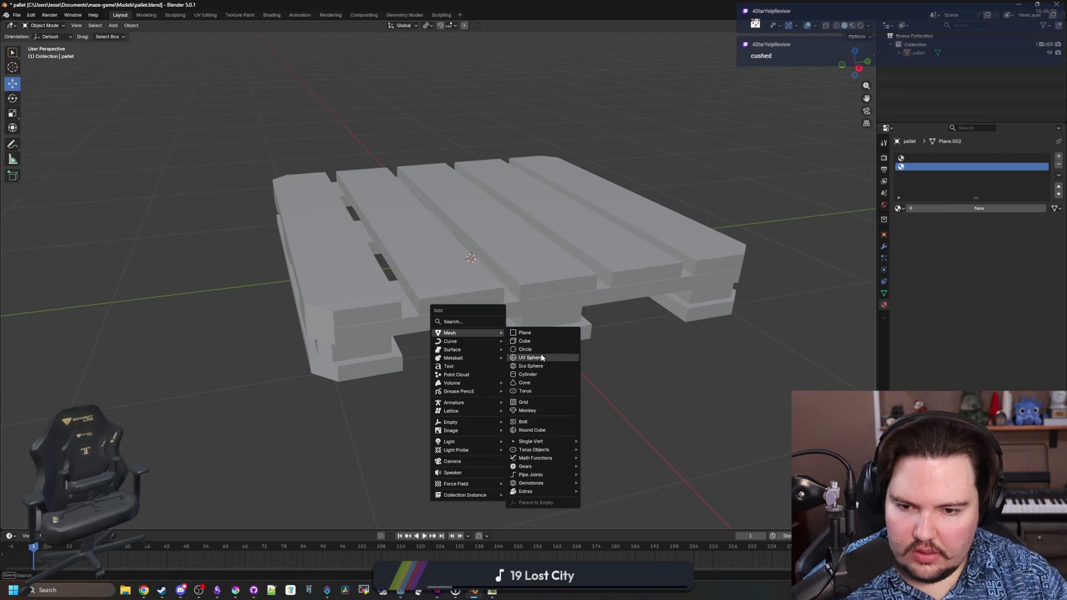
click(528, 374)
drag(127, 422, 111, 423)
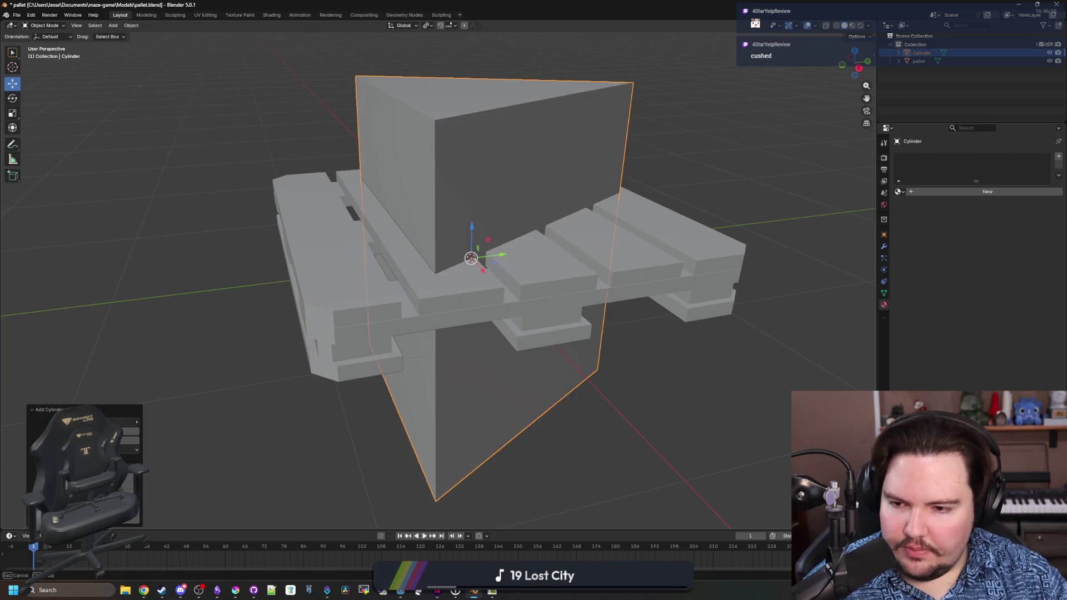
scroll(273, 331, down, 3)
drag(272, 331, 302, 445)
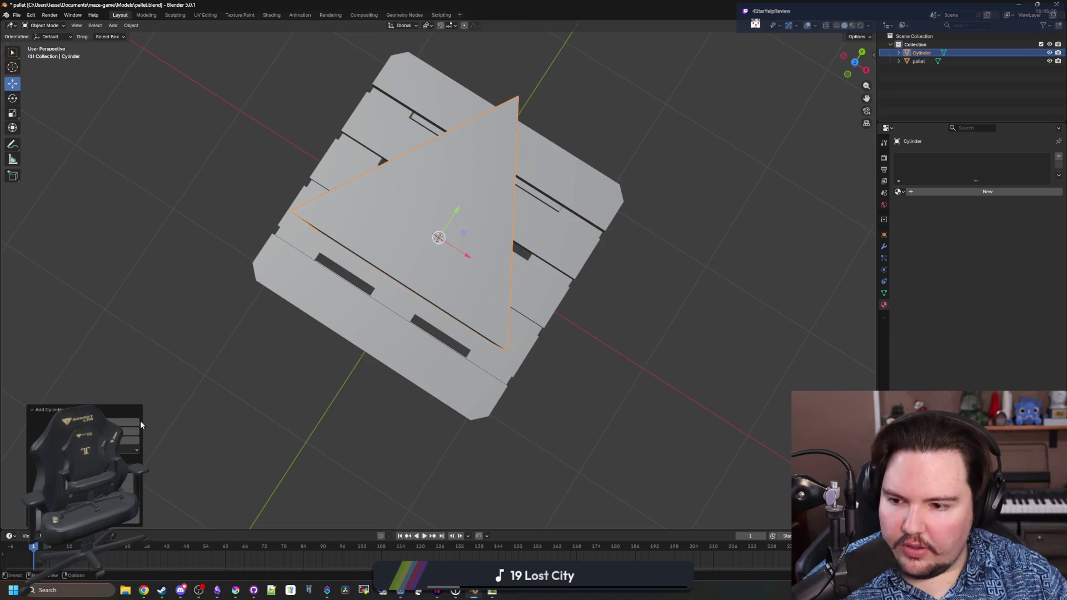
click(139, 424)
mouse_move(264, 388)
mouse_down()
mouse_move(476, 232)
mouse_move(352, 281)
mouse_move(459, 312)
mouse_move(691, 334)
mouse_move(695, 195)
mouse_move(671, 166)
mouse_up()
- Shrink the block, flatten its height along Z, then narrow its width while keeping the height
key(s)
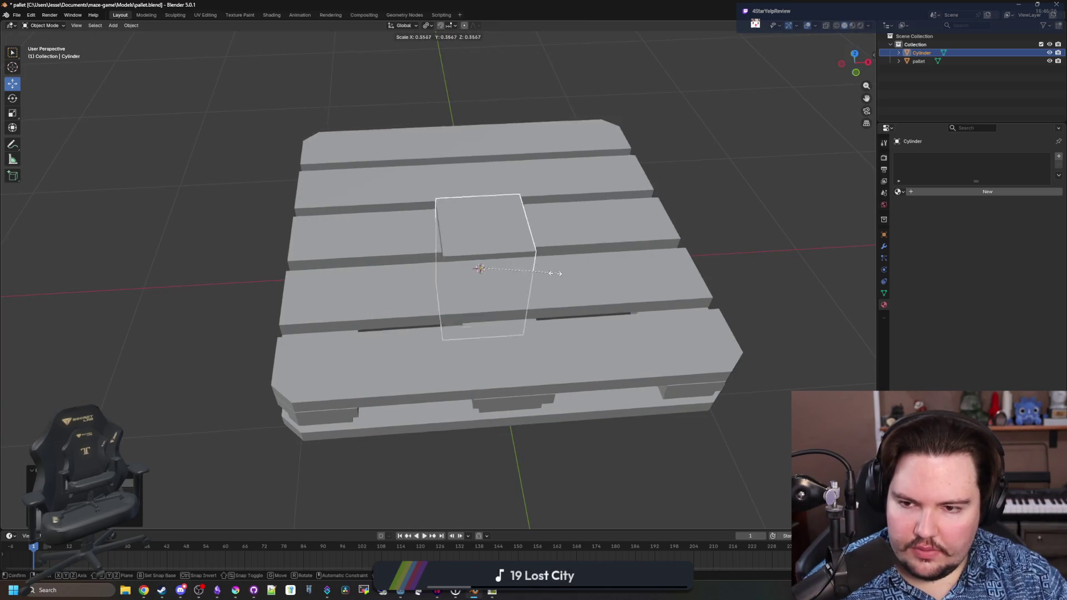
click(530, 233)
scroll(543, 324, up, 1)
mouse_move(542, 324)
mouse_down()
mouse_move(536, 352)
mouse_move(612, 276)
mouse_move(567, 298)
mouse_up()
scroll(567, 298, up, 3)
key(s)
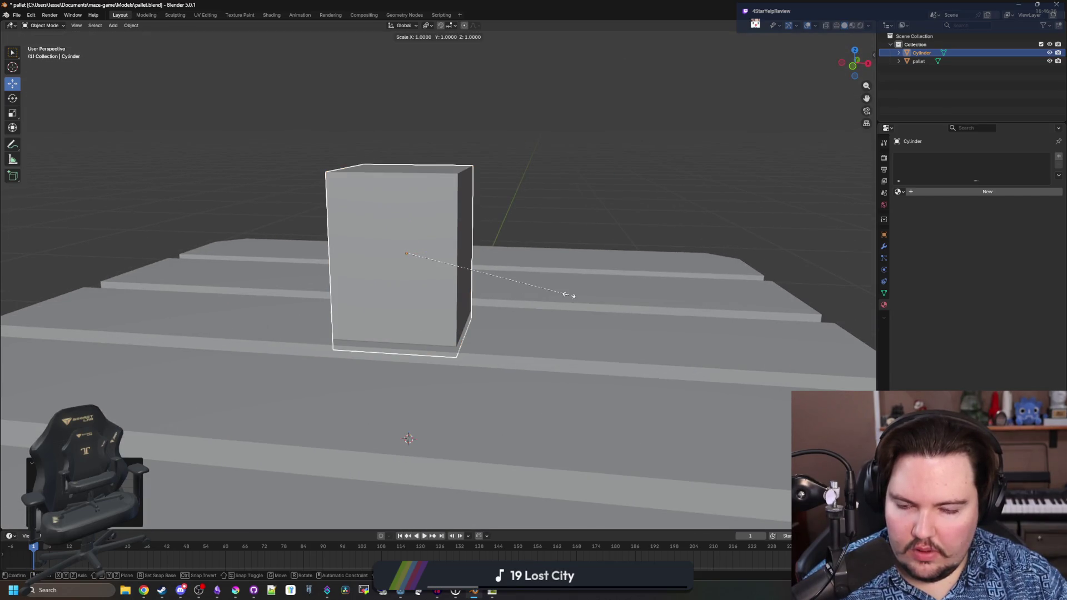
key(z)
click(498, 279)
key(s)
key(shift+x)
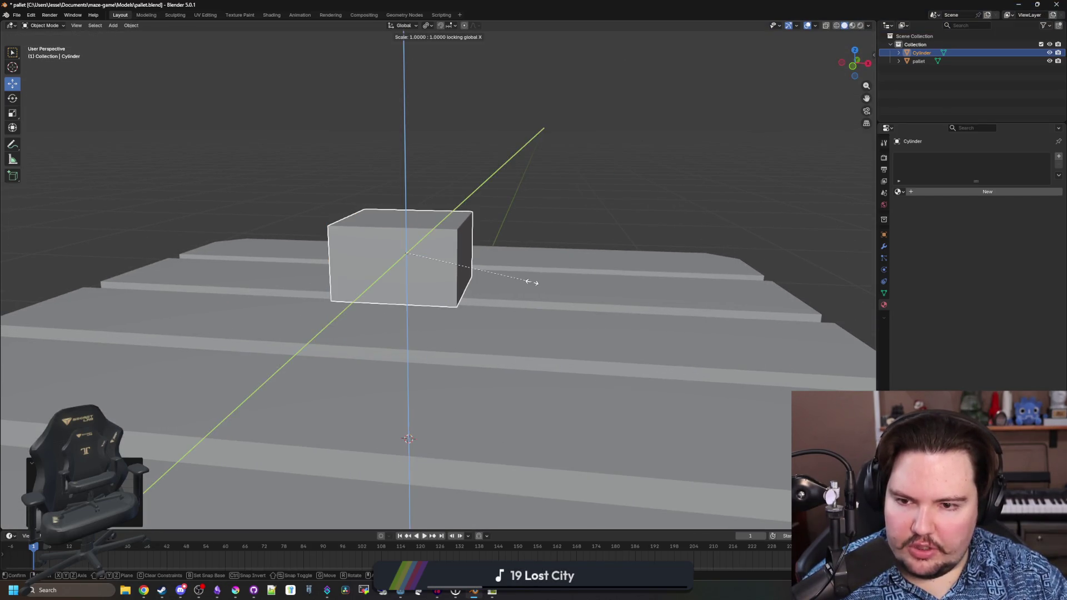
key(shift+z)
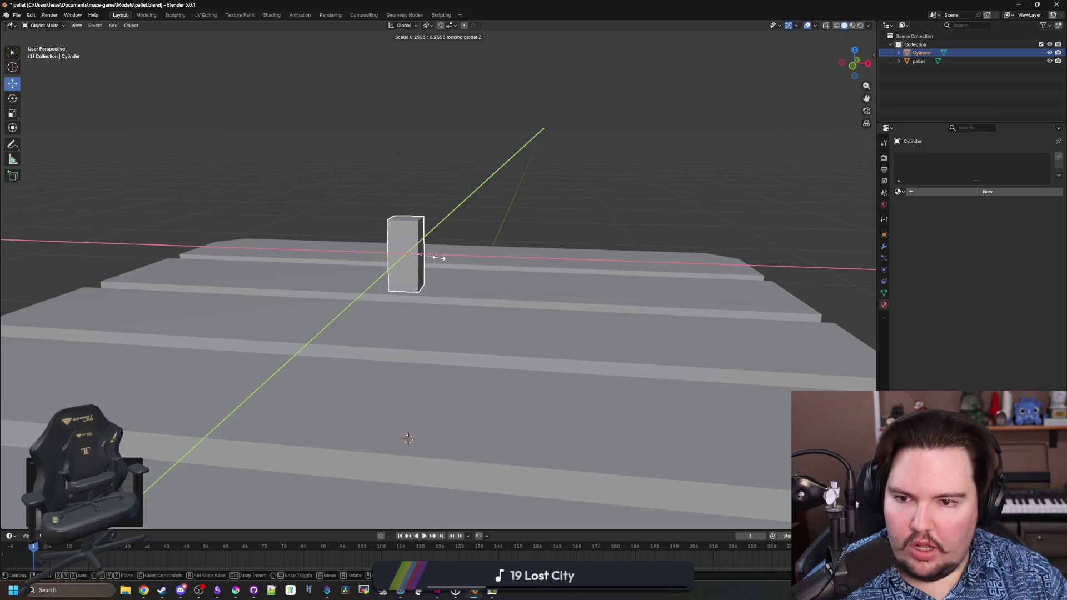
click(422, 257)
- Lower the block vertically so it sits on a top board
key(g)
key(z)
key(Escape)
key(g)
key(z)
key(Escape)
key(g)
key(z)
click(435, 321)
- Resize the block's footprint twice with the height locked, widening it about 1.49 times on X and Y
mouse_move(434, 317)
mouse_down()
mouse_move(517, 409)
mouse_move(528, 352)
mouse_move(500, 348)
mouse_move(452, 309)
mouse_up()
key(s)
key(shift+z)
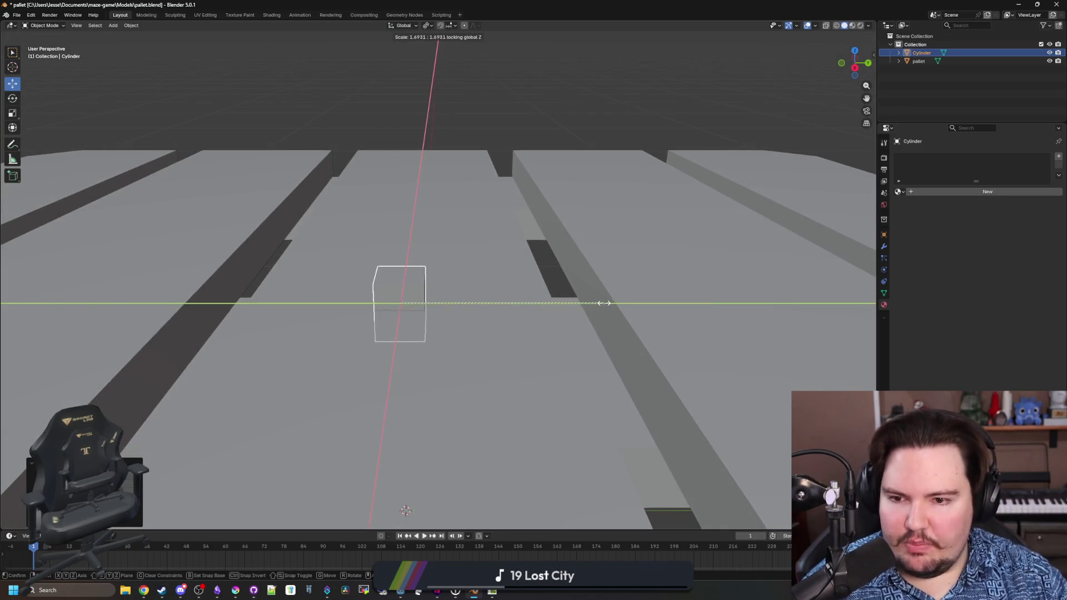
click(369, 329)
mouse_move(369, 329)
mouse_down()
mouse_move(474, 350)
mouse_move(475, 336)
mouse_up()
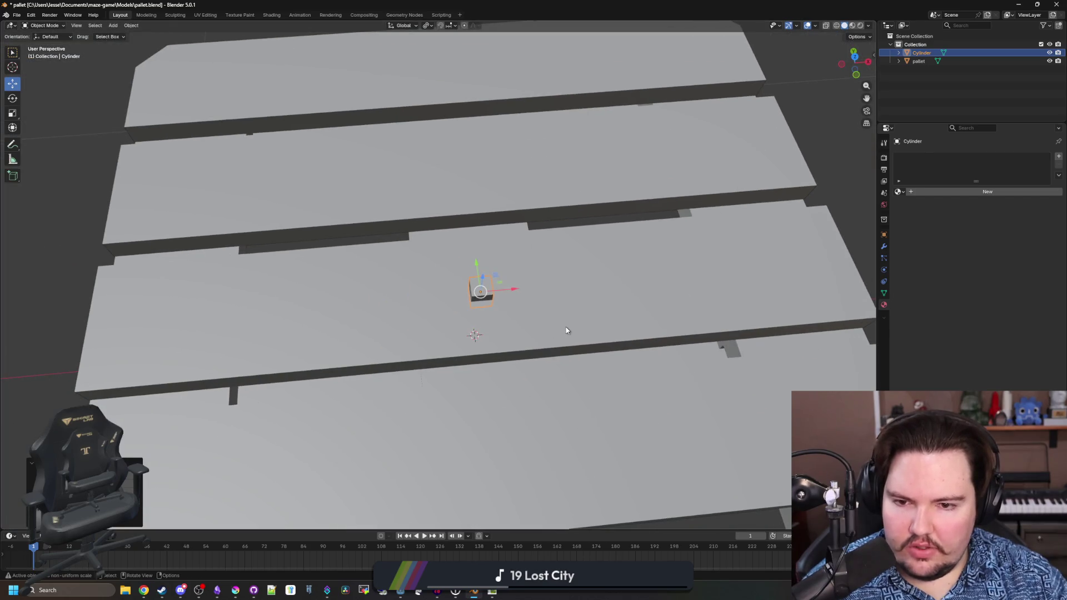
key(s)
key(shift+z)
click(586, 322)
- Move the block along X toward the board's left end and switch to top orthographic view
scroll(584, 305, down, 2)
key(g)
key(x)
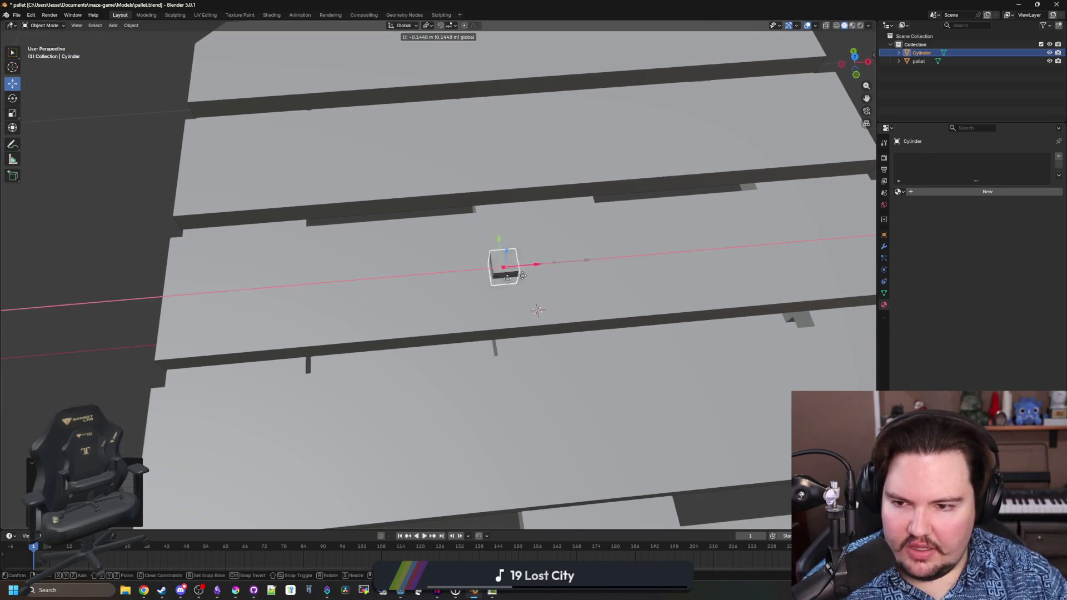
click(388, 295)
key(KP_7)
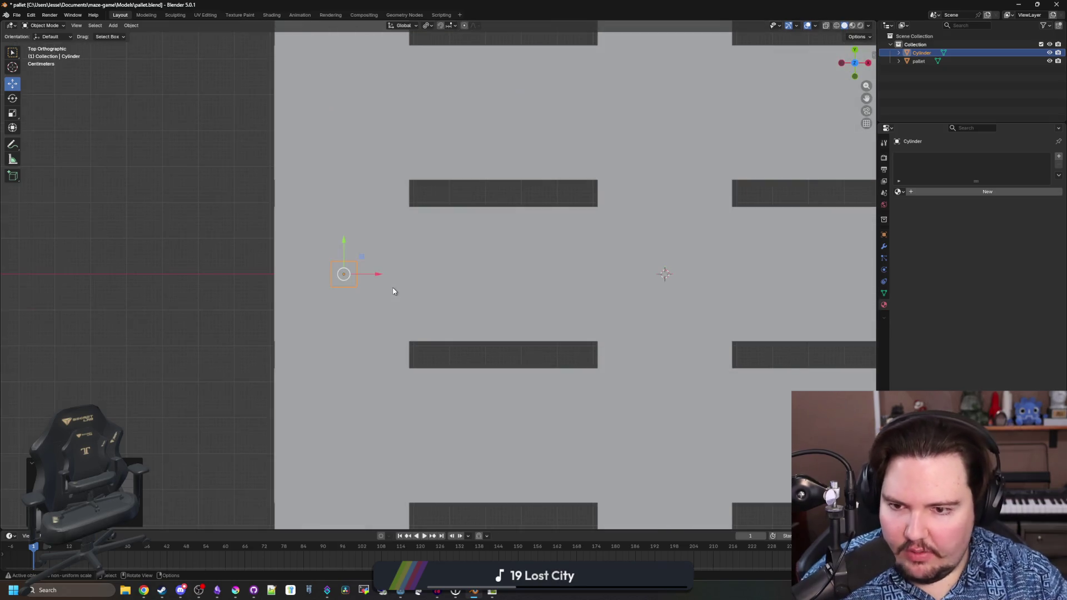
- Fine-tune the nail-head block's position along the board's length
mouse_move(394, 291)
mouse_down()
mouse_move(443, 305)
mouse_move(436, 290)
mouse_move(578, 340)
mouse_move(578, 332)
mouse_move(545, 352)
mouse_up()
drag(464, 262, 450, 261)
mouse_move(451, 261)
mouse_down()
mouse_move(421, 294)
mouse_move(308, 281)
mouse_up()
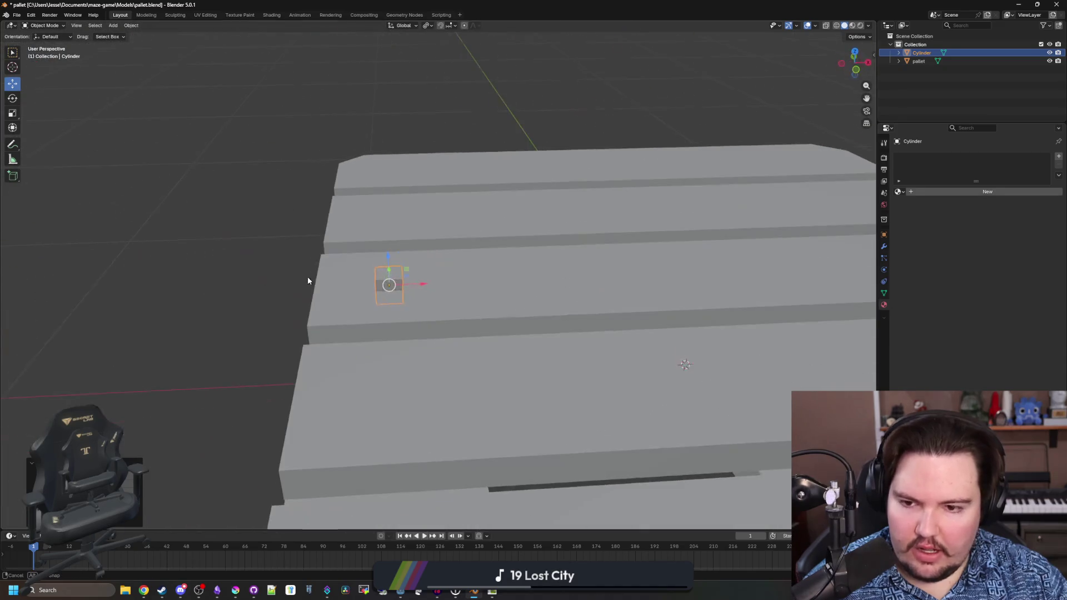
drag(426, 285, 422, 284)
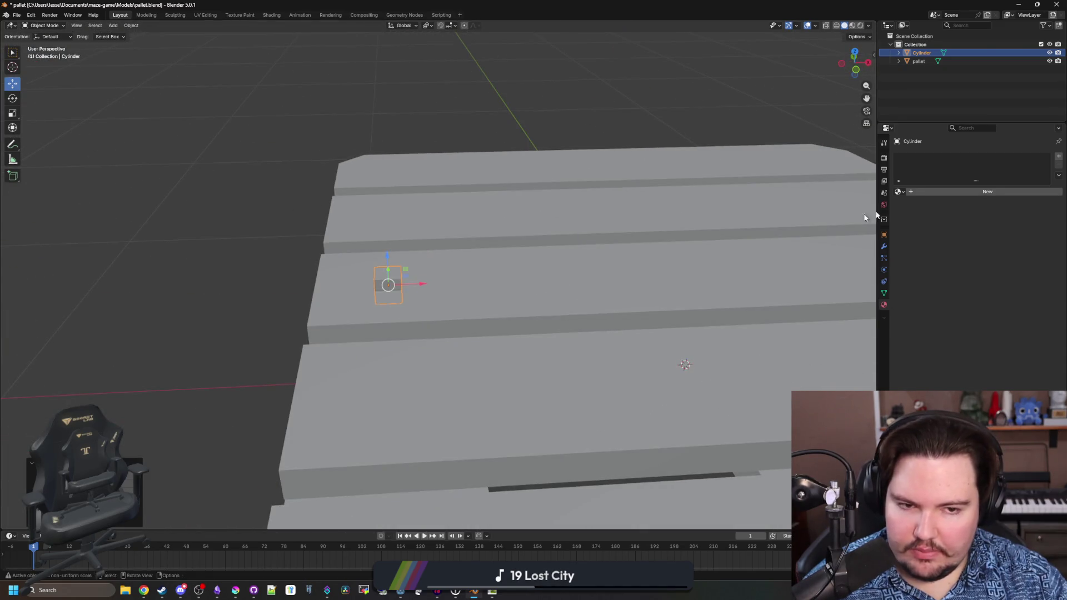
scroll(369, 261, down, 5)
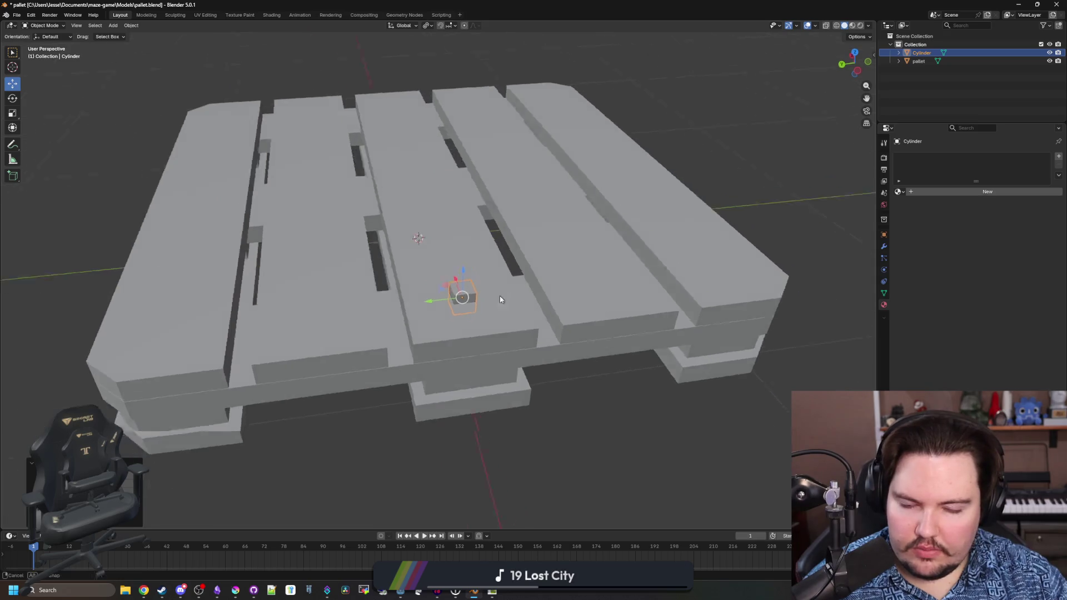
- Duplicate the block twice, moving the copies onto the next two top boards
key(shift+d)
key(Escape)
drag(425, 308, 271, 303)
scroll(271, 303, up, 3)
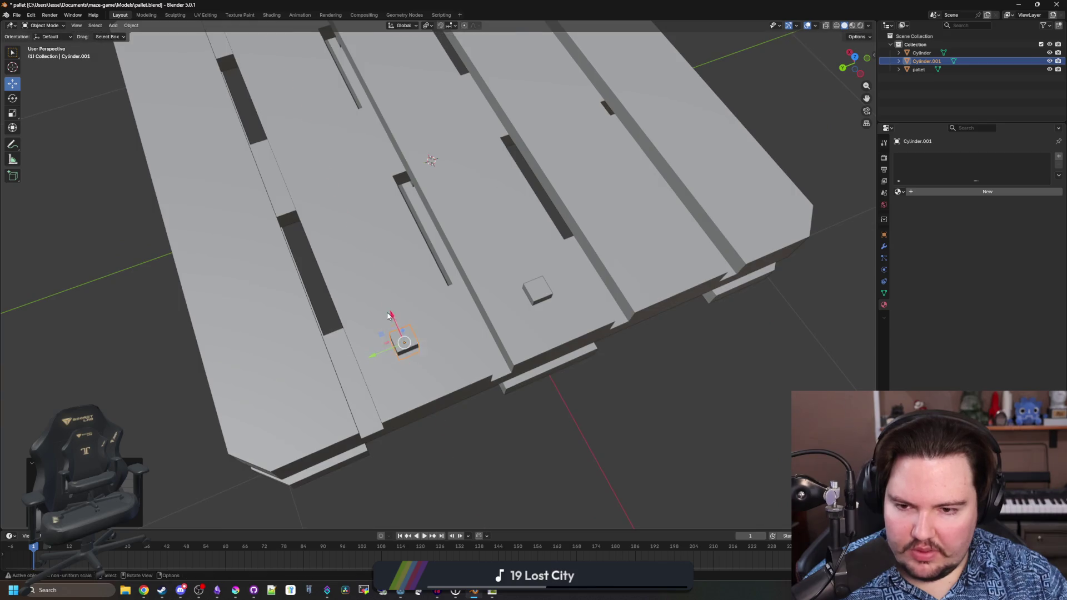
key(shift+d)
key(Escape)
drag(406, 372, 402, 364)
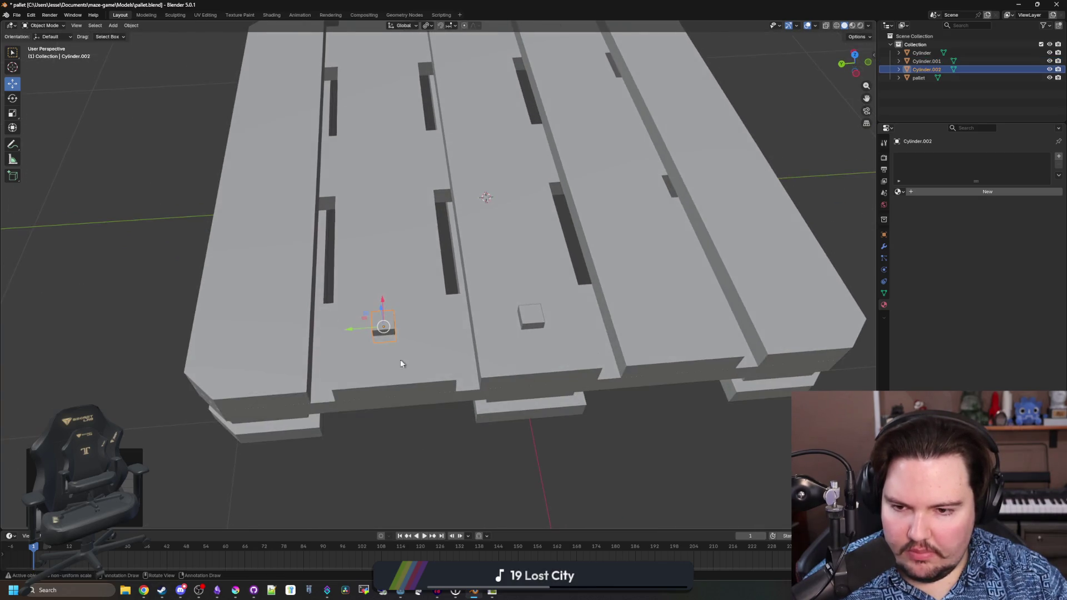
drag(342, 330, 218, 341)
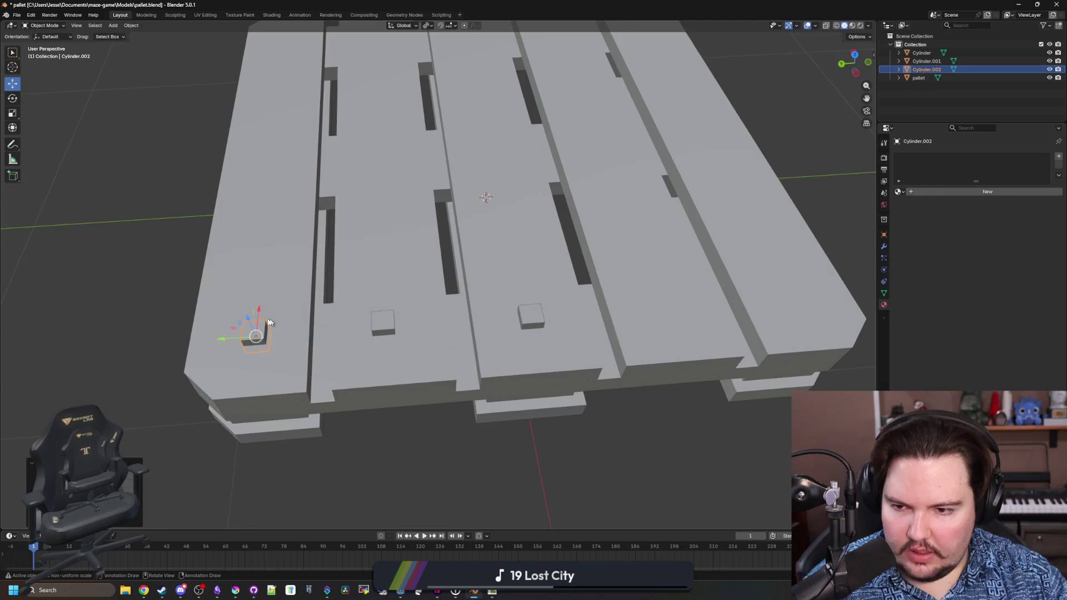
- Place further duplicates on the middle, next and rightmost top boards
key(shift+d)
click(517, 313)
drag(517, 314, 386, 368)
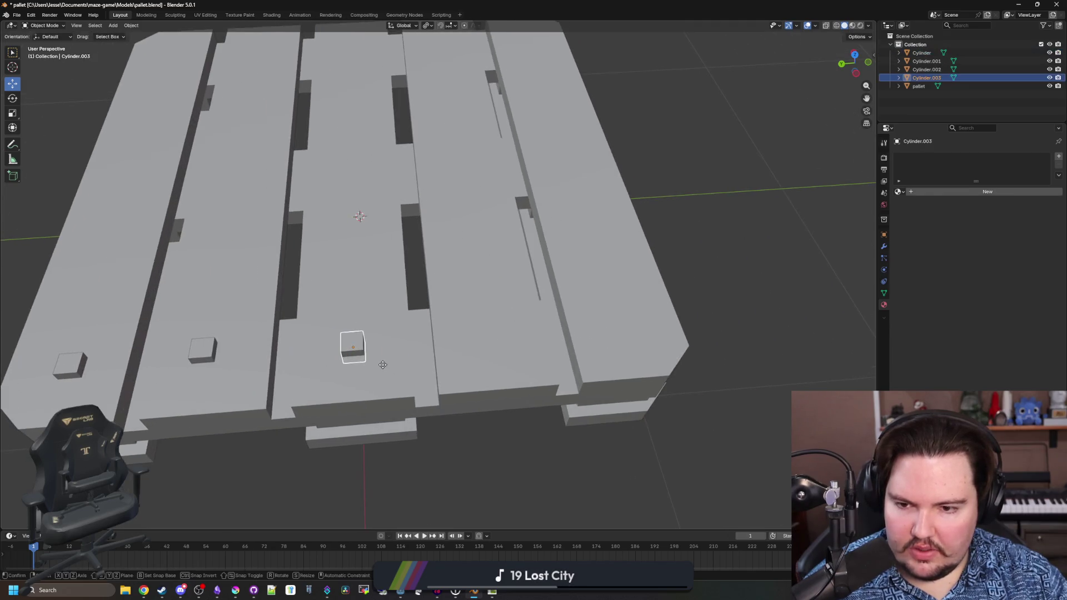
key(shift+d)
click(464, 346)
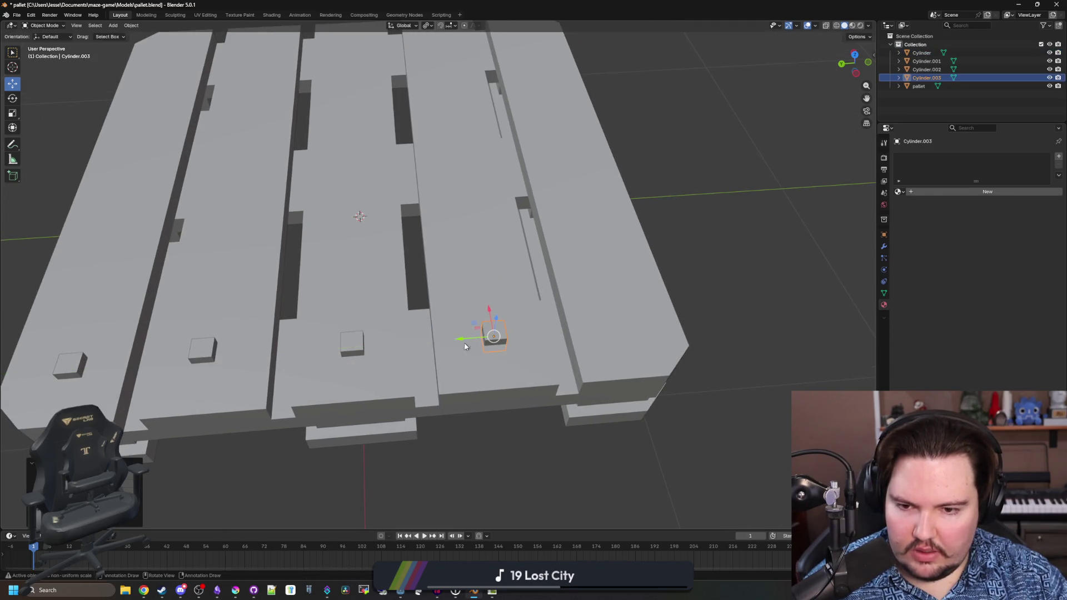
key(shift+d)
right_click(490, 309)
key(g)
click(607, 314)
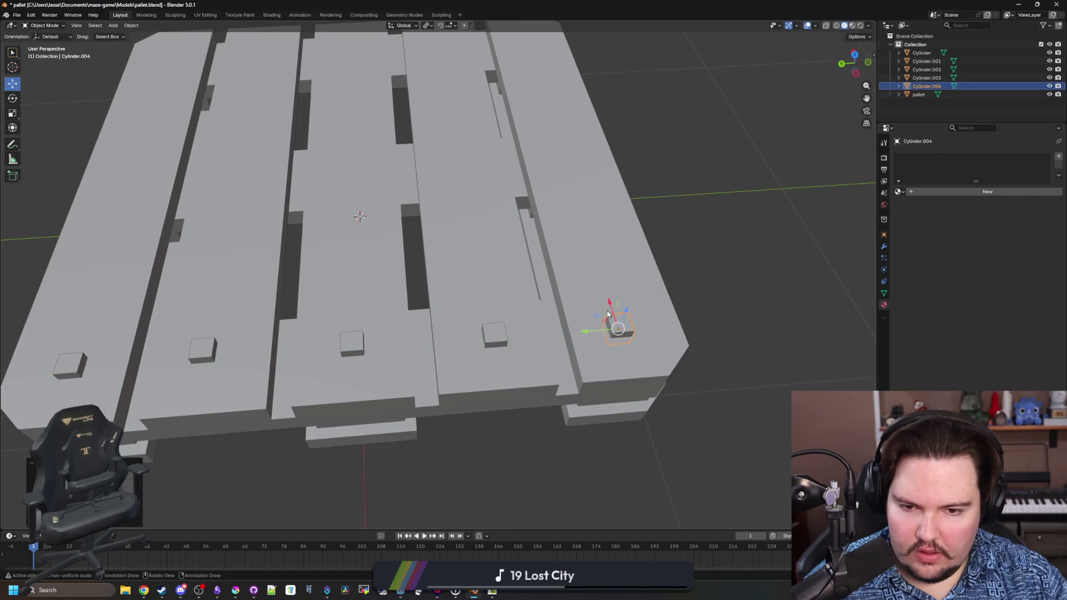
- Deselect the copies and orbit to a low angled view of the pallet
click(593, 479)
scroll(405, 384, down, 5)
scroll(485, 401, up, 3)
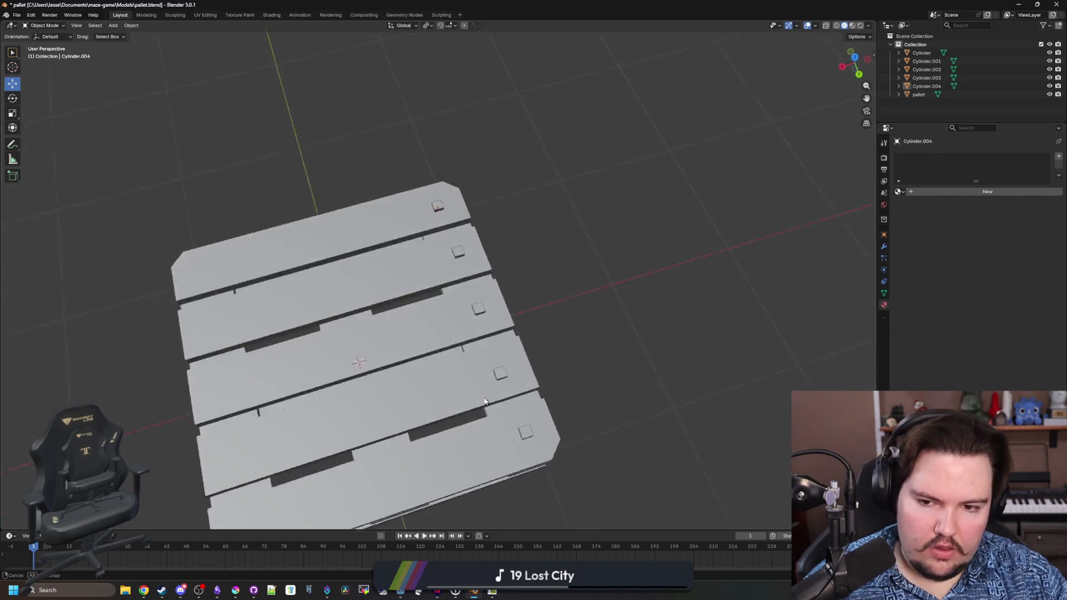
scroll(484, 361, up, 3)
click(484, 324)
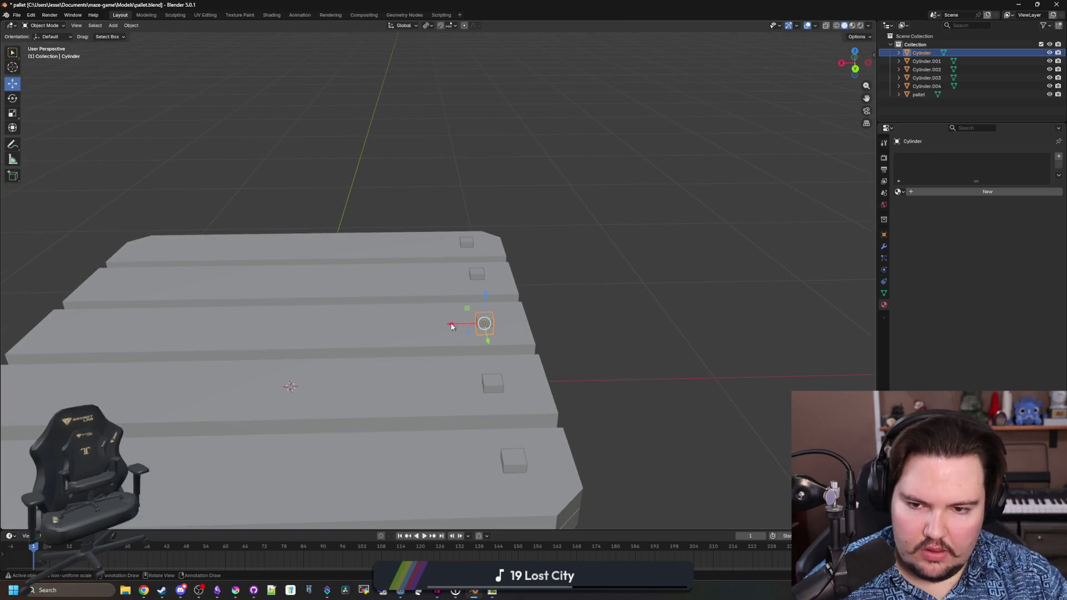
click(602, 286)
scroll(602, 286, down, 5)
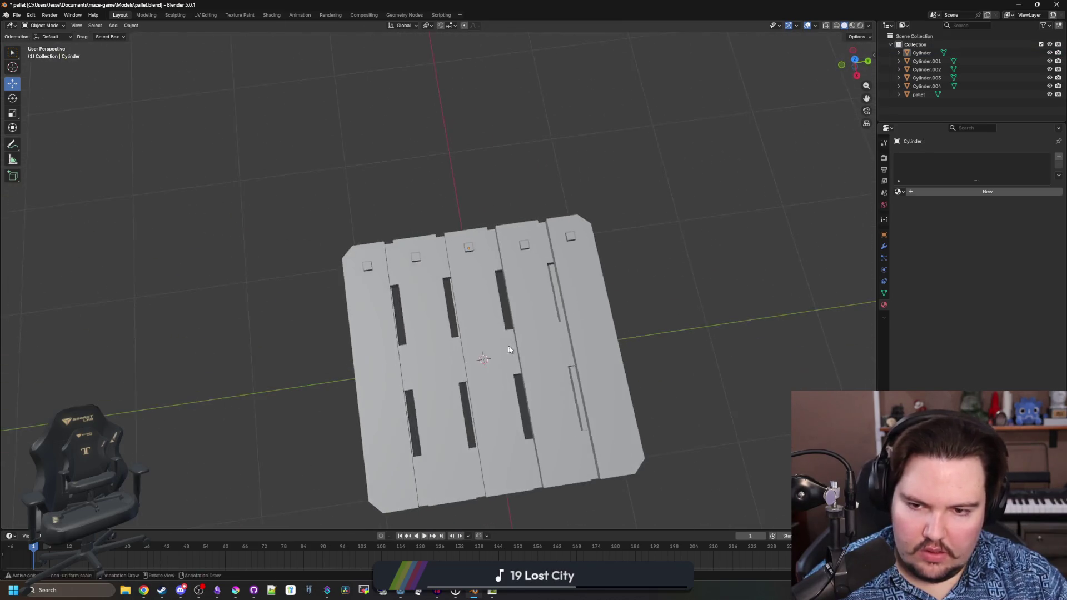
drag(509, 349, 432, 300)
scroll(633, 429, up, 4)
- Select all five nail-head blocks together, then begin deleting them one at a time
click(639, 436)
shift+click(564, 371)
shift+click(510, 309)
shift+click(460, 267)
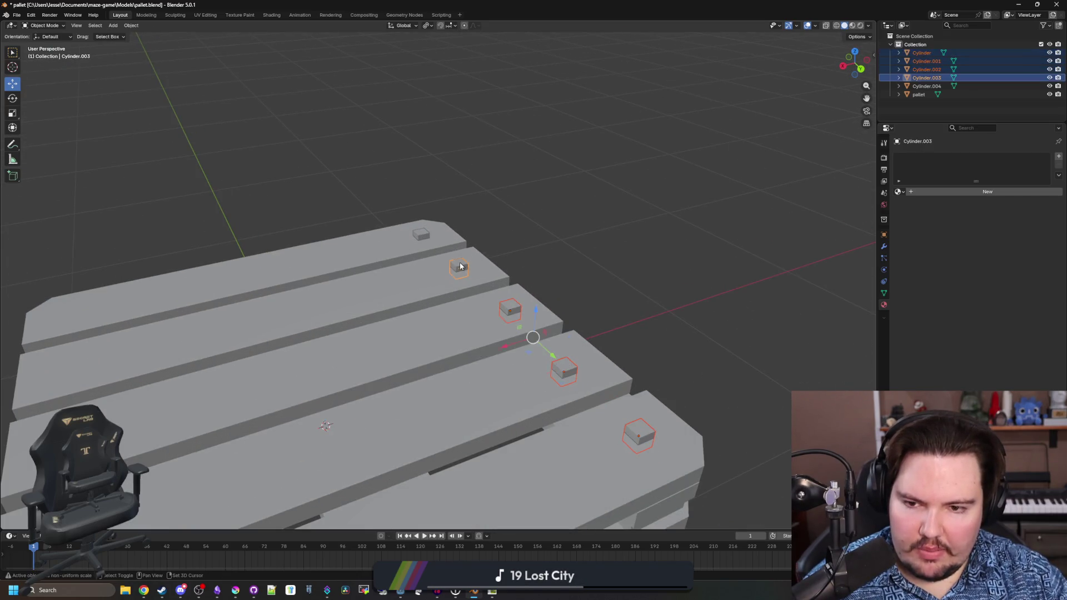
shift+click(421, 234)
scroll(408, 233, down, 2)
mouse_move(416, 325)
mouse_down()
mouse_move(467, 241)
mouse_move(435, 245)
mouse_up()
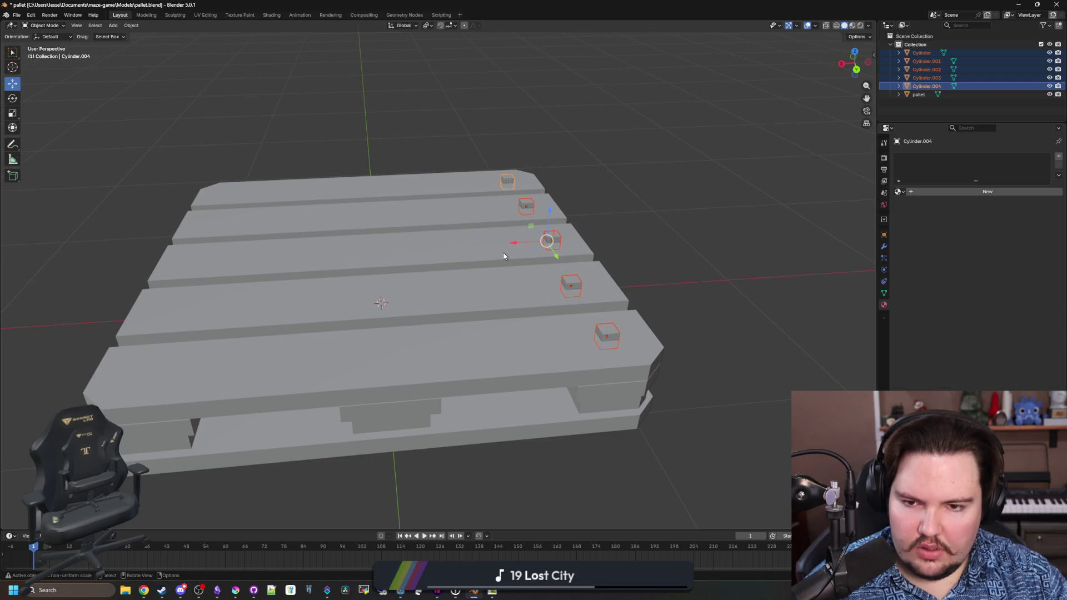
drag(503, 256, 533, 249)
click(571, 344)
key(Delete)
- Delete the remaining square nail-head blocks
click(546, 297)
key(Delete)
click(530, 249)
key(Delete)
- Add a new cylinder and raise its side count for a hex nail head
key(shift+a)
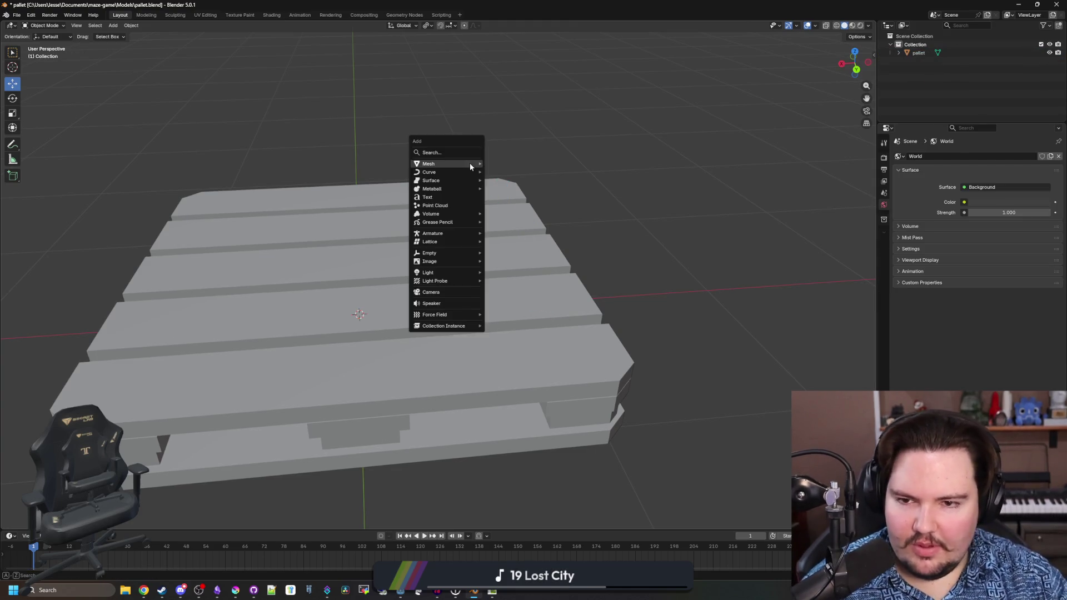
mouse_move(469, 163)
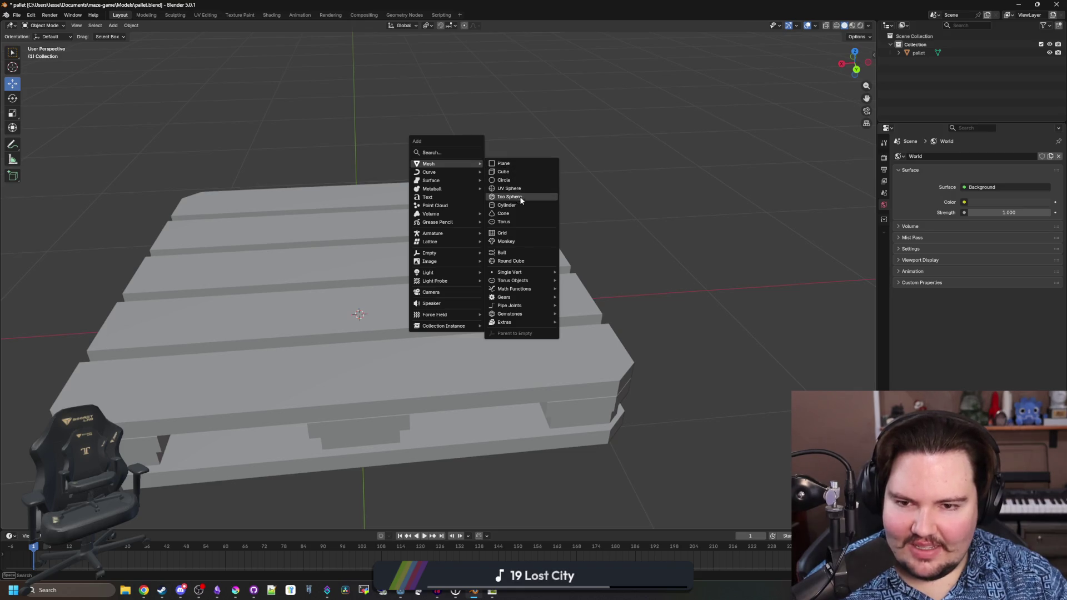
click(522, 204)
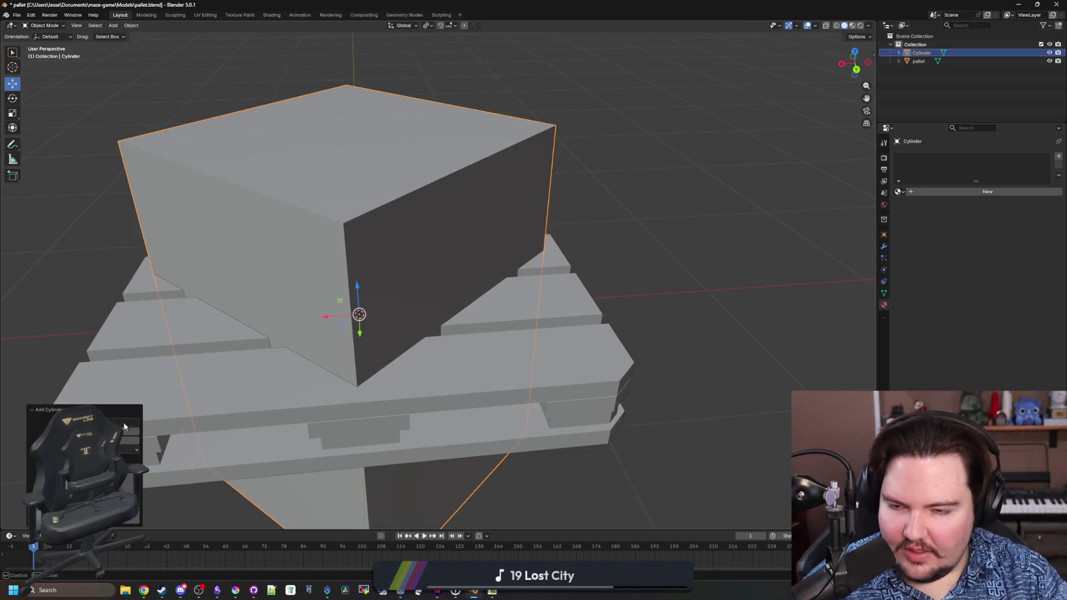
drag(123, 427, 127, 397)
scroll(582, 285, left, 3)
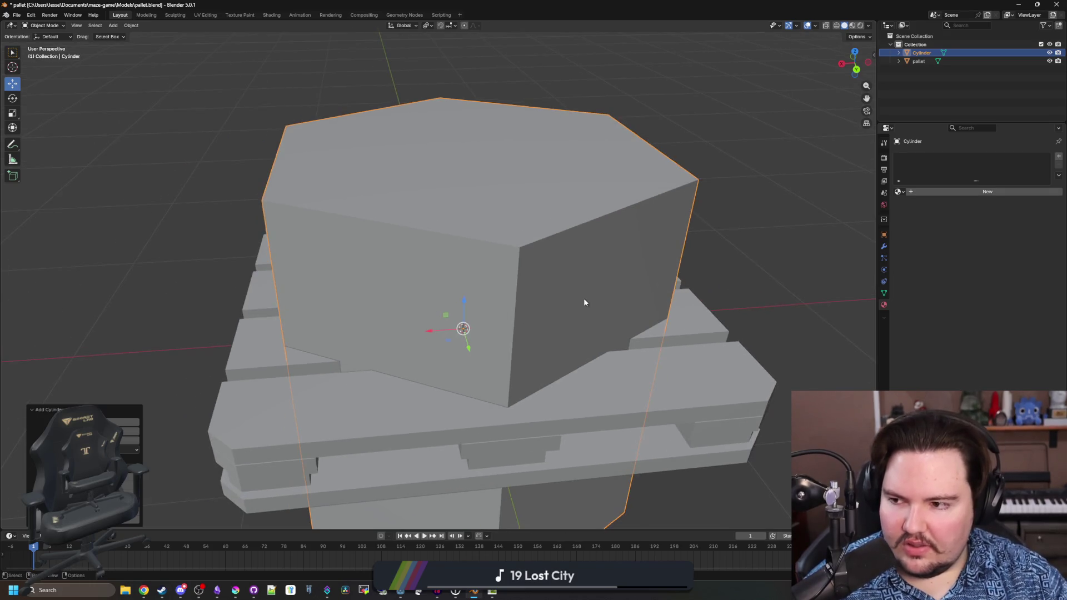
- Shrink the cylinder, lower it onto a top board, and narrow its width with height locked
key(s)
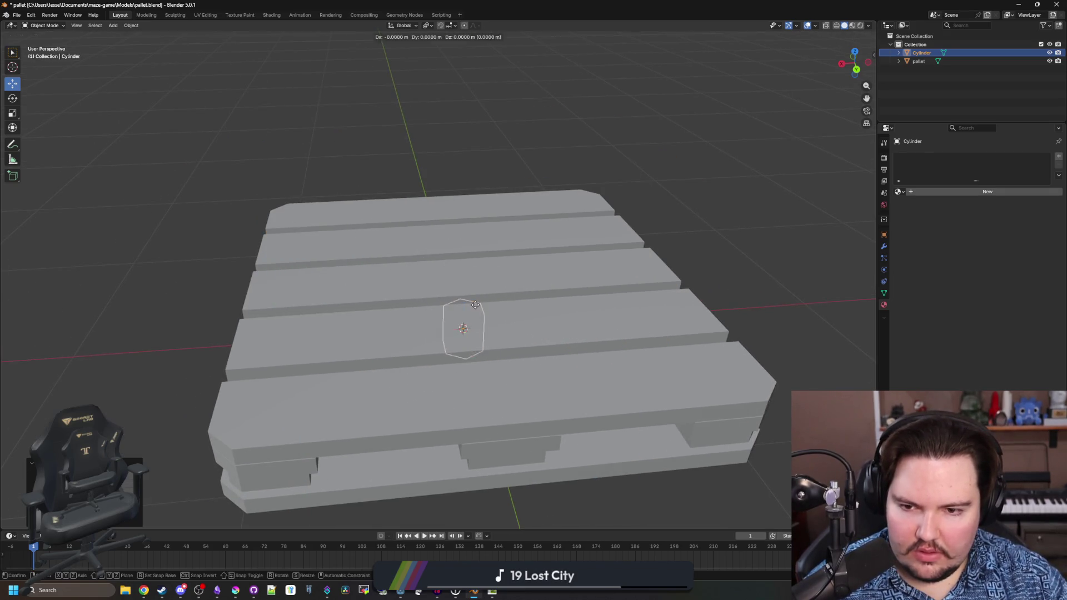
key(g)
key(z)
key(s)
key(g)
key(z)
click(503, 301)
key(s)
key(shift+z)
click(512, 300)
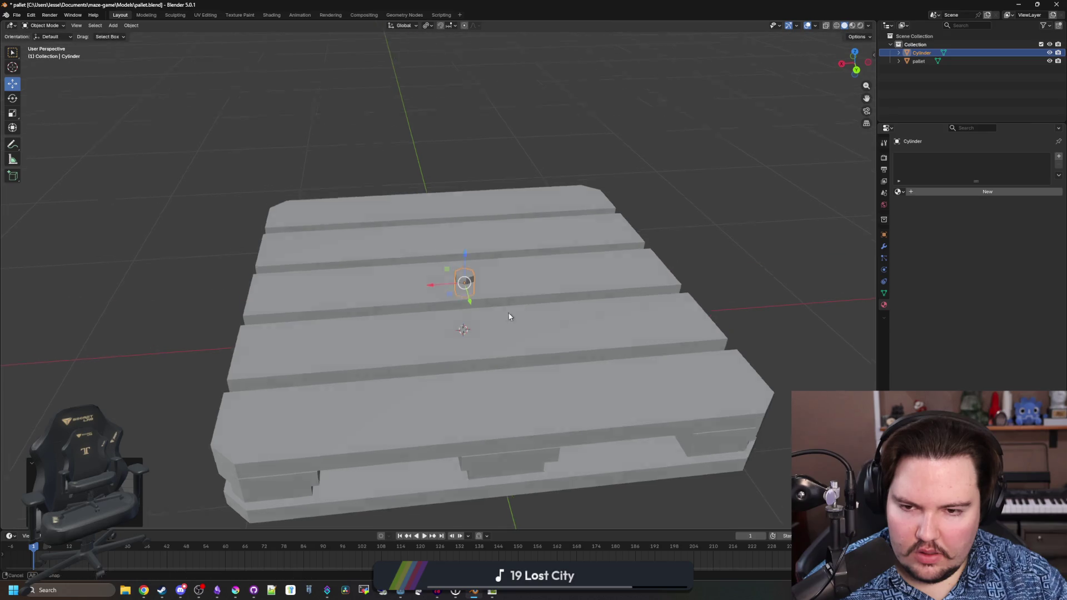
scroll(484, 294, up, 3)
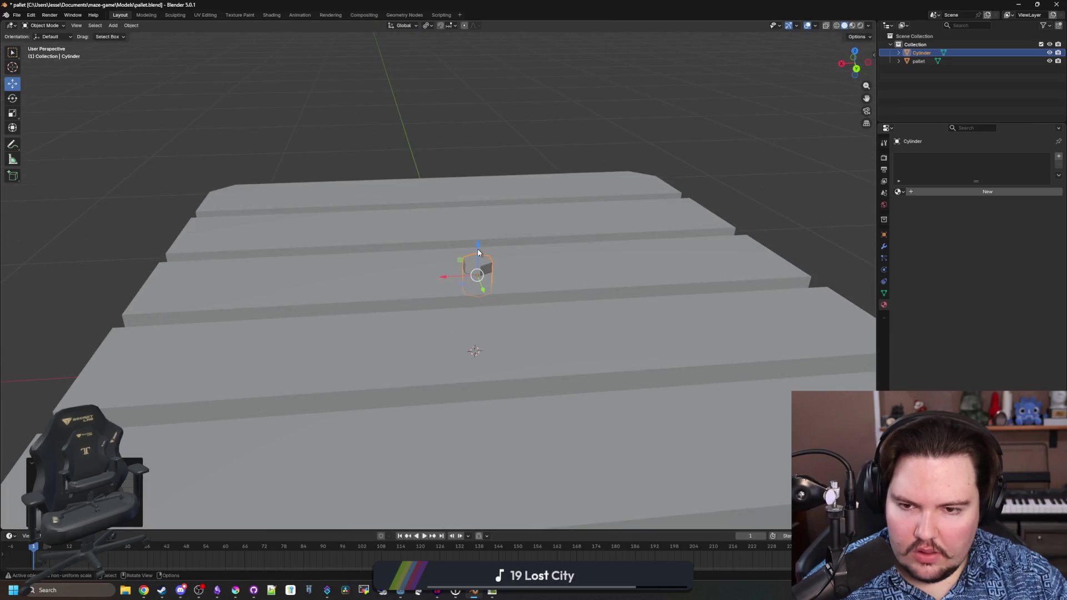
scroll(450, 276, down, 3)
mouse_move(450, 276)
mouse_down()
mouse_move(382, 310)
mouse_move(521, 285)
mouse_up()
- Duplicate the hex nail head along X onto the neighbouring board, creating Cylinder.001
key(shift+d)
key(x)
key(Escape)
key(shift+d)
click(617, 253)
drag(617, 253, 608, 326)
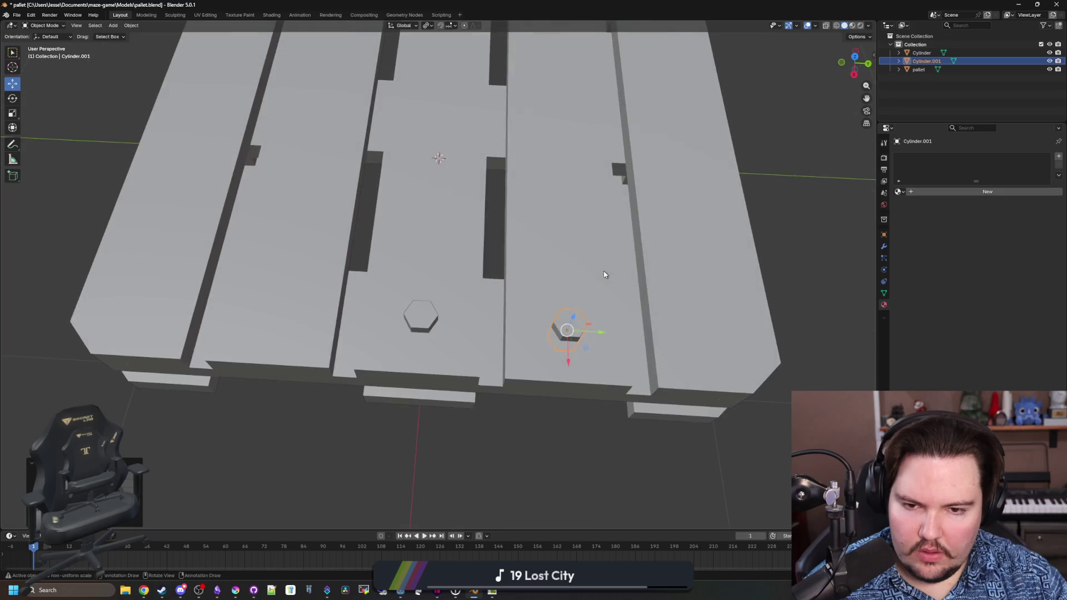
- Move and duplicate hex nail heads so one sits on each of the five top boards
key(g)
click(729, 369)
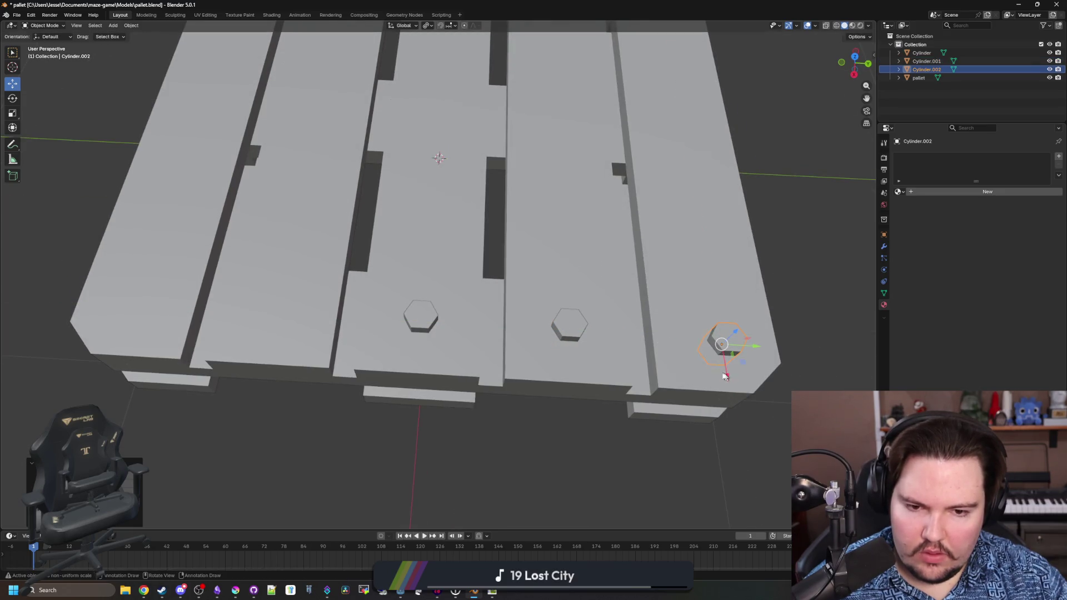
click(578, 348)
key(shift+d)
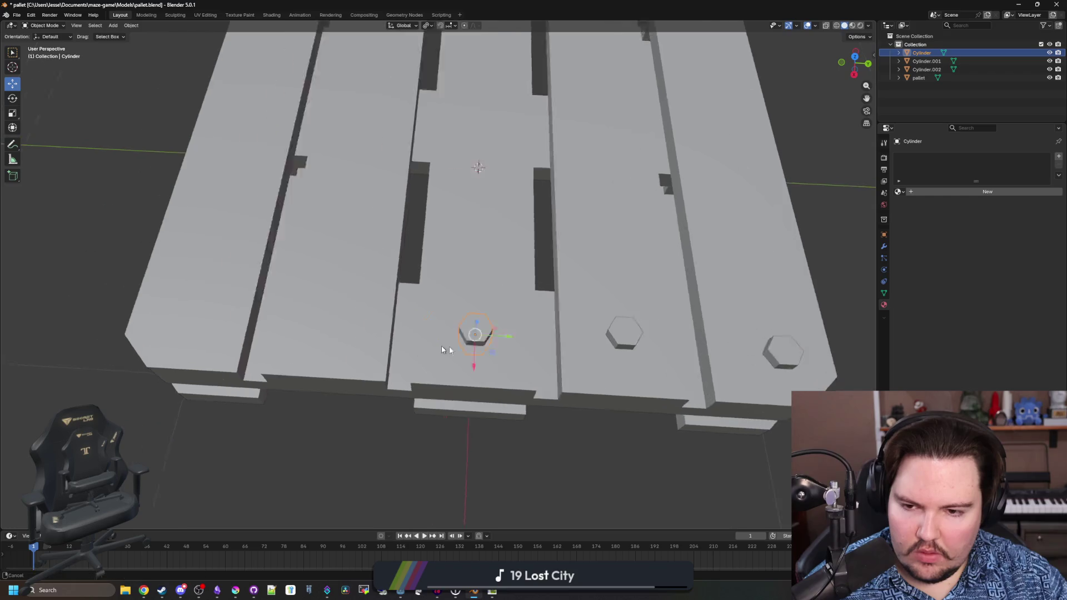
key(y)
click(435, 337)
key(shift+d)
right_click(437, 340)
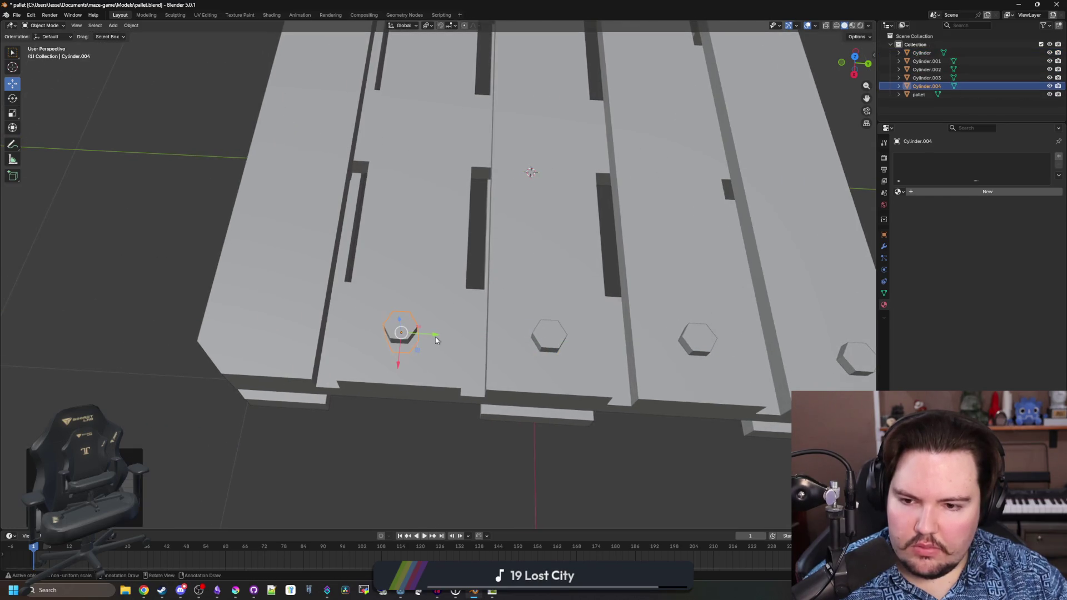
drag(435, 337, 304, 331)
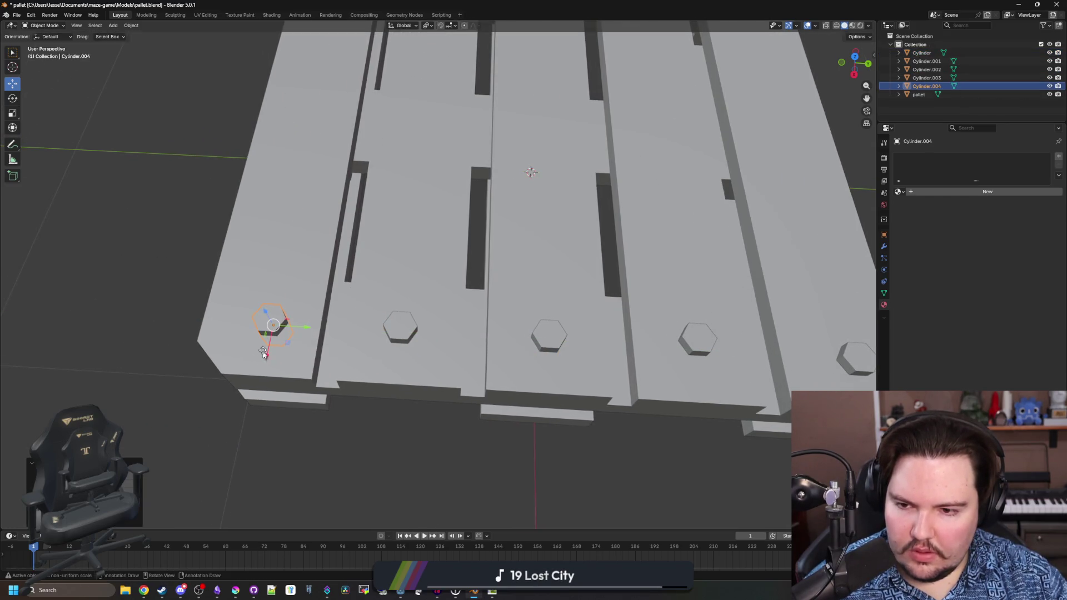
- Rotate nail heads about the Z axis to line them up with the boards
shift+click(538, 275)
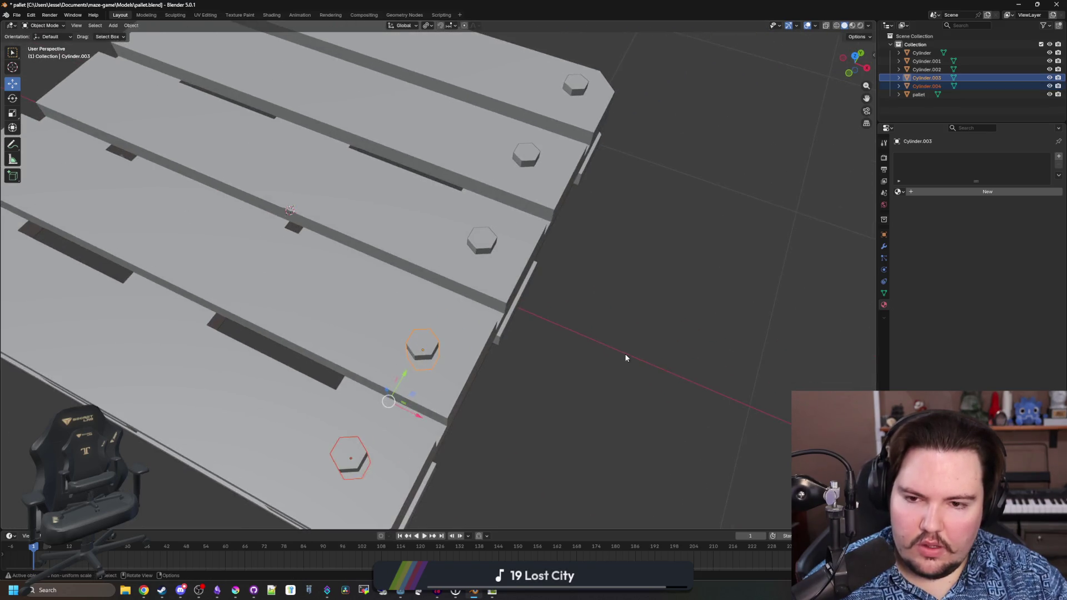
scroll(625, 358, down, 2)
click(471, 253)
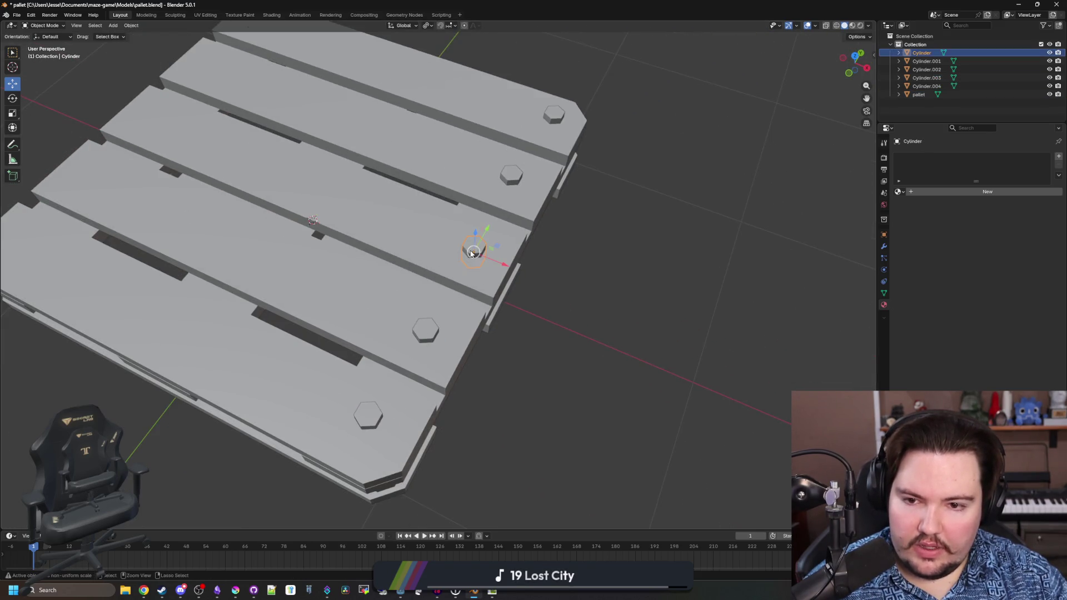
click(551, 118)
key(r)
key(z)
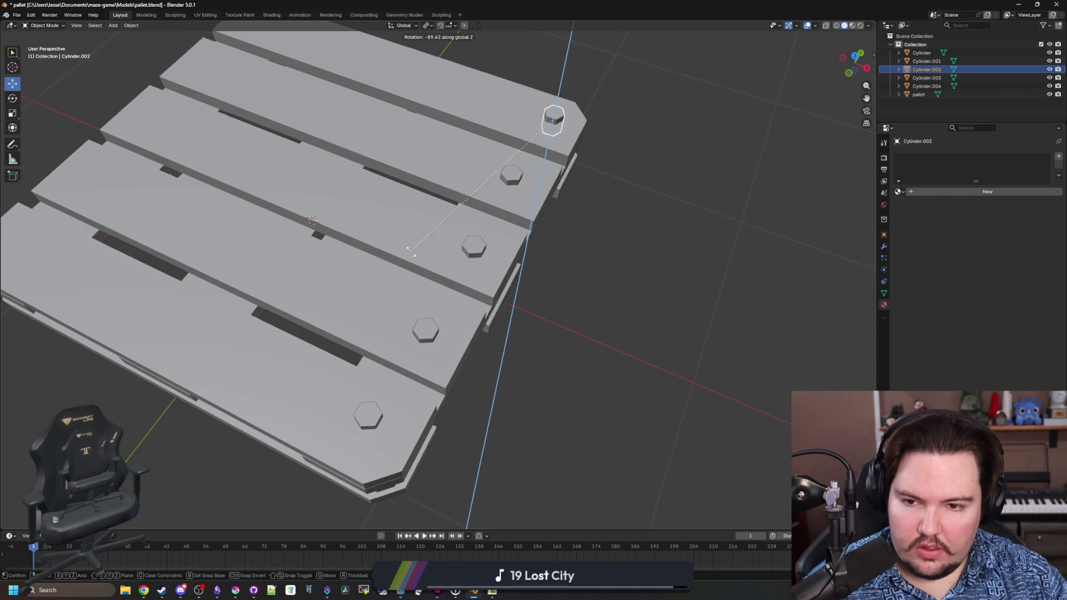
click(576, 236)
click(472, 253)
key(r)
key(Escape)
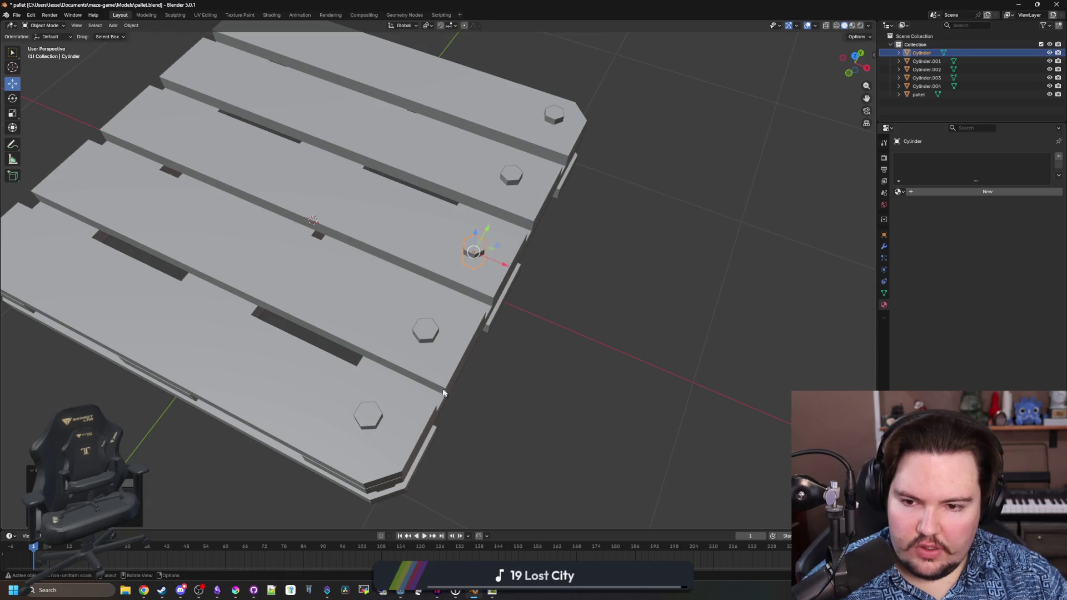
click(369, 417)
key(r)
key(Escape)
- Duplicate all five nail heads and move the copies along X to the boards' other ends
shift+click(423, 332)
shift+click(473, 251)
shift+click(510, 178)
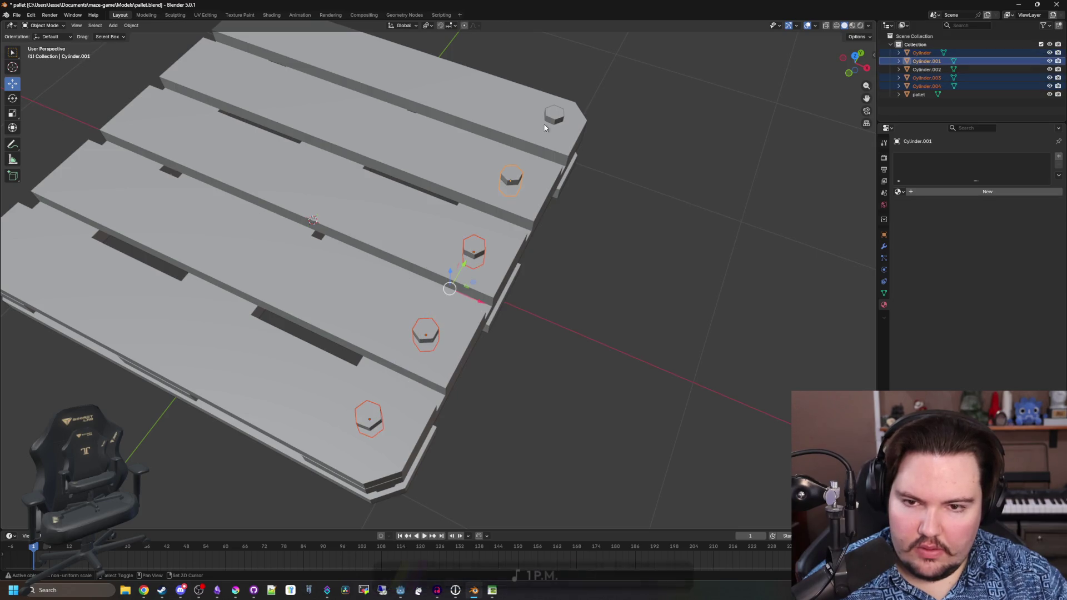
key(shift+d)
right_click(573, 161)
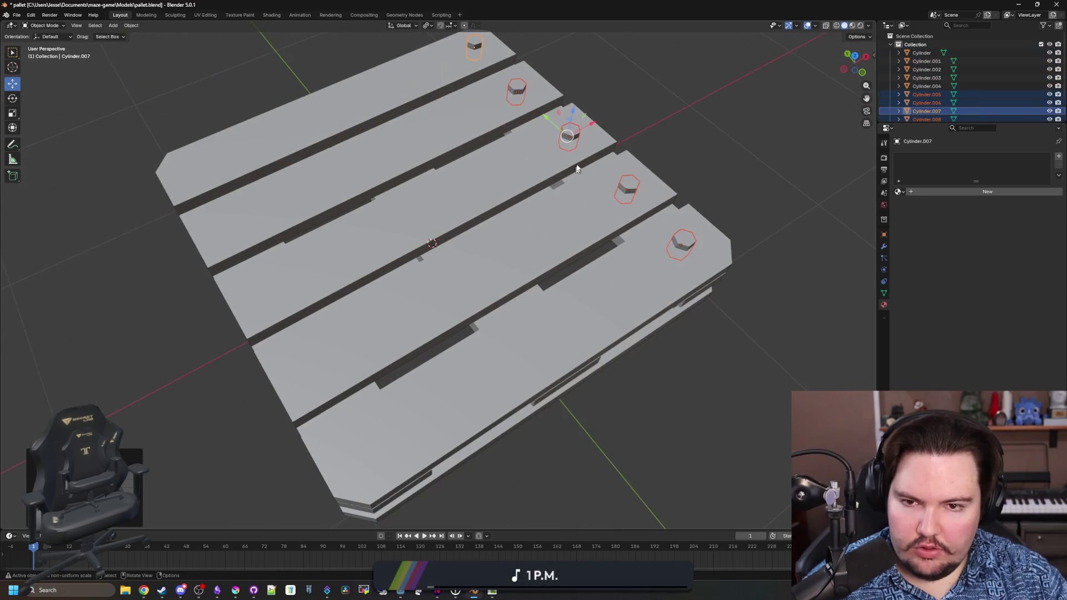
key(g)
key(x)
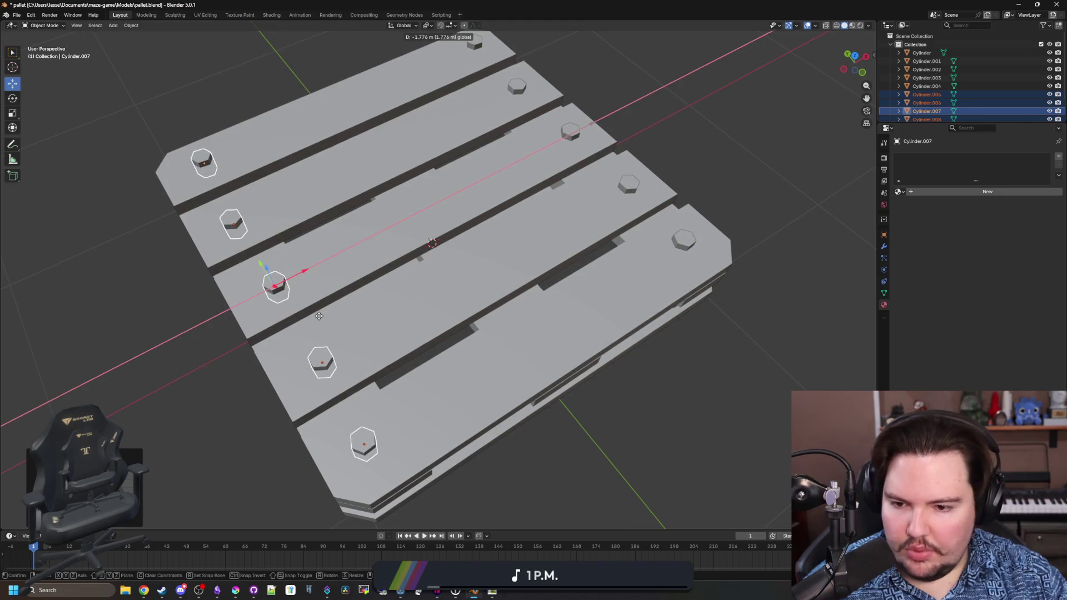
click(319, 315)
scroll(542, 389, down, 5)
key(Tab)
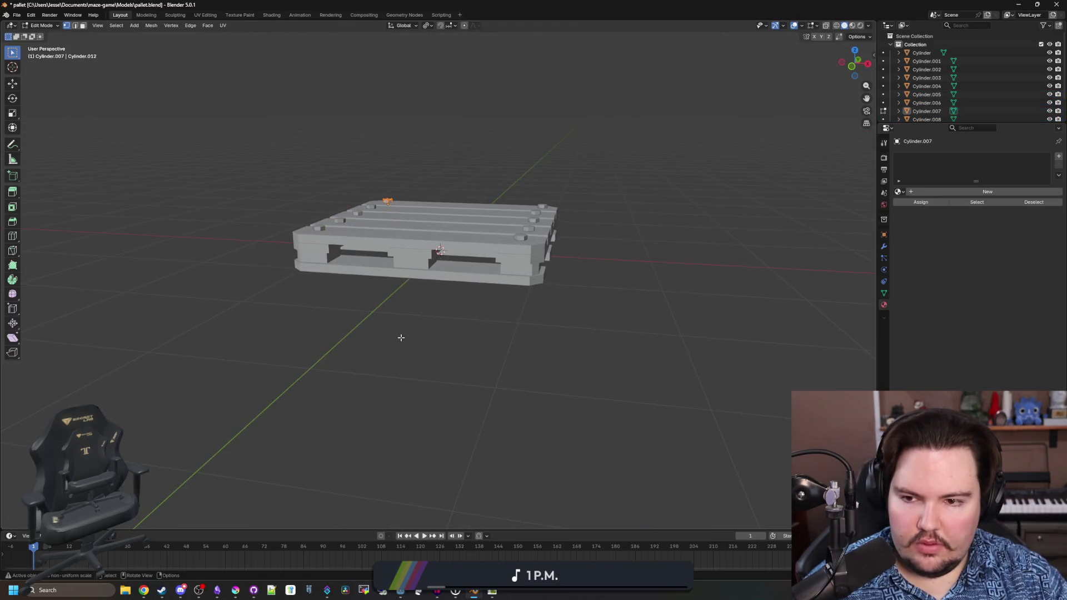
key(Tab)
- Join the pallet and nail heads into one mesh and select the linked nail heads in Edit Mode
key(a)
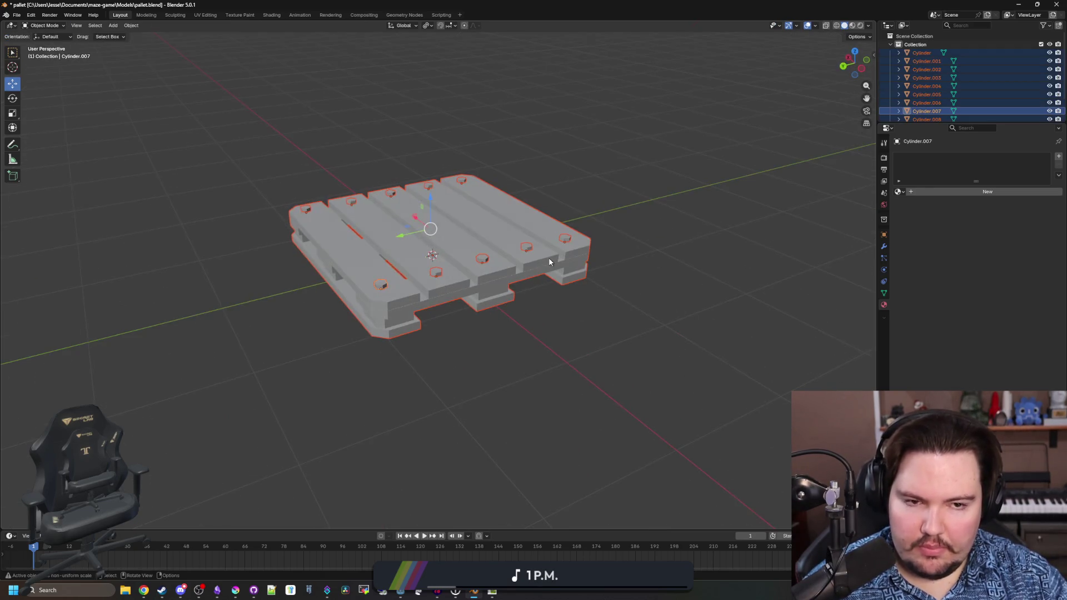
key(ctrl+j)
click(514, 341)
key(a)
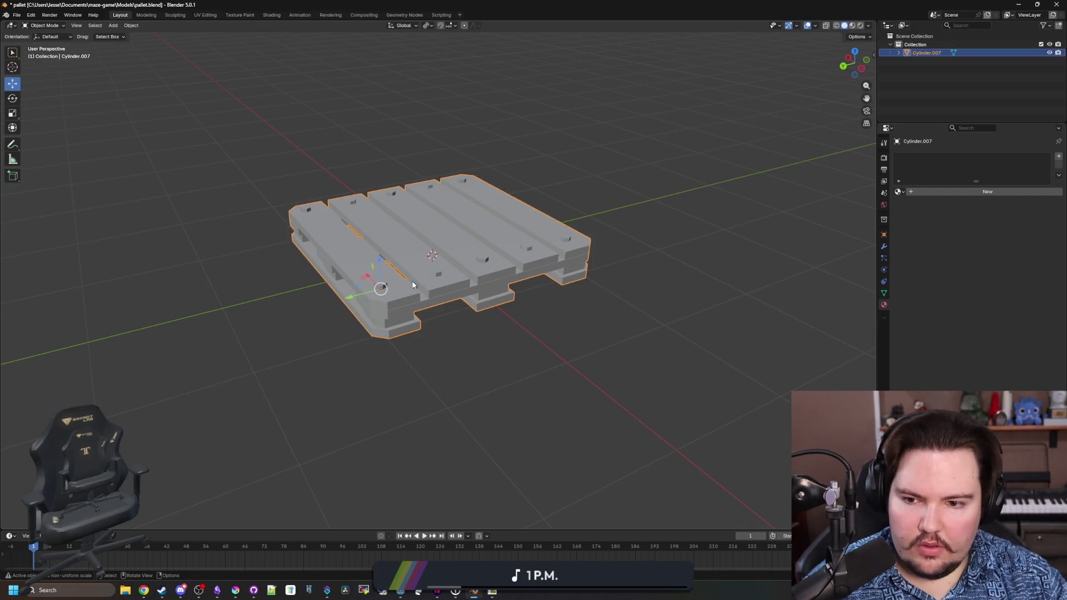
key(Tab)
scroll(439, 256, up, 3)
key(alt+a)
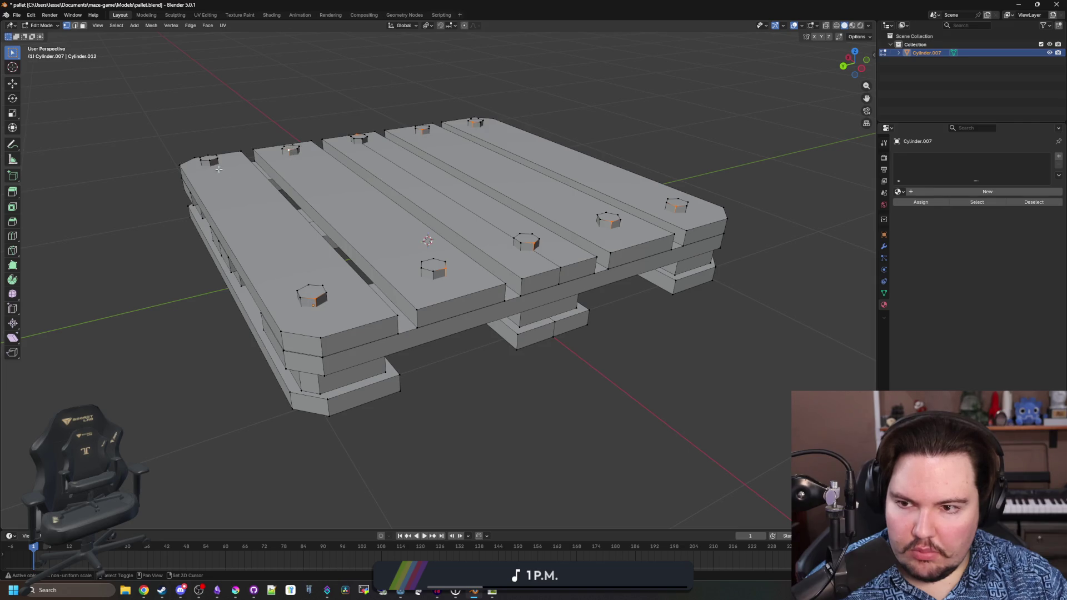
click(116, 25)
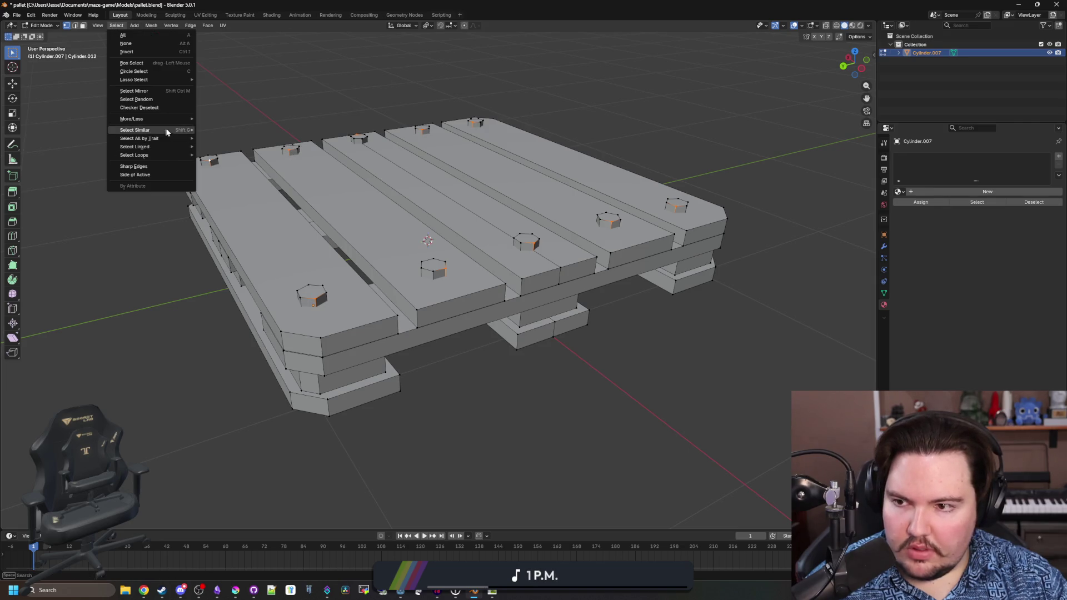
mouse_move(172, 147)
click(211, 145)
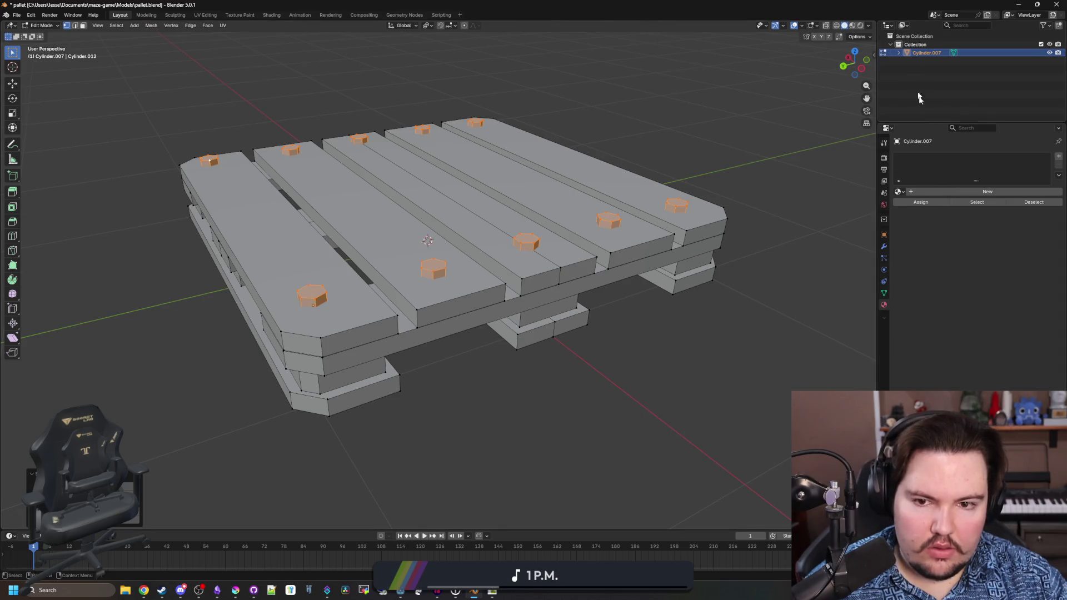
- Add a material slot with a new material named 'metal' and a dark grey base colour
click(1059, 158)
key(Tab)
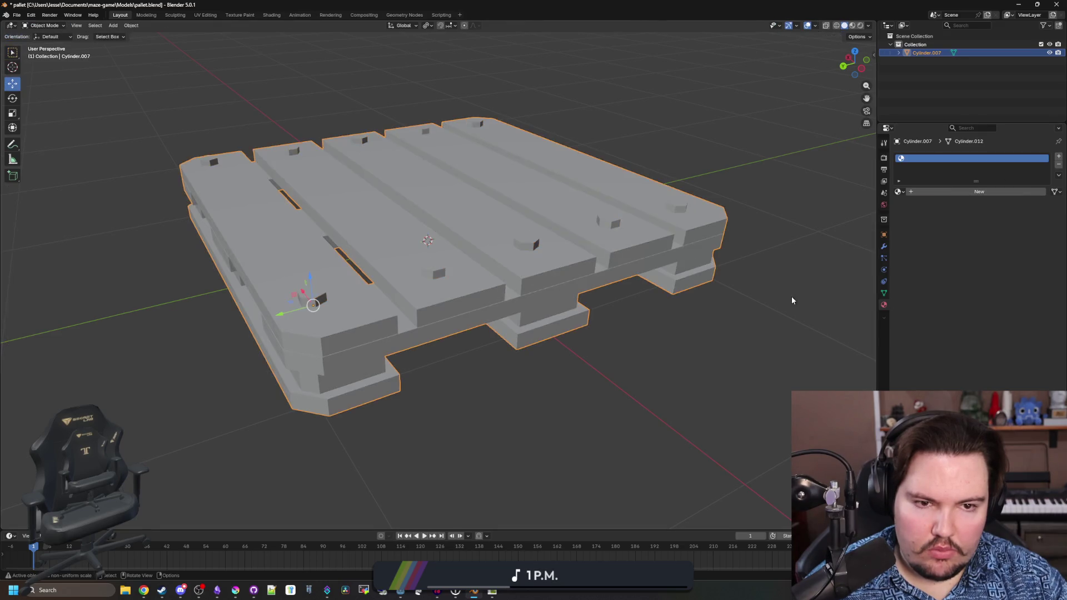
click(1058, 157)
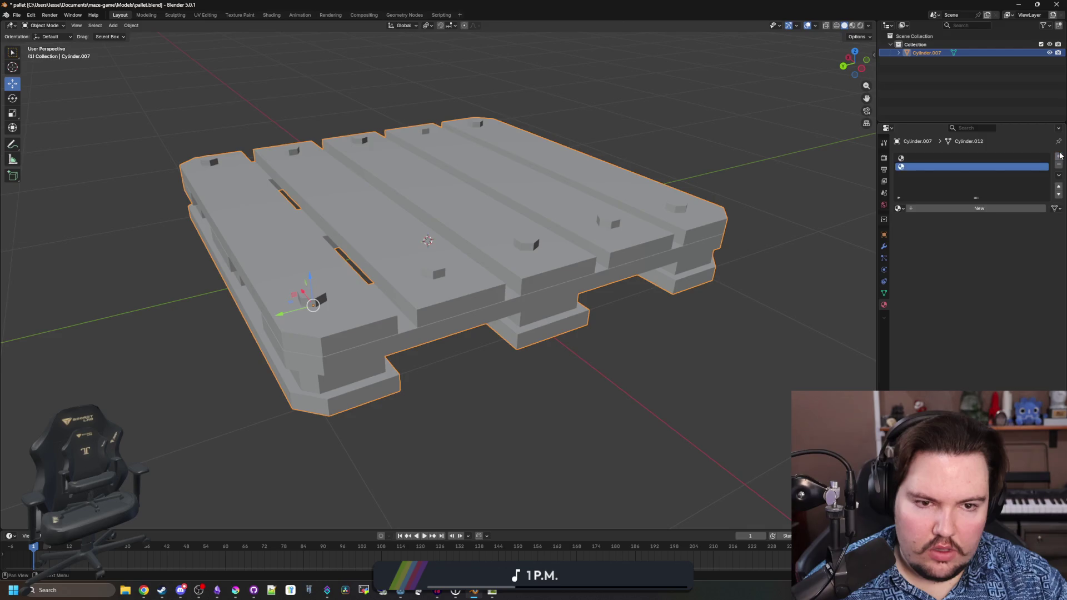
key(Tab)
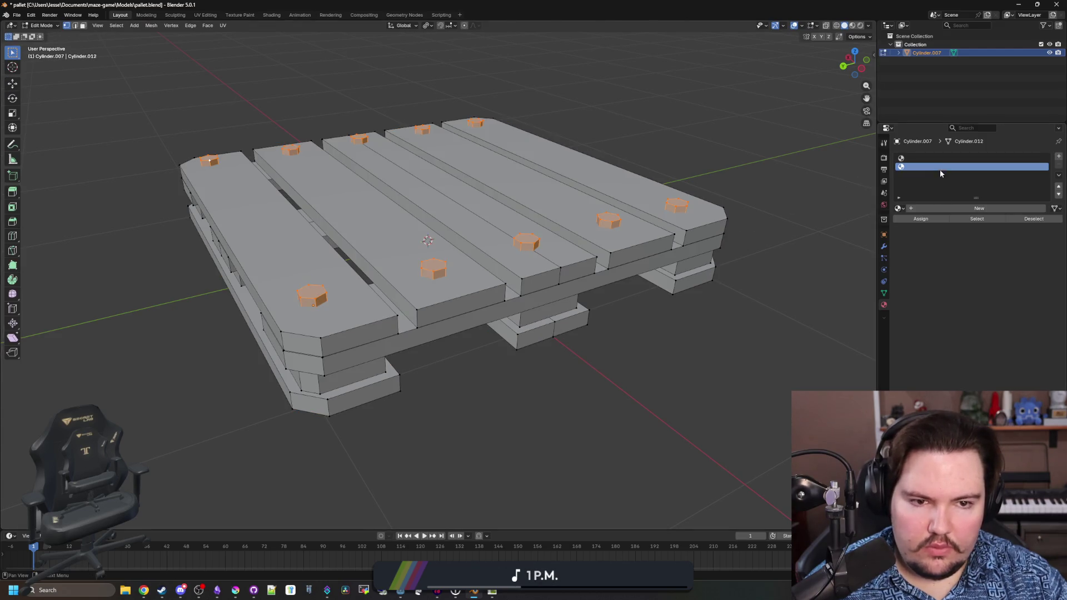
click(982, 209)
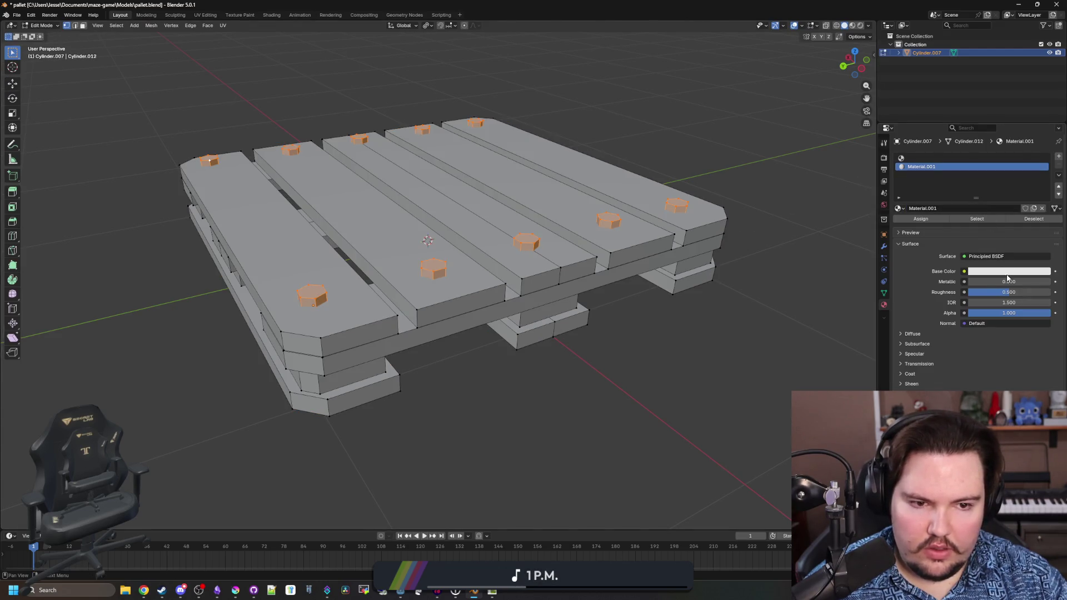
double_click(969, 208)
text(metal)
key(Return)
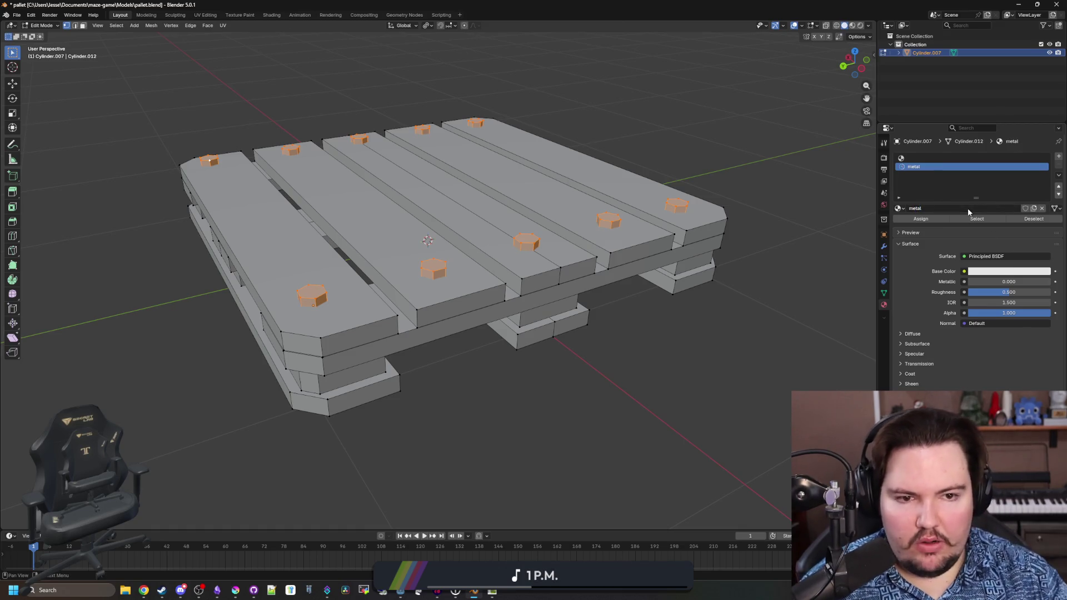
click(1035, 271)
drag(1048, 159, 1045, 177)
key(Tab)
key(Tab)
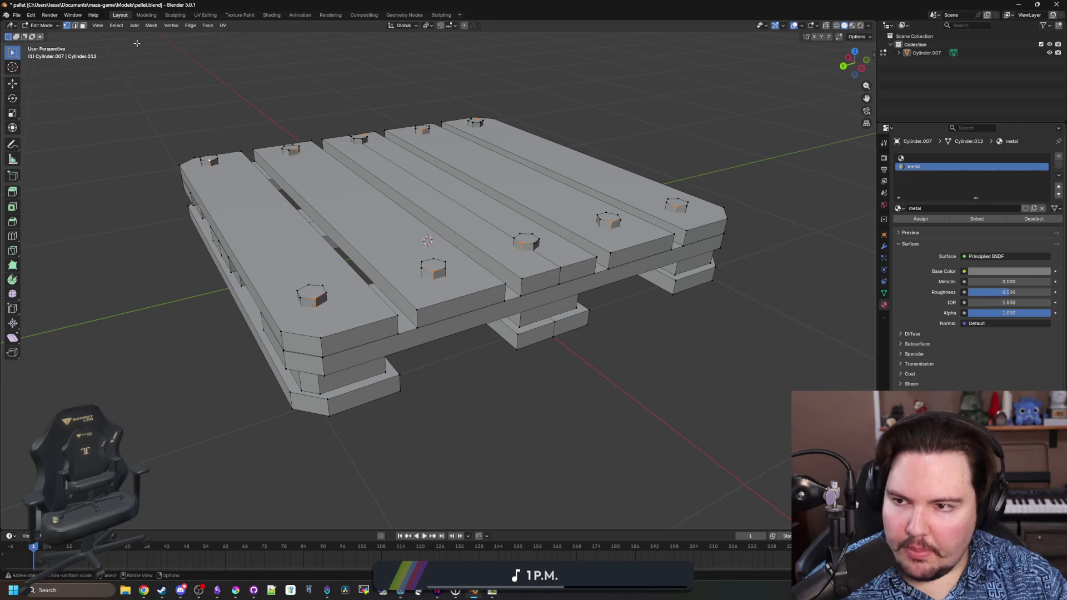
- Assign the metal material to the linked nail heads and preview materials in the viewport
click(116, 25)
mouse_move(161, 146)
click(225, 149)
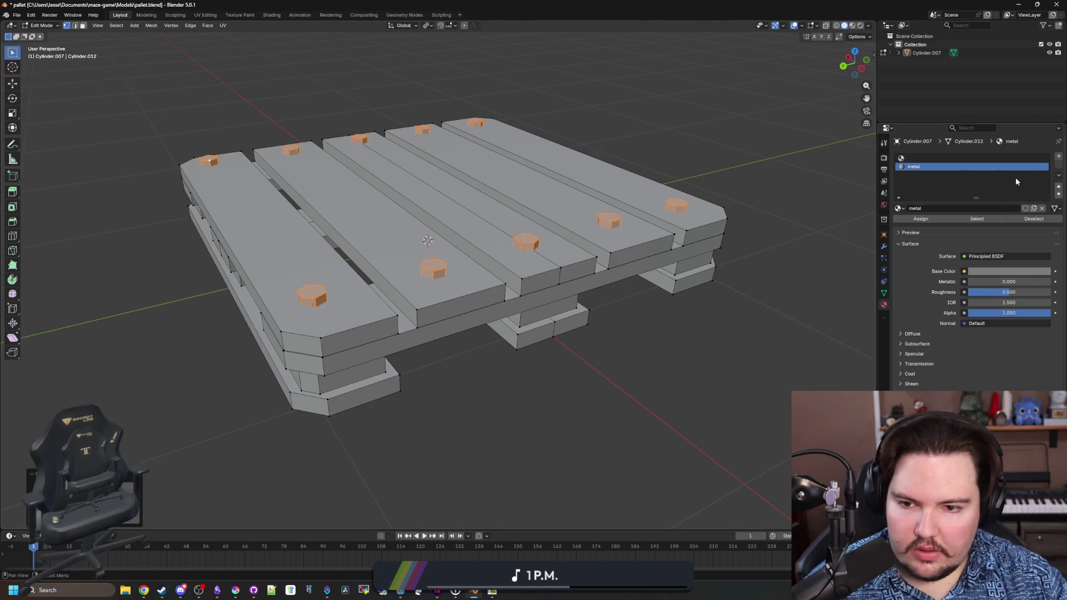
click(920, 219)
click(675, 369)
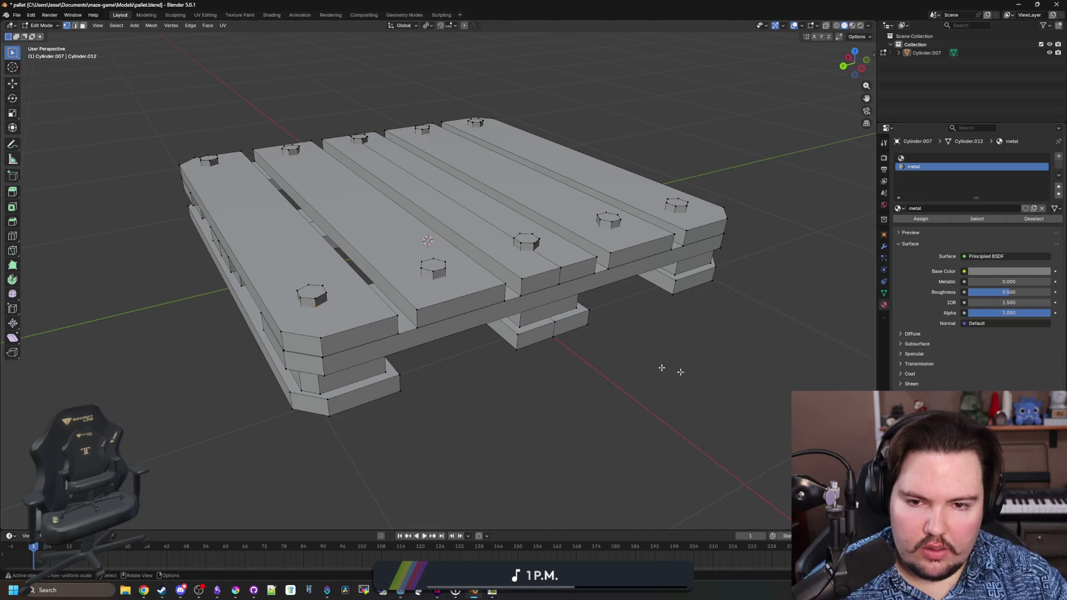
click(851, 25)
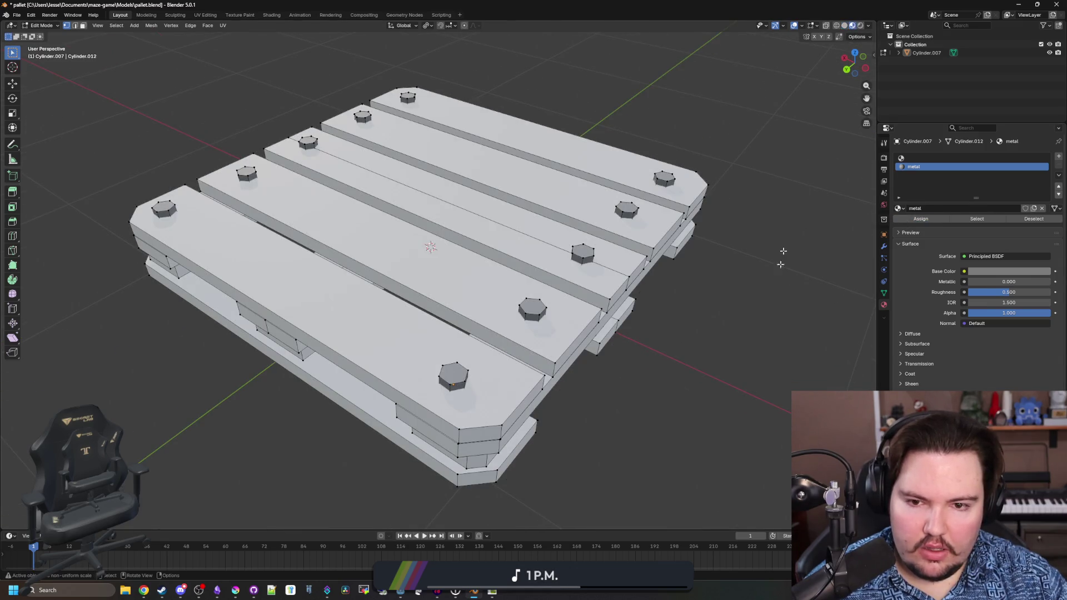
- Return to Object Mode, save the pallet .blend file, and switch to Godot
key(Tab)
scroll(627, 329, down, 3)
key(ctrl+s)
key(alt+Tab)
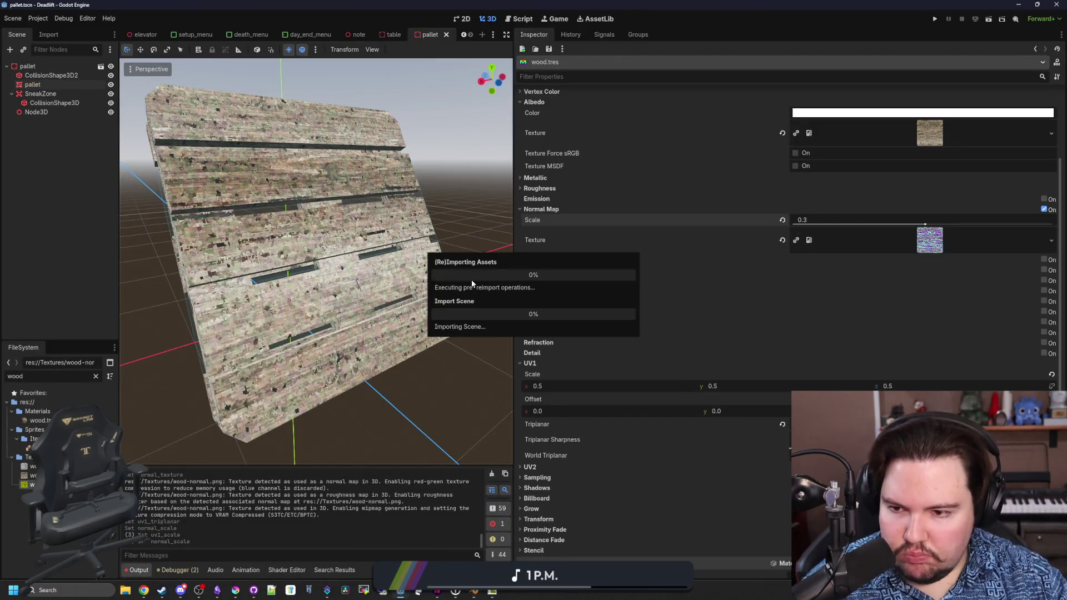
- Orbit around the reimported pallet in Godot to inspect the nail heads
mouse_move(310, 316)
mouse_down()
mouse_move(361, 284)
mouse_move(295, 280)
mouse_up()
click(295, 280)
drag(372, 243, 419, 418)
- Back in Blender, apply all transforms to the pallet object
click(472, 535)
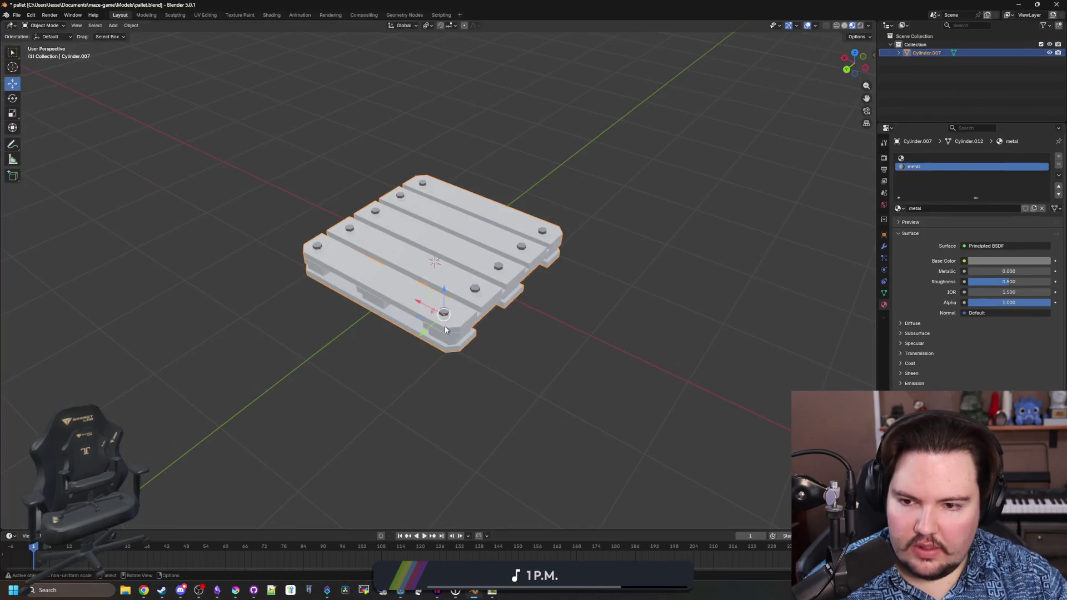
drag(528, 500, 517, 439)
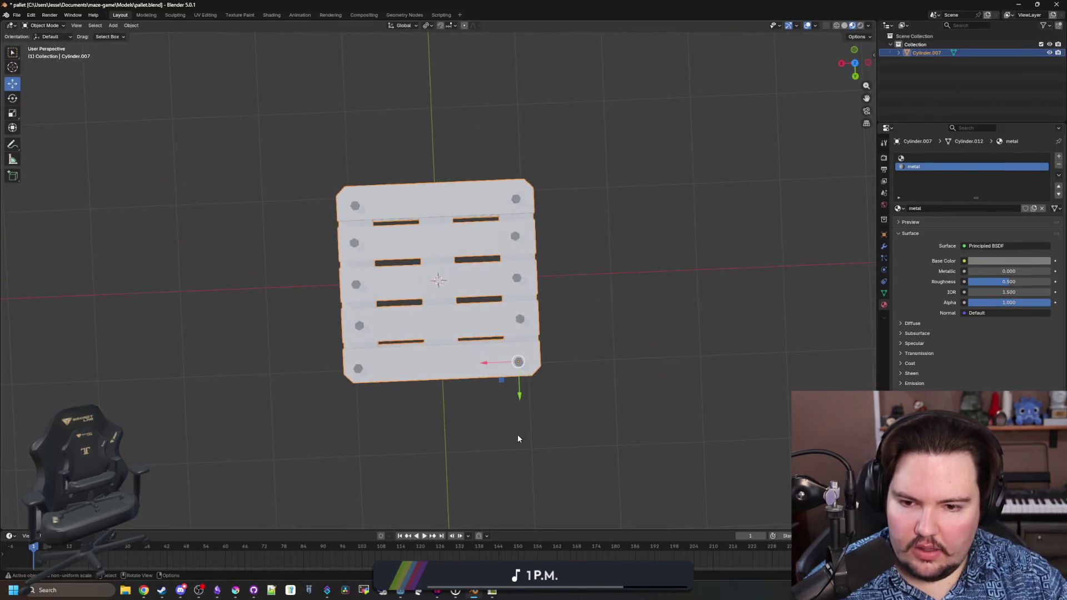
click(512, 437)
key(ctrl+s)
key(ctrl+a)
click(455, 362)
drag(455, 362, 600, 310)
key(alt+Tab)
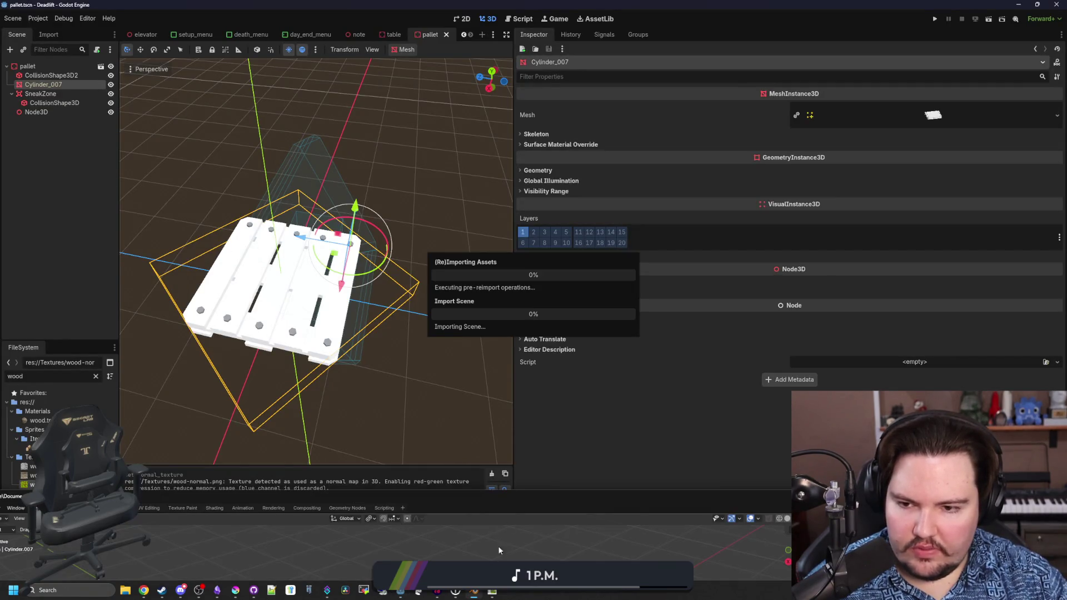
click(565, 505)
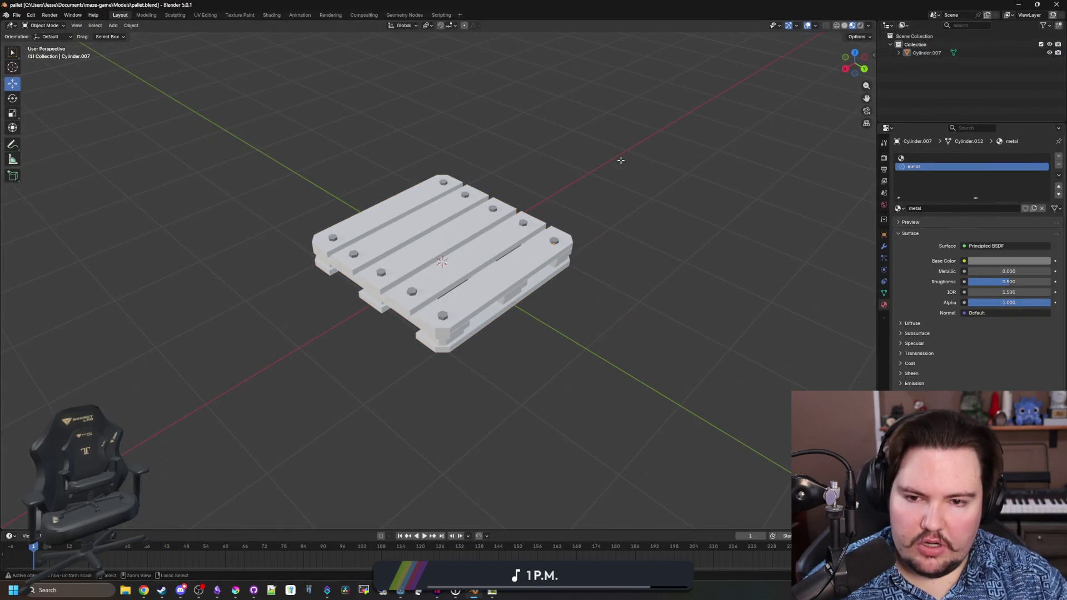
- Undo the metal material assignment and the join to restore separate nail-head cylinders
key(Tab)
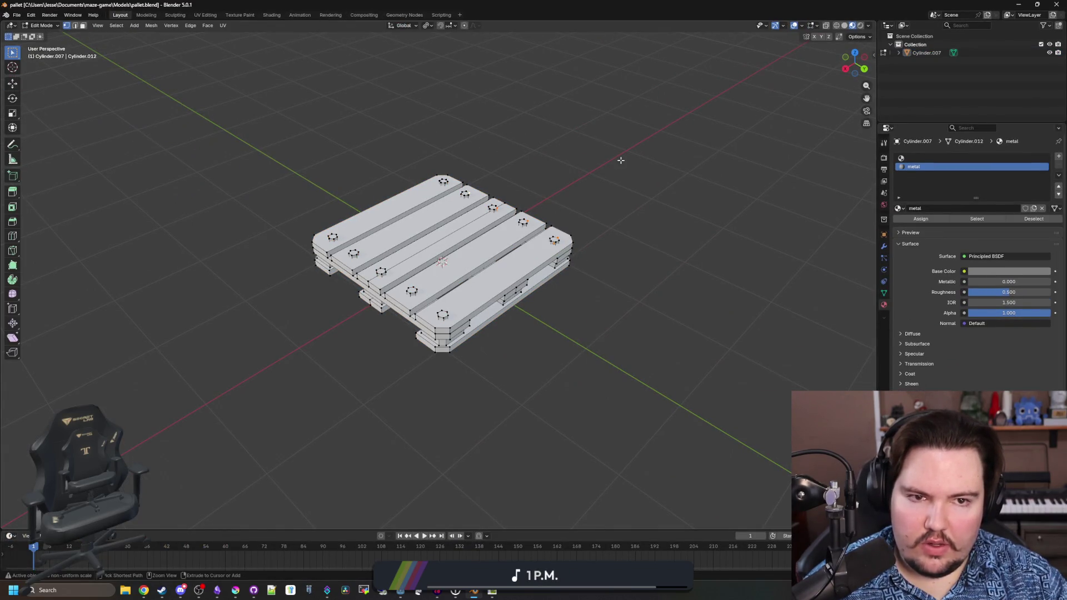
key(Tab)
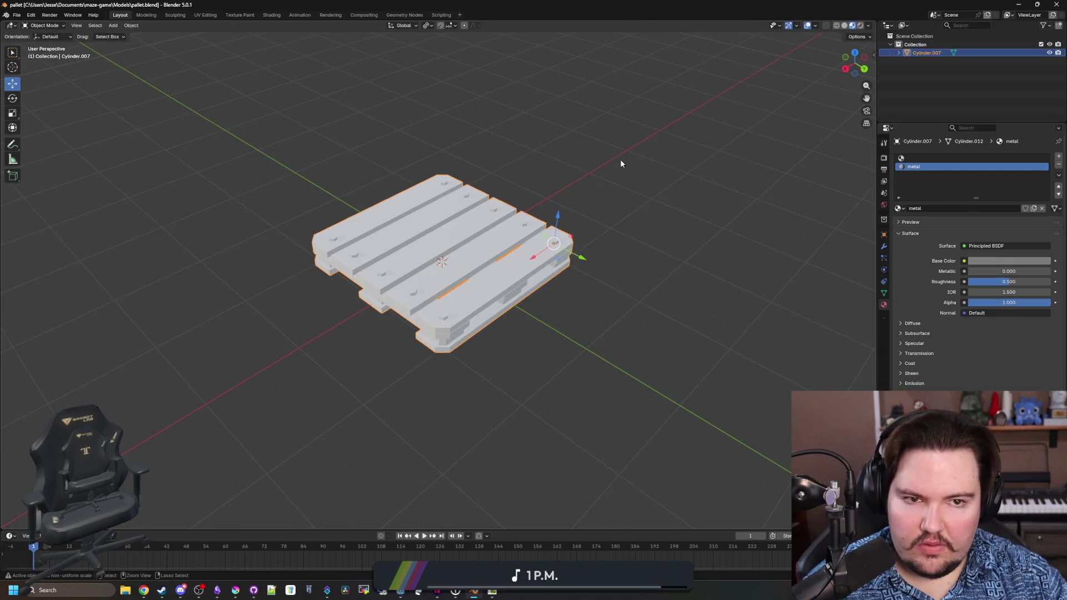
key(Tab)
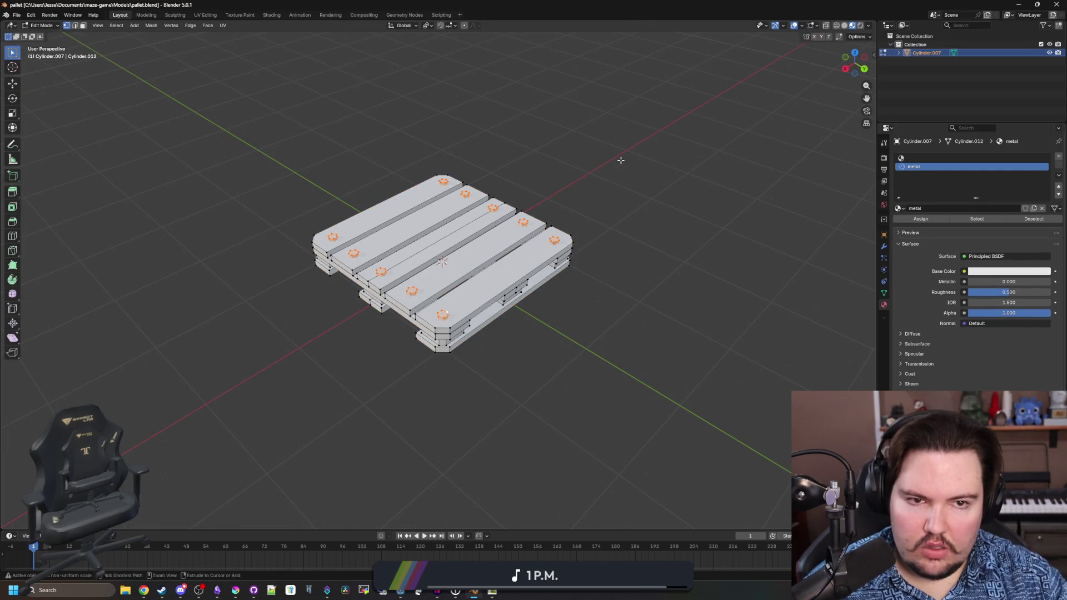
key(ctrl+z)
key(ctrl+z)
key(ctrl+z)
key(ctrl+z)
key(ctrl+z)
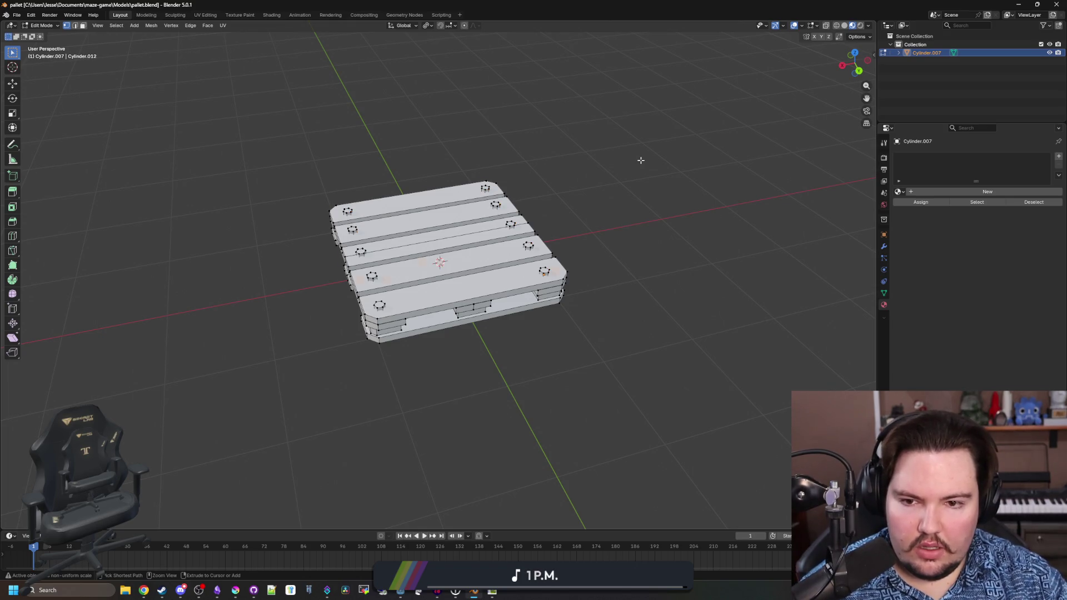
key(ctrl+z)
key(ctrl+z)
key(ctrl+z)
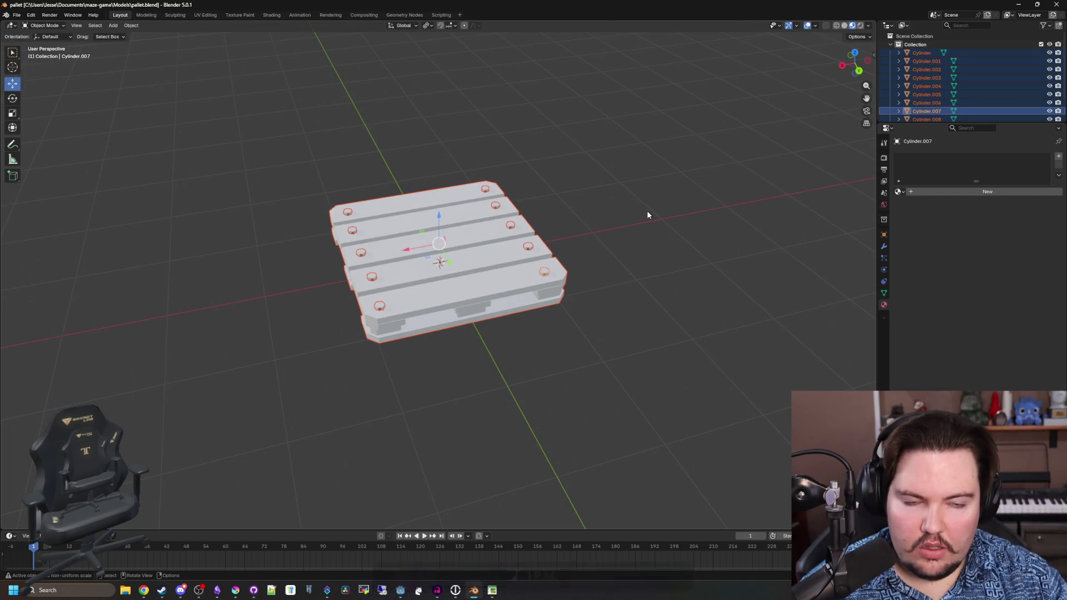
key(ctrl+z)
scroll(956, 97, down, 2)
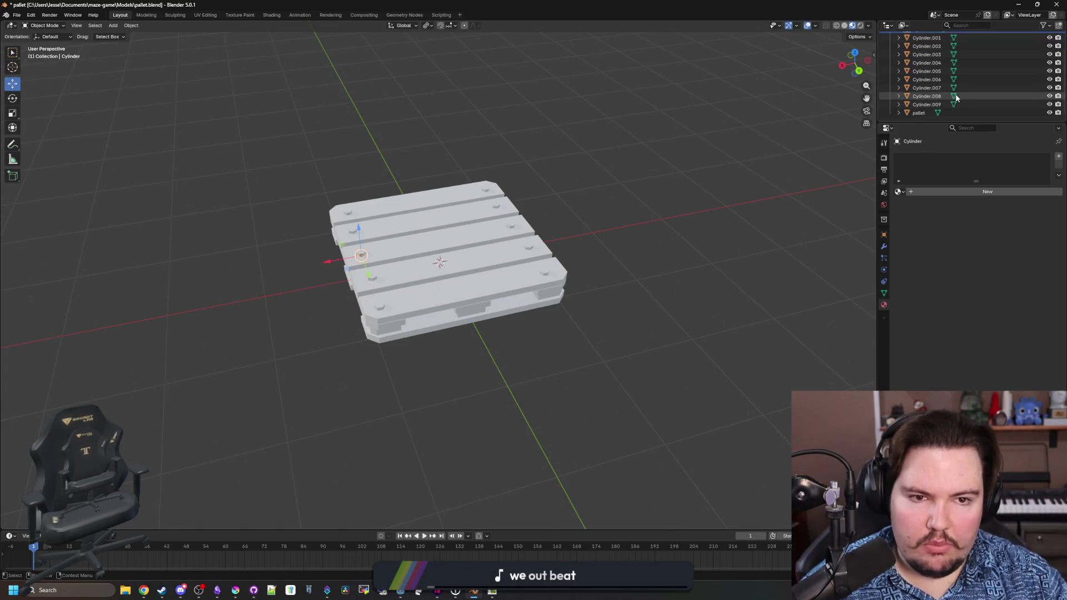
- Parent the nail-head cylinders to the pallet object with Ctrl+P
shift+click(922, 114)
key(ctrl+p)
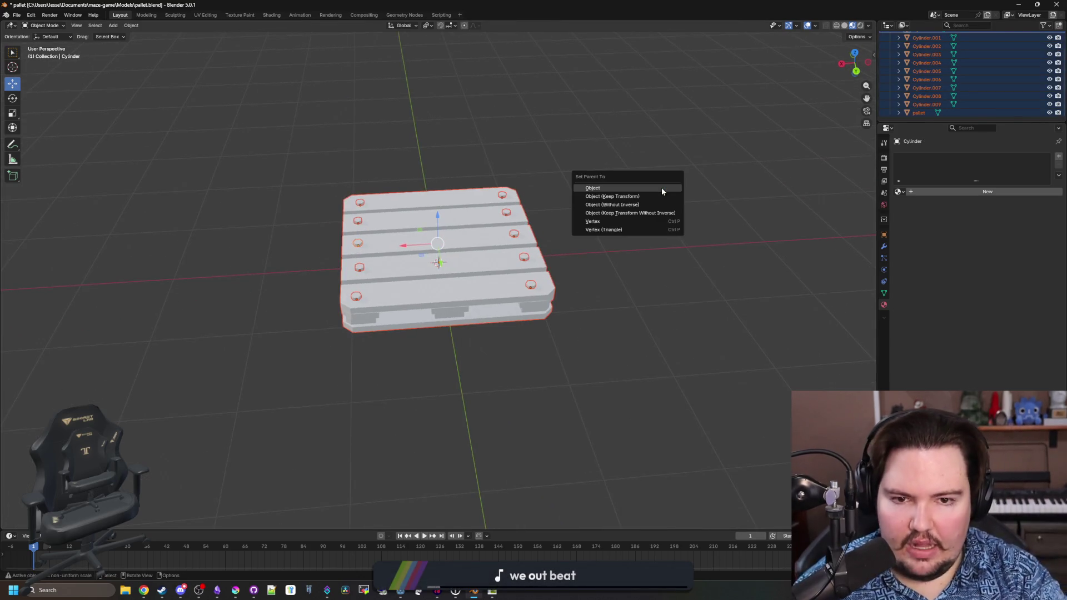
click(662, 191)
key(ctrl+z)
key(ctrl+z)
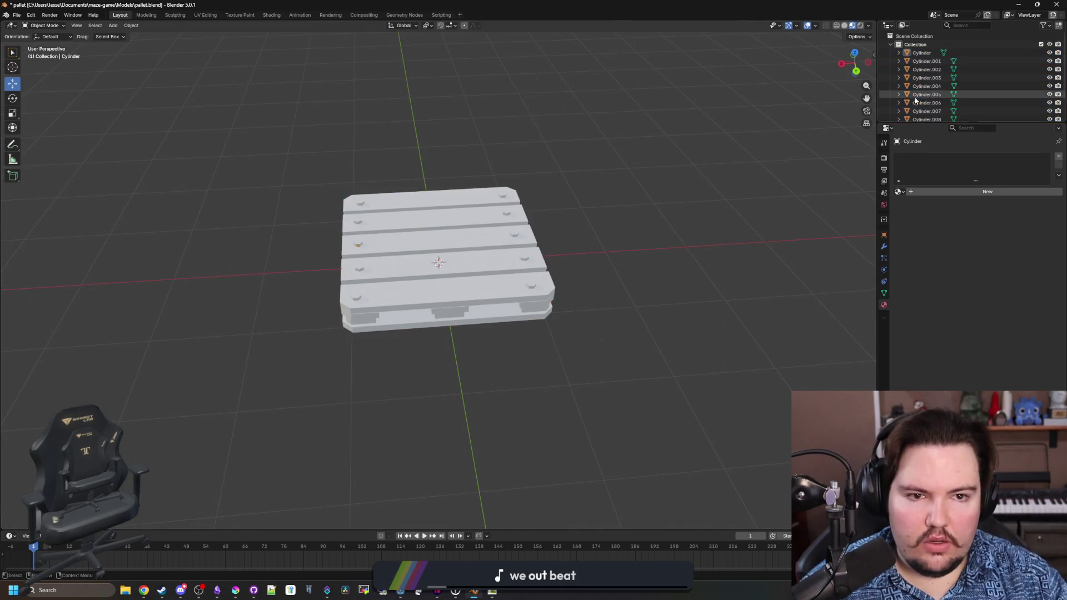
scroll(923, 91, down, 2)
shift+click(918, 112)
key(ctrl+p)
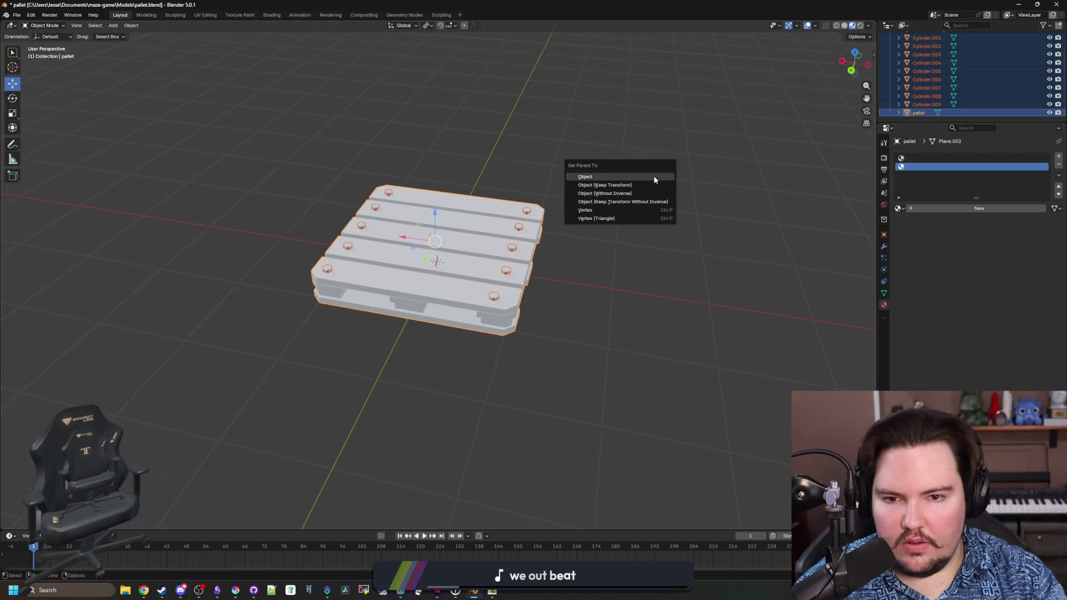
click(654, 176)
- Join the cylinders into the pallet mesh with Ctrl+J and save the blend file
key(ctrl+j)
key(Tab)
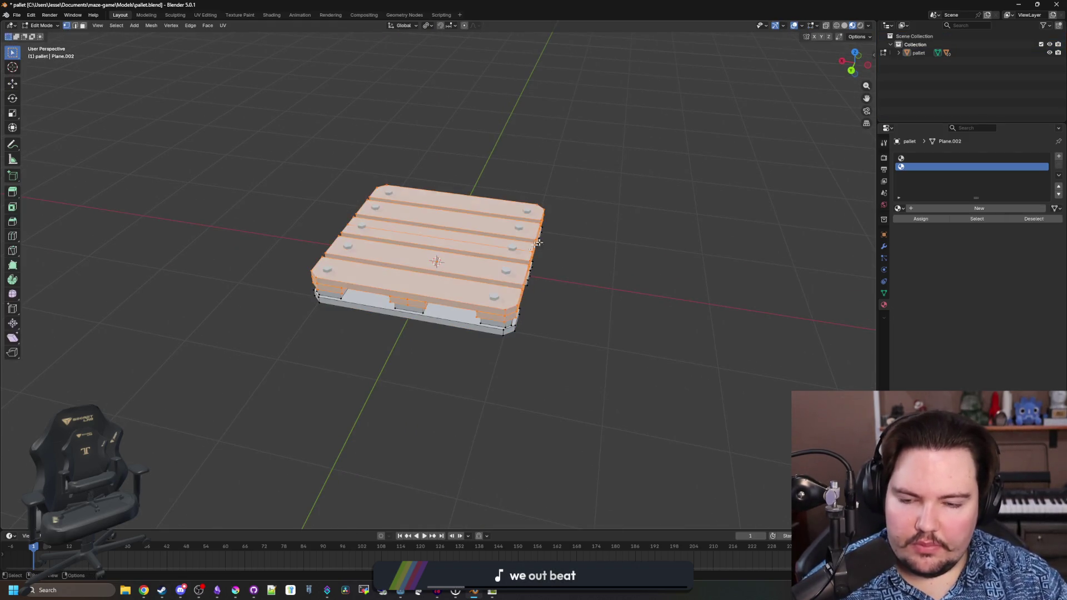
key(alt+a)
key(ctrl+s)
key(alt+Tab)
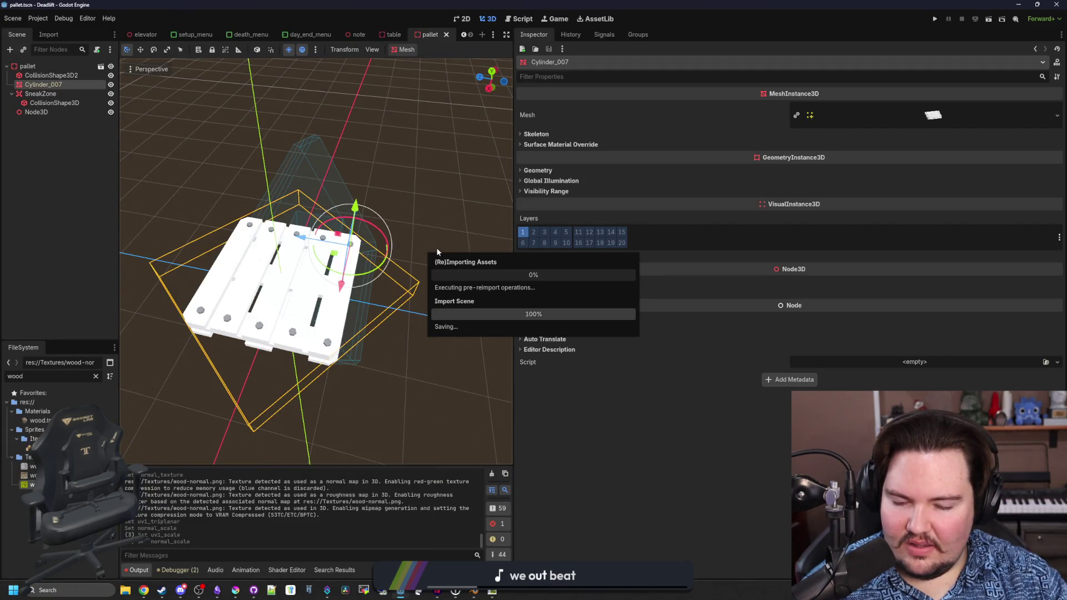
- Inspect the reimported pallet from a low angle in Godot, then return to Blender
mouse_move(272, 292)
mouse_down()
mouse_move(279, 197)
mouse_move(267, 262)
mouse_up()
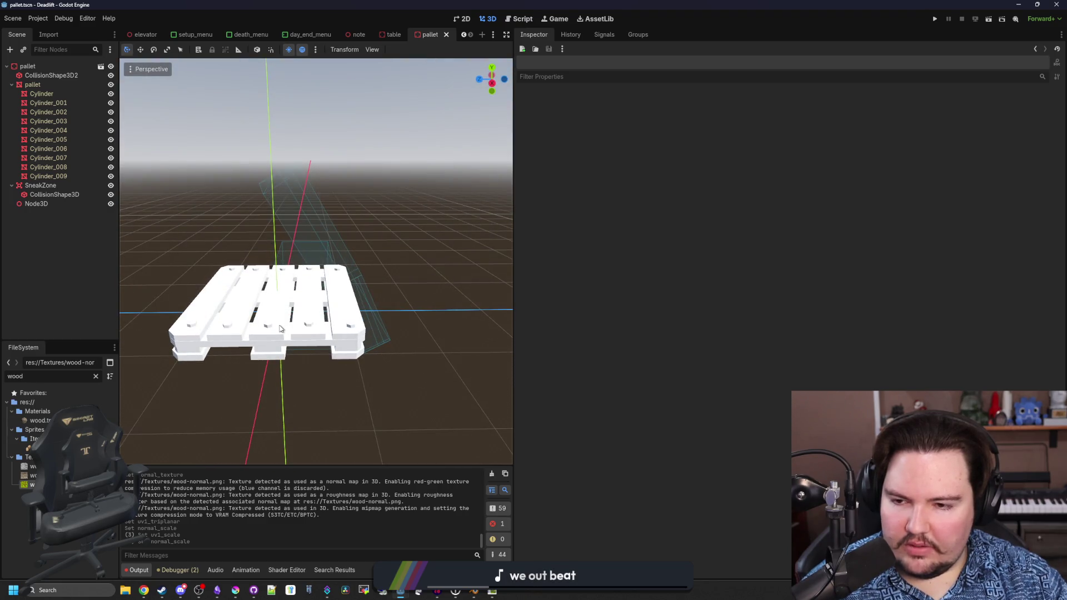
mouse_move(478, 594)
click(472, 534)
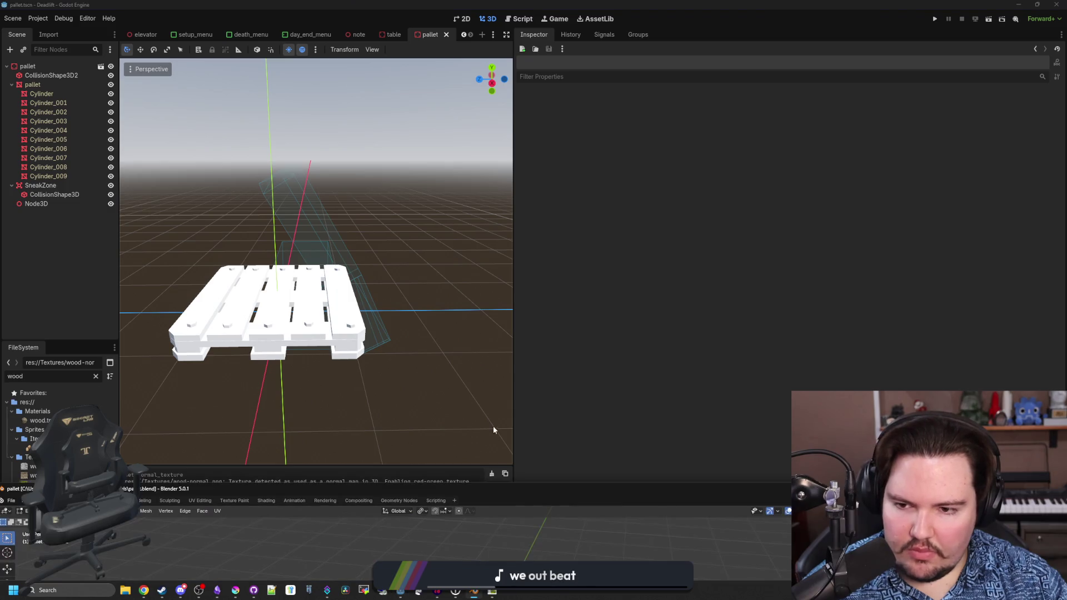
scroll(570, 322, up, 3)
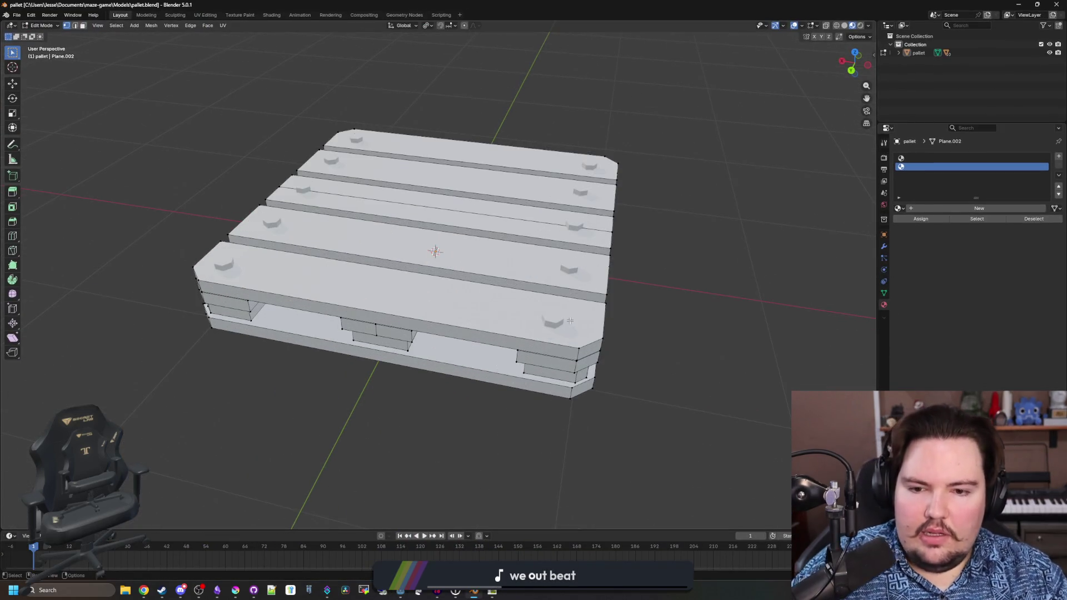
- Create a new grey material named 'metal' on the selected pallet
click(564, 319)
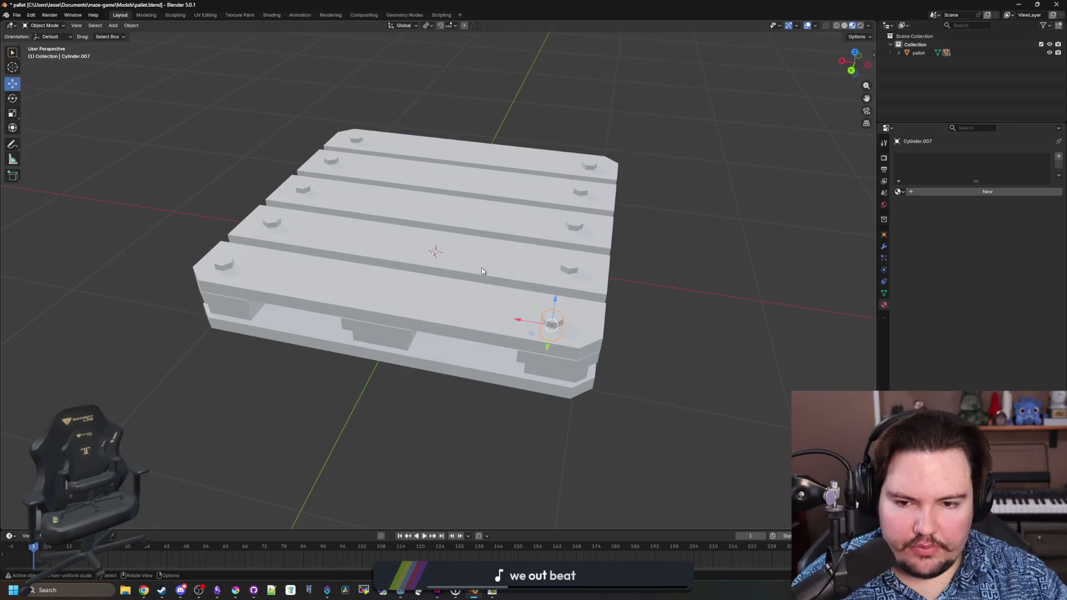
drag(689, 262, 991, 180)
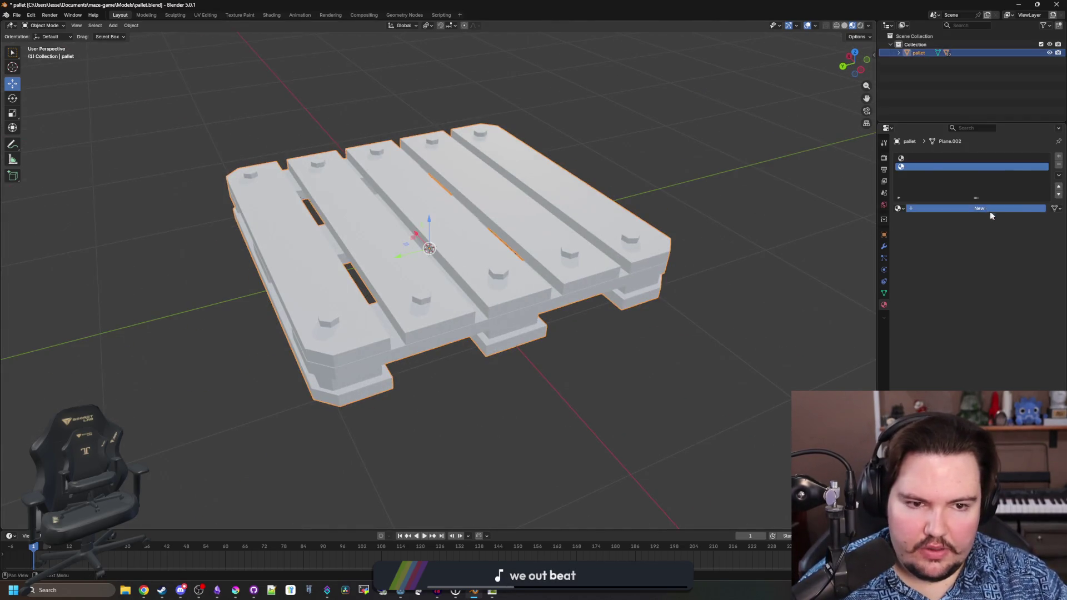
click(989, 208)
click(1017, 260)
drag(1045, 145, 1045, 167)
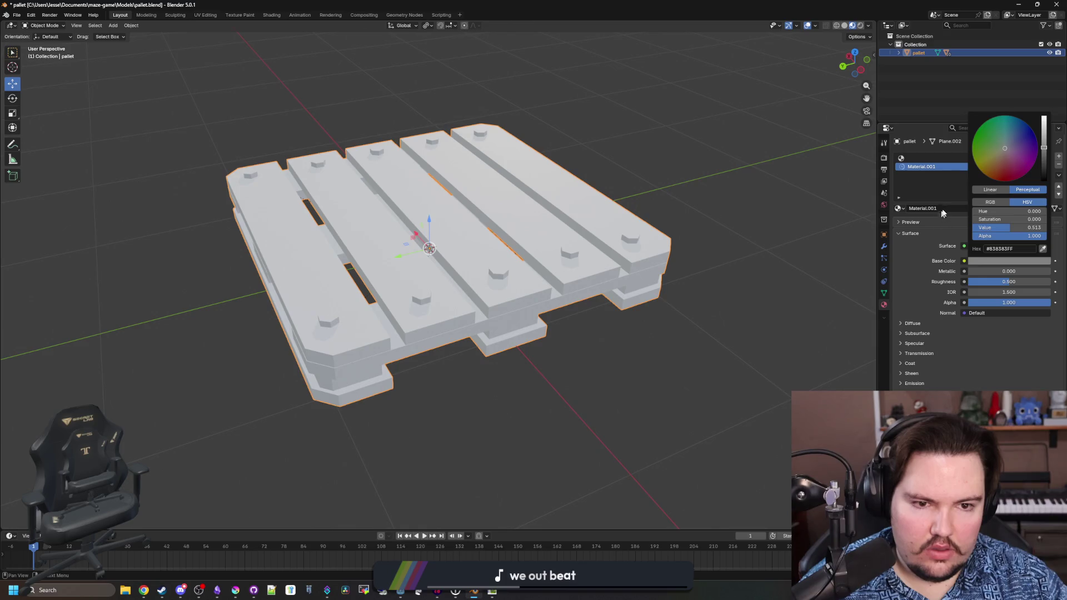
click(943, 208)
text(metal)
key(Return)
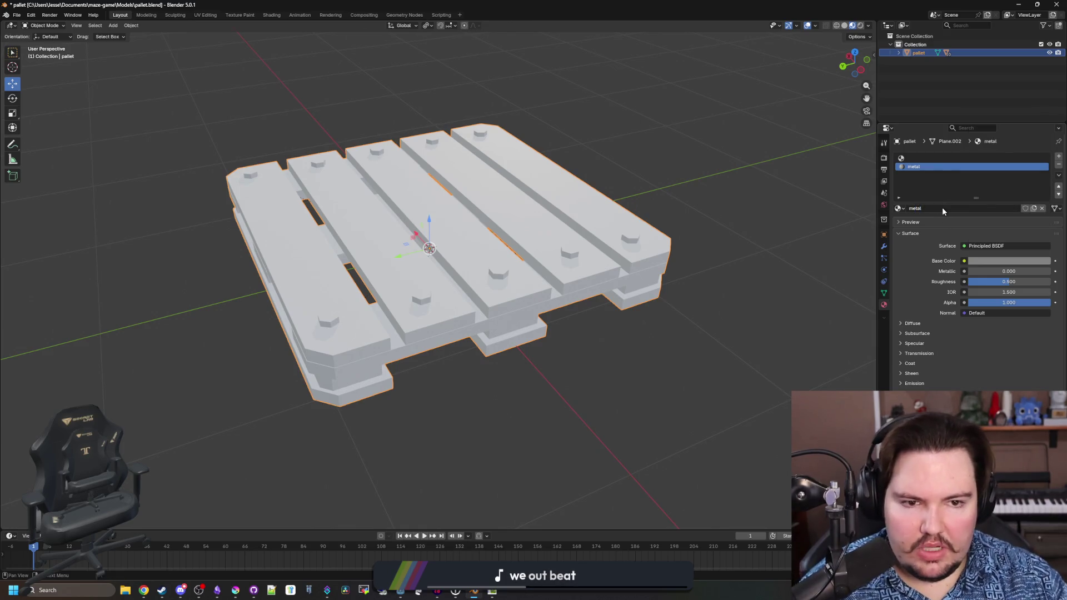
- Check the pallet's child nail heads, then undo the metal material back to separate cylinders
key(Tab)
key(Tab)
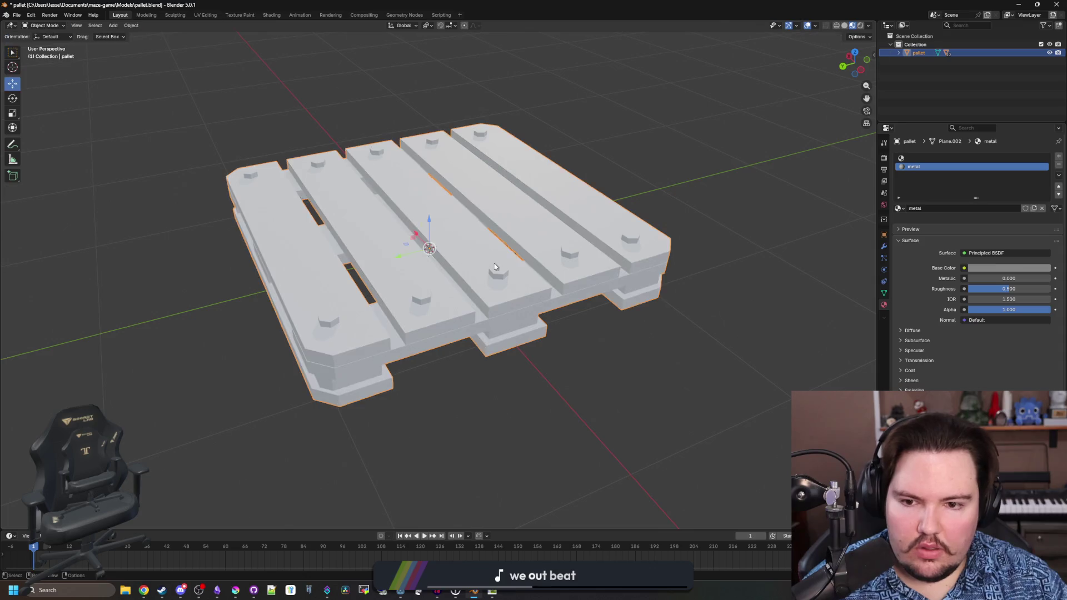
click(498, 277)
key(Tab)
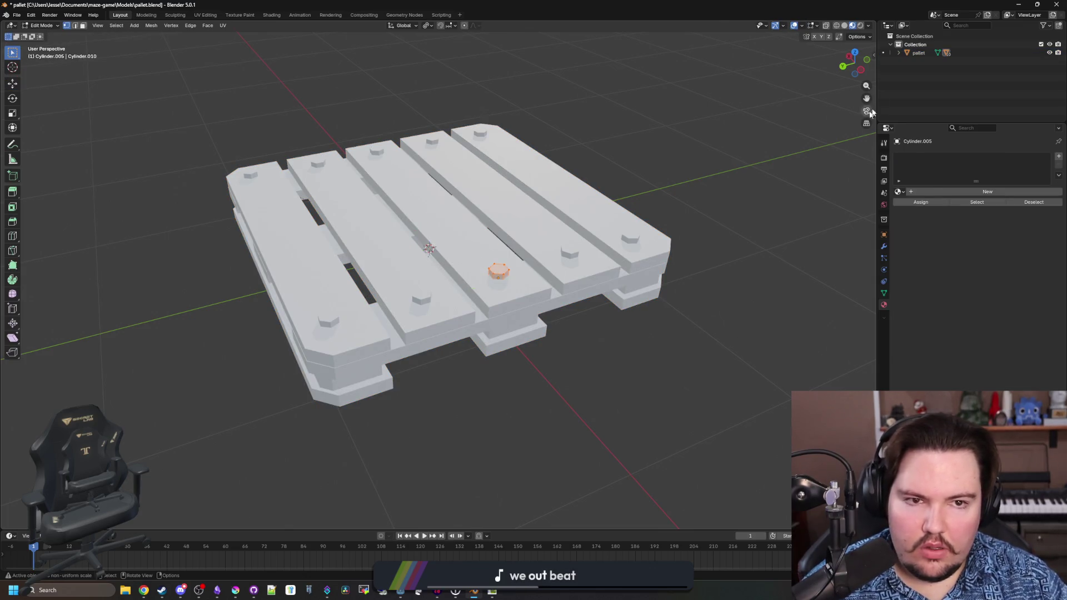
click(899, 50)
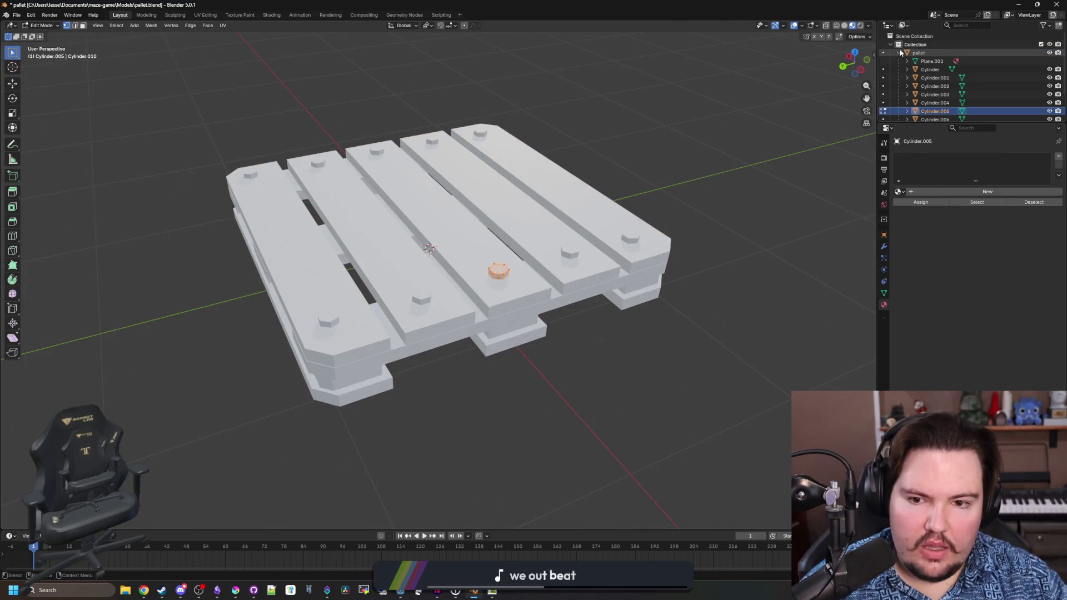
click(899, 52)
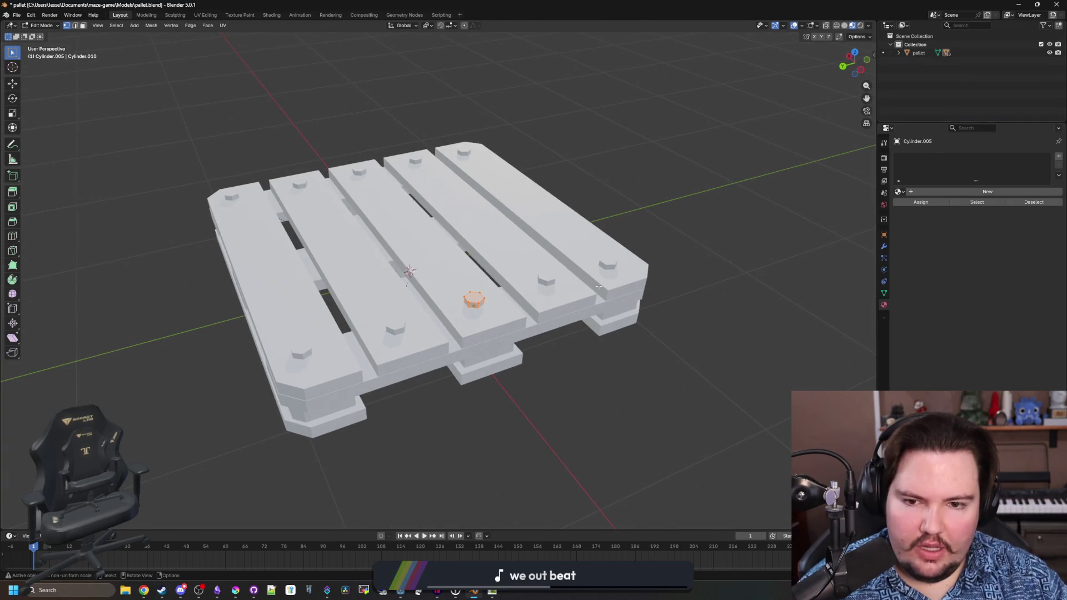
key(Tab)
key(ctrl+z)
key(ctrl+z)
key(ctrl+z)
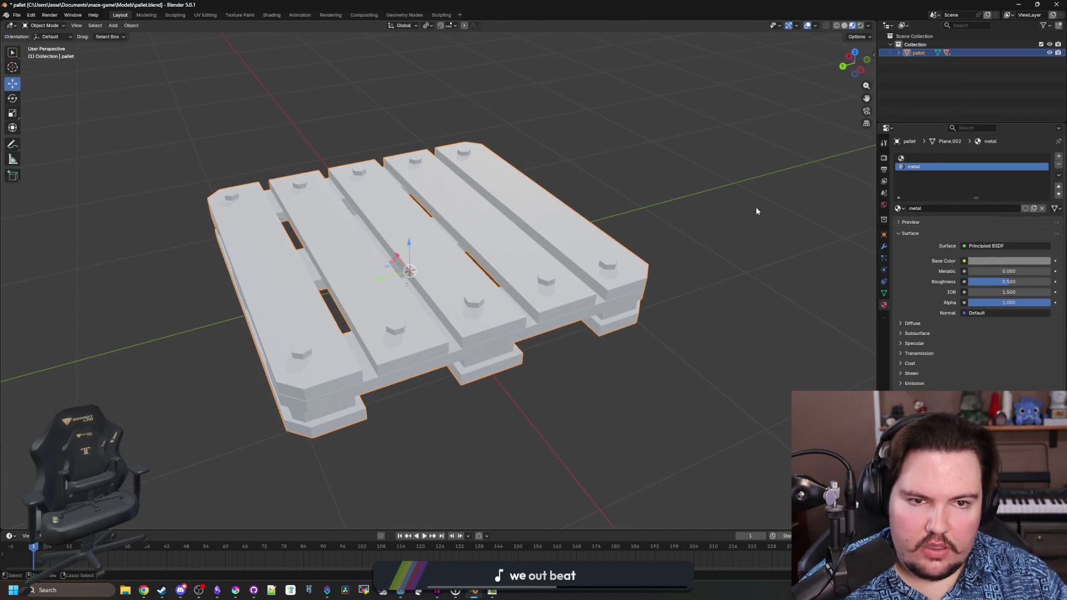
key(ctrl+z)
key(ctrl+z)
key(ctrl+z)
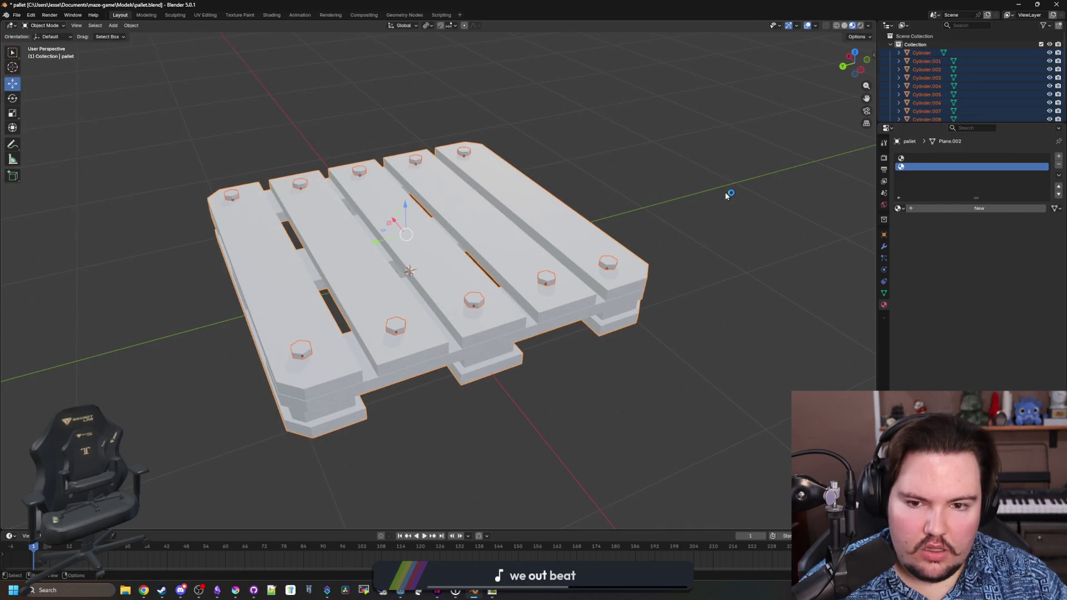
- Select all nail-head cylinders plus the pallet and join them into one mesh
scroll(936, 98, down, 2)
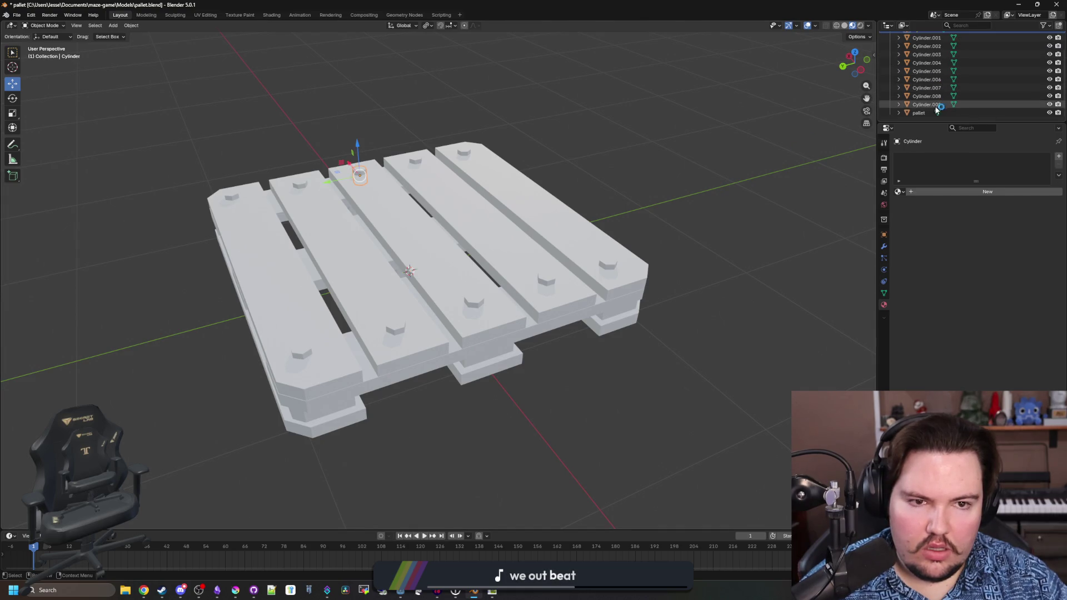
shift+click(936, 106)
scroll(921, 73, up, 3)
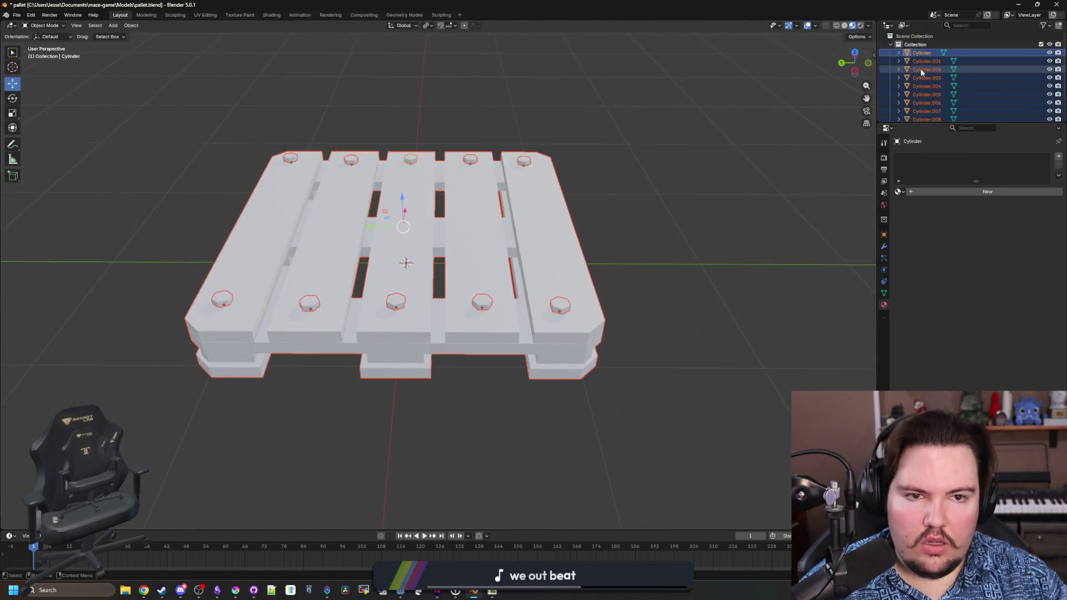
scroll(921, 72, down, 2)
ctrl+click(919, 112)
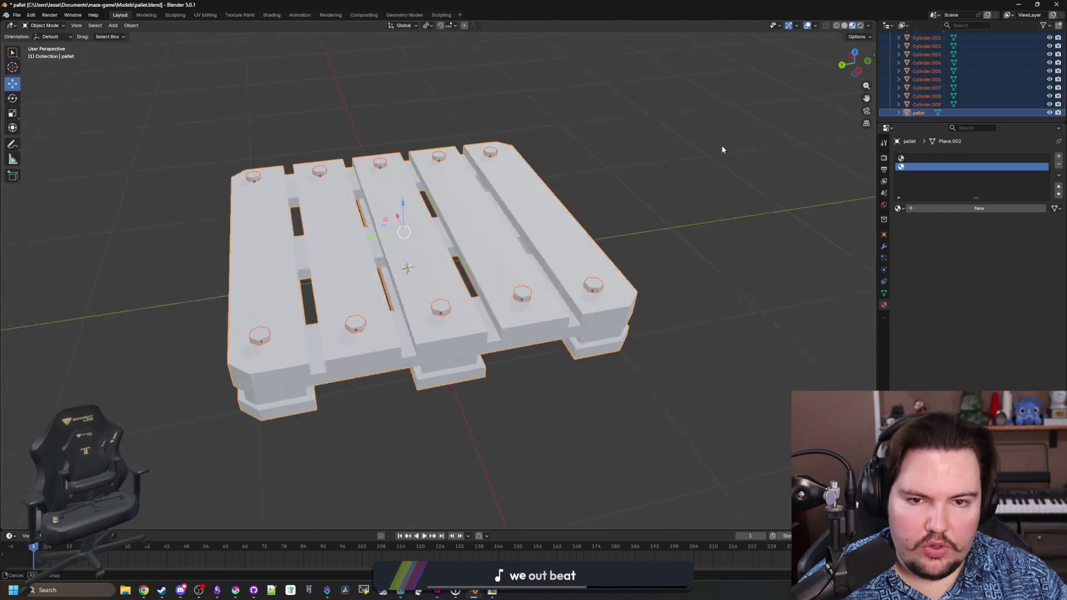
key(ctrl+j)
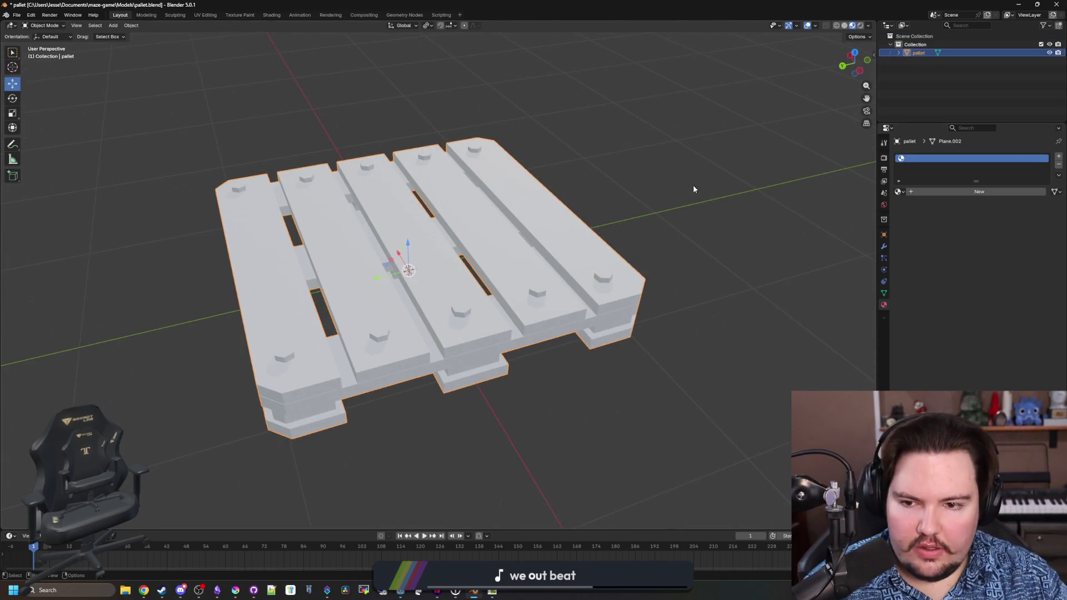
key(Tab)
- Add a second material slot with new Material.001 and darken its base colour to 0.418
click(501, 412)
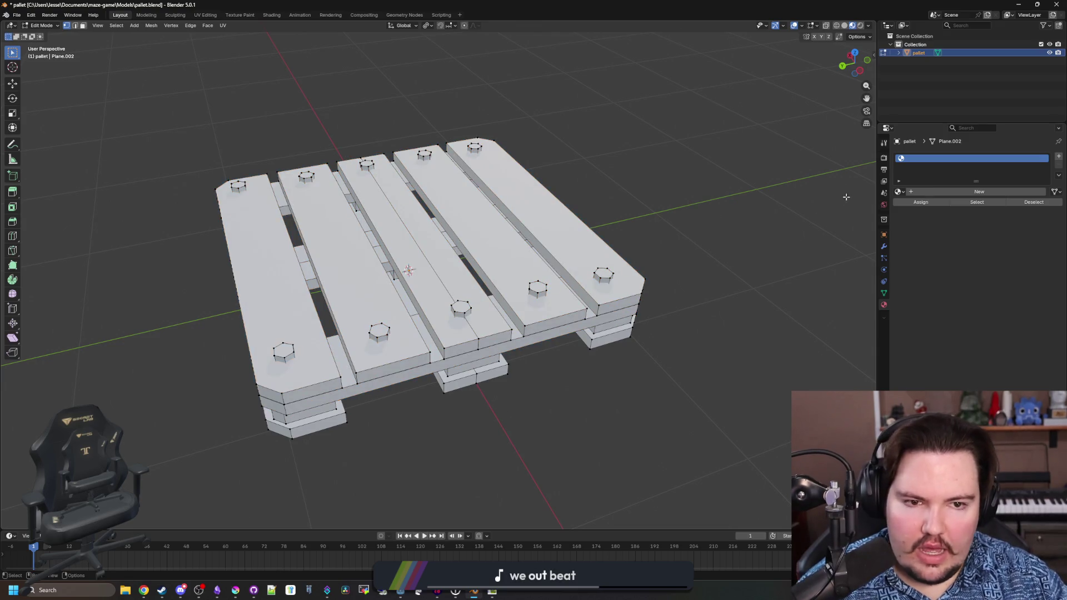
click(1059, 157)
click(984, 209)
click(1016, 271)
drag(1016, 238, 998, 237)
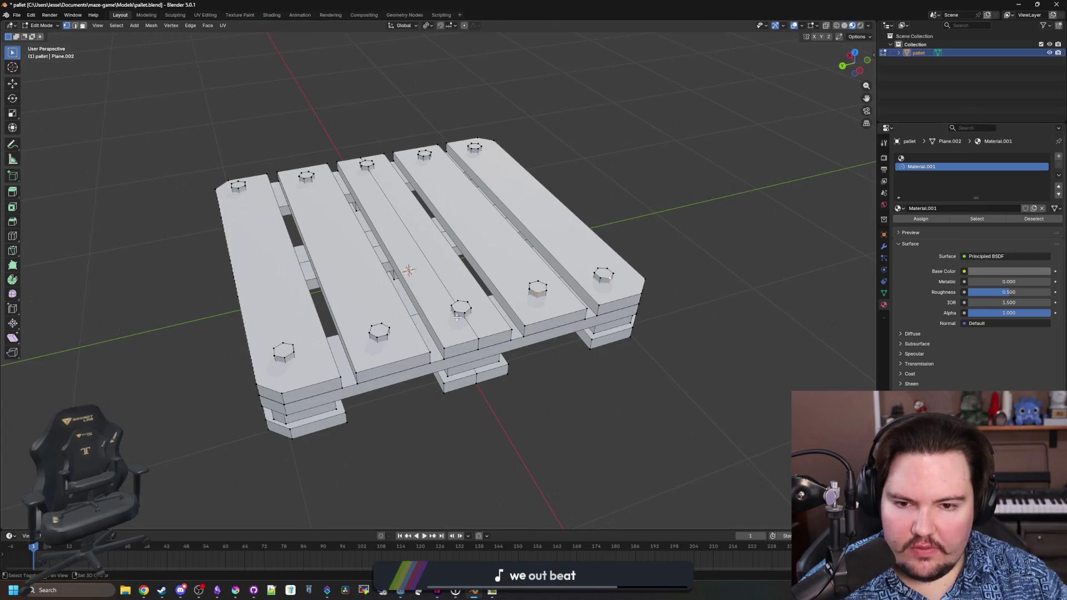
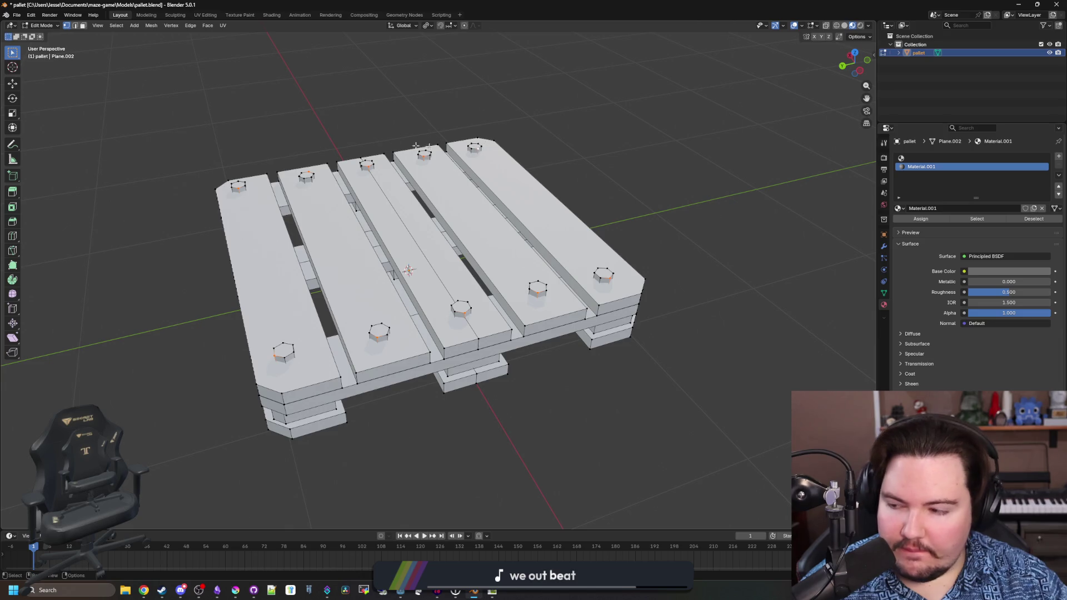
- Select all linked bolt-head geometry with Select Linked, return to Object Mode and save the pallet model
click(116, 25)
mouse_move(185, 146)
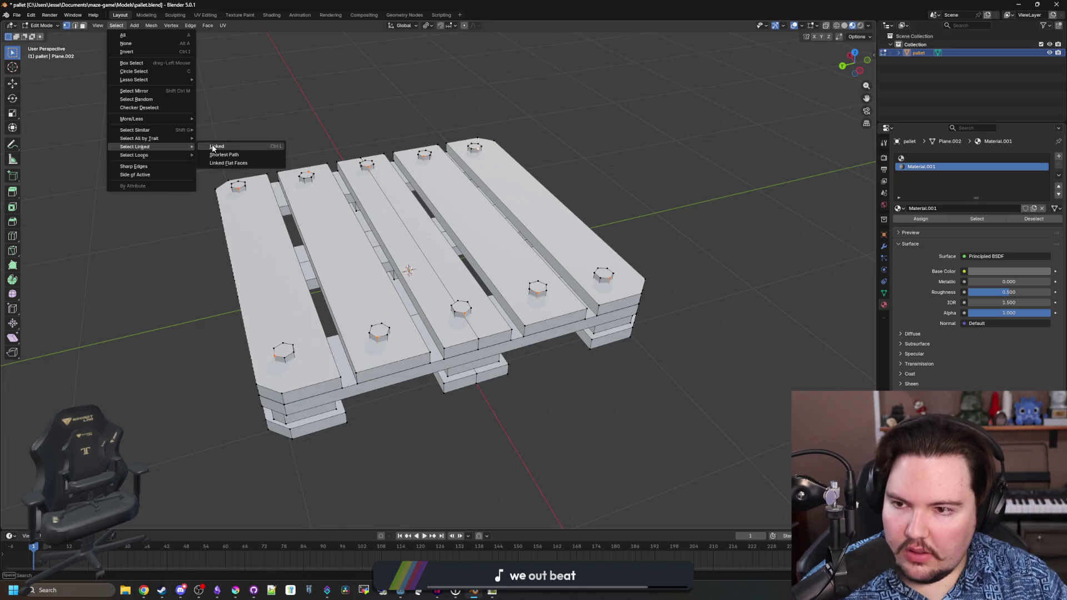
click(220, 146)
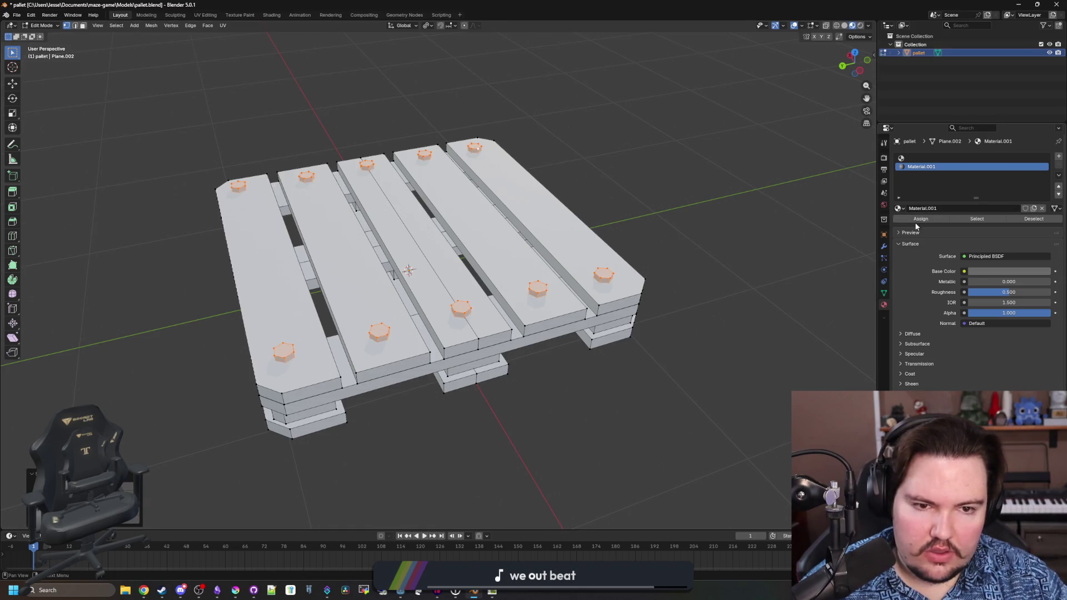
key(Tab)
key(ctrl+s)
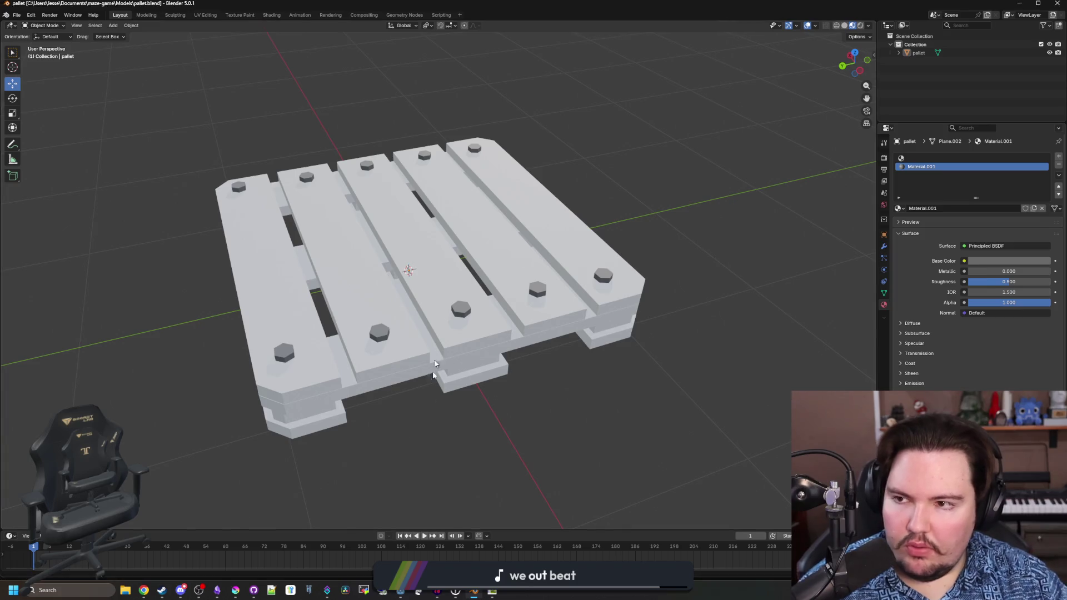
key(alt+Tab)
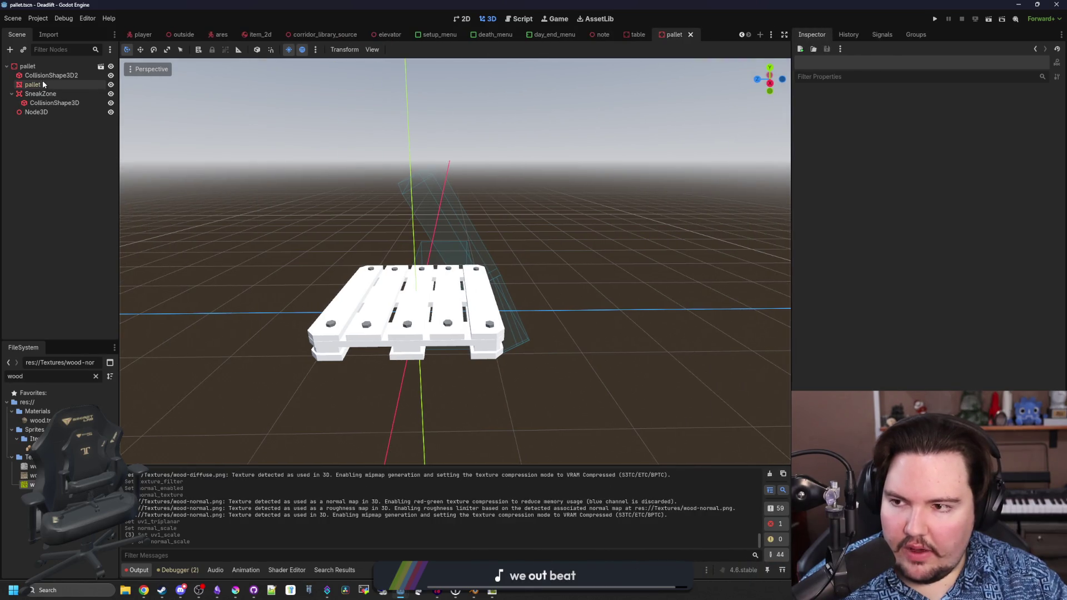
- Assign wood.tres to Surface Material Override 0 and pipe_metal to override 1 on the pallet mesh
click(32, 85)
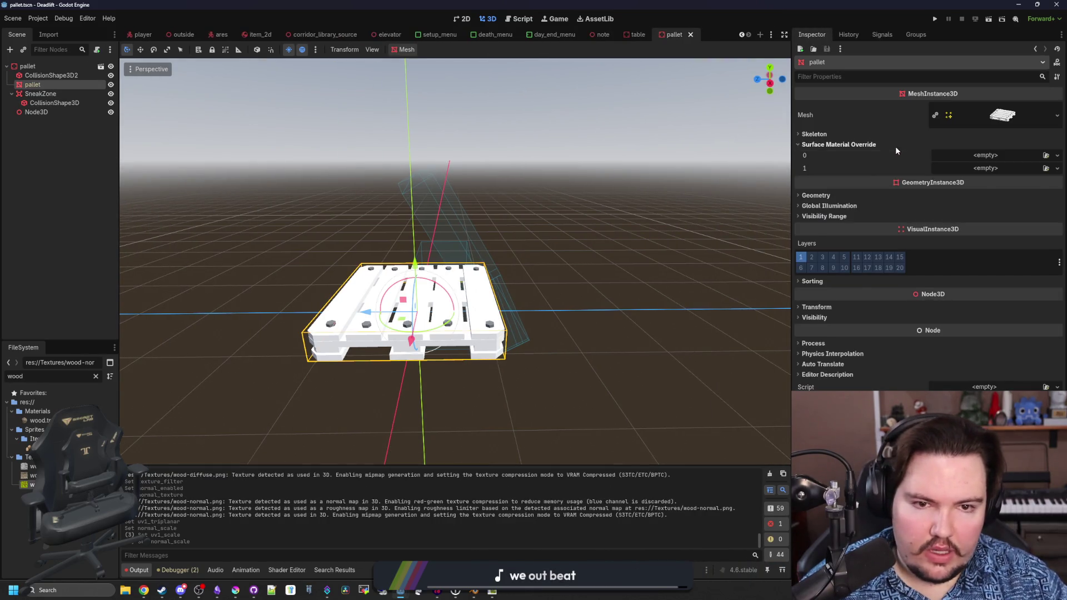
mouse_move(40, 420)
mouse_down()
mouse_move(985, 159)
mouse_move(970, 161)
mouse_up()
click(96, 376)
text(meta)
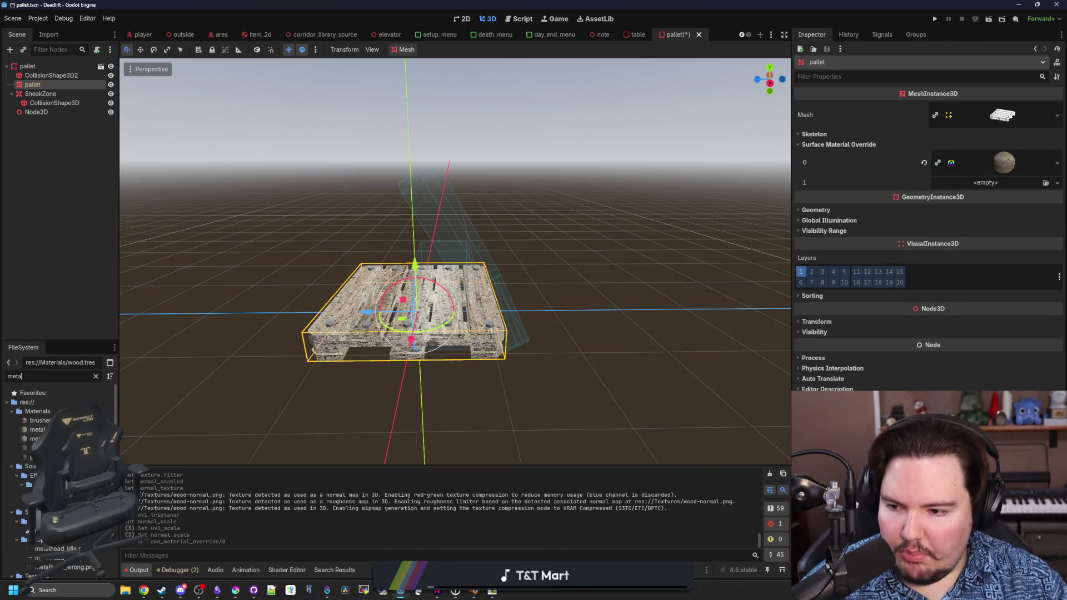
mouse_move(31, 448)
mouse_down()
mouse_move(990, 167)
mouse_move(1006, 183)
mouse_up()
- Tilt the pallet -60 degrees around X, raise it upward and nudge it along Y
scroll(601, 305, up, 3)
key(r)
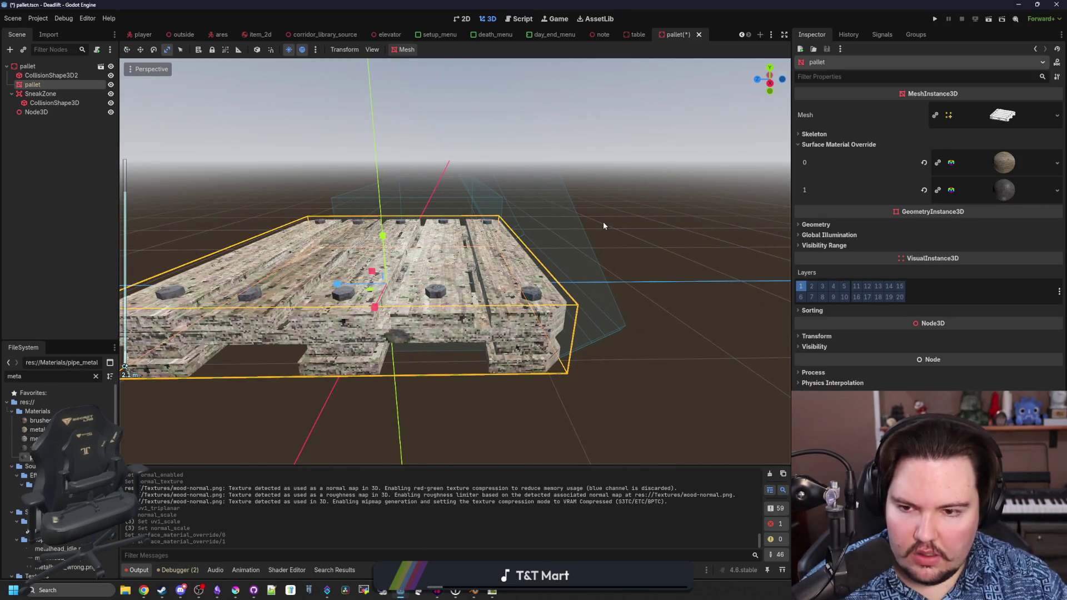
scroll(603, 223, down, 3)
click(153, 50)
mouse_move(442, 262)
mouse_down()
mouse_move(447, 303)
mouse_move(458, 295)
mouse_up()
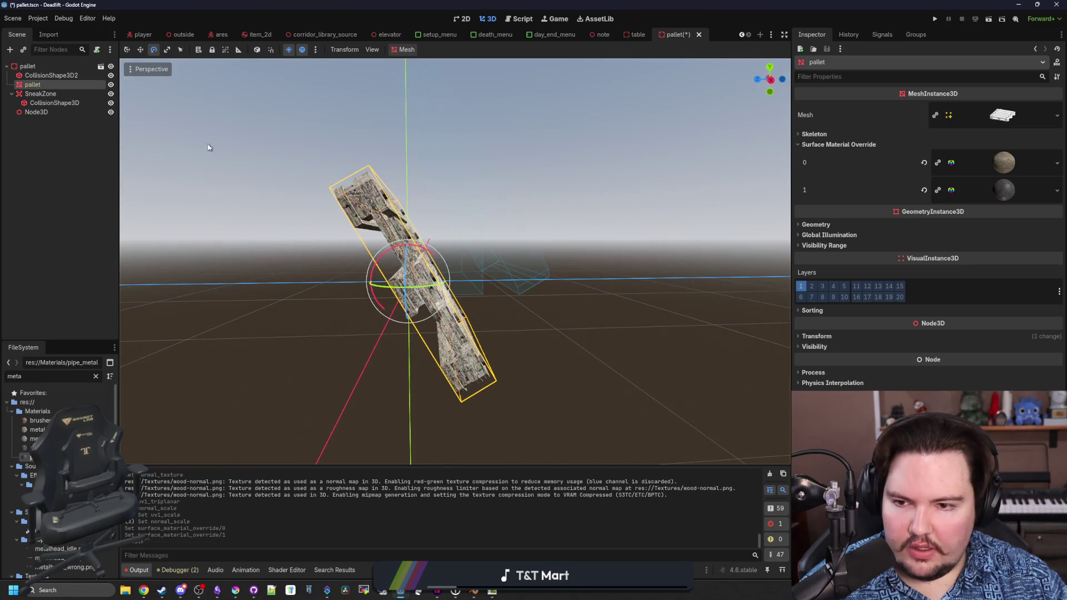
click(143, 50)
drag(410, 239, 740, 107)
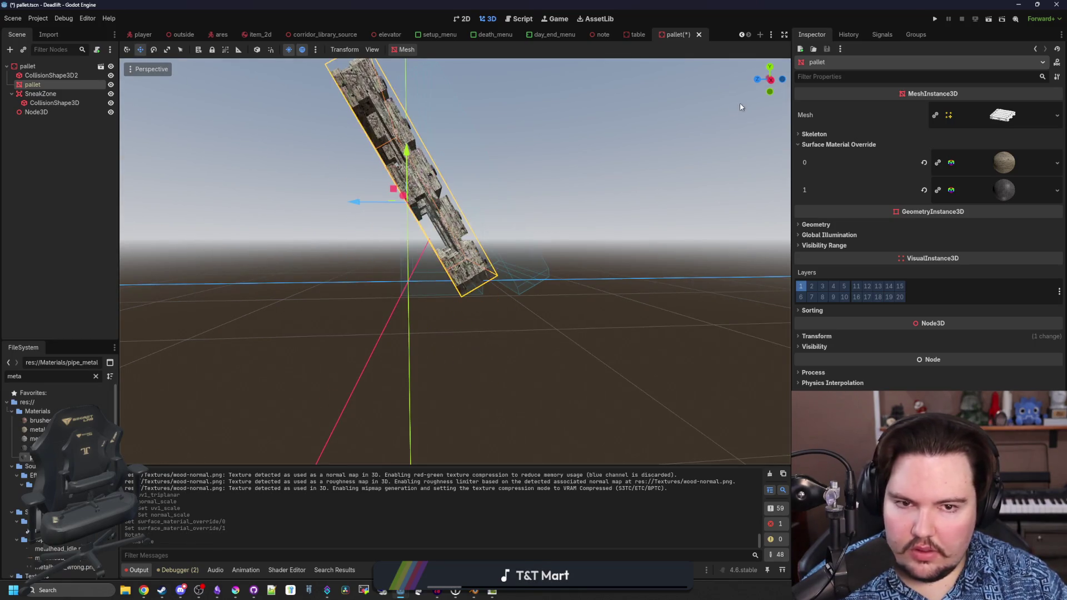
click(770, 81)
mouse_move(370, 117)
mouse_down()
mouse_move(367, 104)
mouse_move(350, 105)
mouse_move(304, 238)
mouse_move(396, 255)
mouse_up()
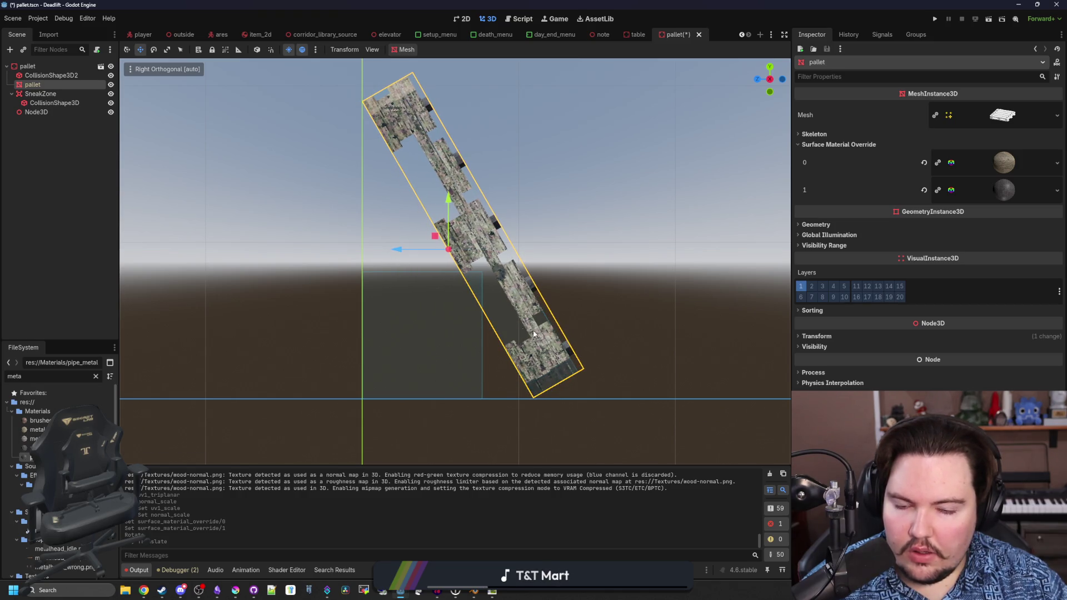
- Delete the old CollisionShape3D2 node from the pallet scene
click(601, 302)
drag(601, 301, 253, 279)
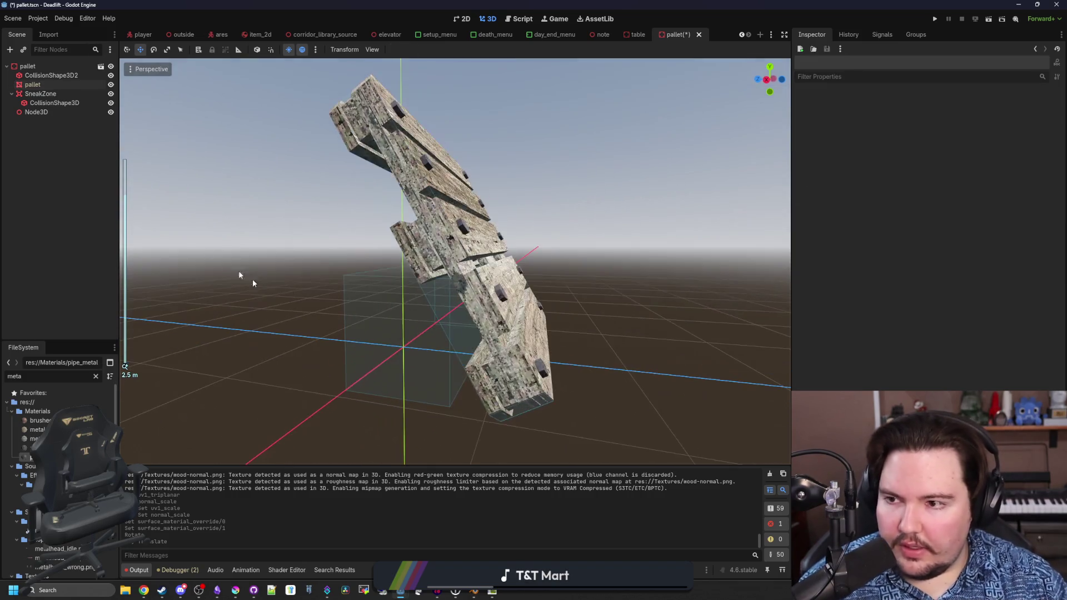
click(54, 103)
click(55, 76)
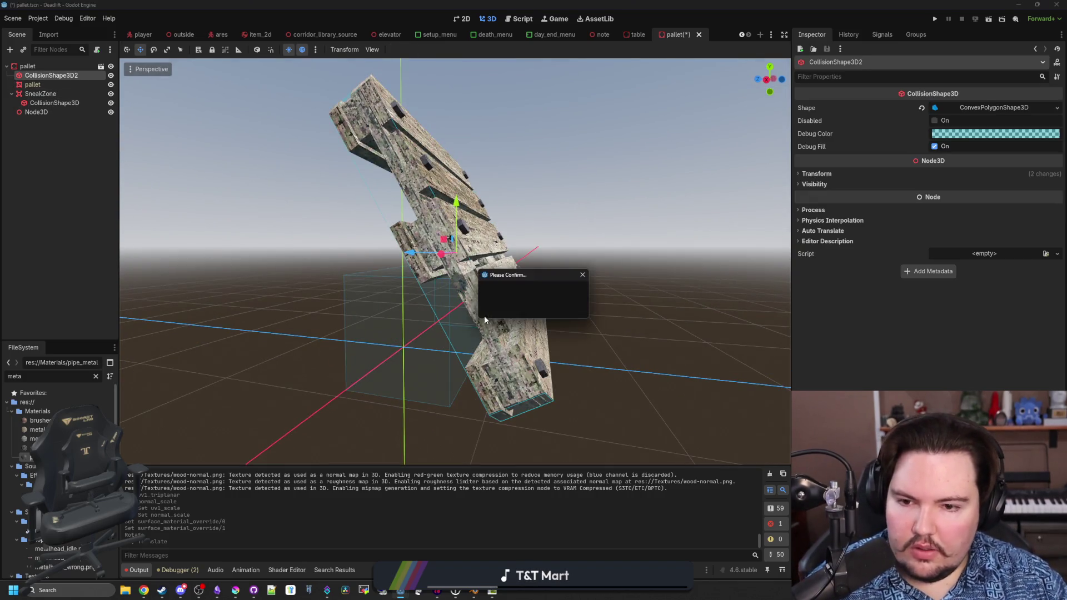
key(Delete)
- Frame the pallet in an orthogonal right-side view and shift it slightly along Y
click(517, 306)
click(403, 49)
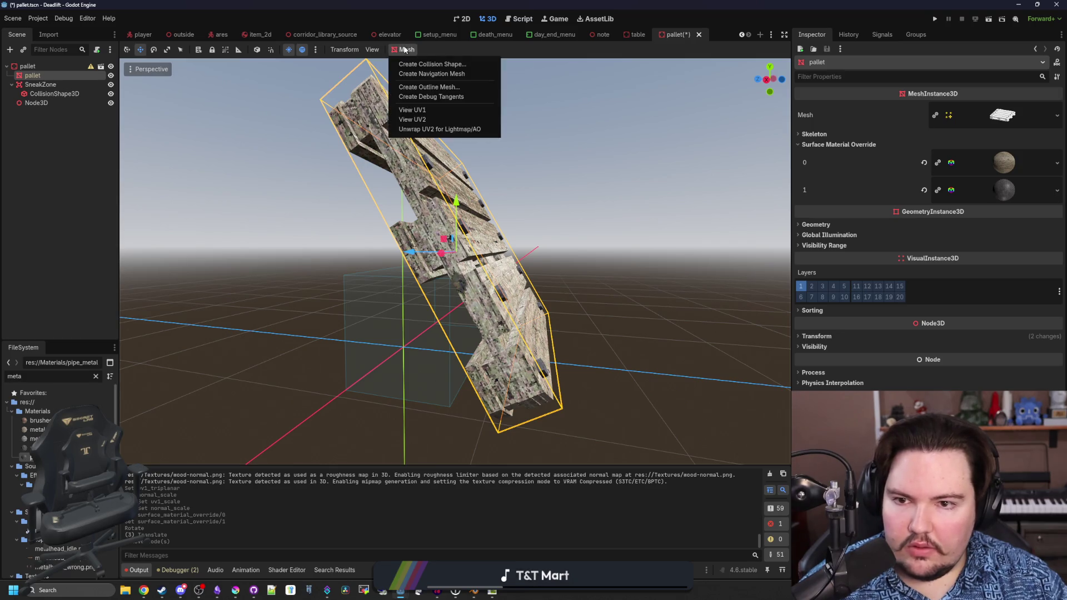
mouse_move(681, 234)
mouse_down()
mouse_move(648, 255)
mouse_move(675, 234)
mouse_up()
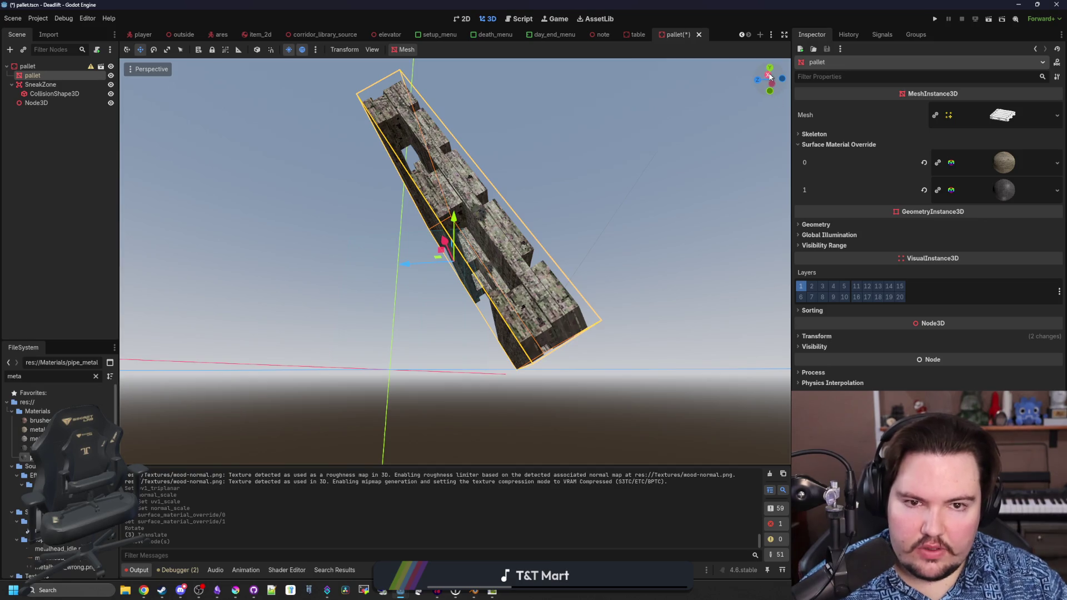
click(770, 76)
scroll(525, 278, up, 3)
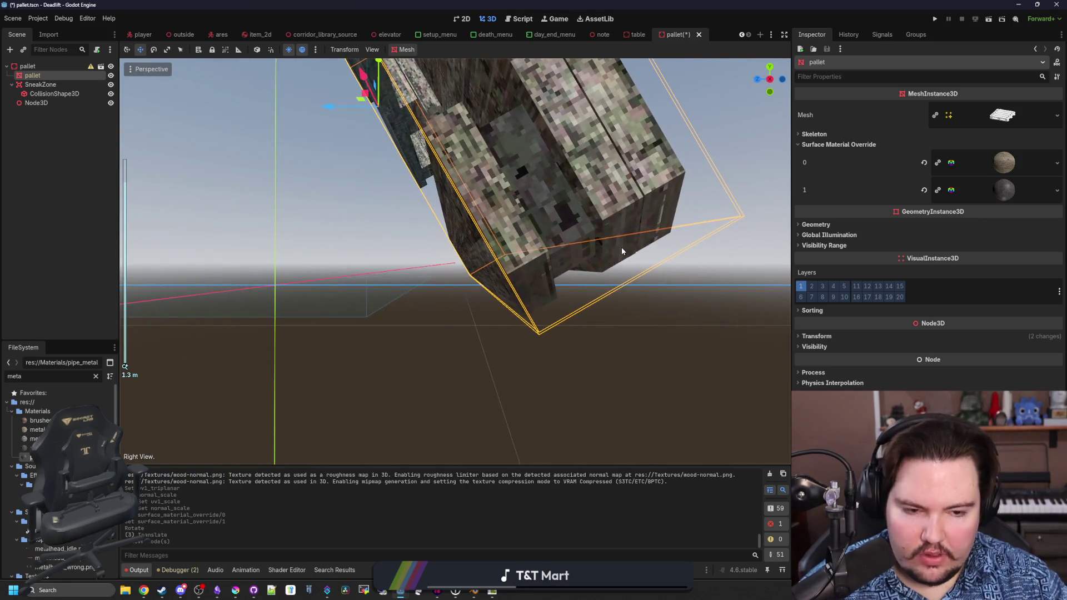
key(KP_3)
key(f)
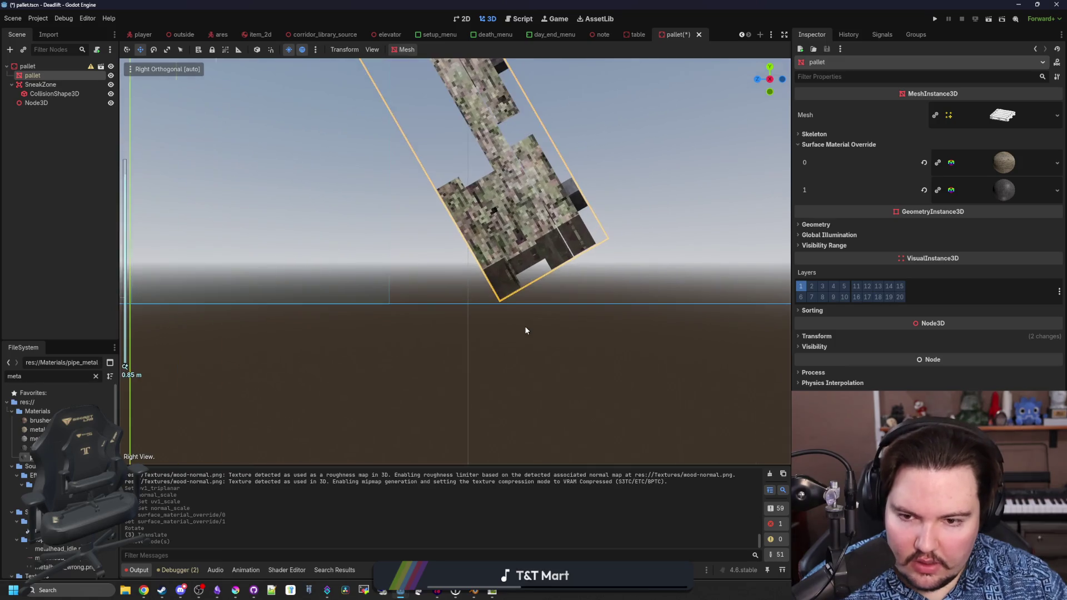
scroll(405, 223, up, 2)
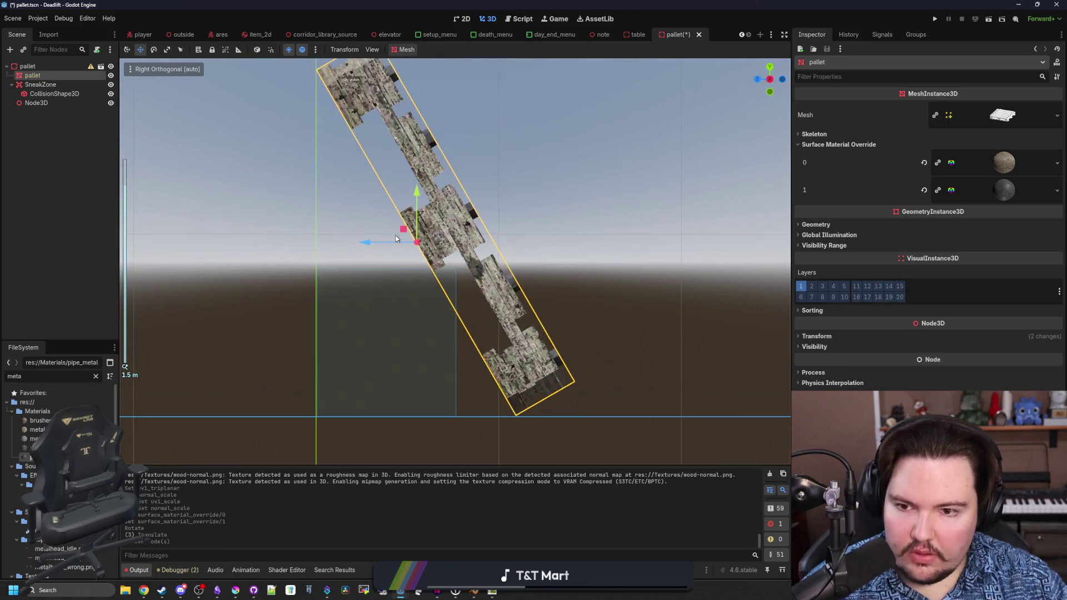
drag(366, 243, 362, 243)
drag(413, 192, 401, 196)
scroll(410, 212, down, 2)
- Create a single convex collision shape, move it directly under the root, and delete the leftover StaticBody3D
click(403, 49)
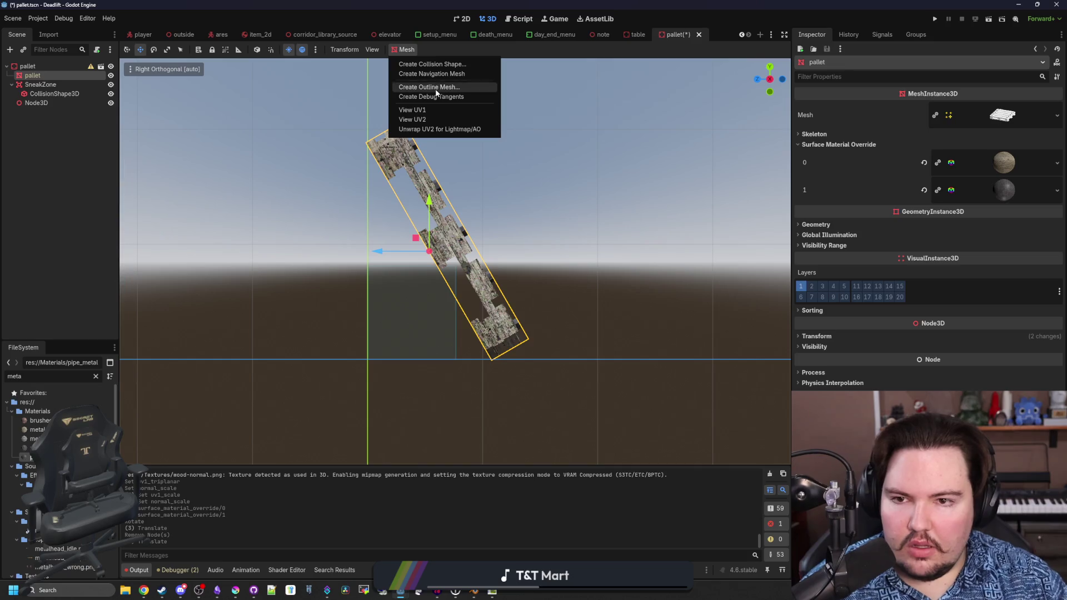
click(436, 65)
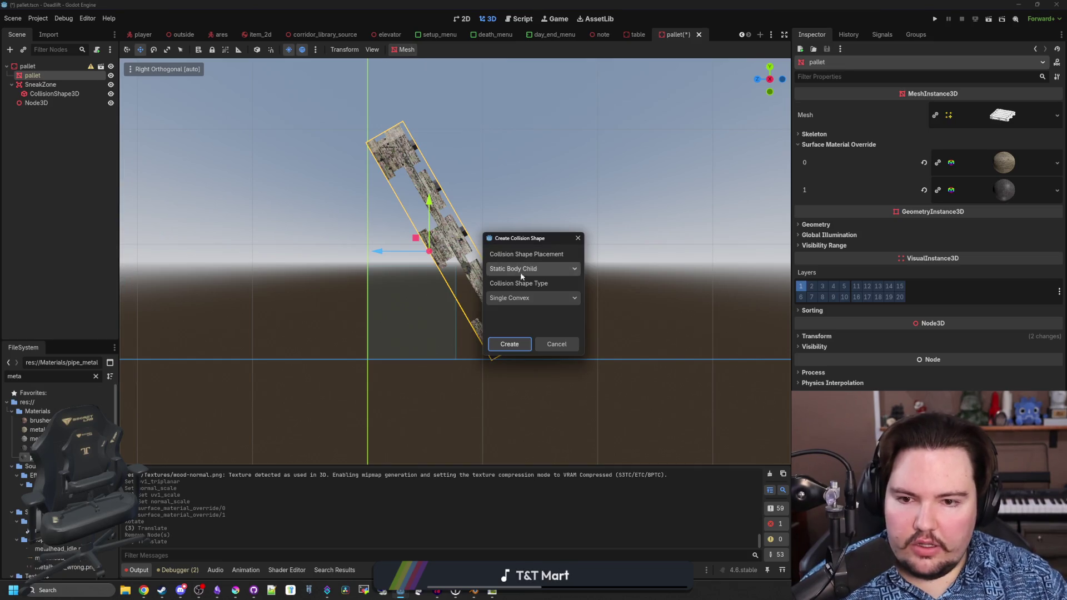
click(509, 344)
scroll(385, 258, up, 2)
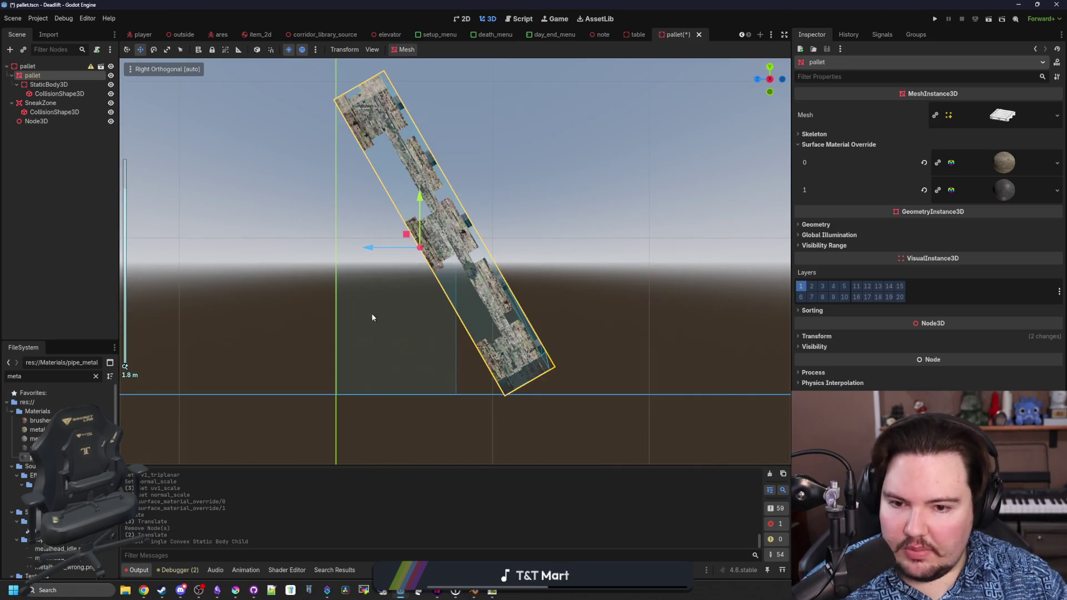
scroll(372, 317, up, 2)
scroll(448, 326, down, 3)
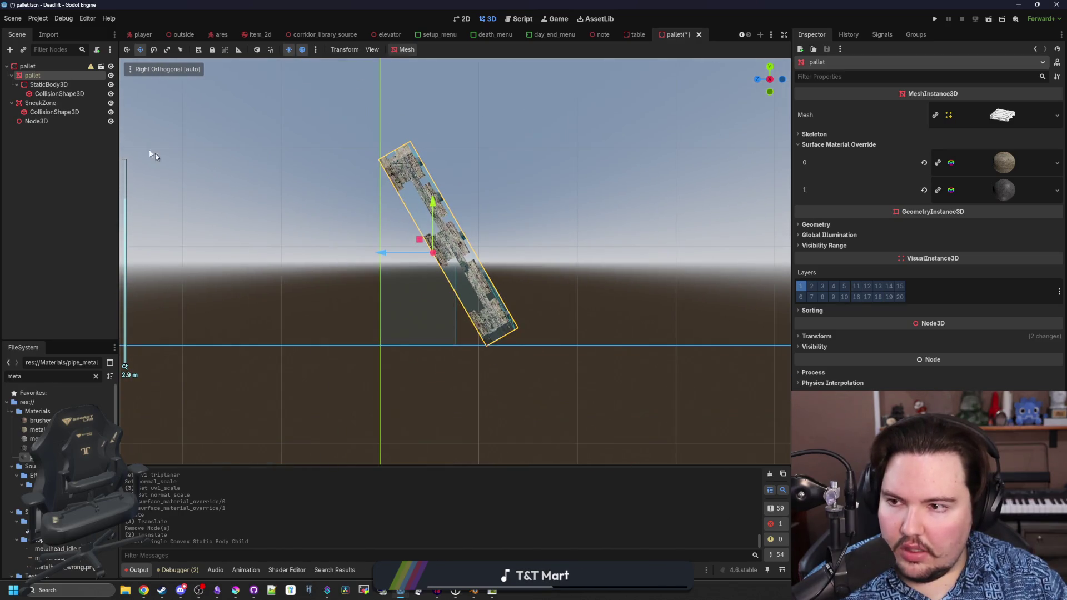
drag(56, 93, 49, 74)
click(46, 95)
key(Delete)
click(520, 304)
- Inspect the pallet, save the scene, and select the pallet model back in Blender
mouse_move(369, 305)
mouse_down()
mouse_move(295, 338)
mouse_move(617, 322)
mouse_move(629, 349)
mouse_up()
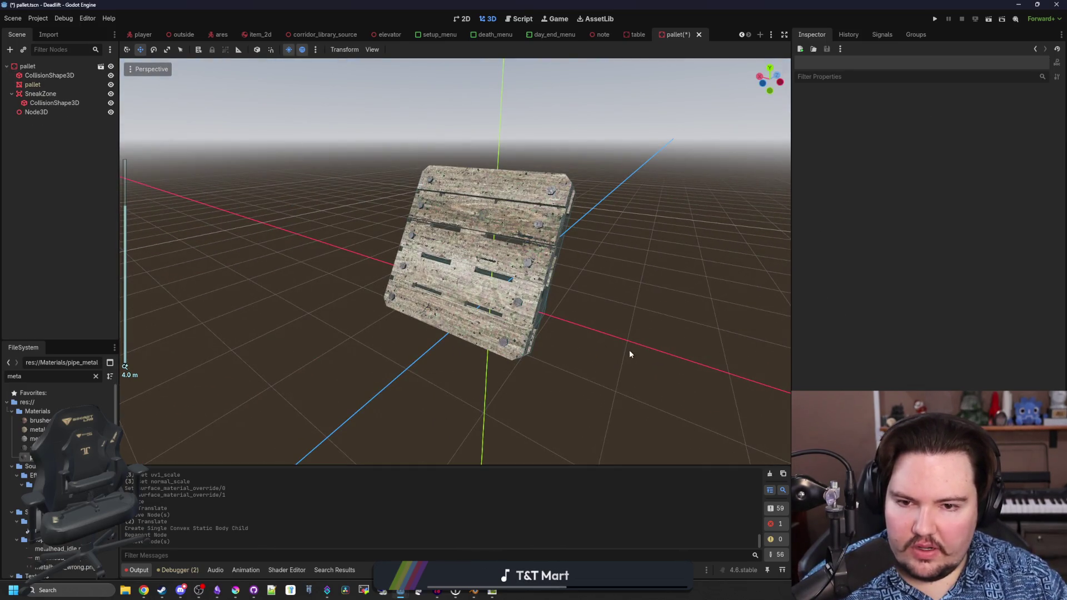
mouse_move(361, 355)
mouse_down()
mouse_move(470, 357)
mouse_move(480, 395)
mouse_up()
key(ctrl+s)
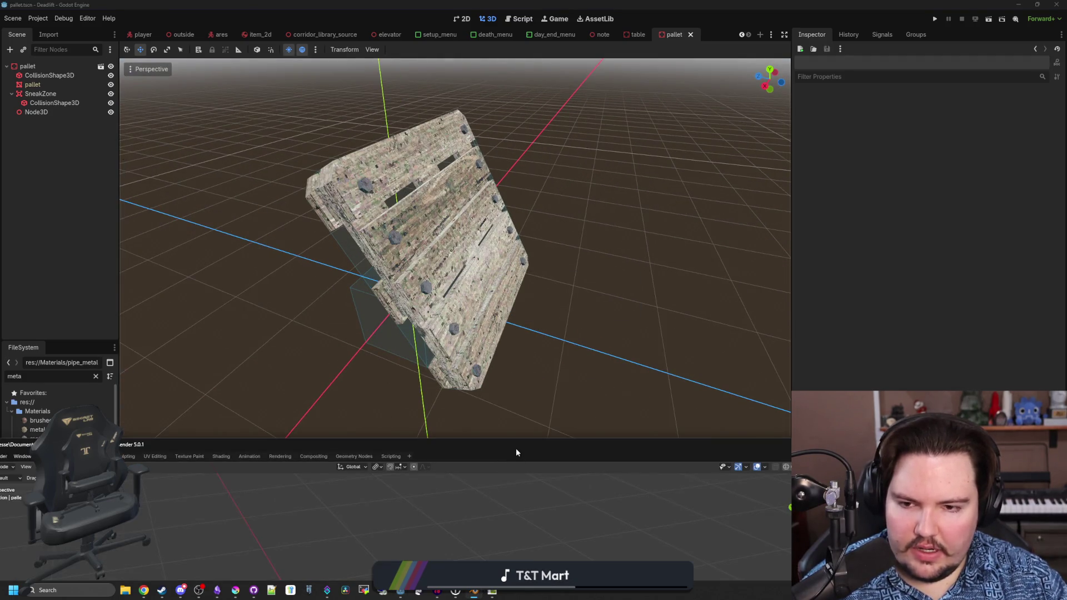
double_click(516, 447)
click(538, 293)
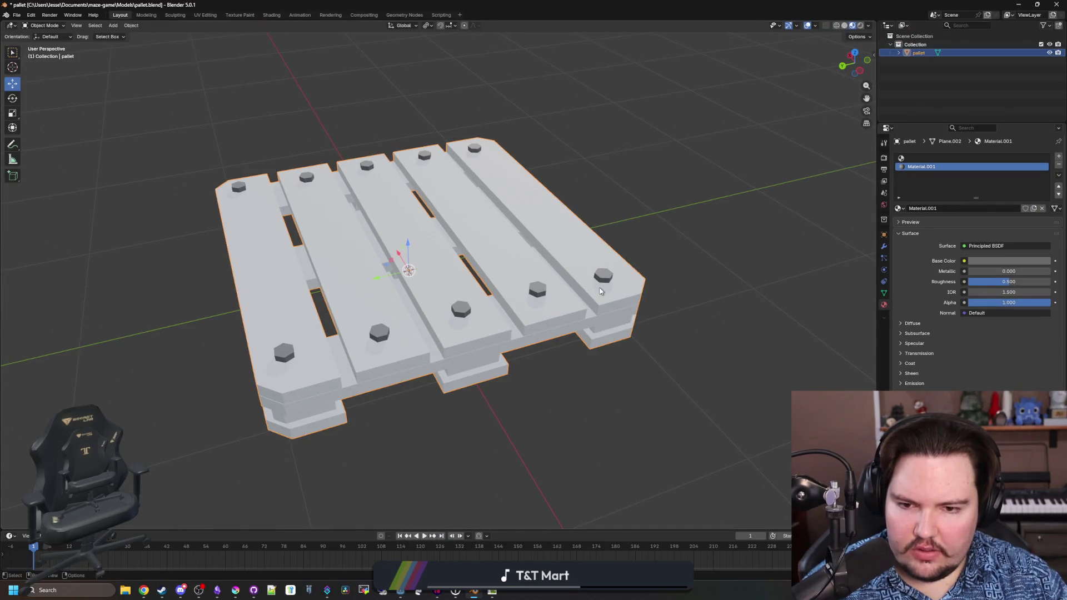
- In Edit Mode, select all ten hexagonal bolts using Select Linked
key(Tab)
alt+shift+click(460, 315)
alt+shift+click(379, 336)
alt+shift+click(281, 356)
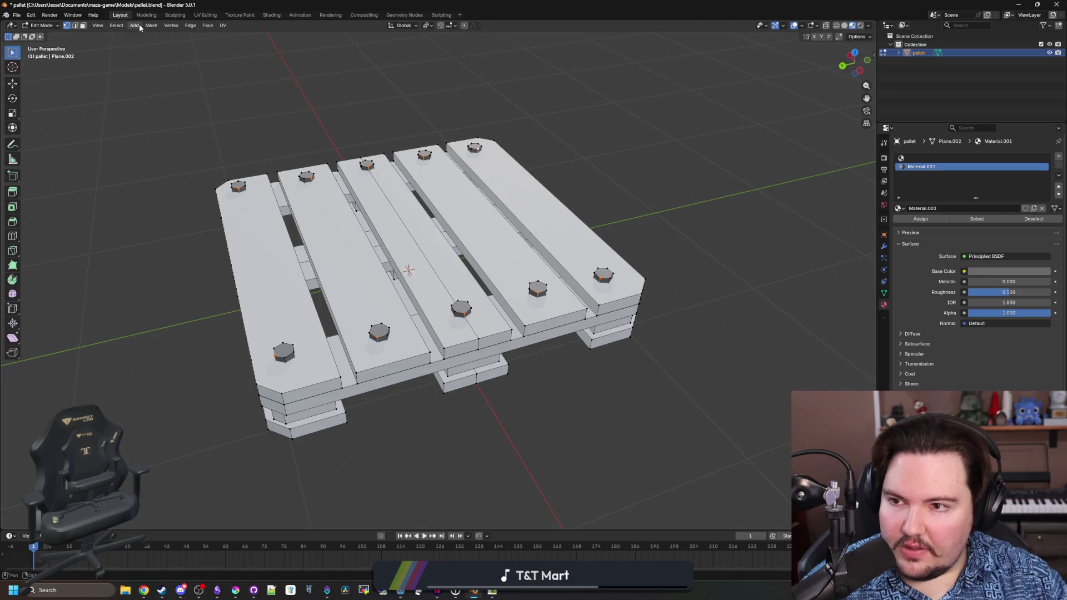
click(118, 27)
mouse_move(144, 147)
click(222, 146)
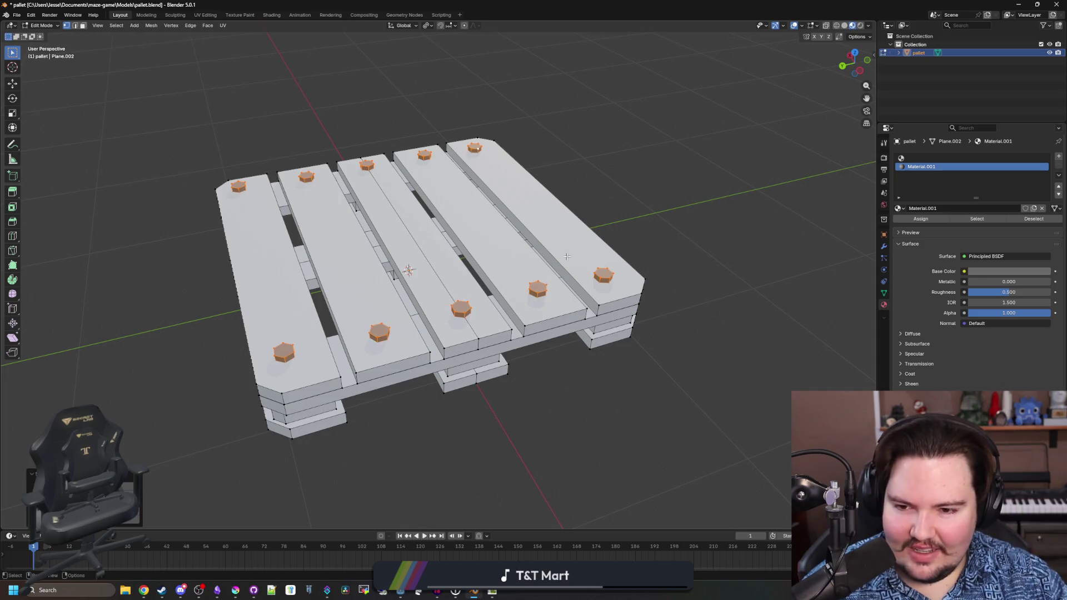
key(s)
key(Escape)
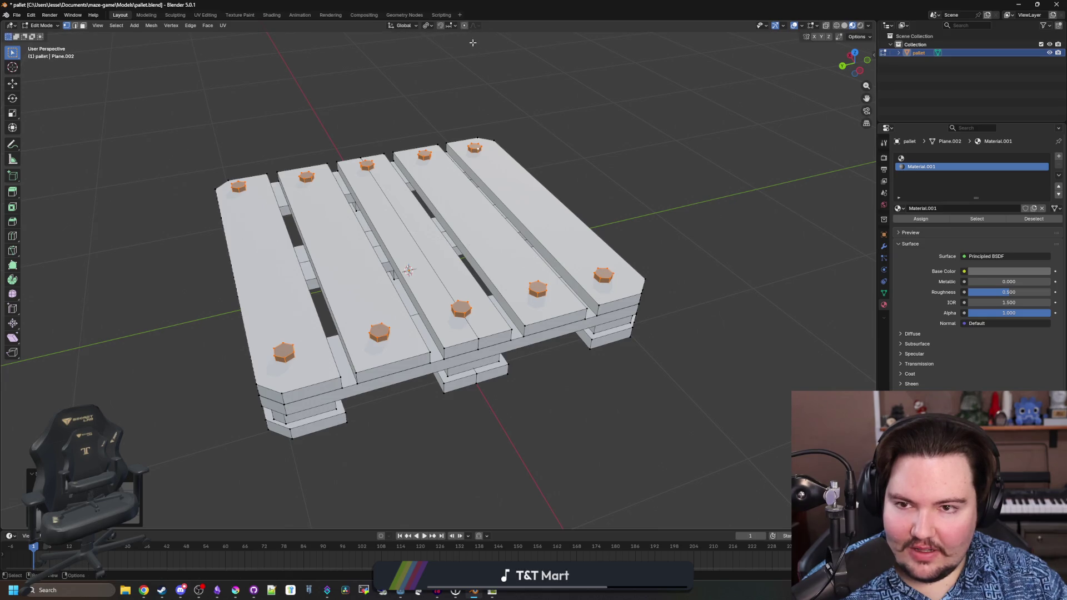
- Set the pivot to Individual Origins, scale the bolts to about 0.75, and return to Object Mode
click(404, 26)
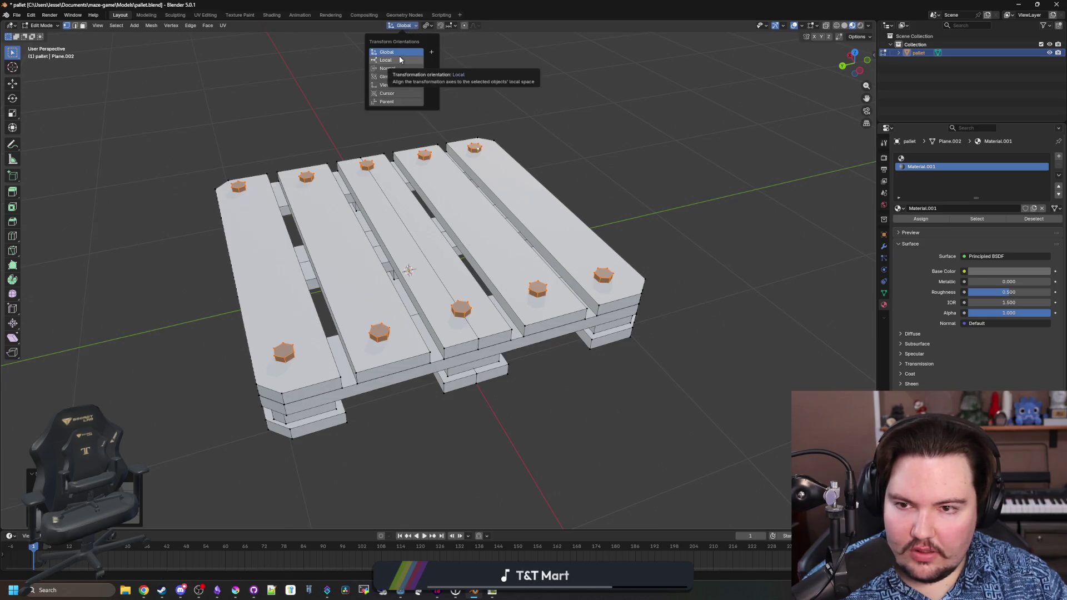
click(399, 58)
click(404, 25)
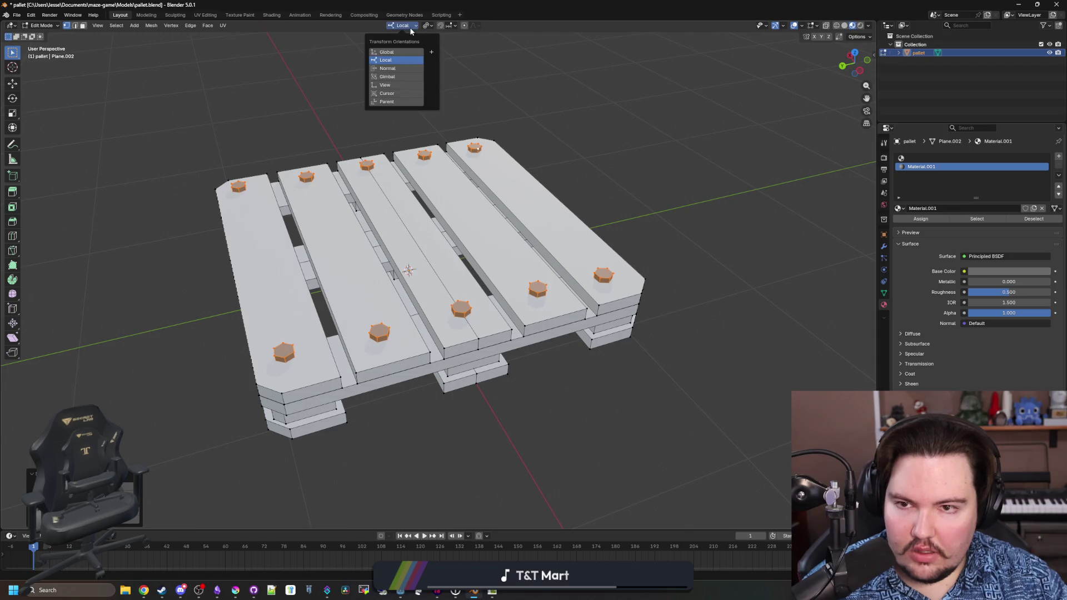
click(404, 47)
click(427, 25)
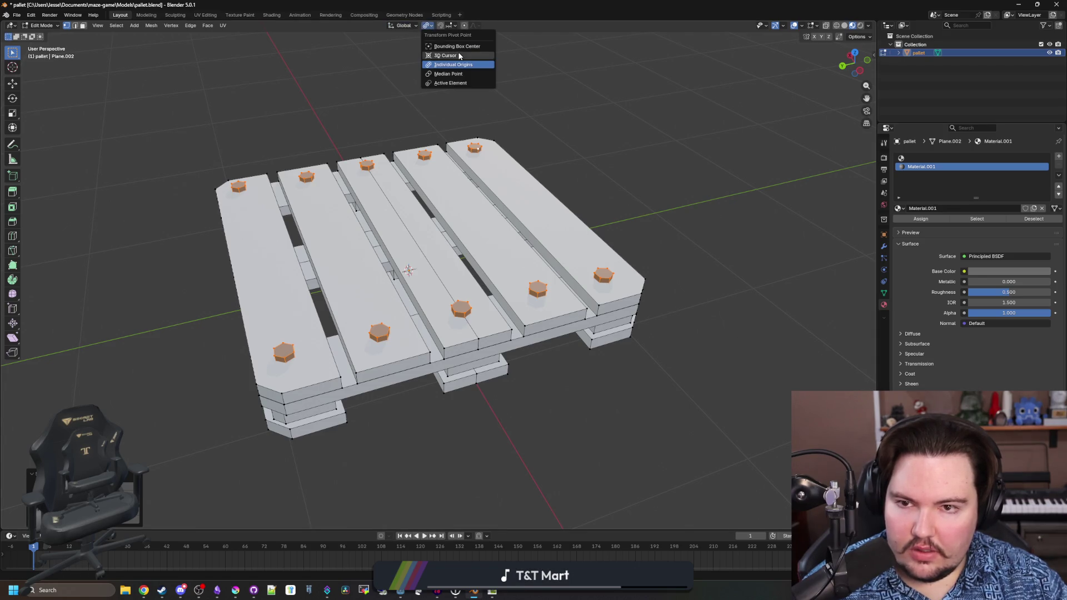
click(466, 65)
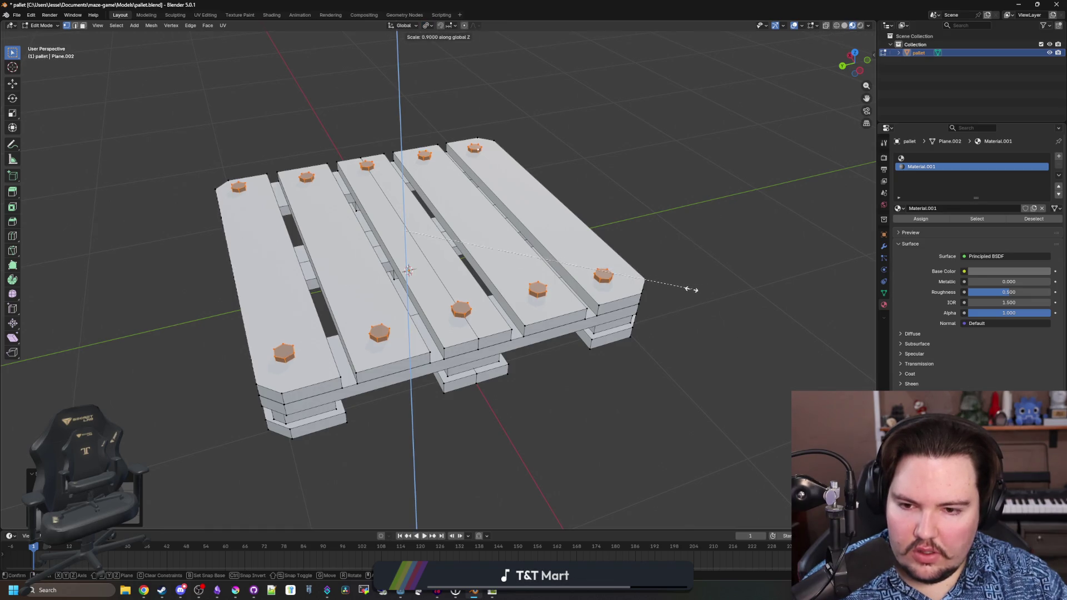
key(s)
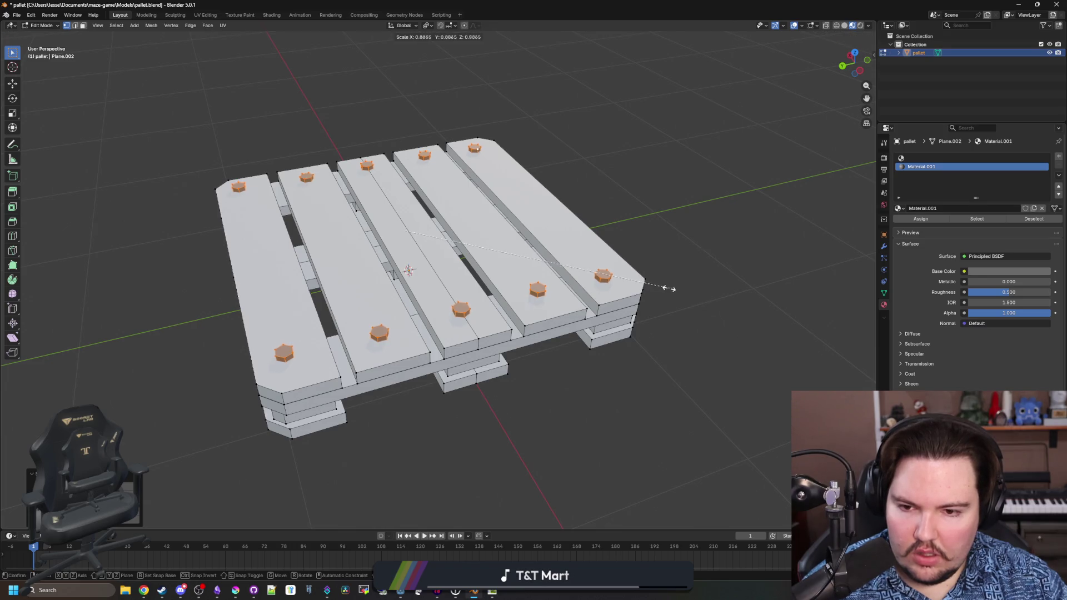
click(629, 275)
key(Tab)
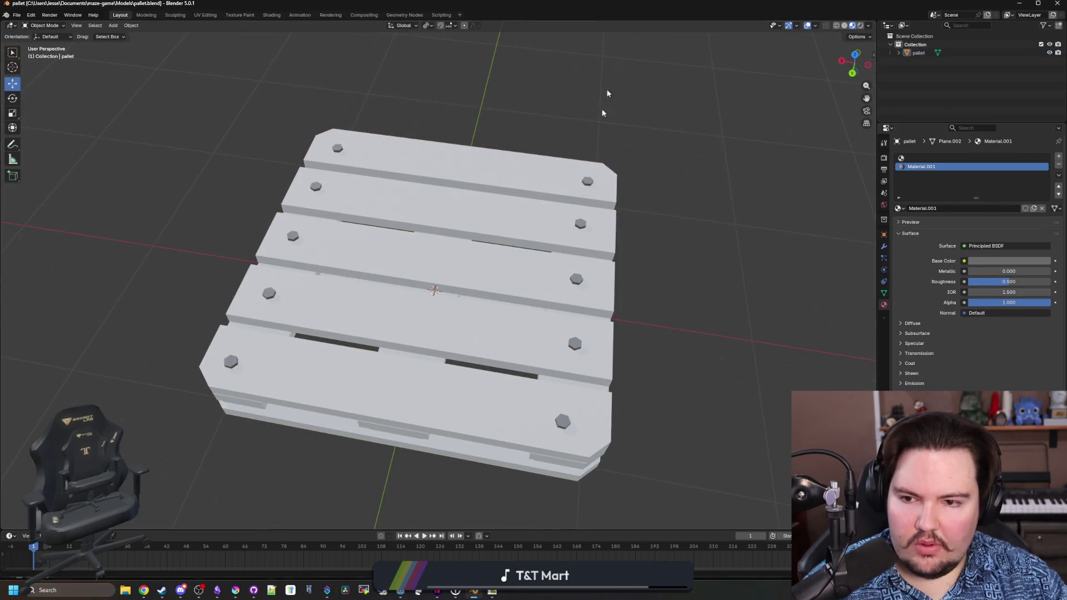
key(alt+Tab)
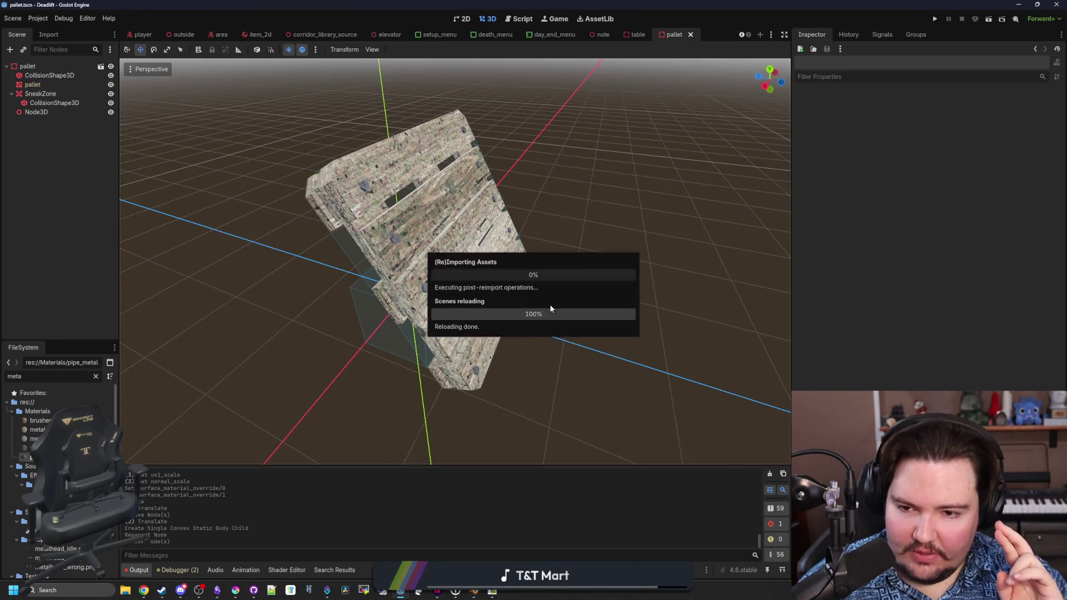
- Inspect the reimported pallet from several angles and save the pallet scene
mouse_move(551, 309)
mouse_down()
mouse_move(511, 376)
mouse_move(449, 384)
mouse_move(327, 436)
mouse_move(212, 416)
mouse_move(267, 355)
mouse_move(544, 352)
mouse_move(528, 329)
mouse_move(549, 319)
mouse_move(513, 296)
mouse_move(350, 362)
mouse_up()
scroll(512, 376, down, 3)
scroll(393, 349, up, 3)
scroll(511, 340, up, 2)
scroll(545, 318, down, 3)
key(ctrl+s)
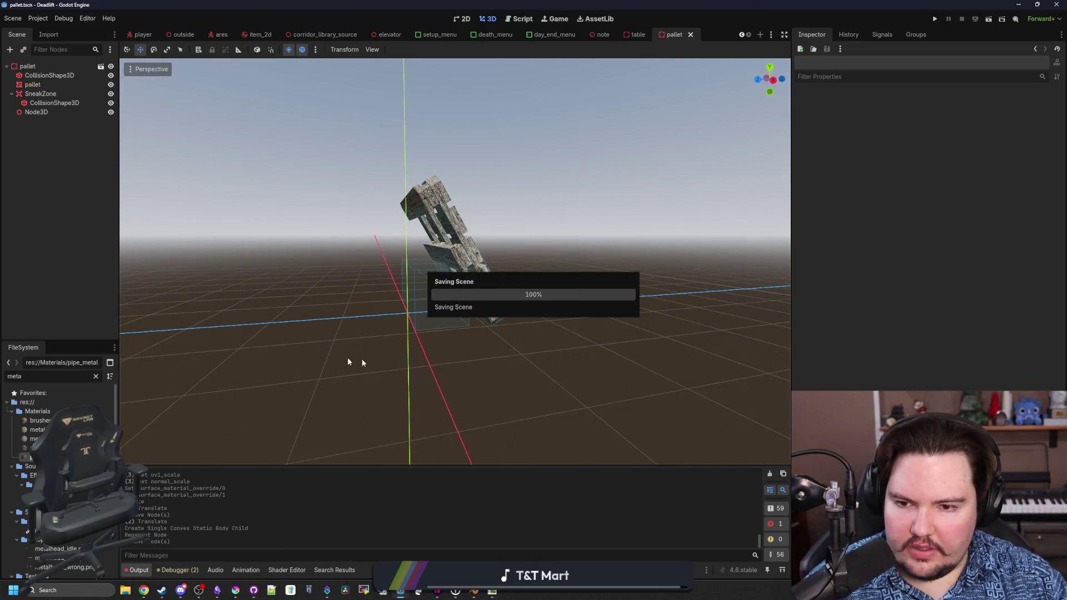
drag(271, 333, 138, 94)
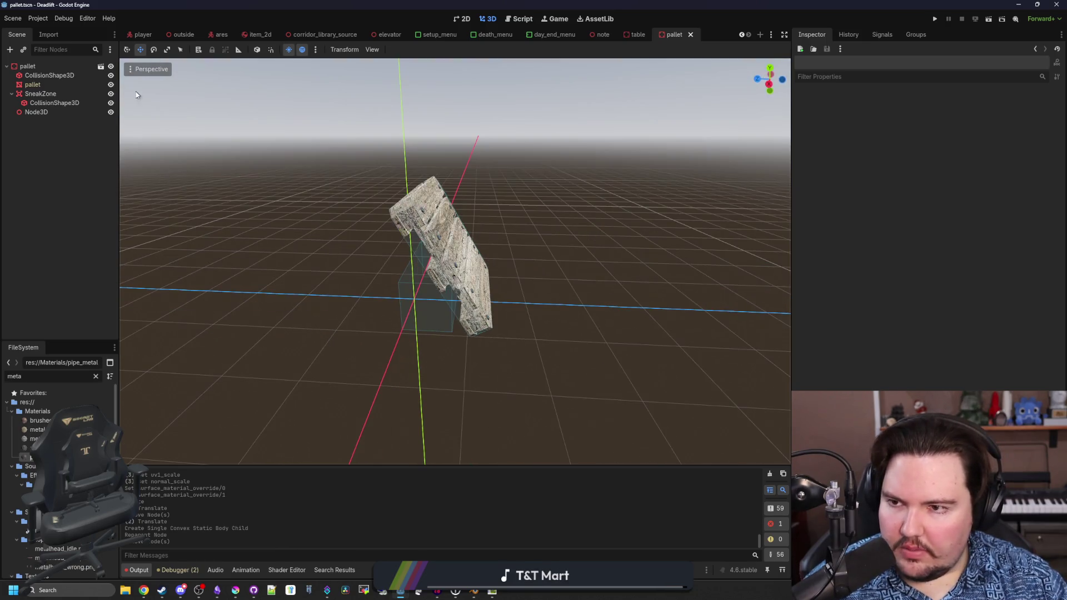
- Open world.gd and search for 'table.tscn' to find the decorations list
click(96, 377)
text(world)
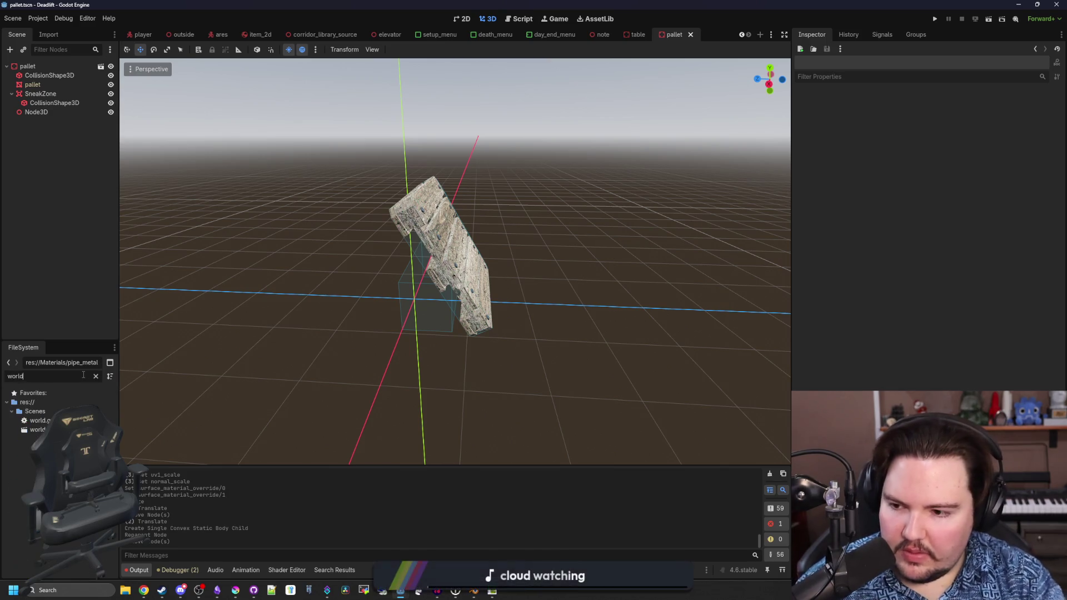
double_click(39, 421)
key(ctrl+f)
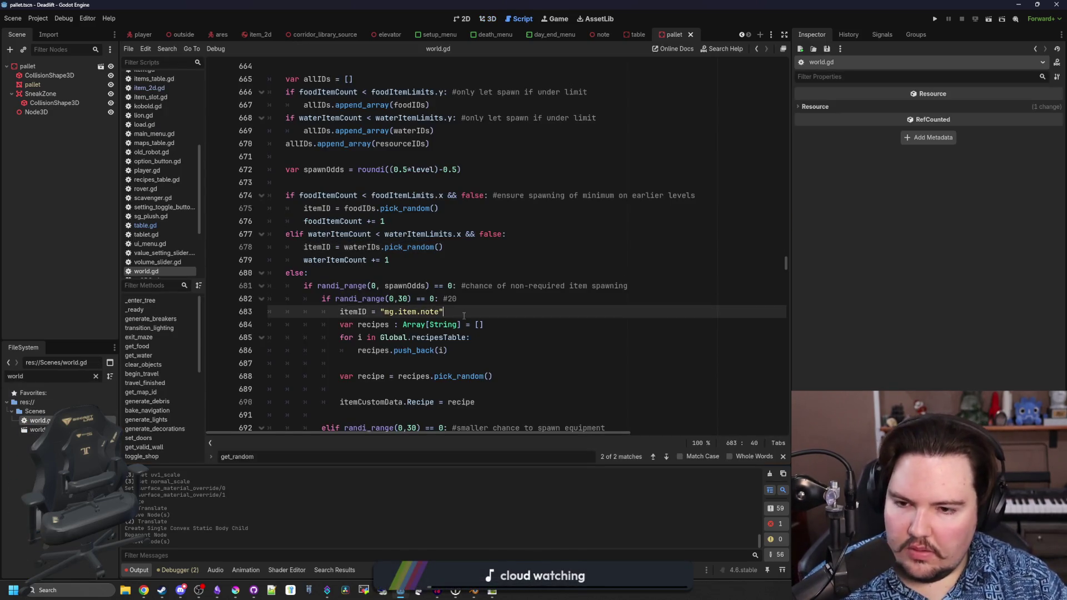
text(table)
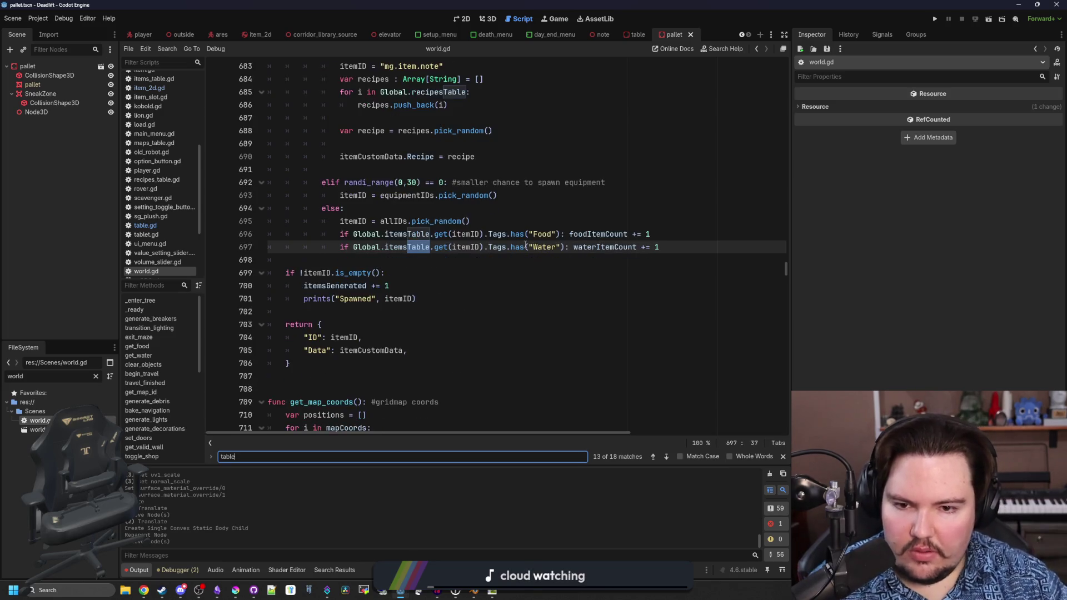
text(.tscn)
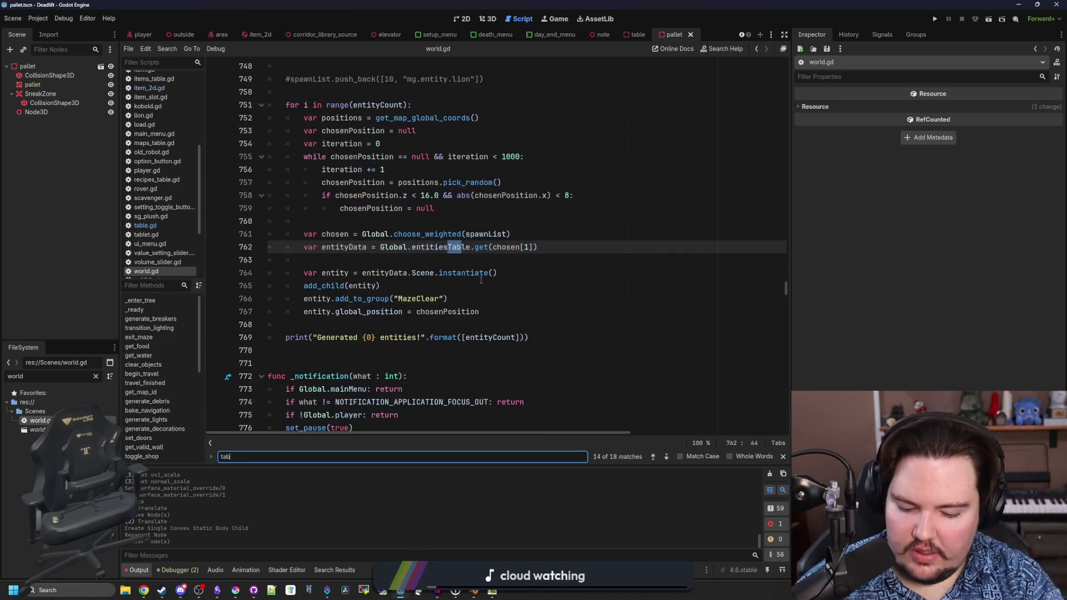
- Add preload("res://Scenes/pallet.tscn") after the simple_chair.tscn entry, save world.gd and run the project
click(519, 263)
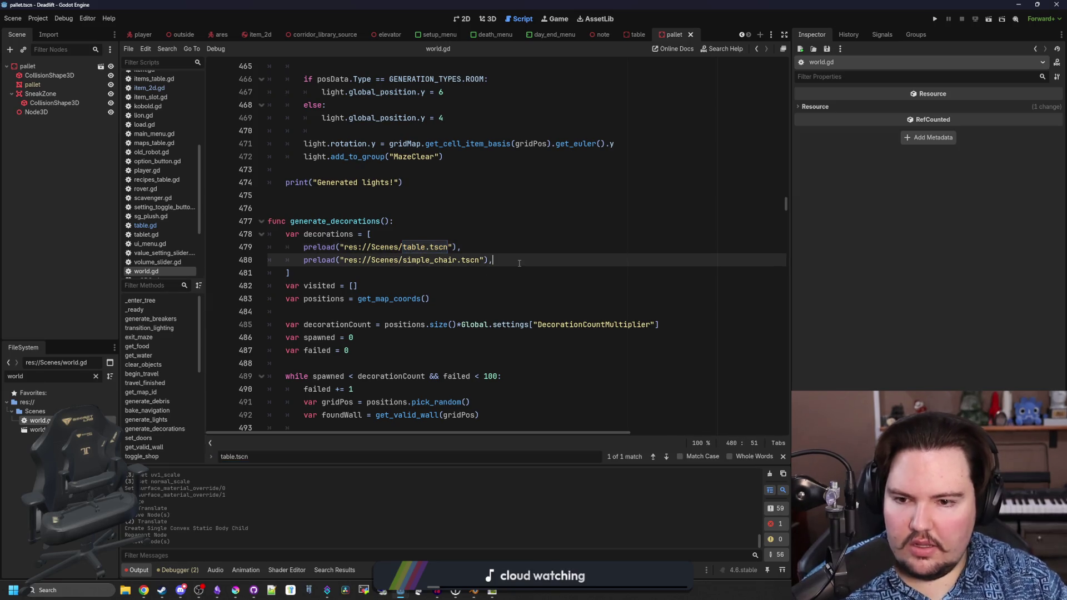
key(Return)
text(preload(")
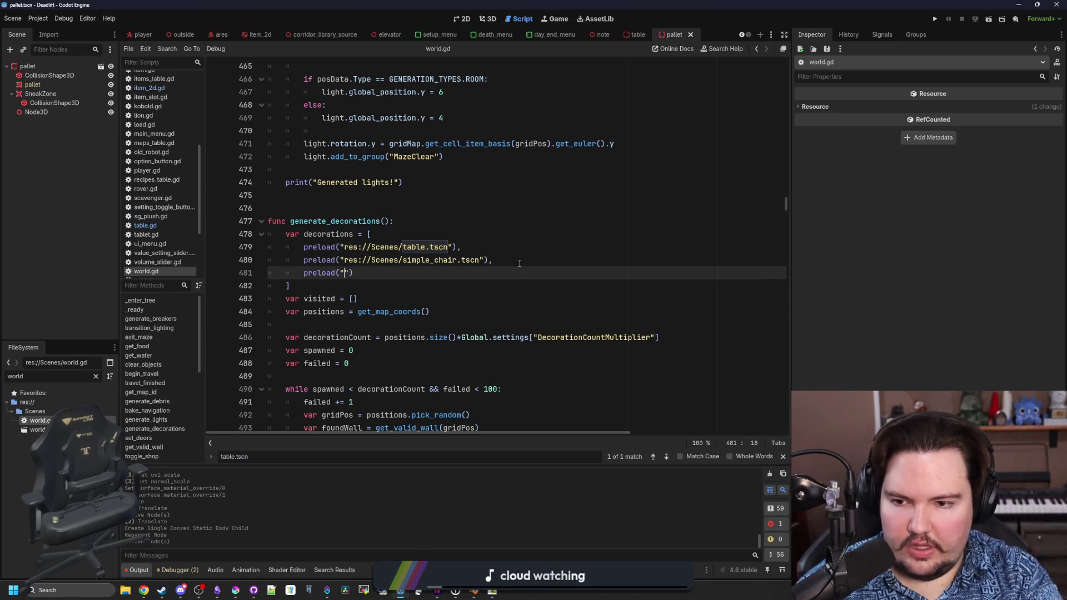
text(pall)
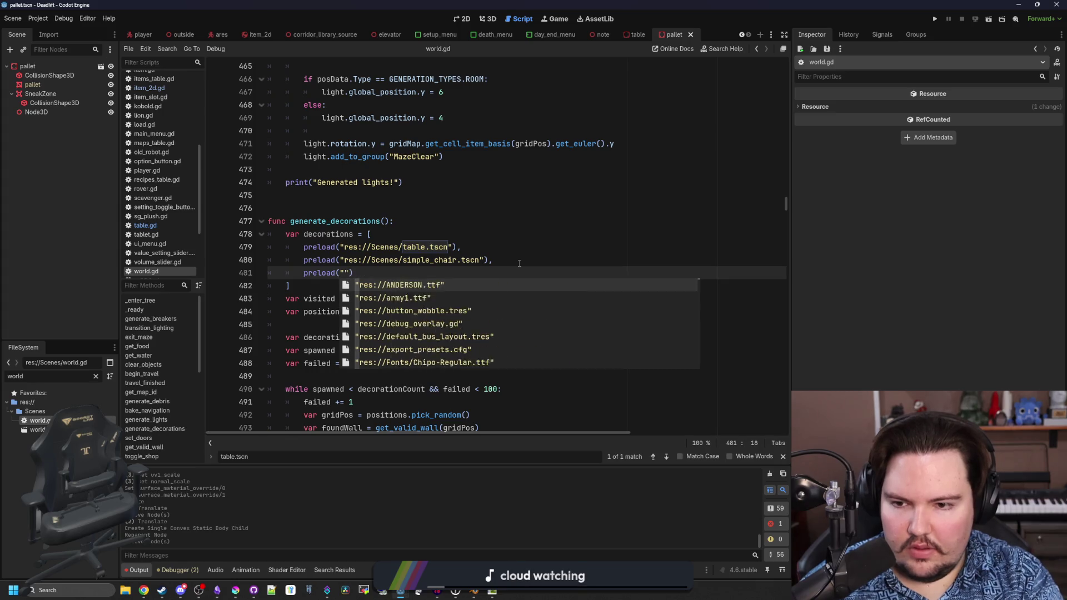
key(Down)
key(Return)
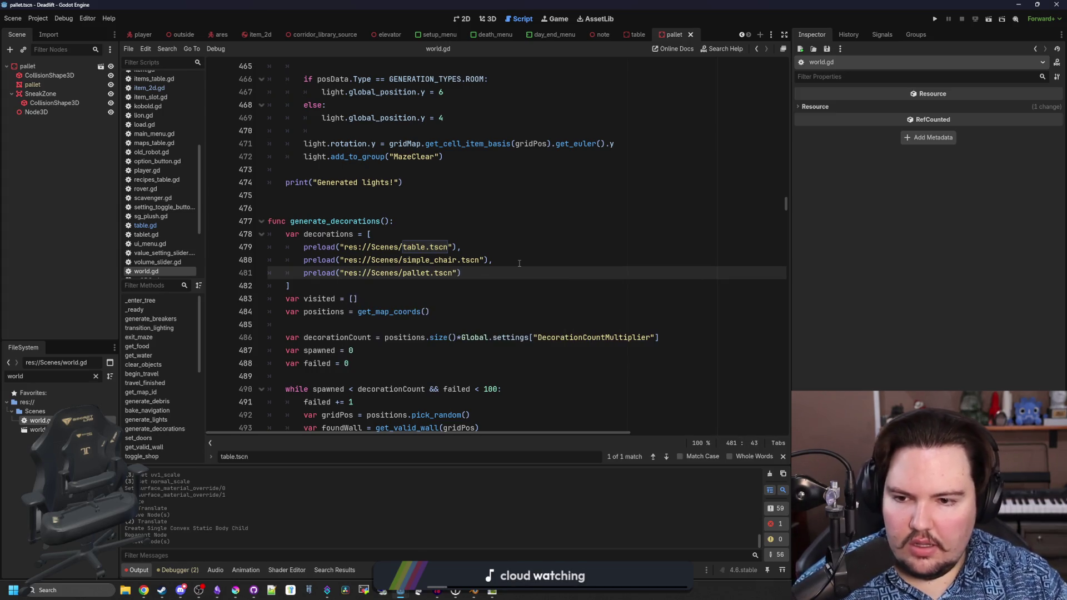
click(519, 263)
key(ctrl+s)
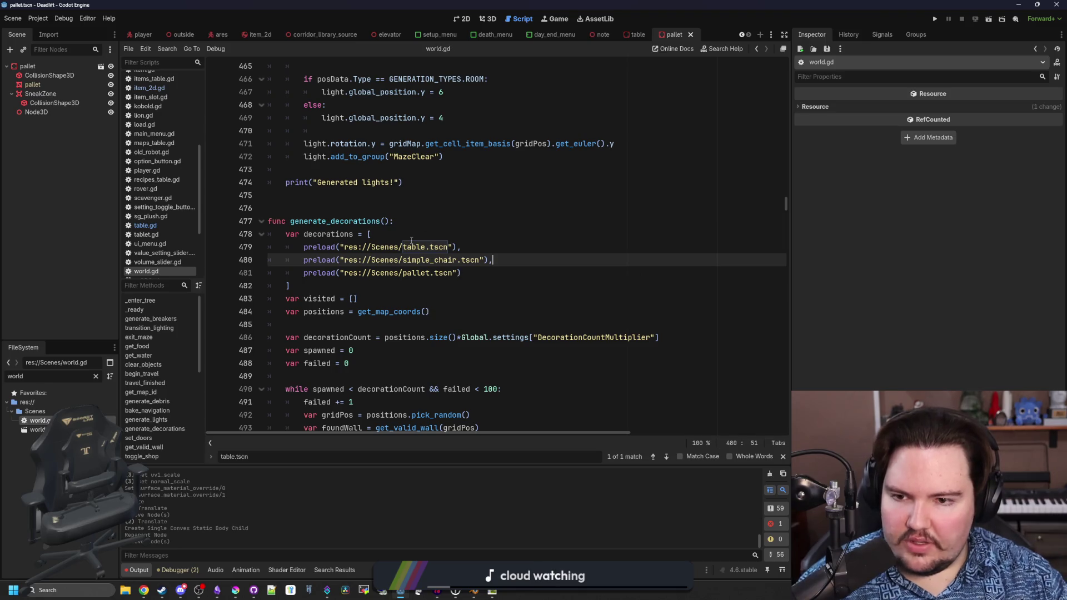
click(426, 234)
key(ctrl+s)
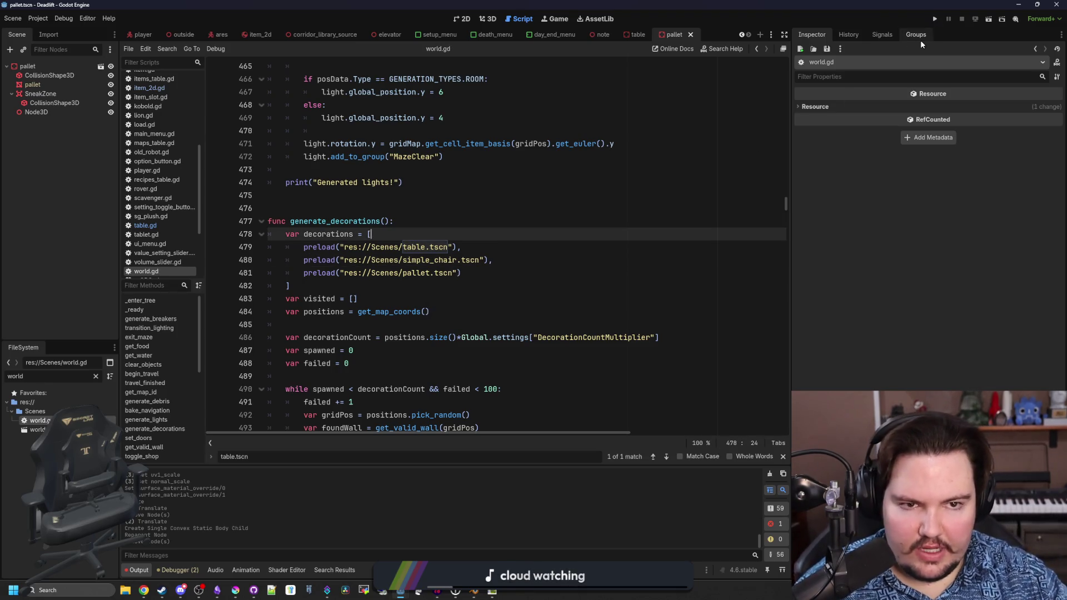
click(935, 19)
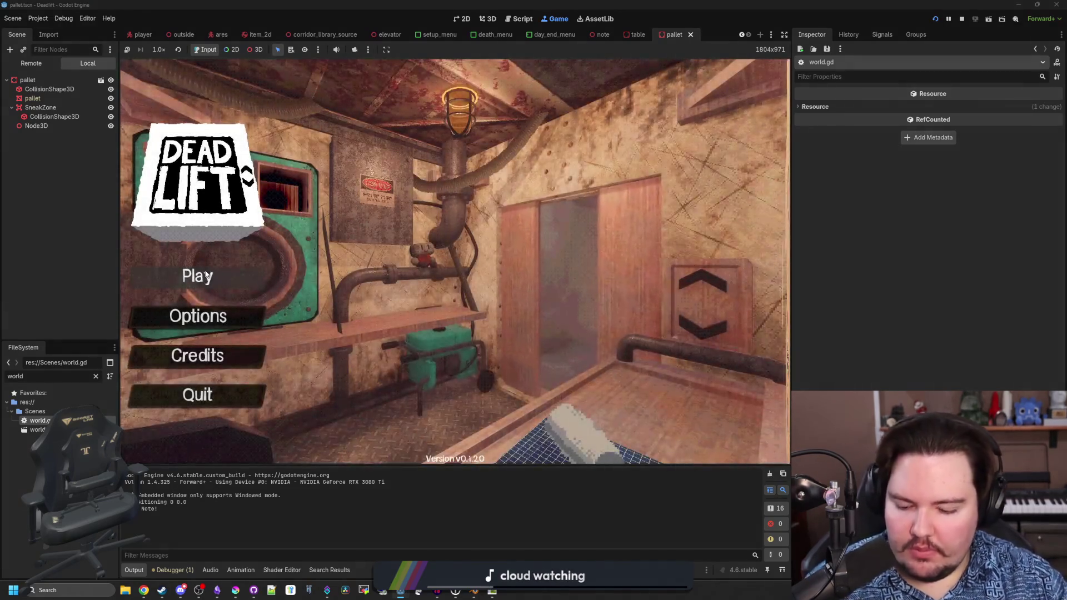
- Open Setup from the main menu and press Play to start a run
click(207, 275)
click(454, 303)
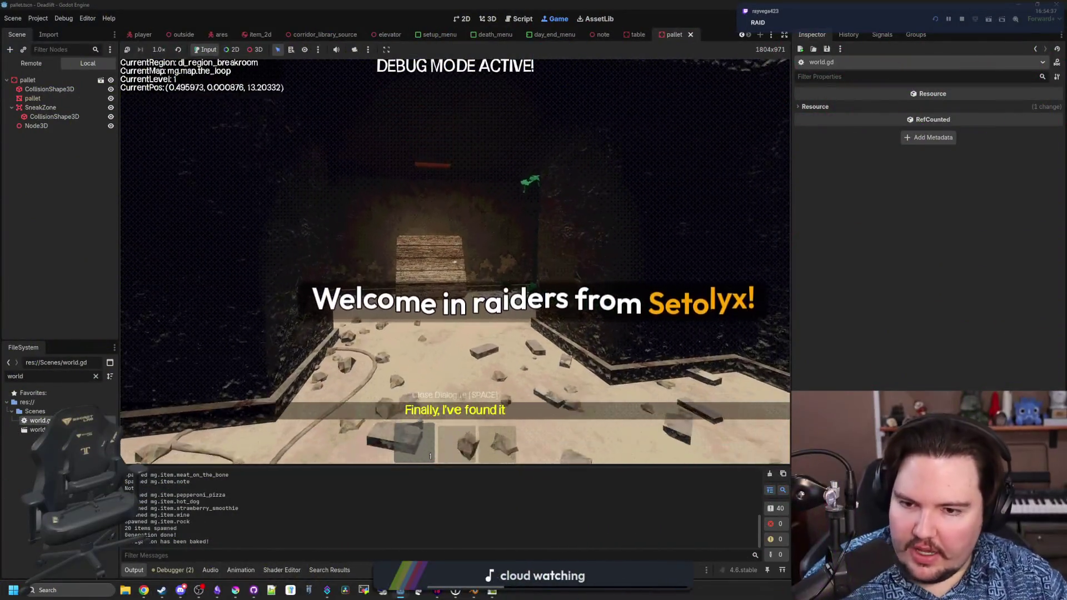
- Walk through the breakroom into the long sandy room to view a spawned pallet
key(w)
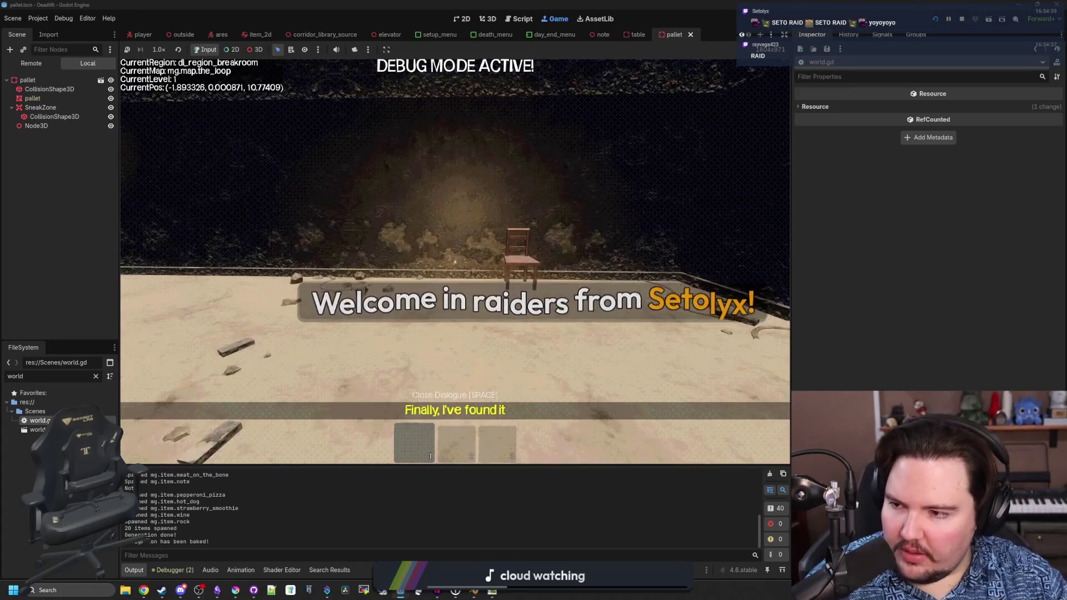
key(w)
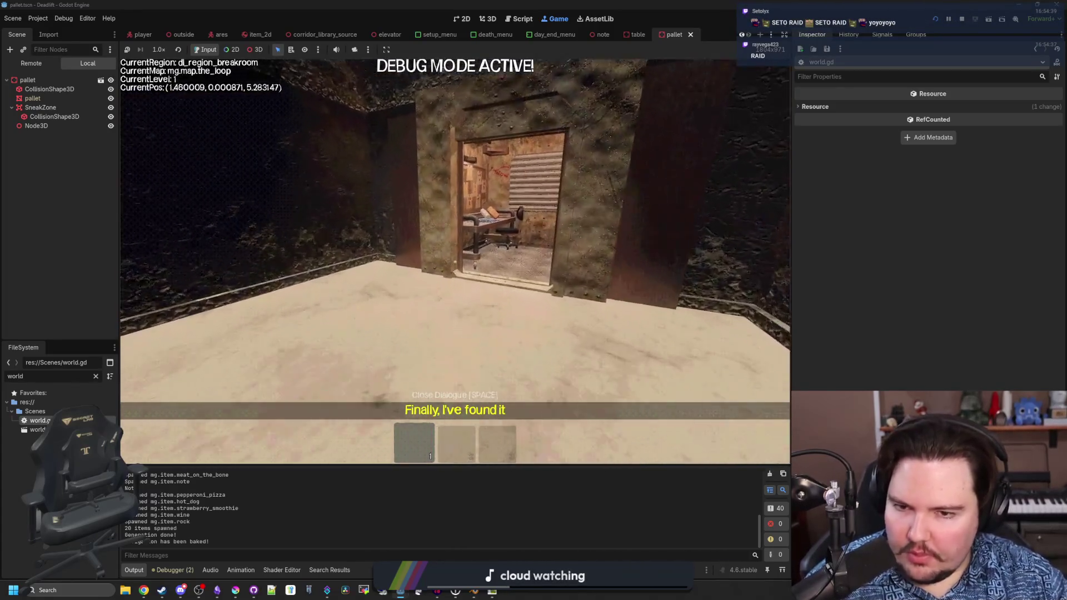
key(w)
key(w)
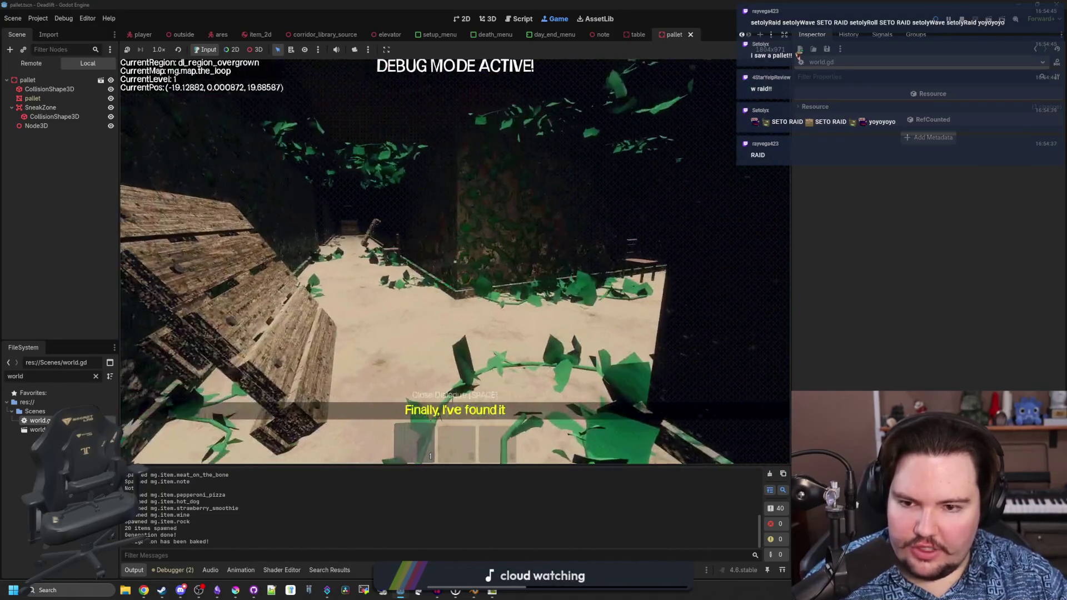
key(w)
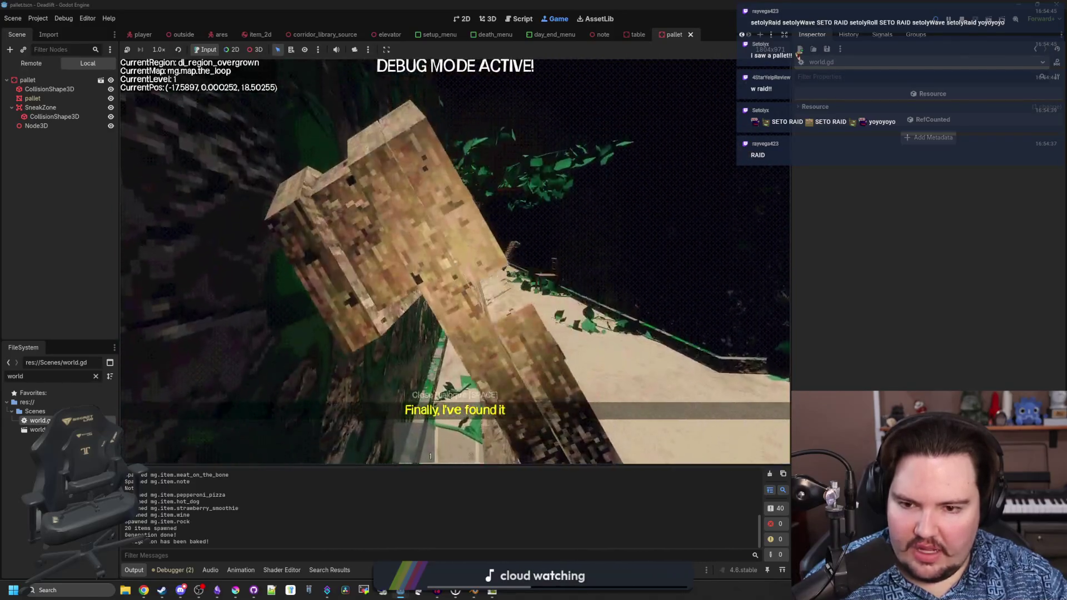
mouse_move(455, 261)
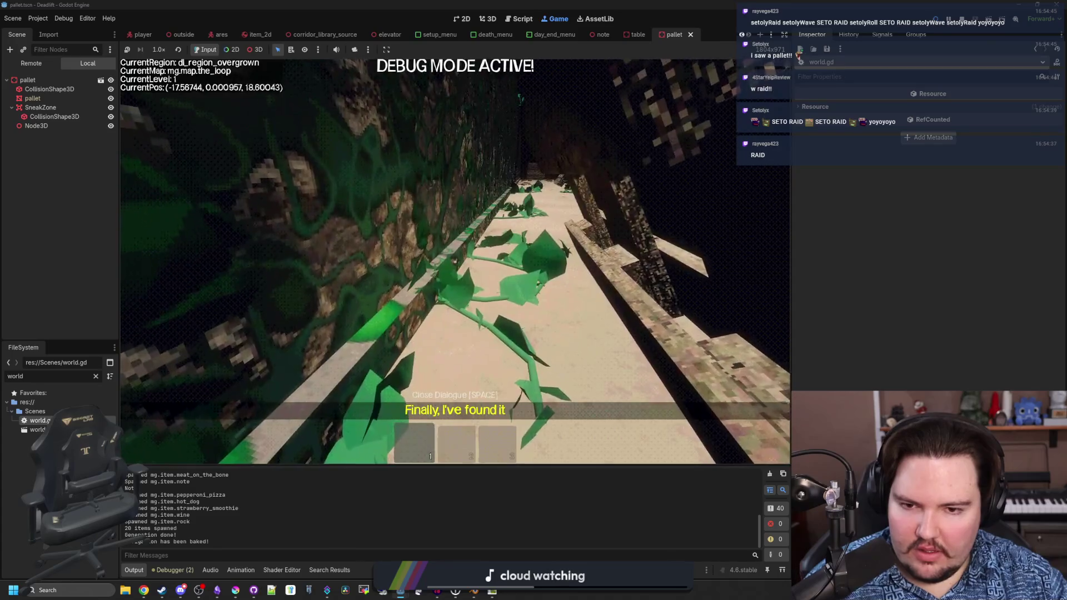
- Walk down the corridors toward the freezer area, right up to a wooden pallet, then pause the game
key(w)
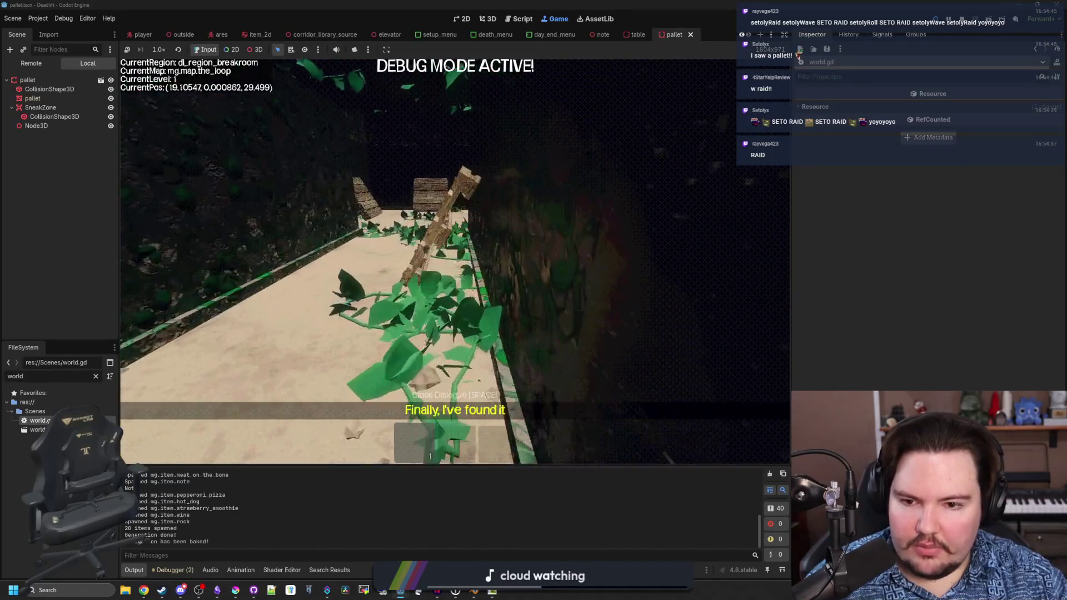
key(w)
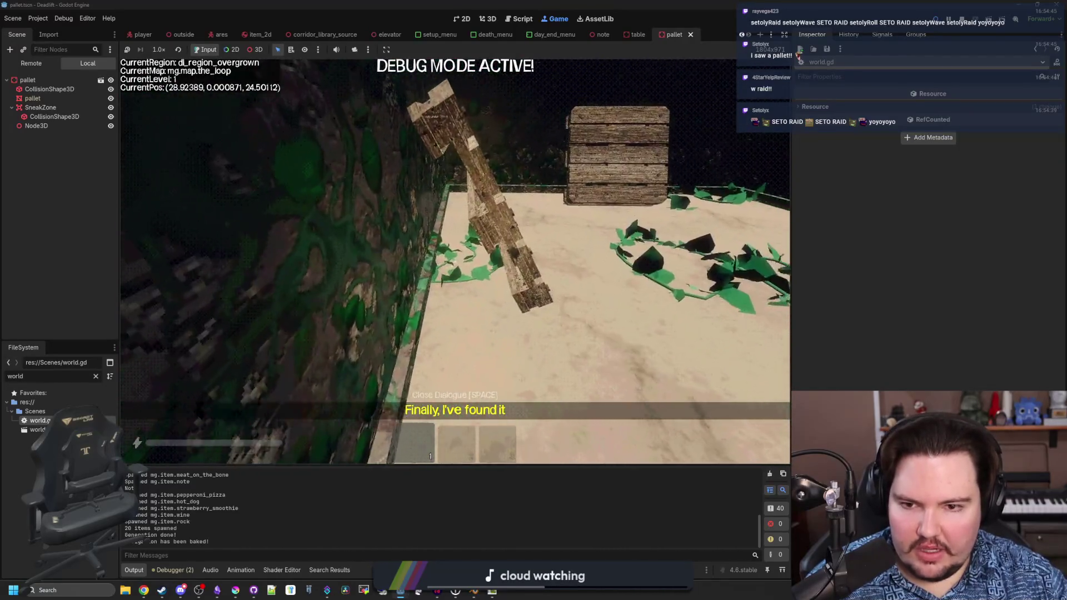
key(w)
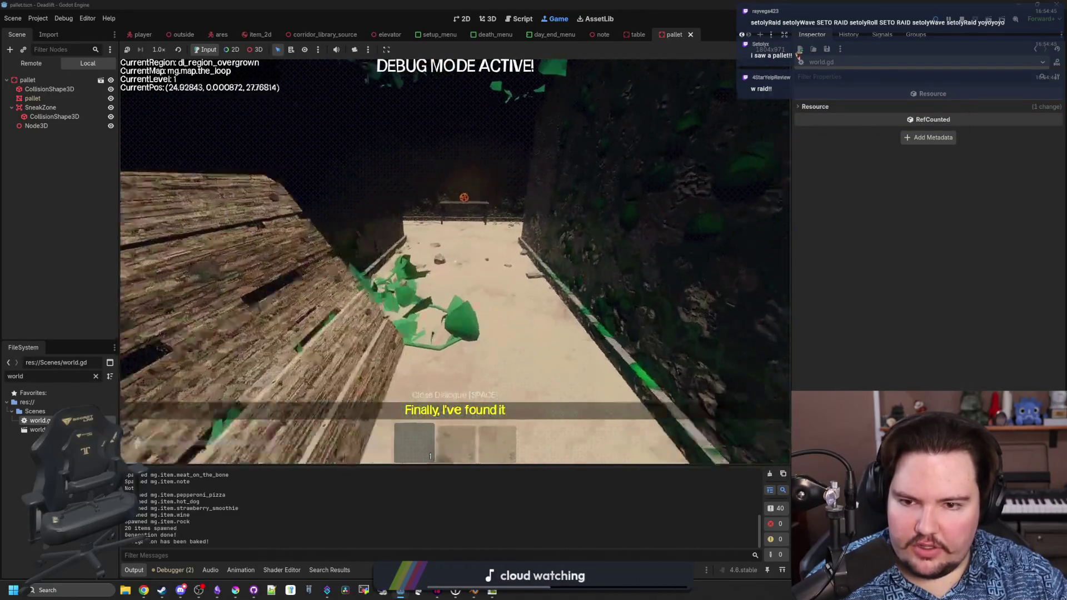
key(w)
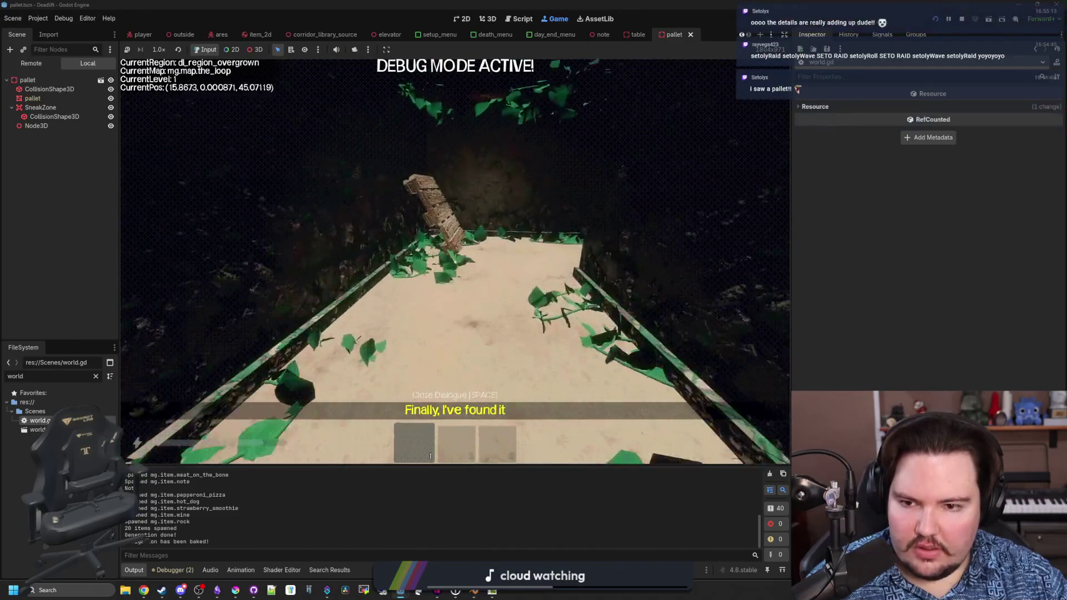
key(w)
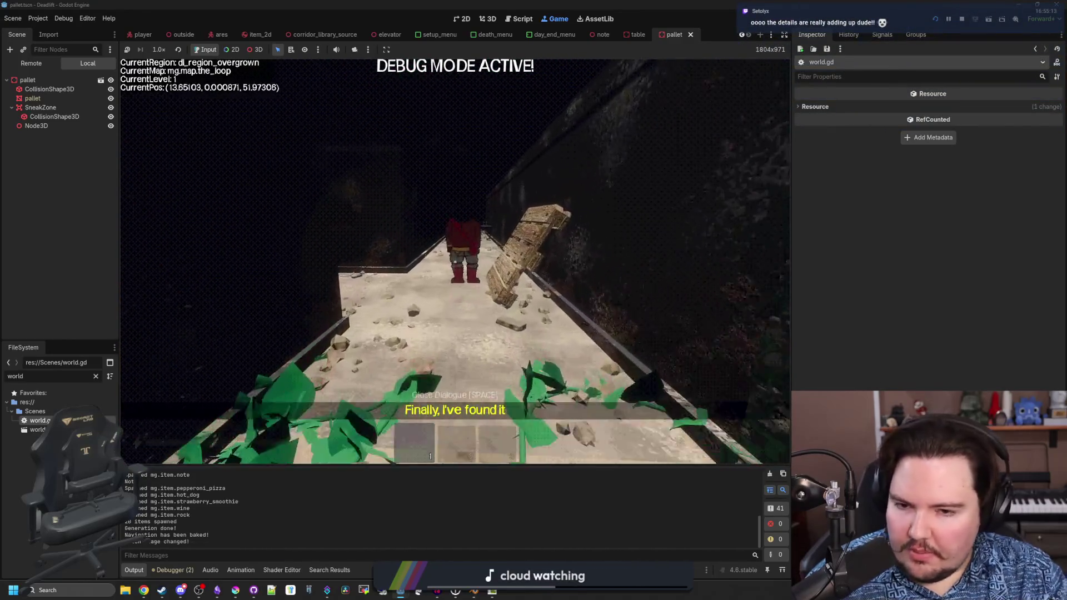
key(w)
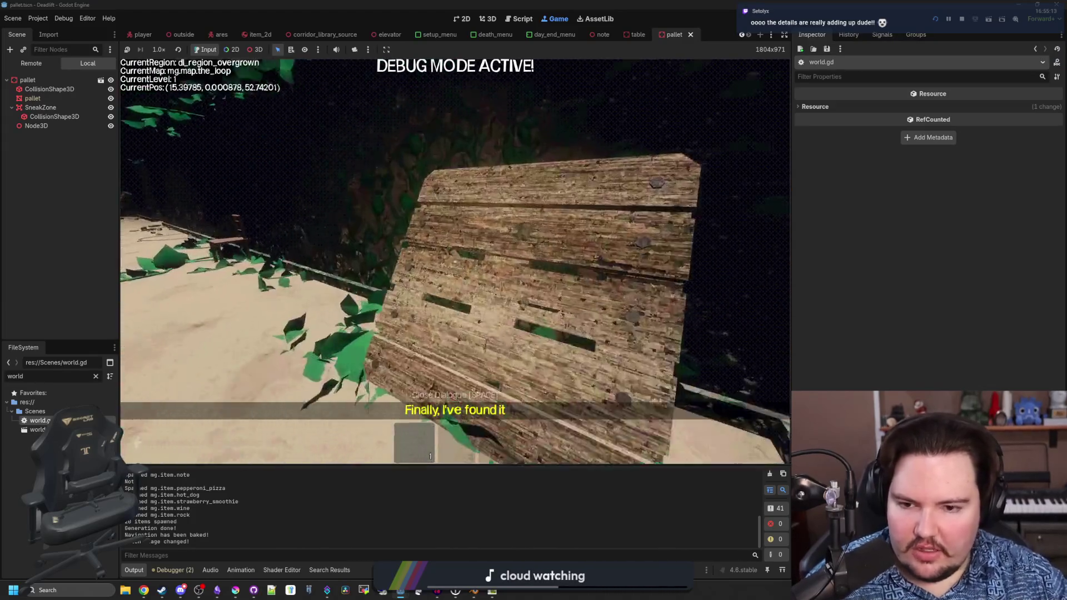
key(w)
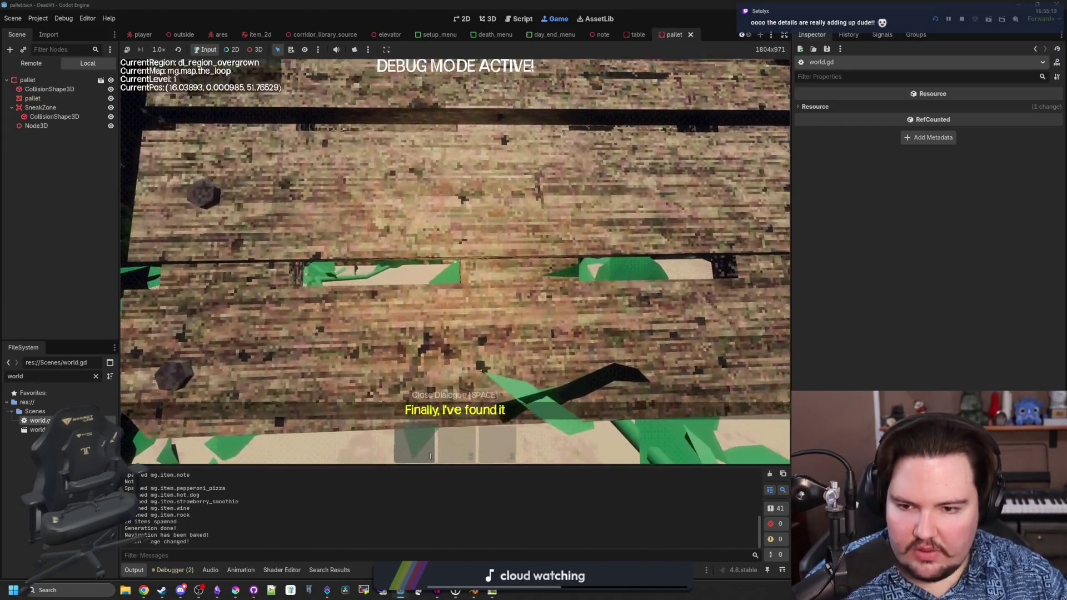
key(s)
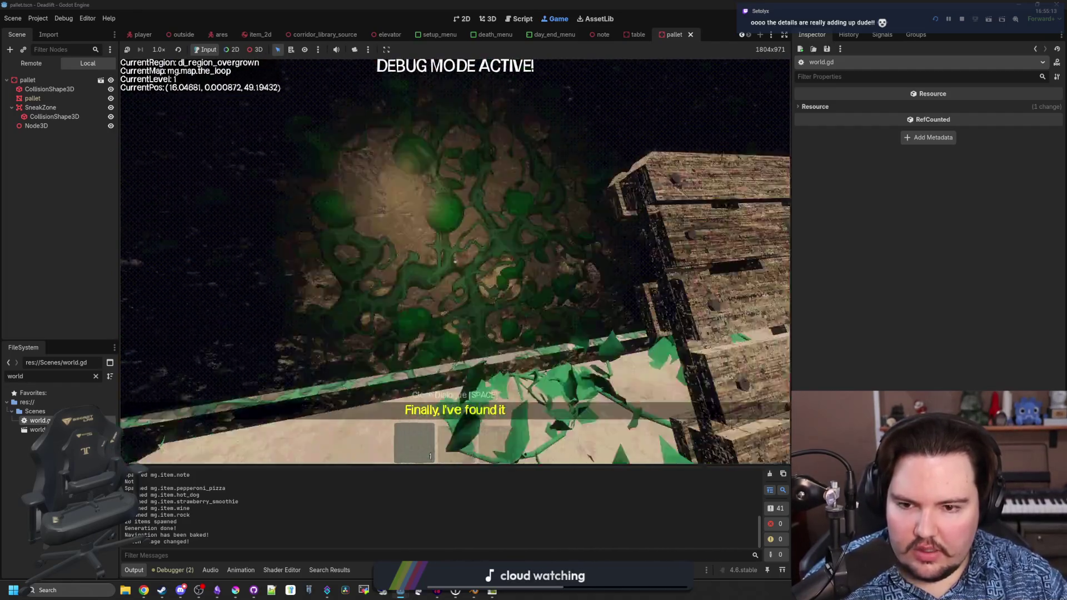
key(s)
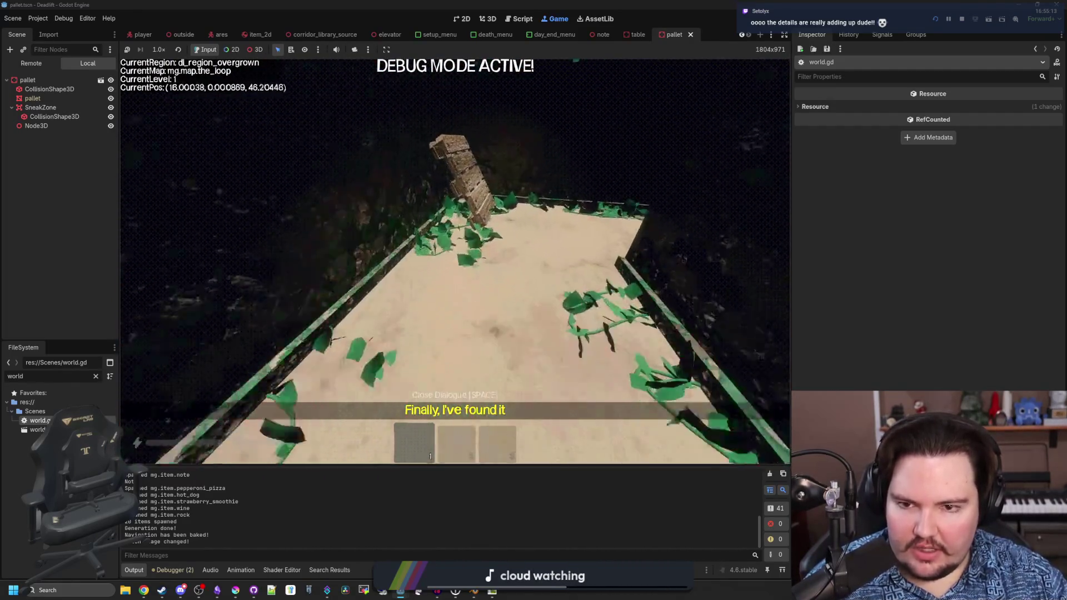
key(w)
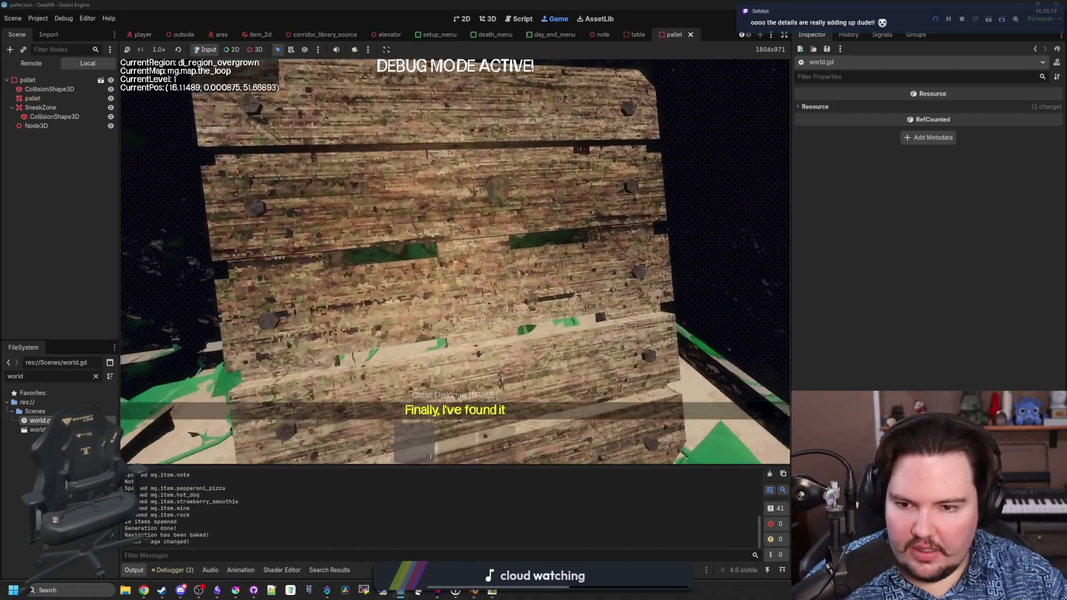
key(Escape)
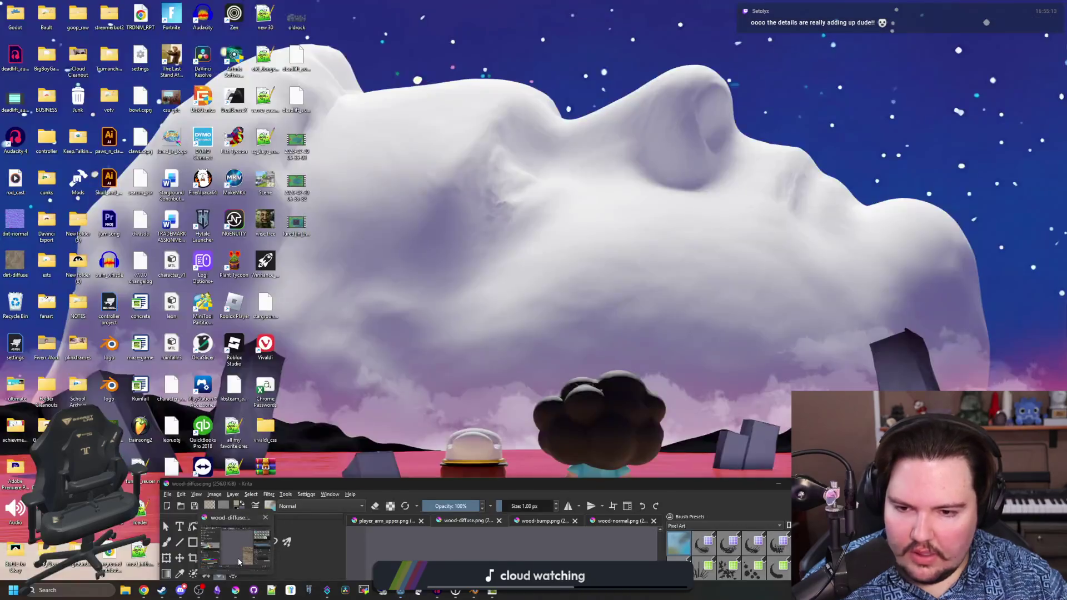
- Apply Levels to wood-diffuse.png, raising output black to 48, and save it as PNG
click(238, 558)
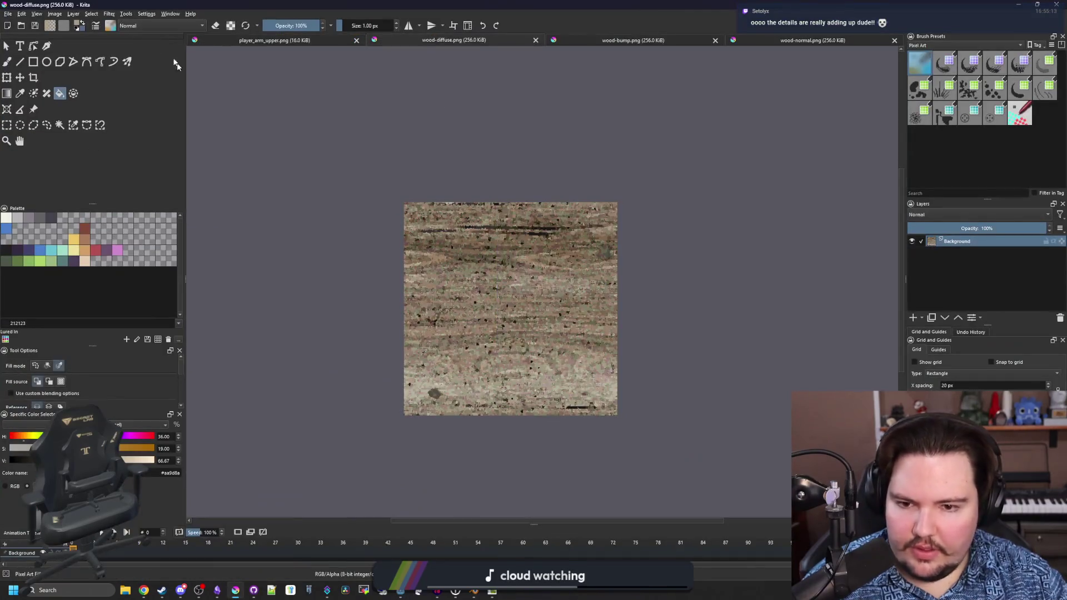
click(109, 13)
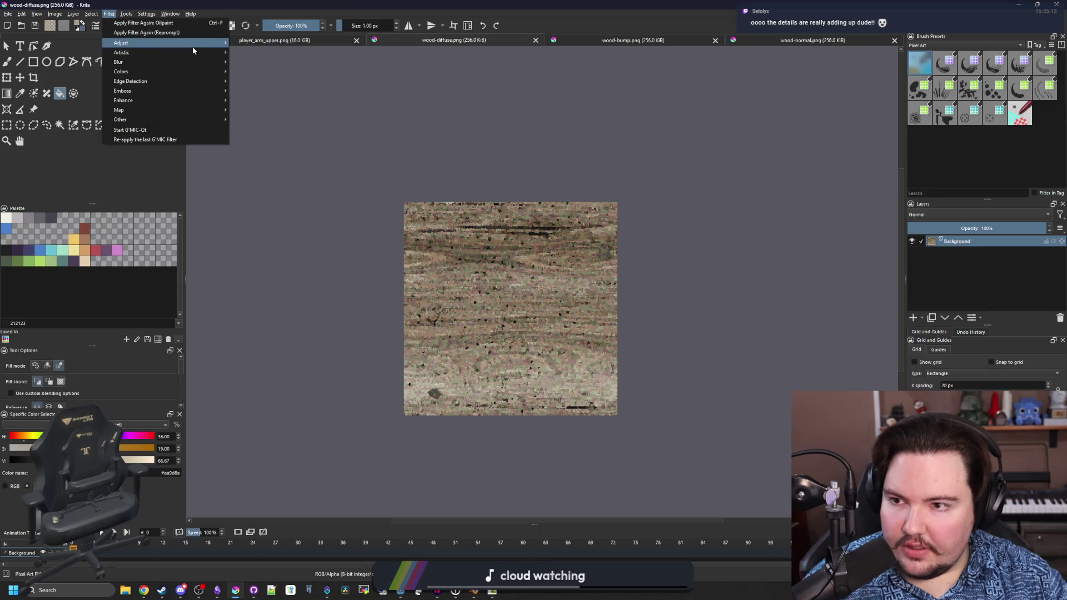
mouse_move(192, 47)
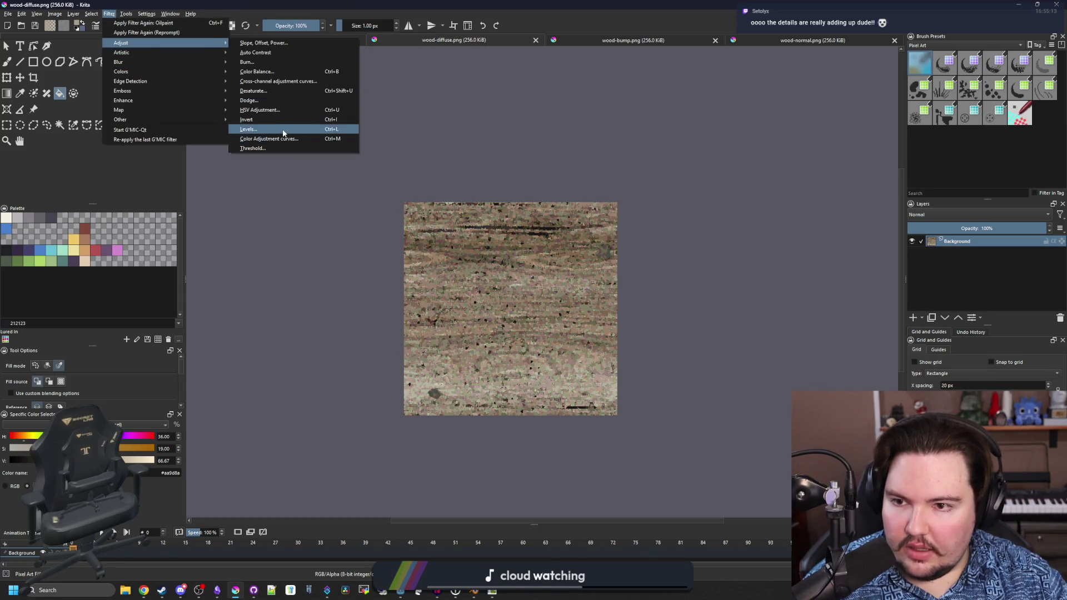
click(249, 128)
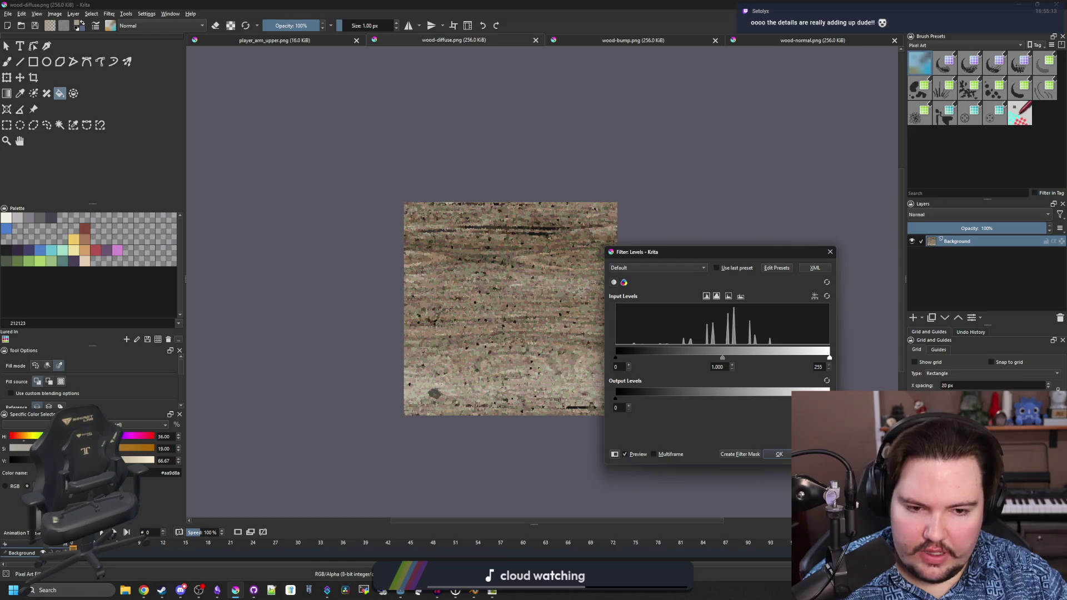
mouse_move(615, 398)
mouse_down()
mouse_move(678, 397)
mouse_move(655, 396)
mouse_up()
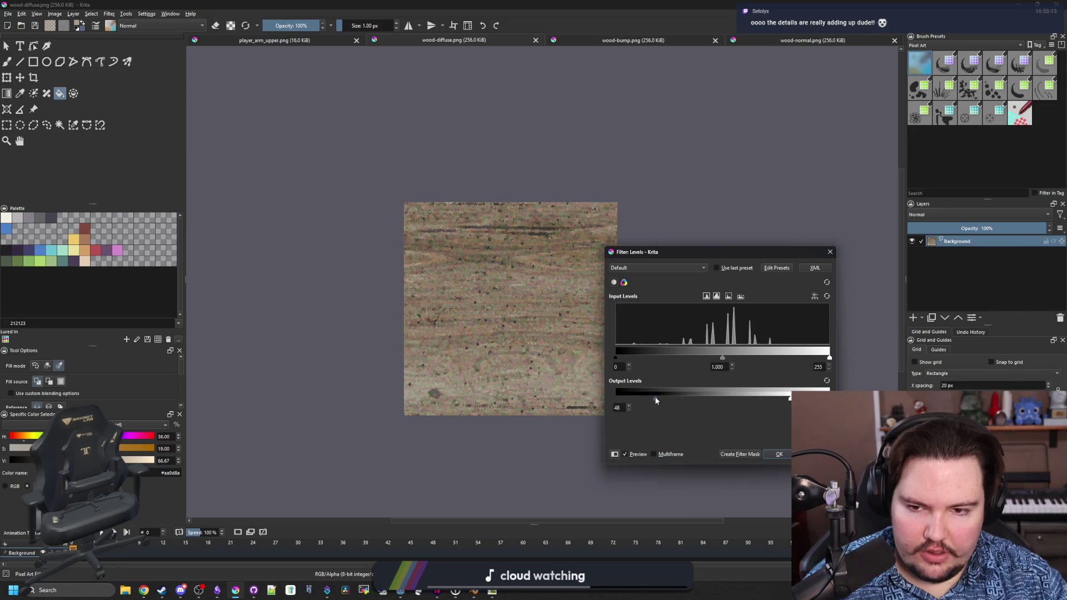
click(776, 454)
key(ctrl+s)
click(612, 378)
key(super+Down)
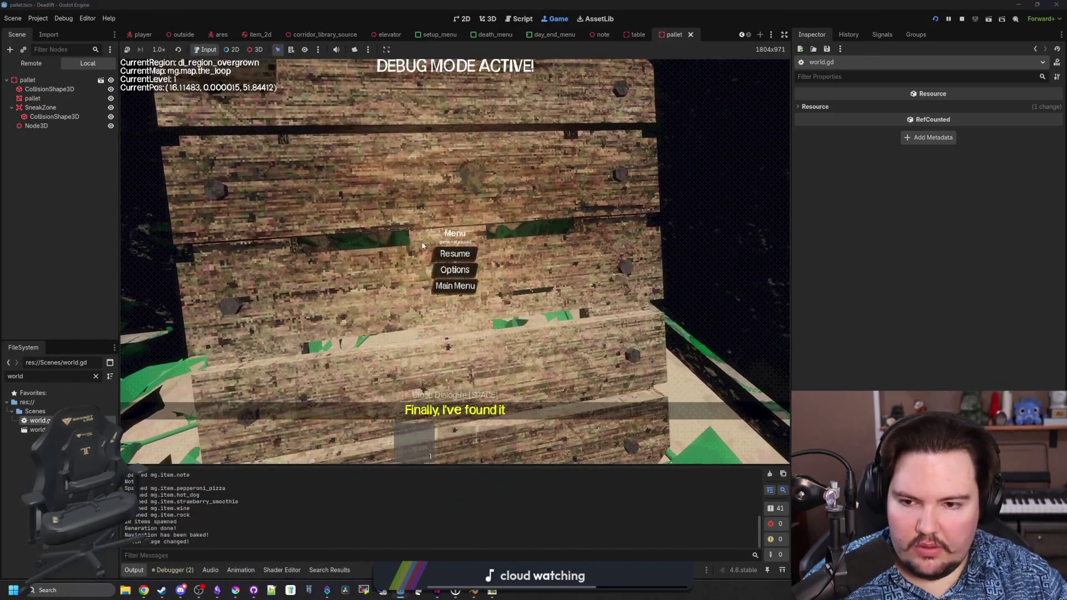
- Resume the game, walk into the freezer corridor to view the lightened pallets, and pause again
click(455, 254)
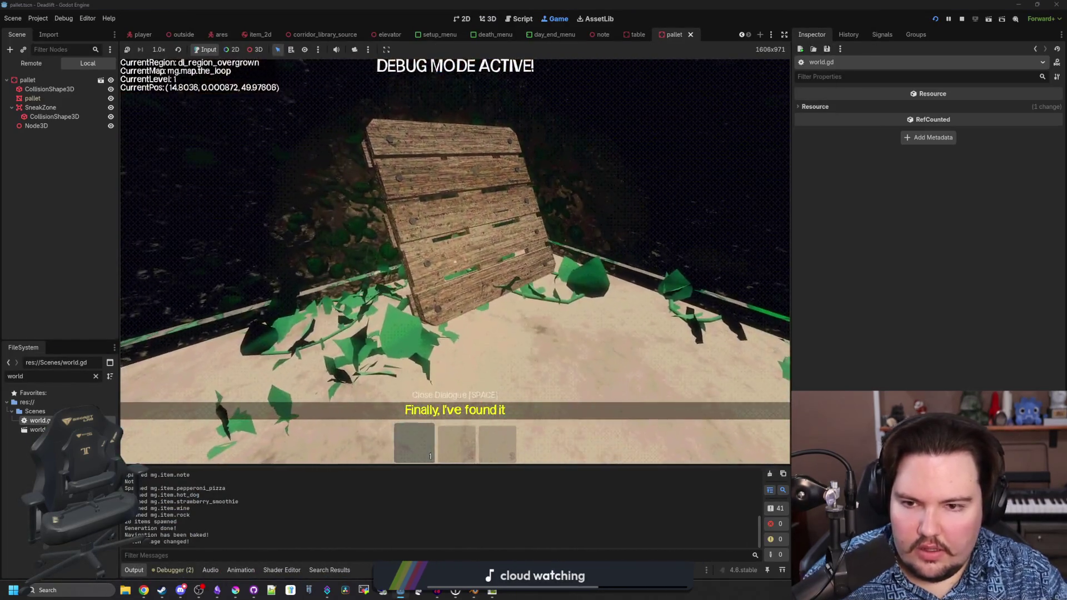
key(w)
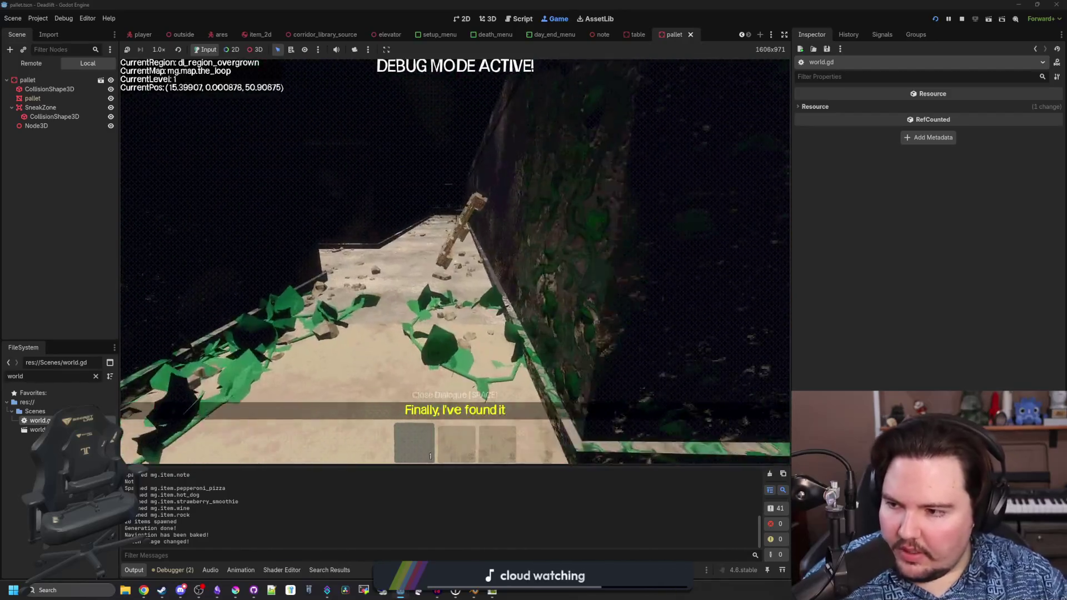
key(Escape)
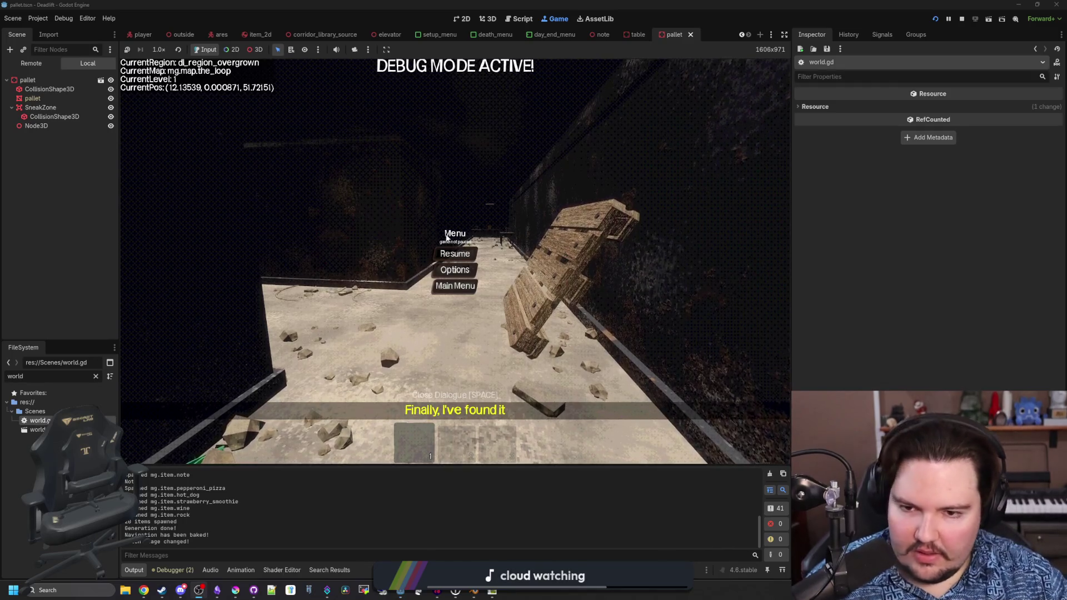
click(455, 254)
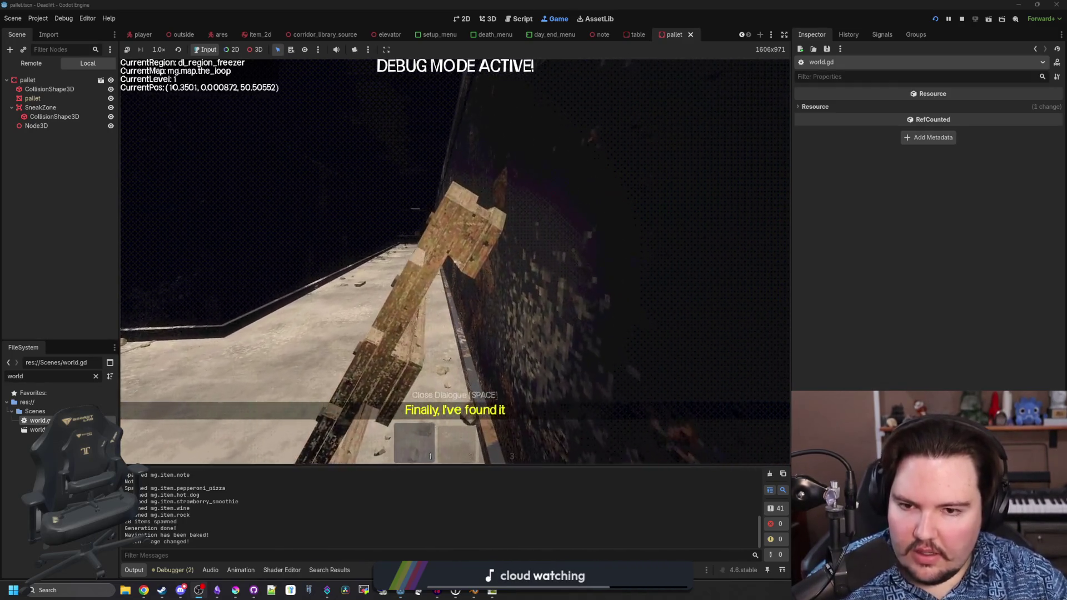
key(Escape)
- Filter the FileSystem for 'wood' to check wood.tres's 0.1 normal map scale, then resume the game
click(95, 376)
text(wood)
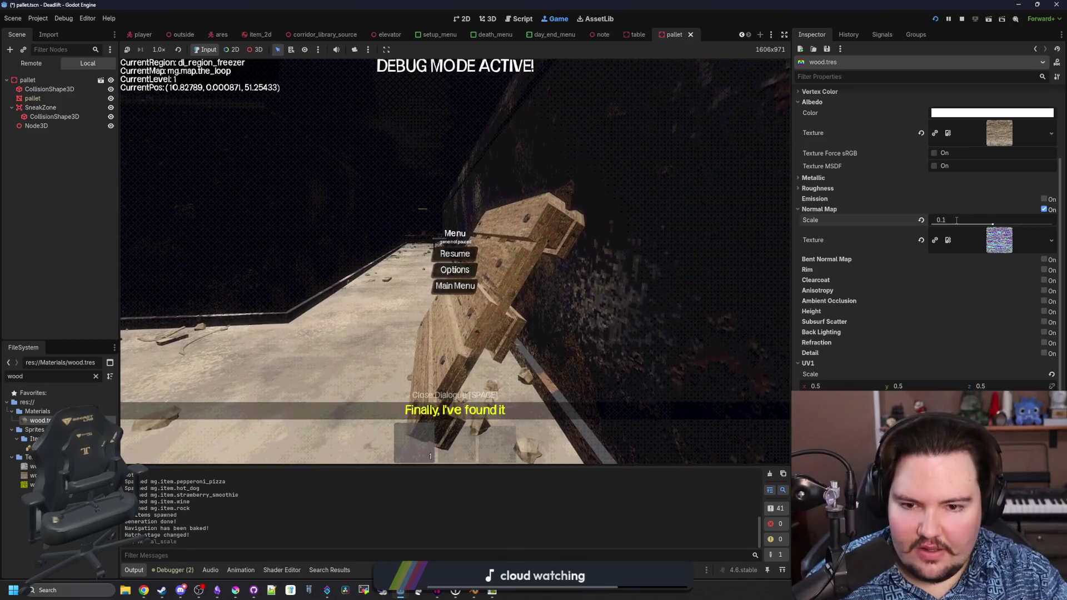
click(462, 252)
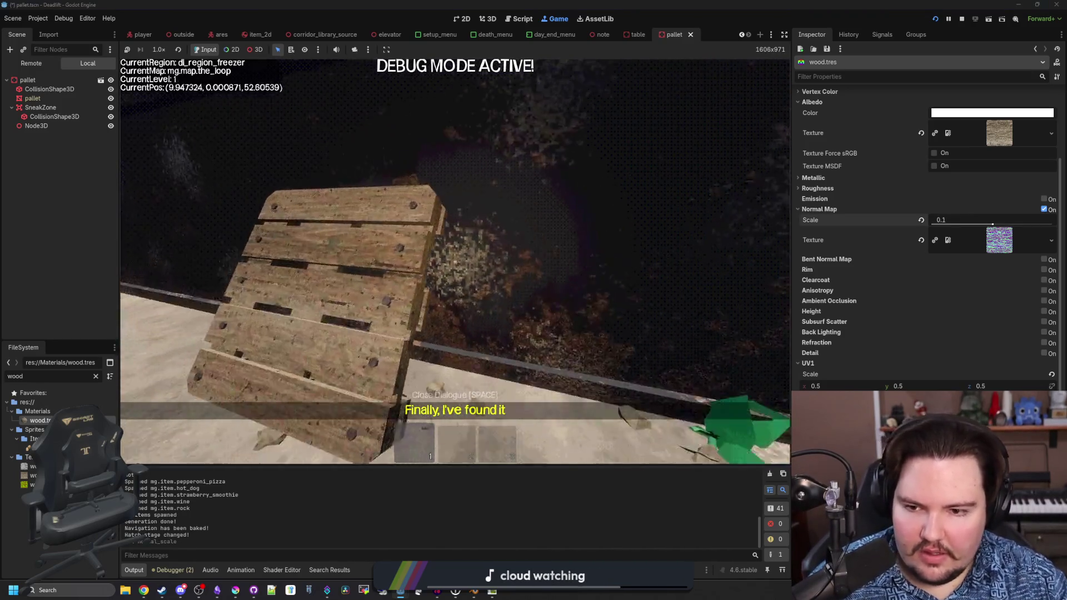